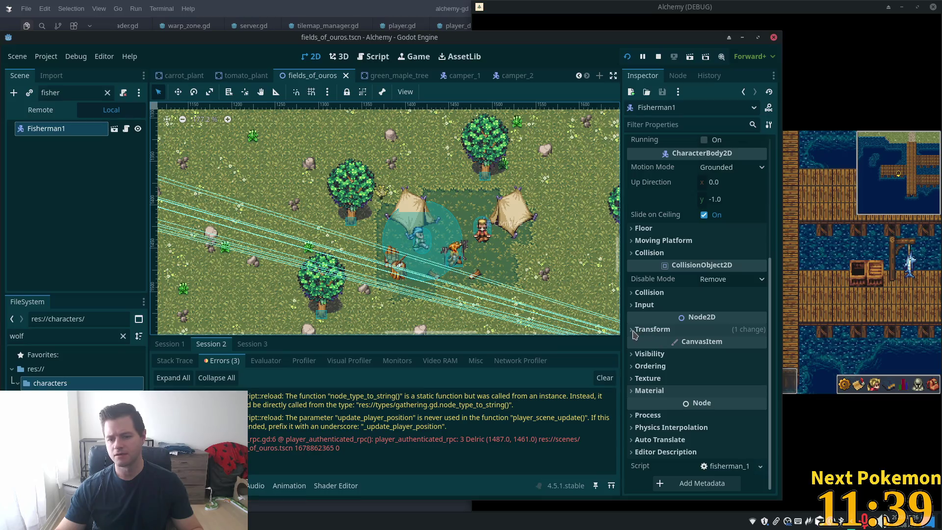
Step: Check Fisherman1's Ordering settings, then open the Fisherman1 instance in its own fisherman_1 scene
{"action": "left_click", "coordinate": [632, 367]}
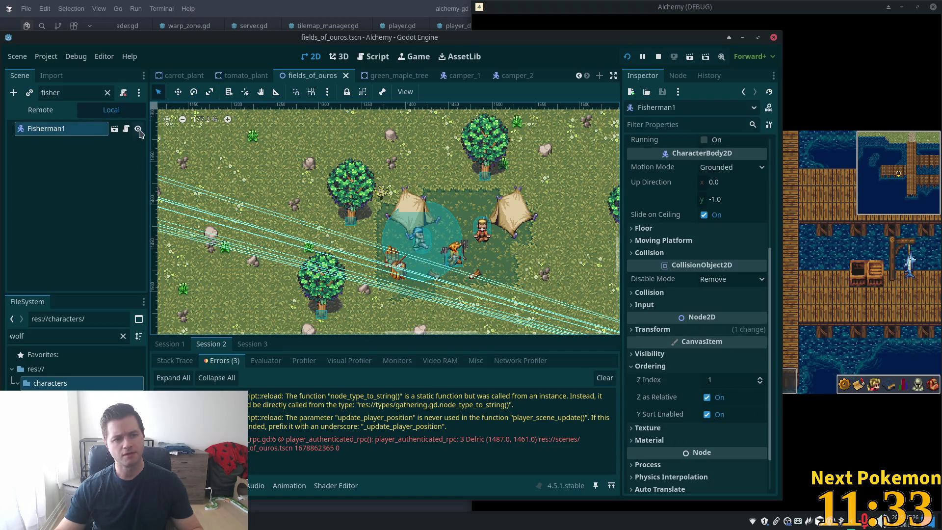
{"action": "left_click", "coordinate": [115, 128]}
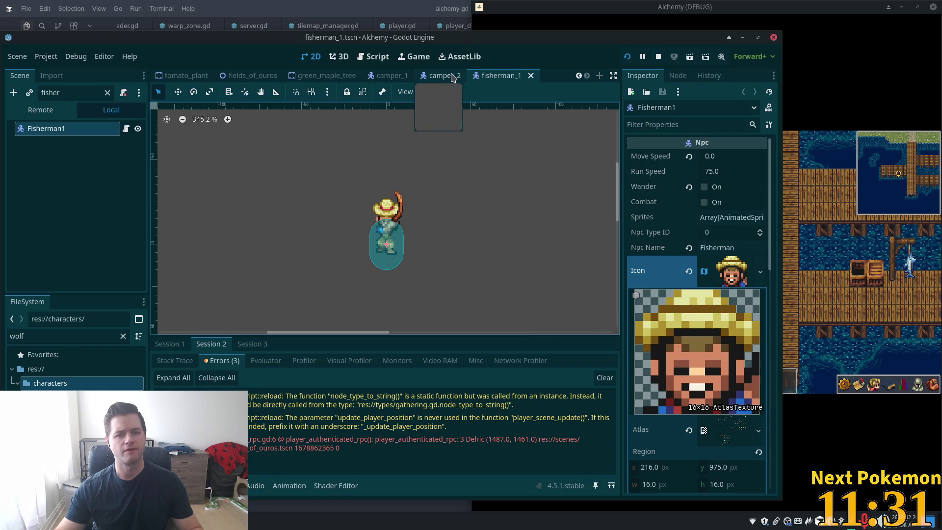
{"action": "left_click", "coordinate": [117, 115]}
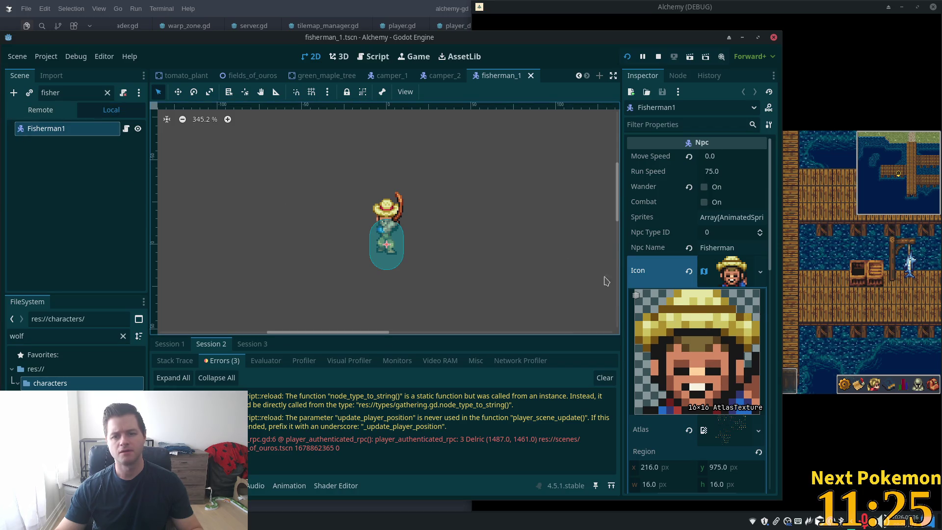
{"action": "scroll", "coordinate": [740, 343], "scroll_direction": "down", "scroll_amount": 15}
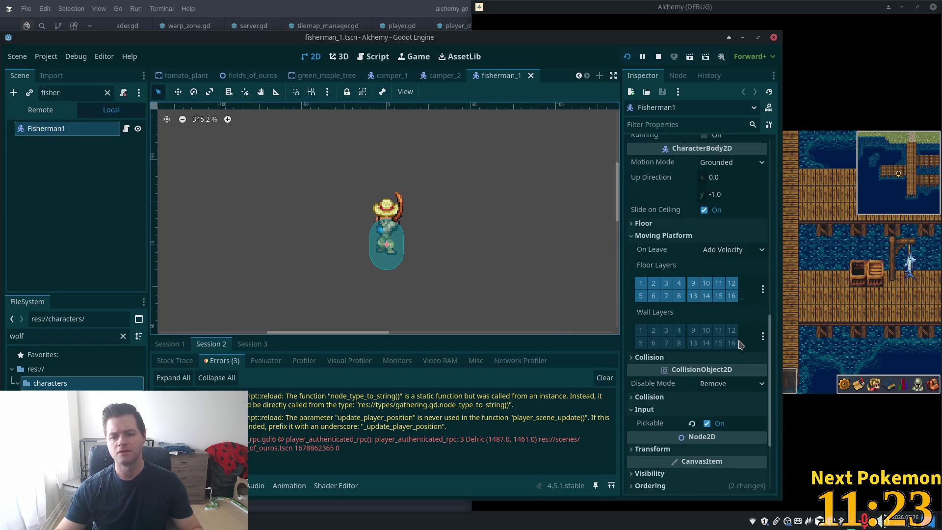
{"action": "scroll", "coordinate": [740, 345], "scroll_direction": "down", "scroll_amount": 5}
{"action": "left_click", "coordinate": [650, 368]}
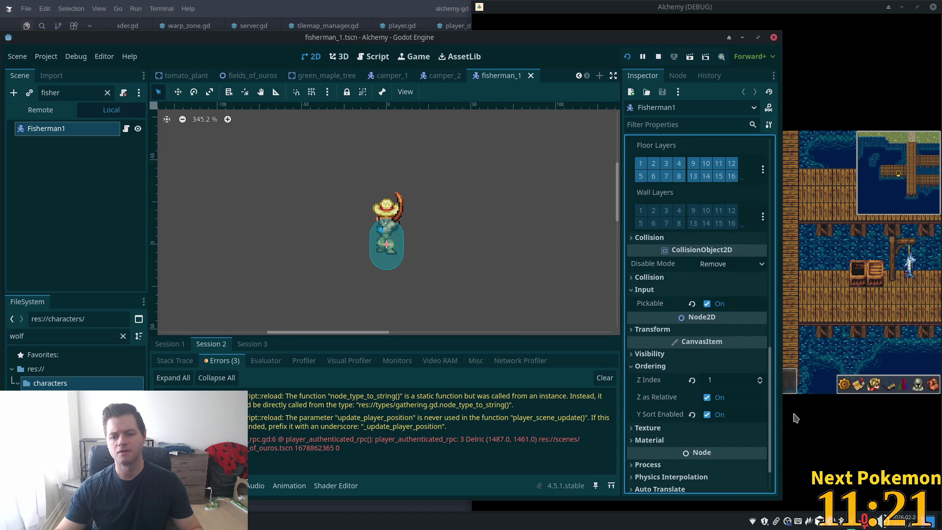
{"action": "left_click", "coordinate": [649, 353]}
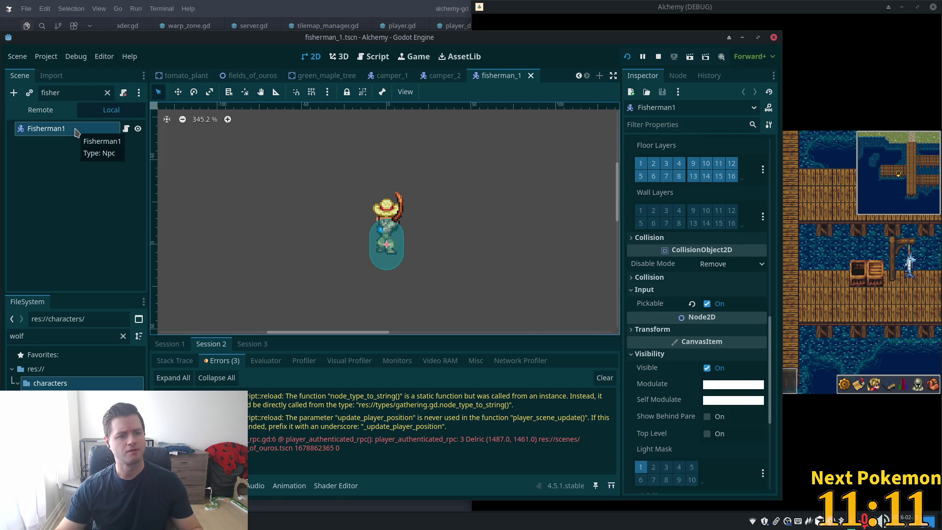
{"action": "left_click", "coordinate": [55, 111]}
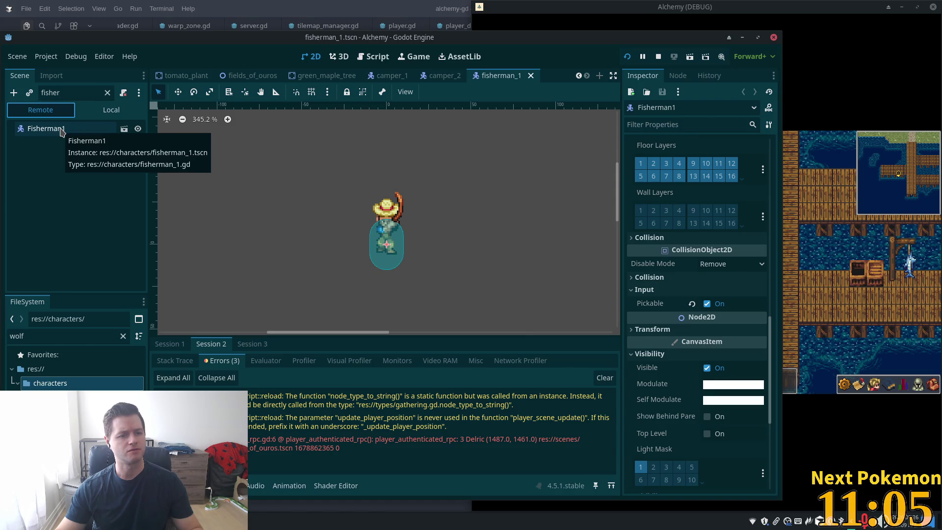
{"action": "left_click", "coordinate": [111, 110]}
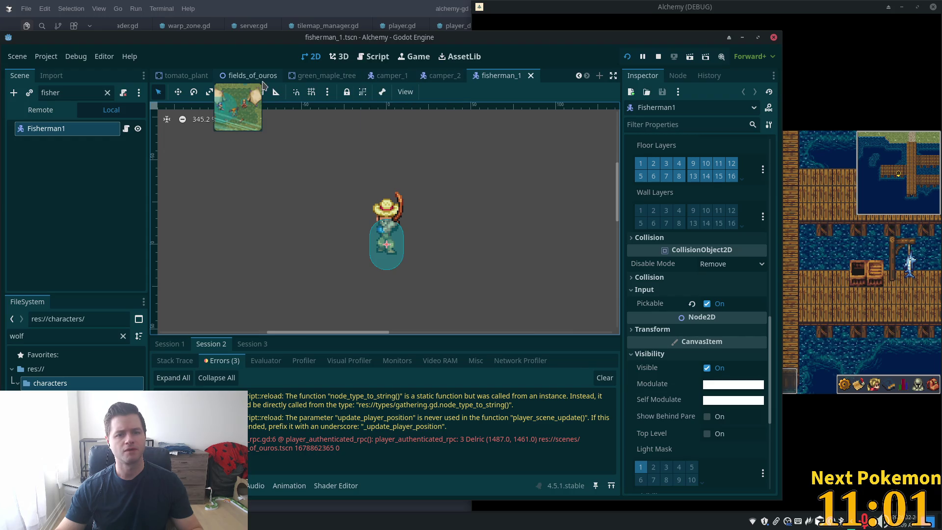
Step: Return to fields_of_ouros, clear the scene tree filter, and select the Docks node
{"action": "left_click", "coordinate": [263, 78]}
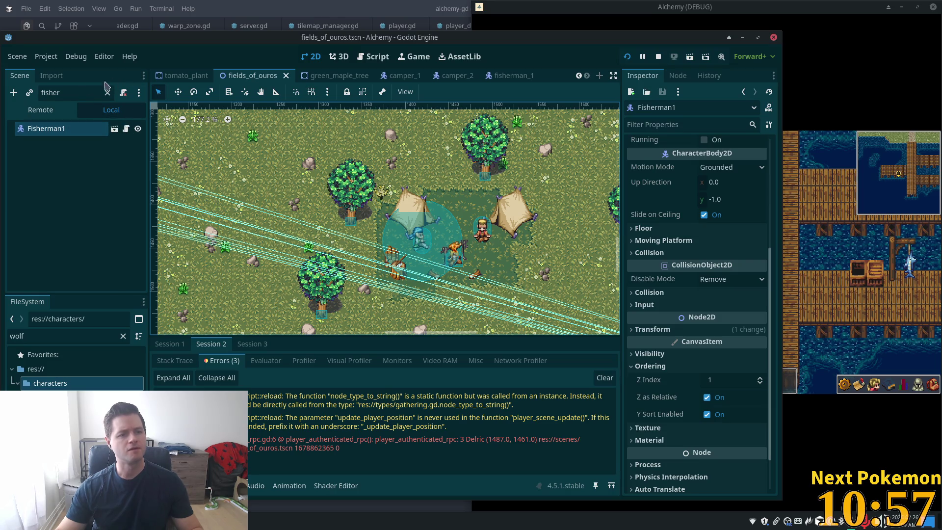
{"action": "left_click", "coordinate": [108, 93]}
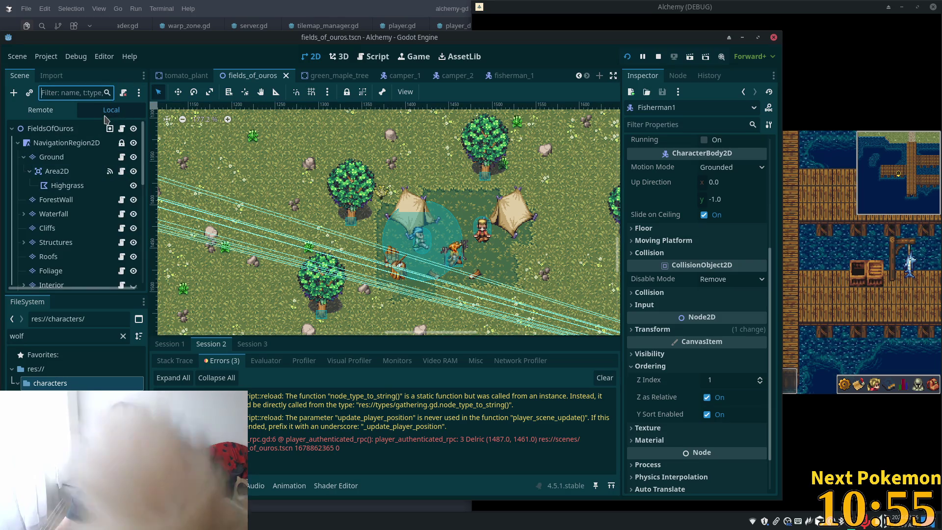
{"action": "type", "text": "camp"}
{"action": "key", "text": "BackSpace"}
{"action": "key", "text": "BackSpace"}
{"action": "key", "text": "BackSpace"}
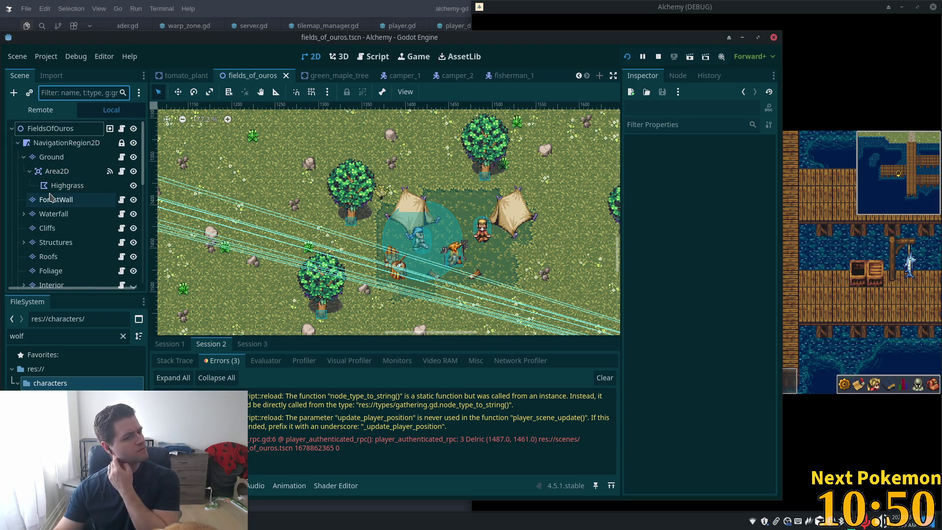
{"action": "scroll", "coordinate": [52, 200], "scroll_direction": "down", "scroll_amount": 3}
{"action": "scroll", "coordinate": [52, 200], "scroll_direction": "down", "scroll_amount": 5}
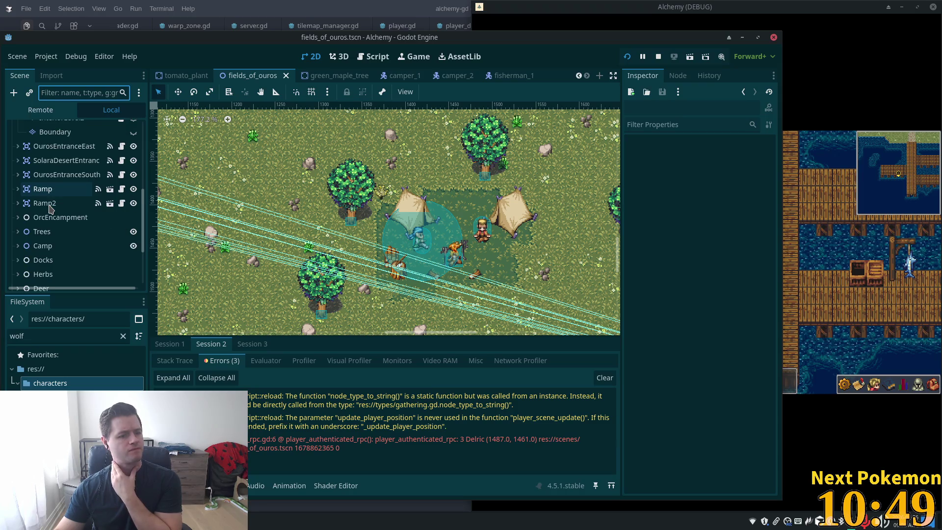
{"action": "scroll", "coordinate": [50, 210], "scroll_direction": "down", "scroll_amount": 2}
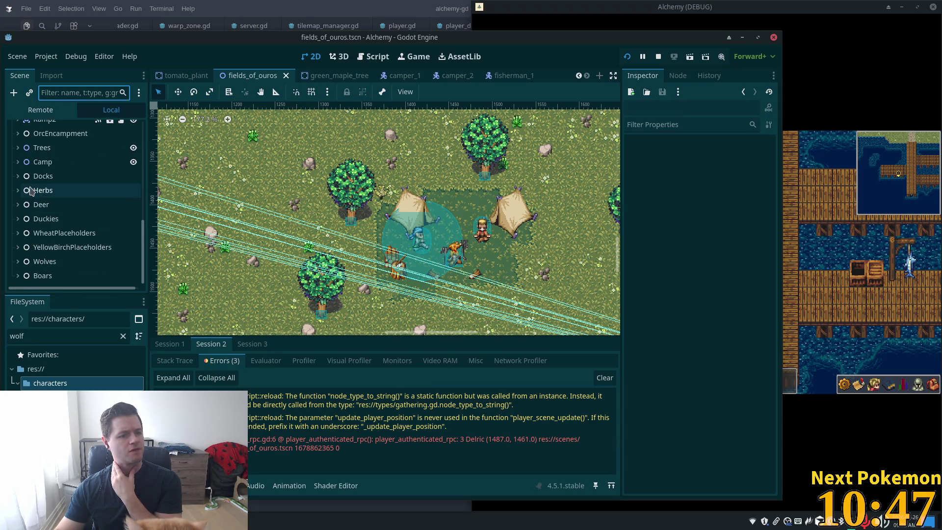
{"action": "left_click", "coordinate": [18, 177]}
{"action": "left_click", "coordinate": [49, 176]}
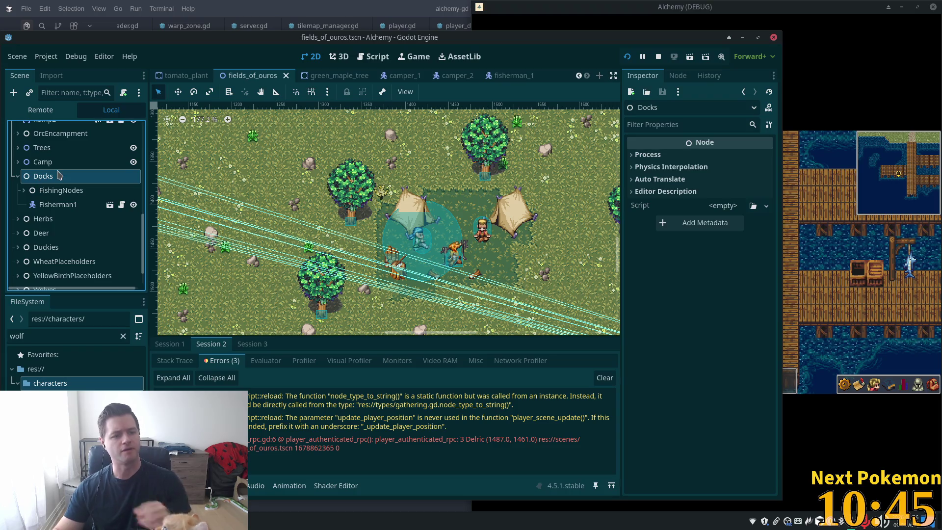
Step: Change the Docks node's type from Node to Node2D and save the scene
{"action": "right_click", "coordinate": [45, 181]}
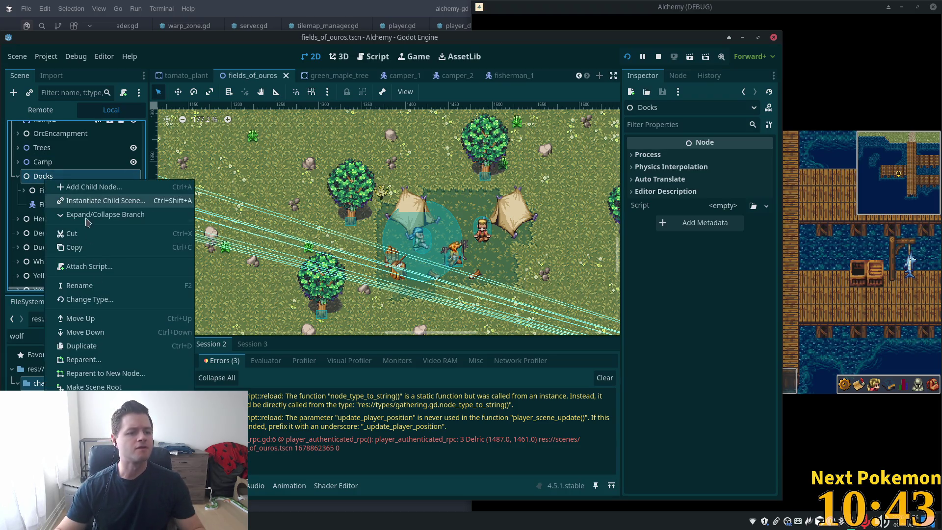
{"action": "left_click", "coordinate": [100, 299]}
{"action": "double_click", "coordinate": [398, 185]}
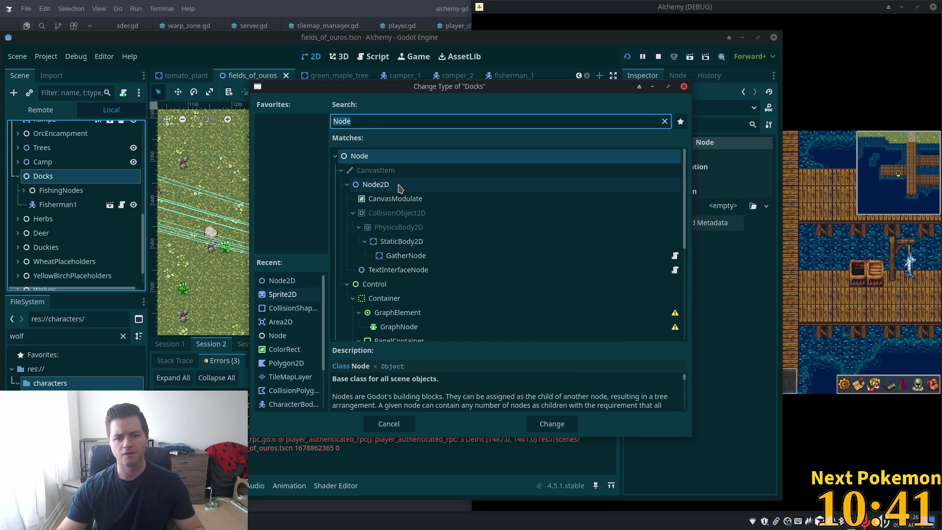
{"action": "key", "text": "ctrl+s"}
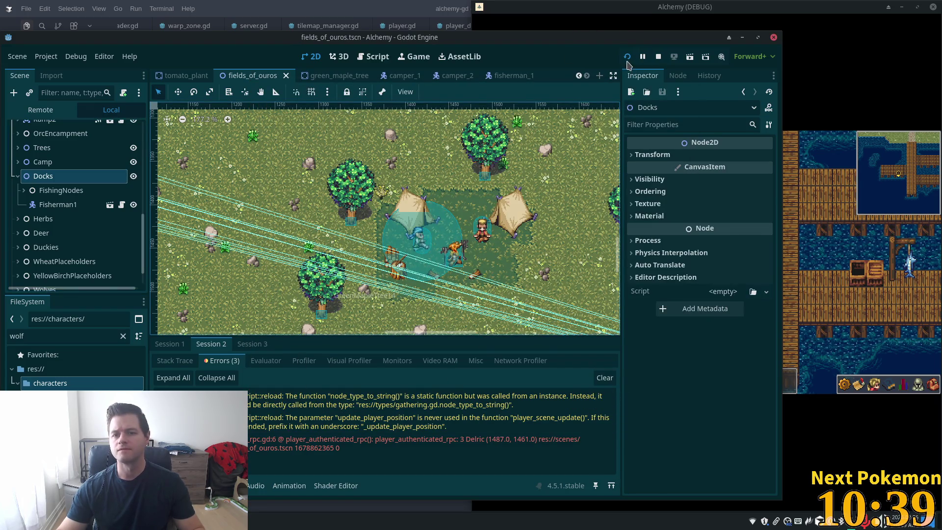
Step: Enable Y Sort in the Docks node's Ordering settings and save fields_of_ouros
{"action": "left_click", "coordinate": [750, 4]}
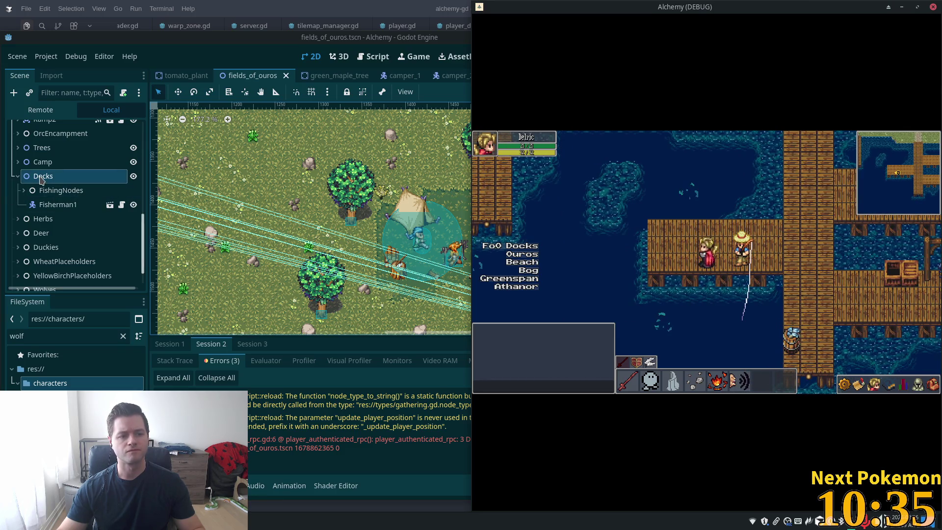
{"action": "left_click", "coordinate": [42, 181]}
{"action": "left_click", "coordinate": [652, 192]}
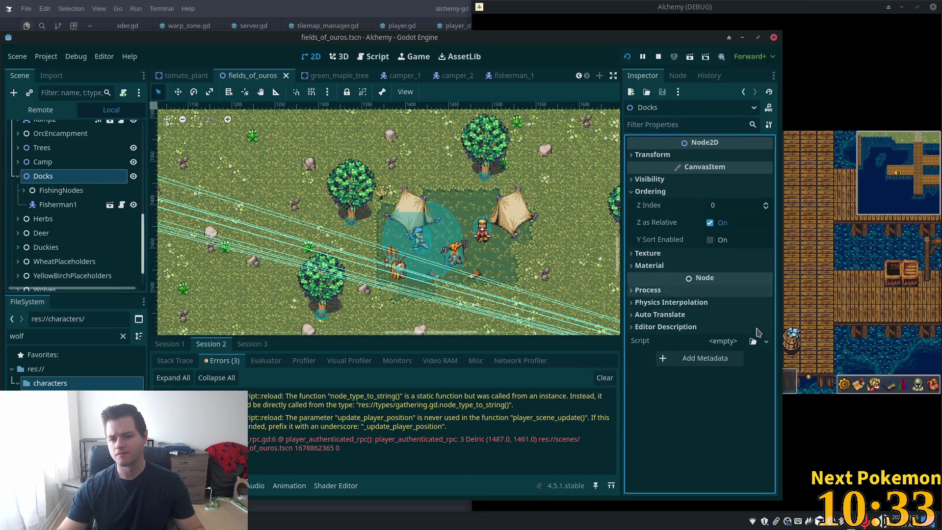
{"action": "left_click", "coordinate": [711, 239]}
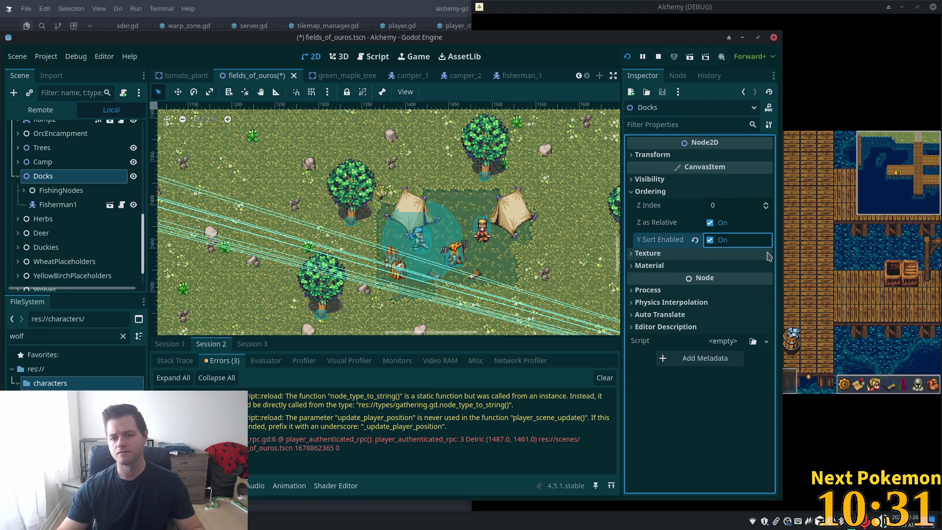
{"action": "key", "text": "ctrl+s"}
Step: Walk the player left and right past the fisherman in-game, then select Fisherman1 to compare
{"action": "left_click", "coordinate": [832, 54]}
{"action": "key", "text": "Right"}
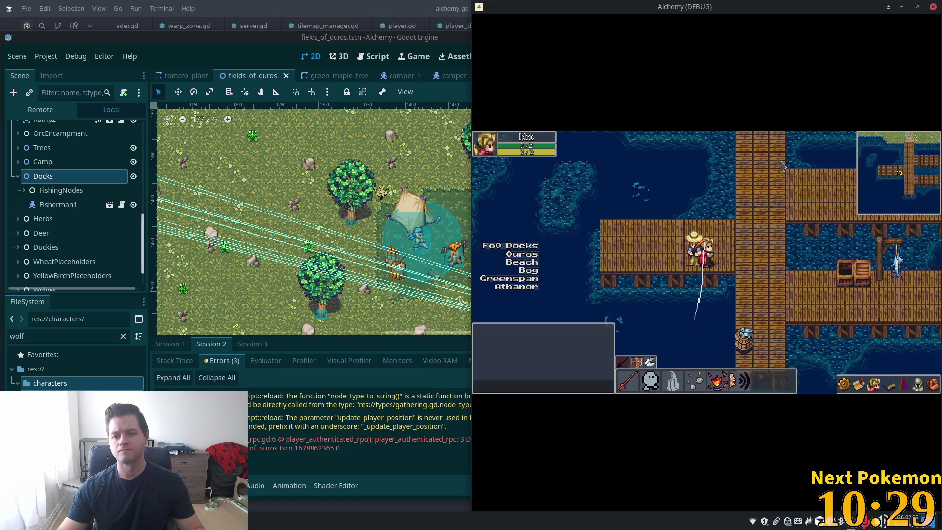
{"action": "key", "text": "Right"}
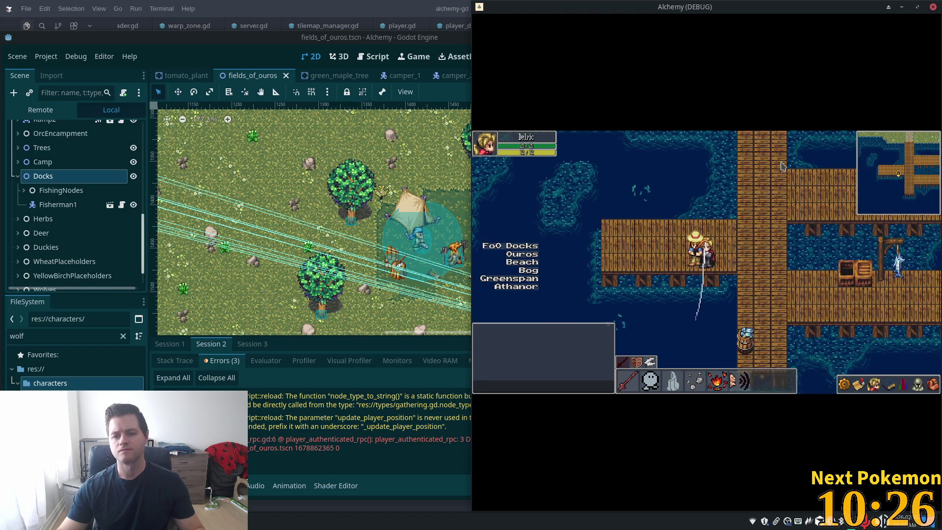
{"action": "key", "text": "Left"}
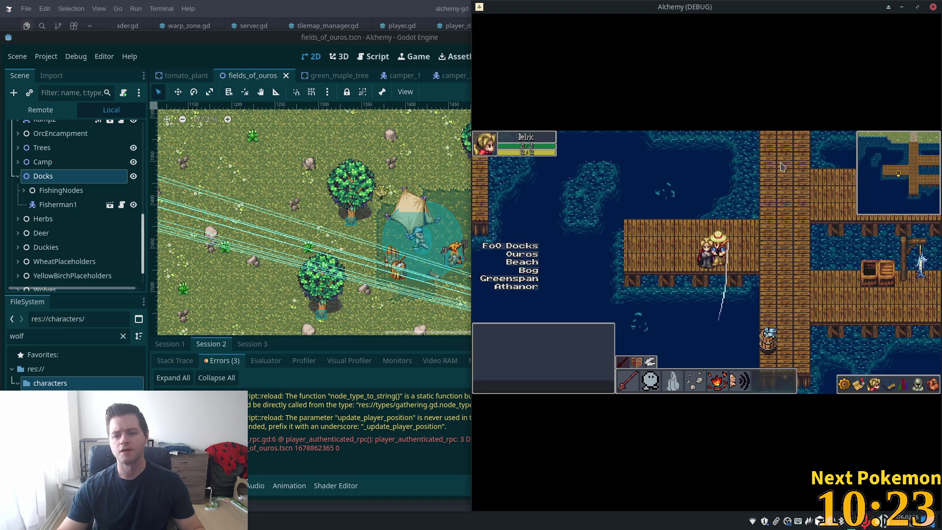
{"action": "key", "text": "Right"}
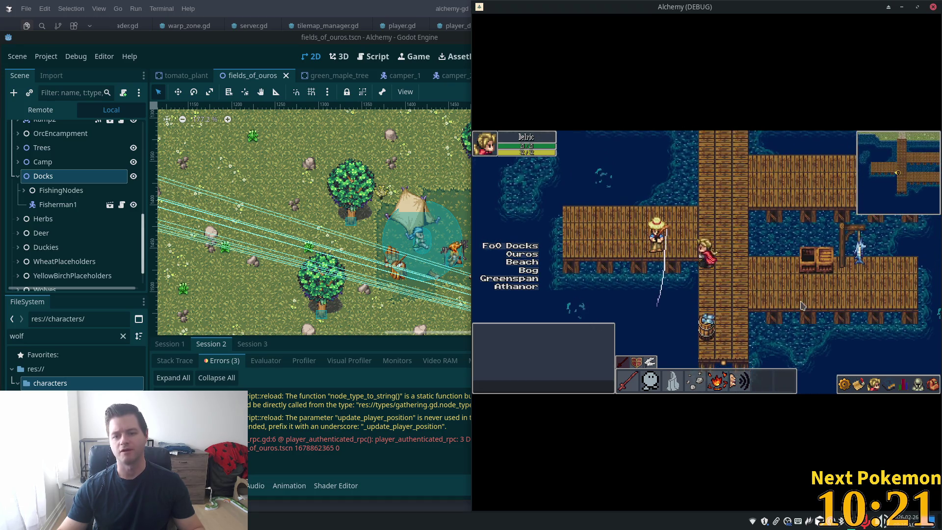
{"action": "key", "text": "Left"}
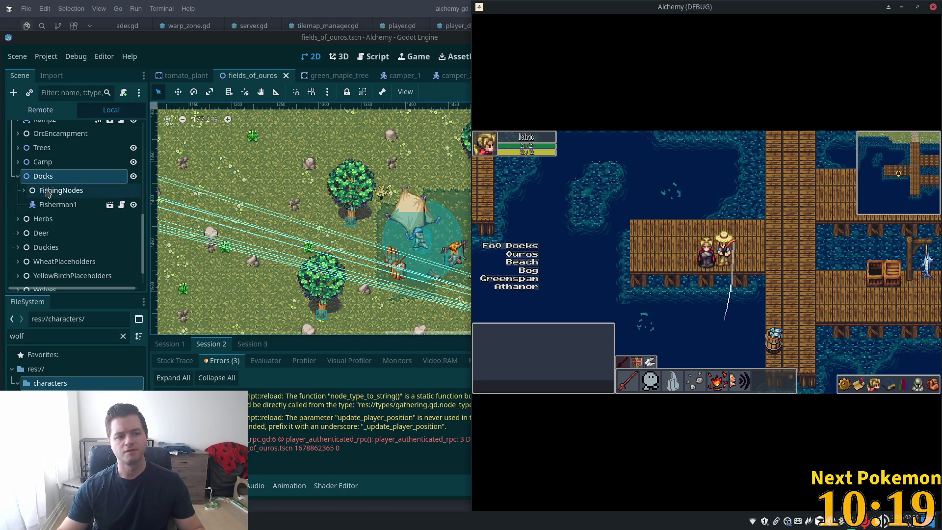
{"action": "left_click", "coordinate": [54, 204]}
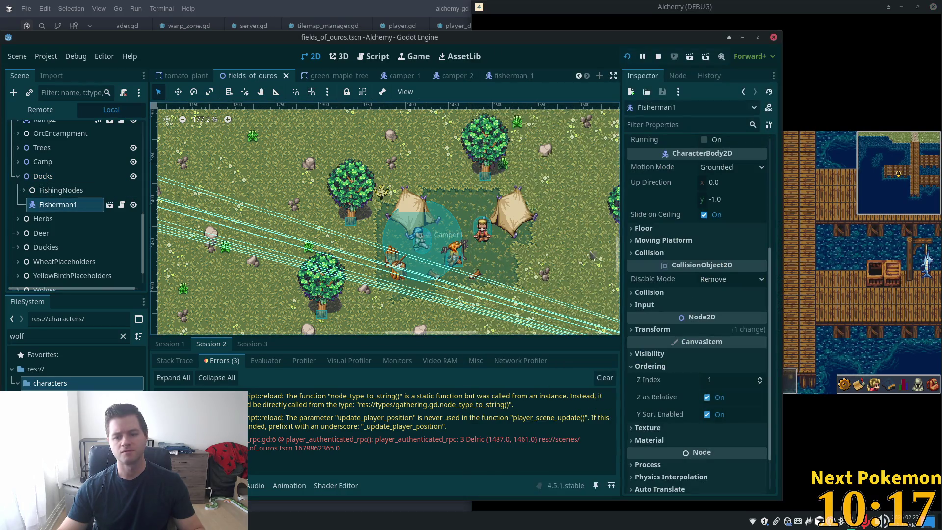
{"action": "left_click", "coordinate": [43, 176]}
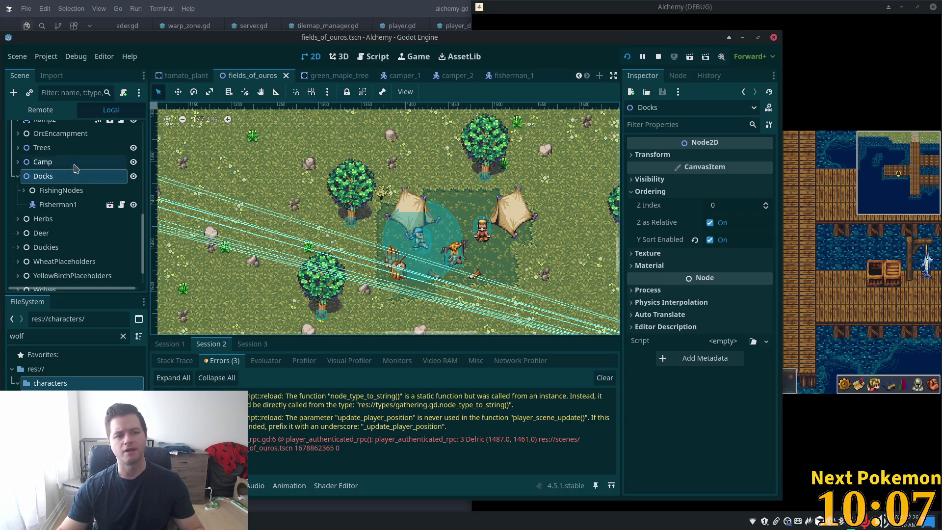
{"action": "scroll", "coordinate": [76, 168], "scroll_direction": "up", "scroll_amount": 5}
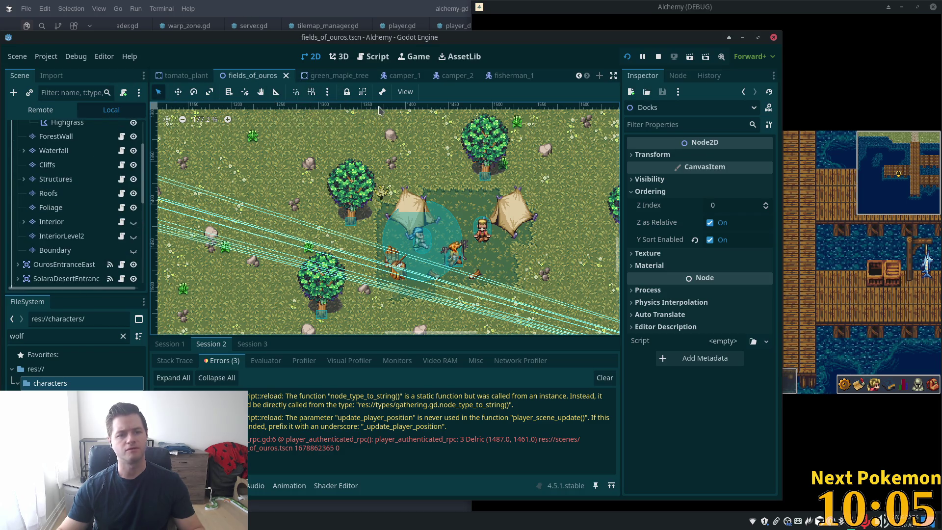
{"action": "key", "text": "ctrl+shift+o"}
Step: Search 'player' to open player.tscn in a new tab, then bring the Alchemy game window forward
{"action": "type", "text": "charct"}
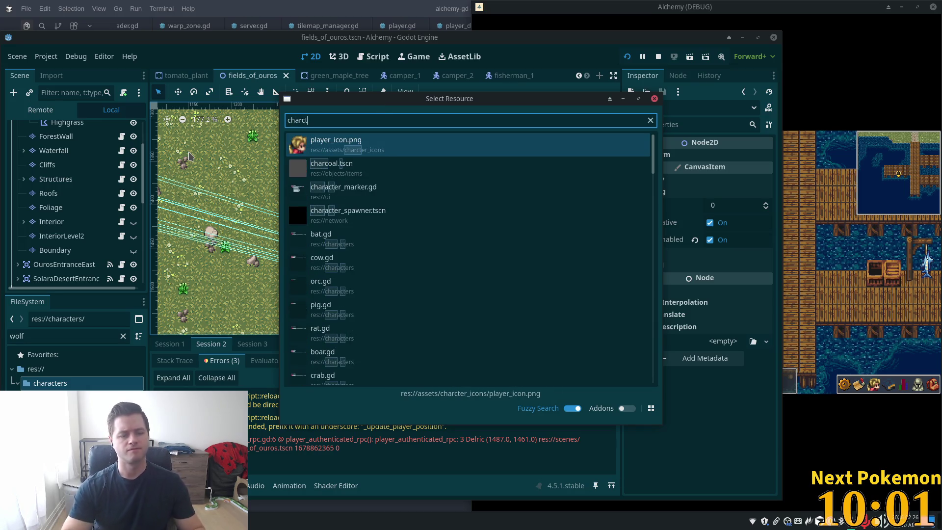
{"action": "key", "text": "BackSpace"}
{"action": "key", "text": "BackSpace"}
{"action": "key", "text": "BackSpace"}
{"action": "type", "text": "player"}
{"action": "key", "text": "Down"}
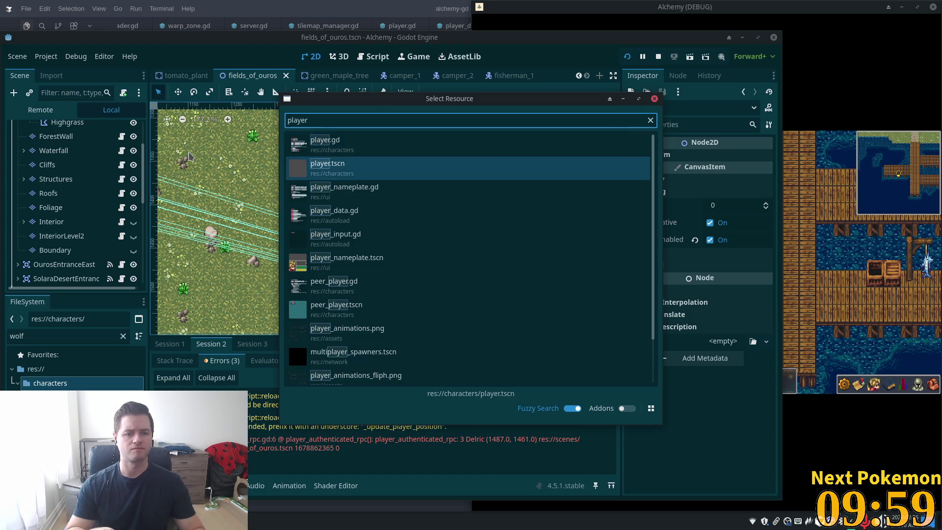
{"action": "key", "text": "Return"}
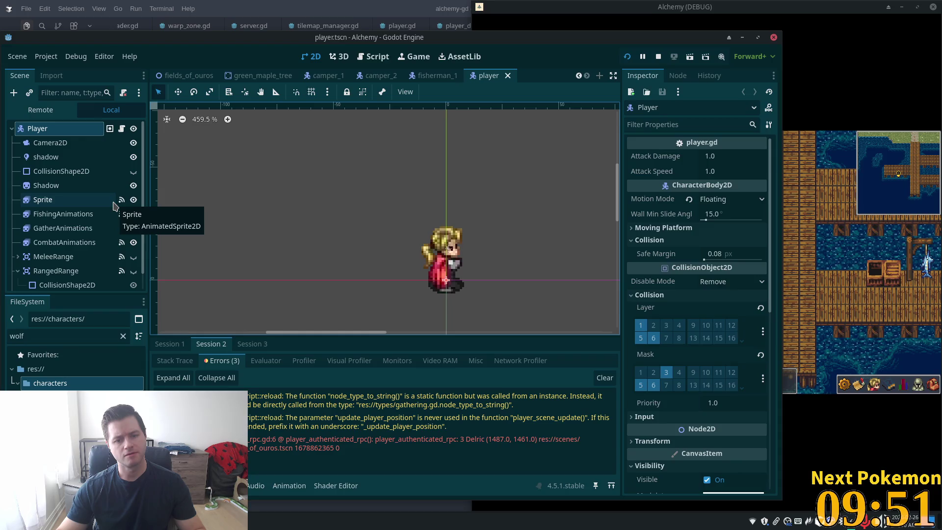
{"action": "left_click", "coordinate": [789, 278]}
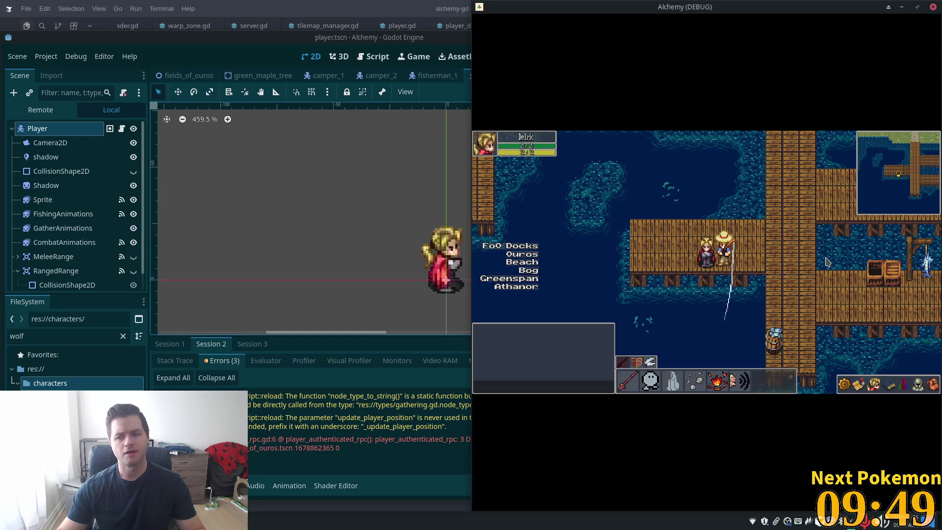
Step: Walk the character over the grass, path and docks, then return to the fields_of_ouros scene
{"action": "key", "text": "w"}
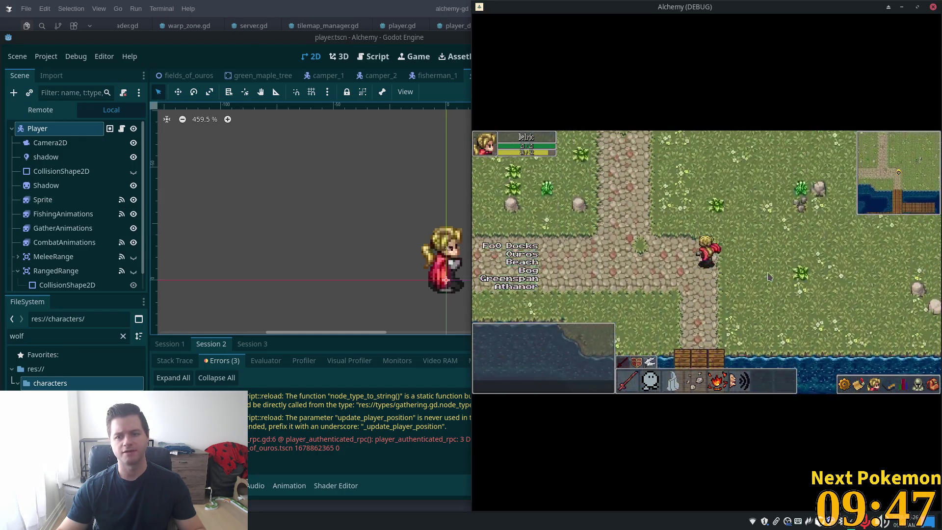
{"action": "key", "text": "s"}
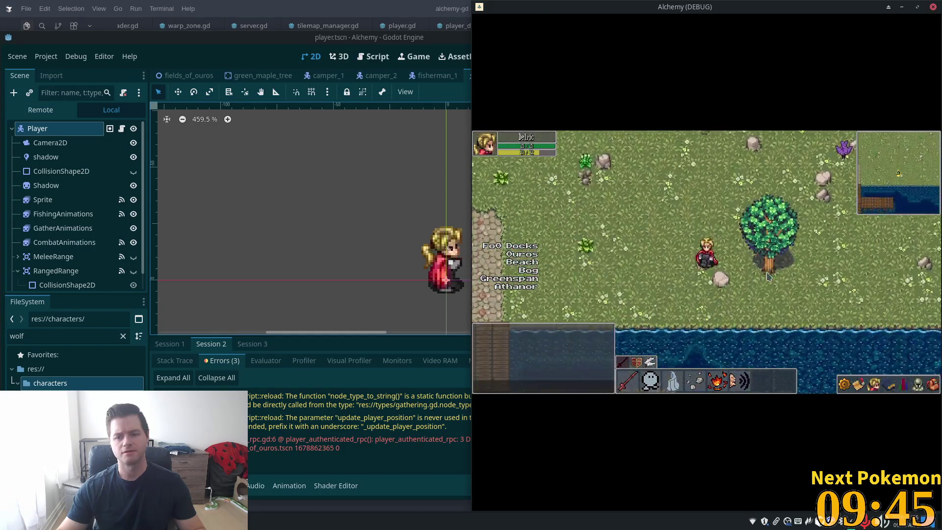
{"action": "key", "text": "a"}
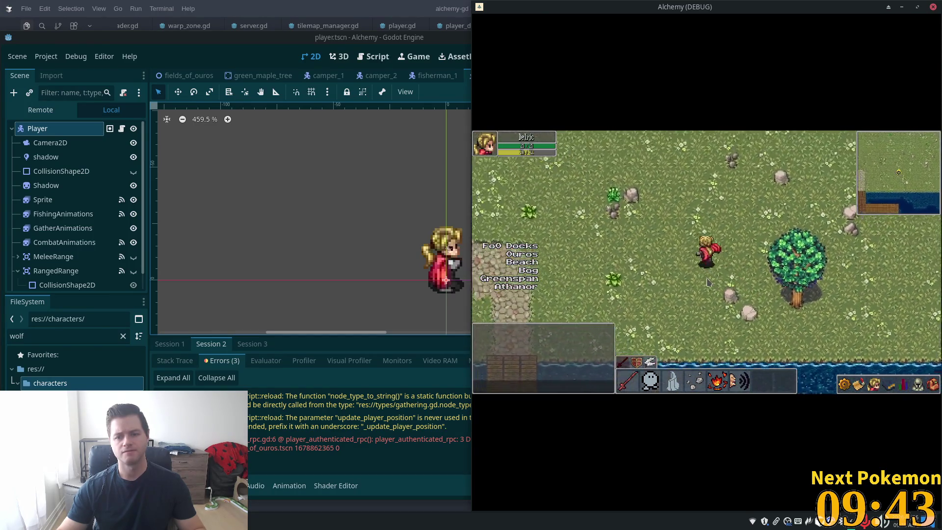
{"action": "key", "text": "s"}
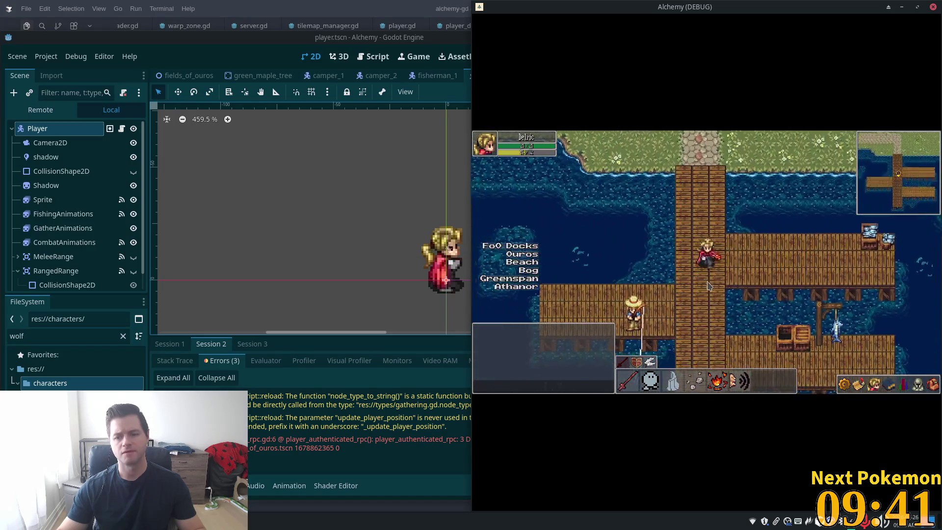
{"action": "key", "text": "a"}
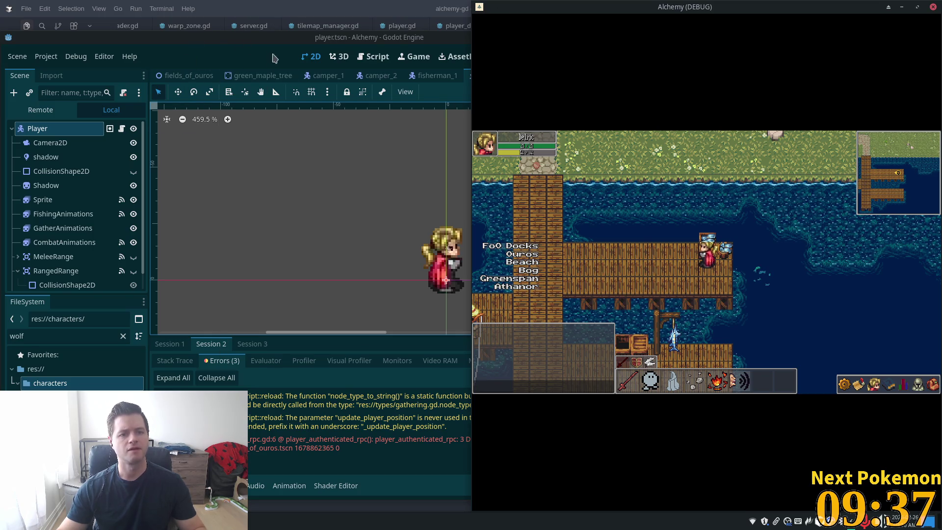
{"action": "left_click", "coordinate": [260, 67]}
{"action": "left_click", "coordinate": [173, 75]}
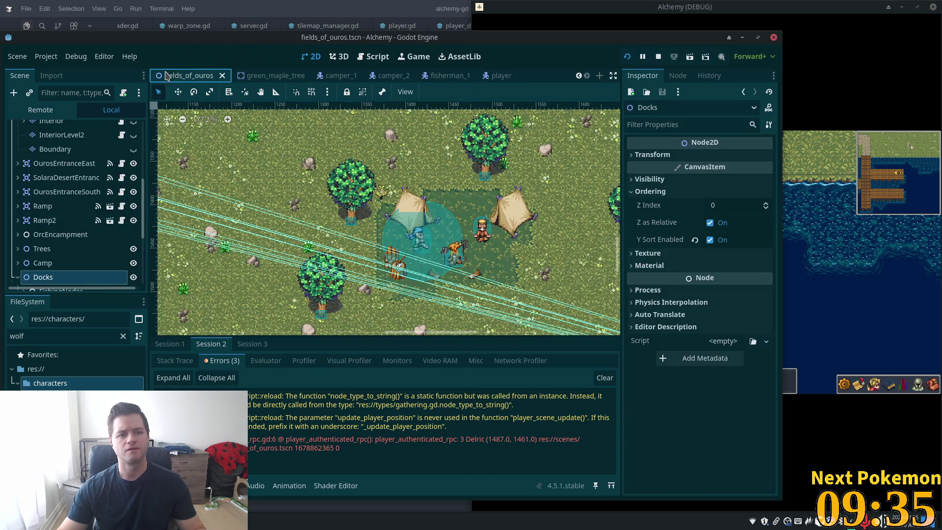
Step: Make a tile edit on the StructureDecoration3 layer near the dock crates and save
{"action": "scroll", "coordinate": [342, 330], "scroll_direction": "down", "scroll_amount": 1}
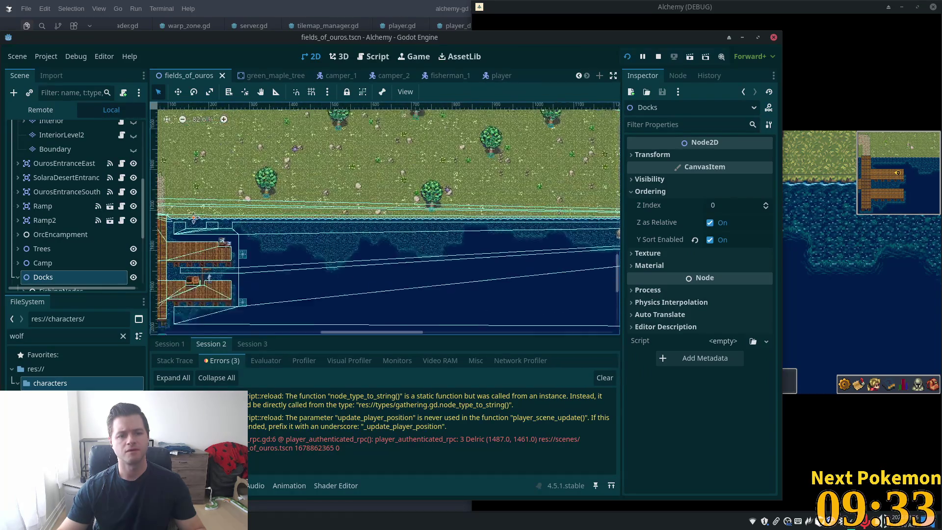
{"action": "scroll", "coordinate": [366, 232], "scroll_direction": "up", "scroll_amount": 8}
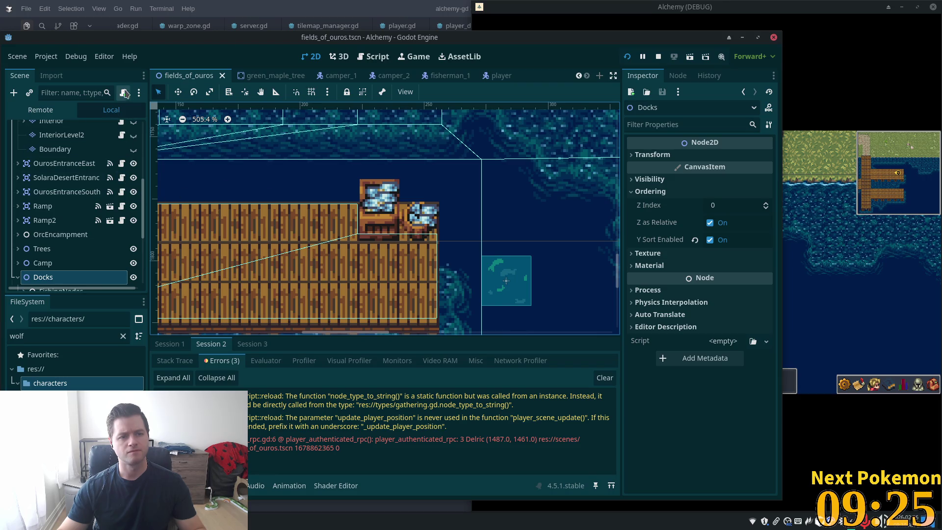
{"action": "left_click", "coordinate": [380, 216]}
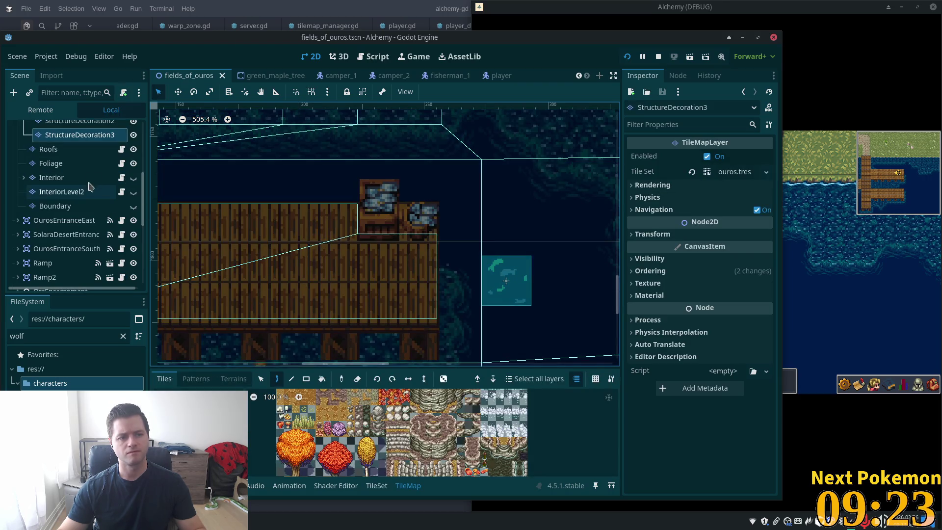
{"action": "left_click", "coordinate": [507, 267]}
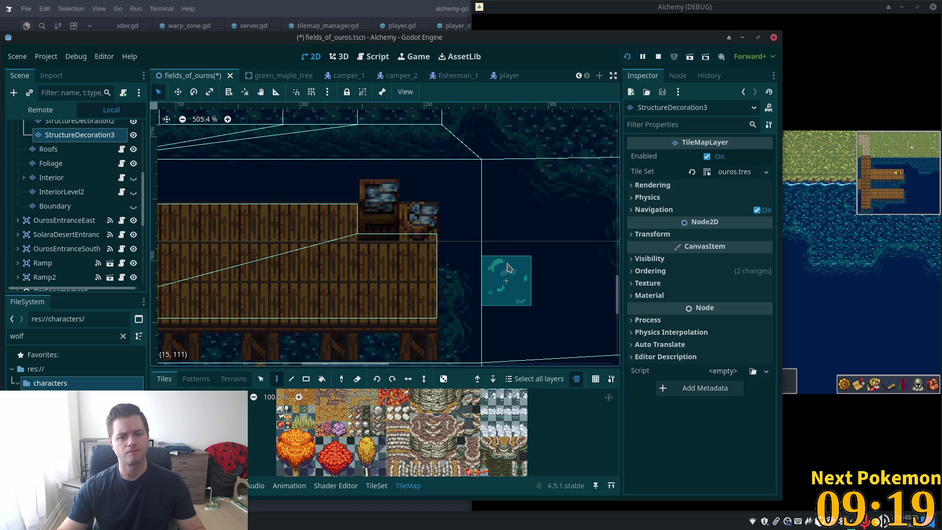
{"action": "key", "text": "ctrl+s"}
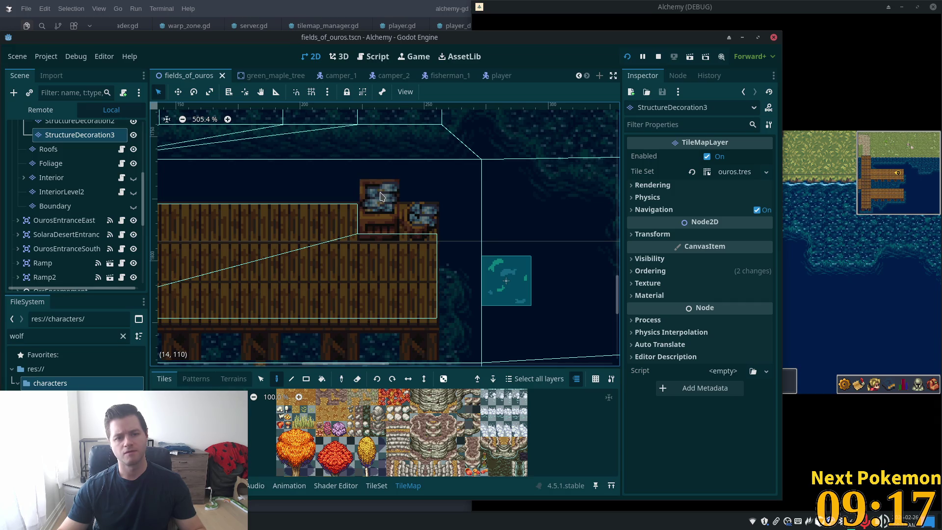
Step: Check the Ordering of Structures, StructureDecoration and its Sprite2D, then walk the player down
{"action": "scroll", "coordinate": [130, 205], "scroll_direction": "up", "scroll_amount": 3}
{"action": "scroll", "coordinate": [74, 186], "scroll_direction": "up", "scroll_amount": 1}
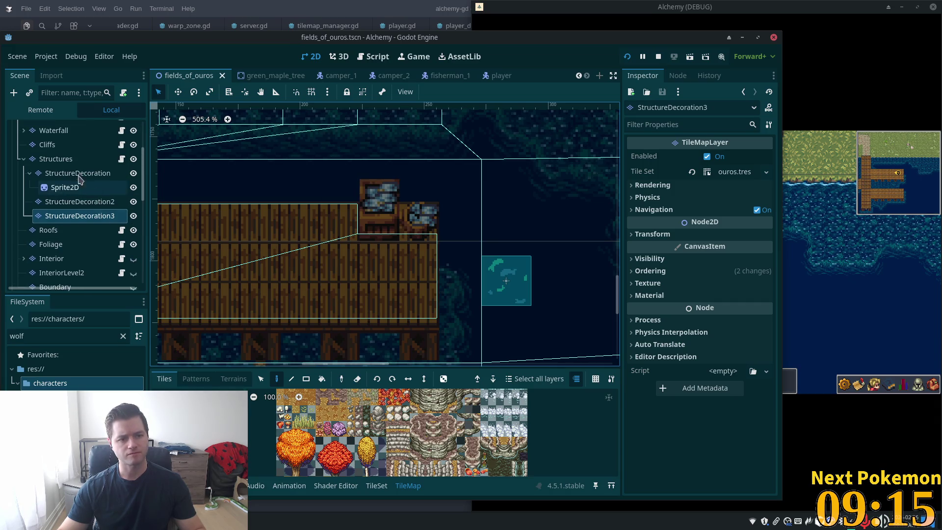
{"action": "left_click", "coordinate": [57, 159]}
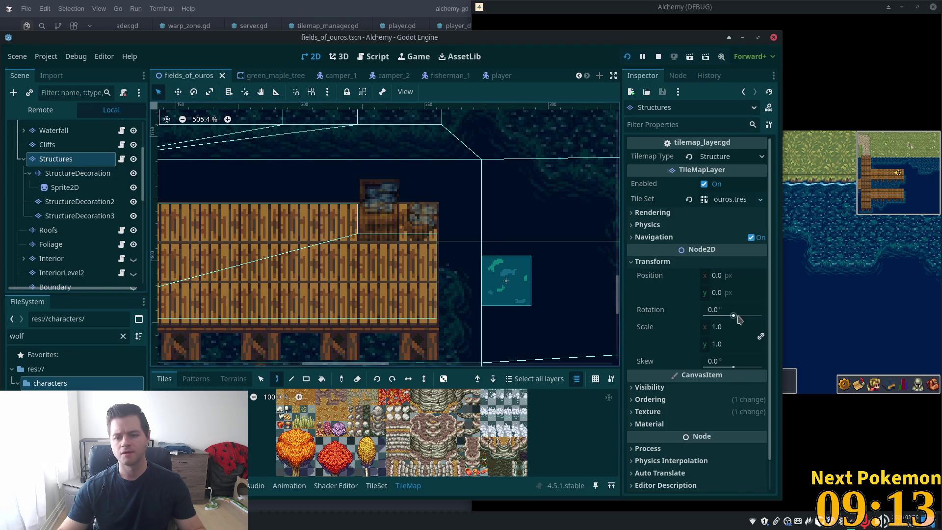
{"action": "scroll", "coordinate": [696, 343], "scroll_direction": "down", "scroll_amount": 2}
{"action": "left_click", "coordinate": [650, 366]}
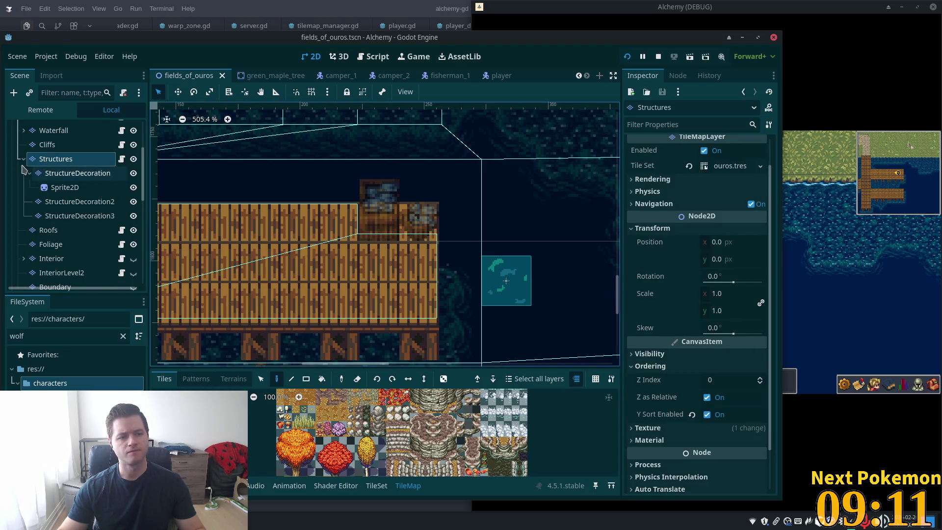
{"action": "left_click", "coordinate": [49, 173]}
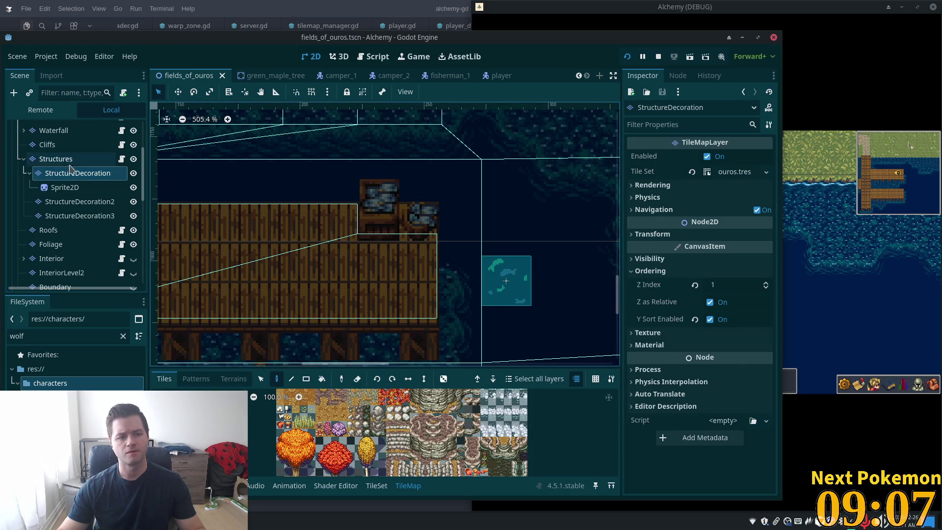
{"action": "left_click", "coordinate": [64, 187]}
{"action": "scroll", "coordinate": [430, 255], "scroll_direction": "down", "scroll_amount": 2}
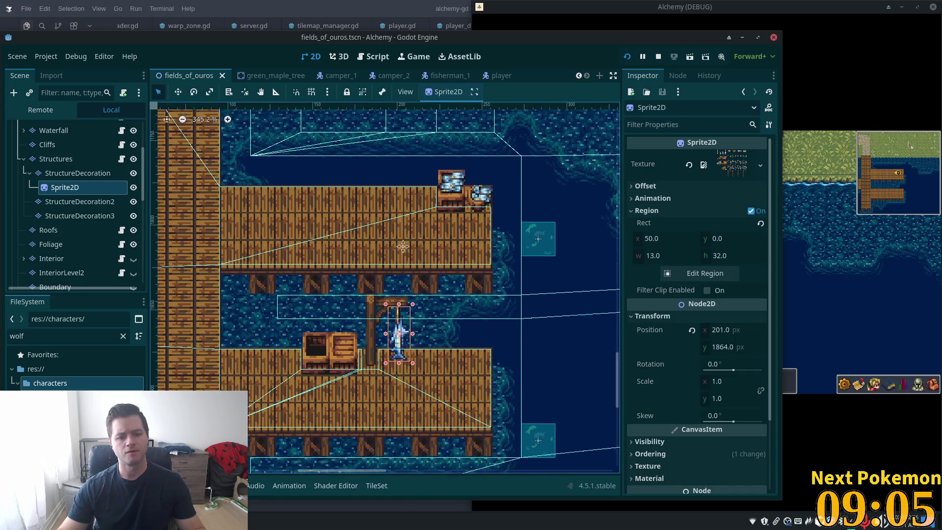
{"action": "key", "text": "Down"}
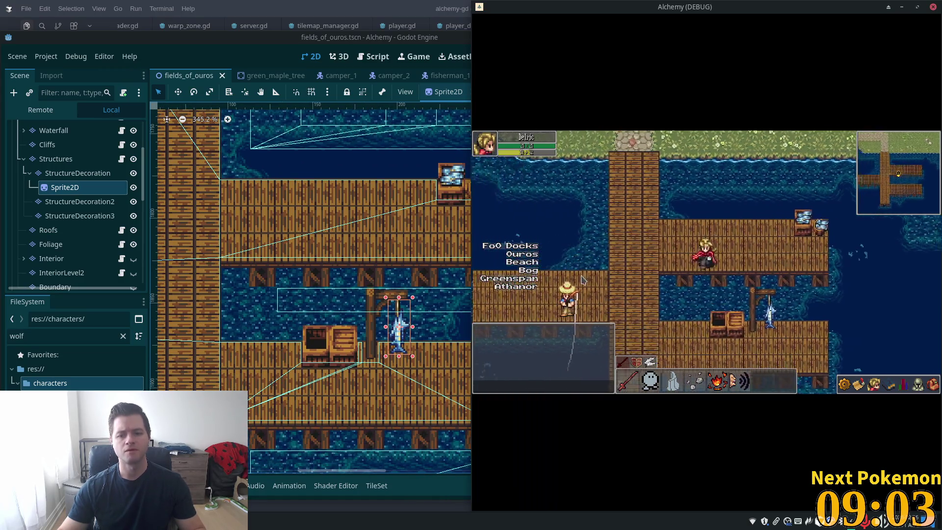
Step: Walk the player down and left along the docks, then north and west along the shore
{"action": "key", "text": "Down"}
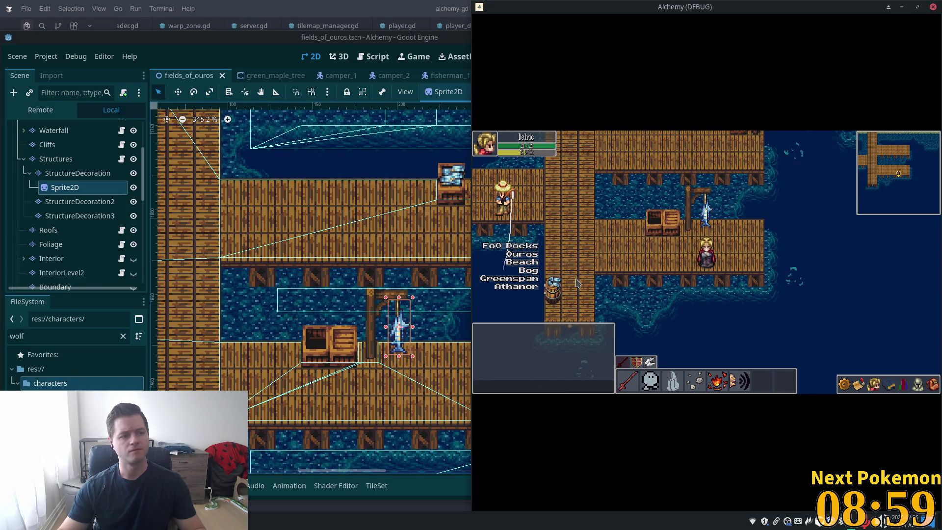
{"action": "key", "text": "Left"}
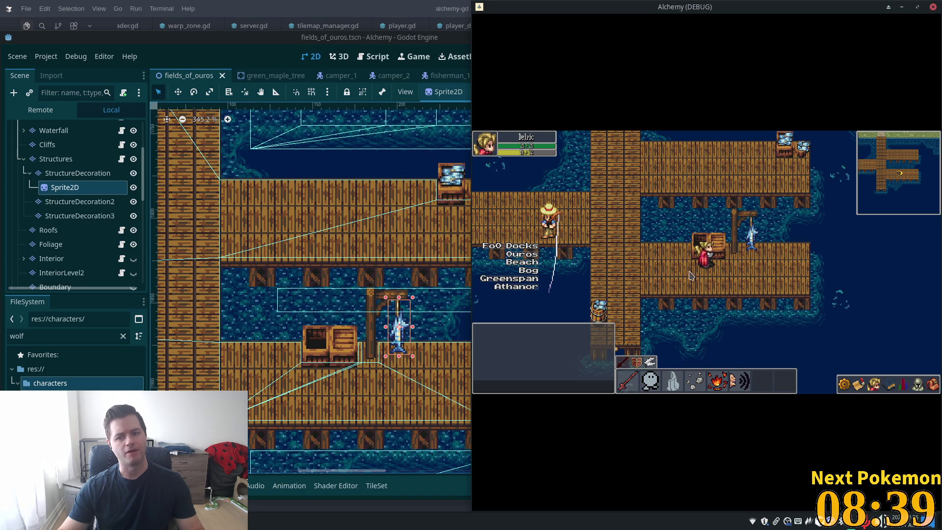
{"action": "key", "text": "Up"}
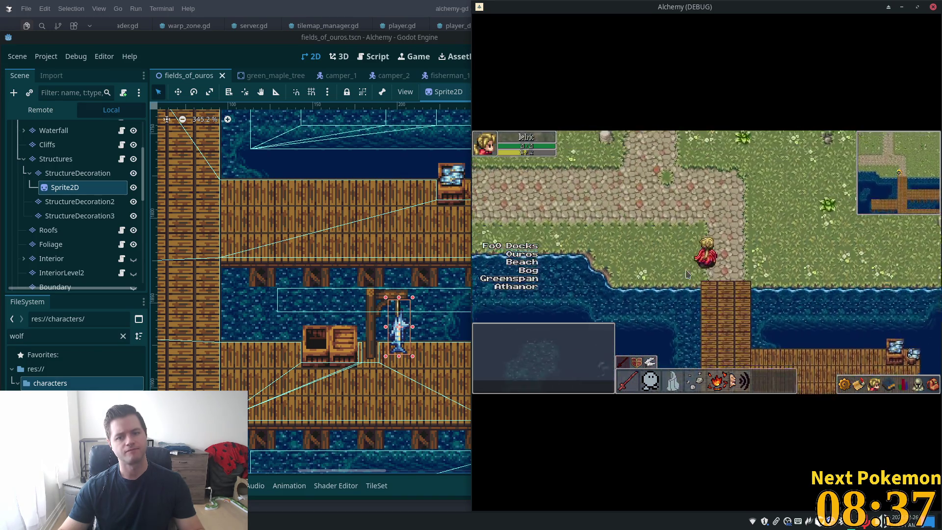
{"action": "key", "text": "Left"}
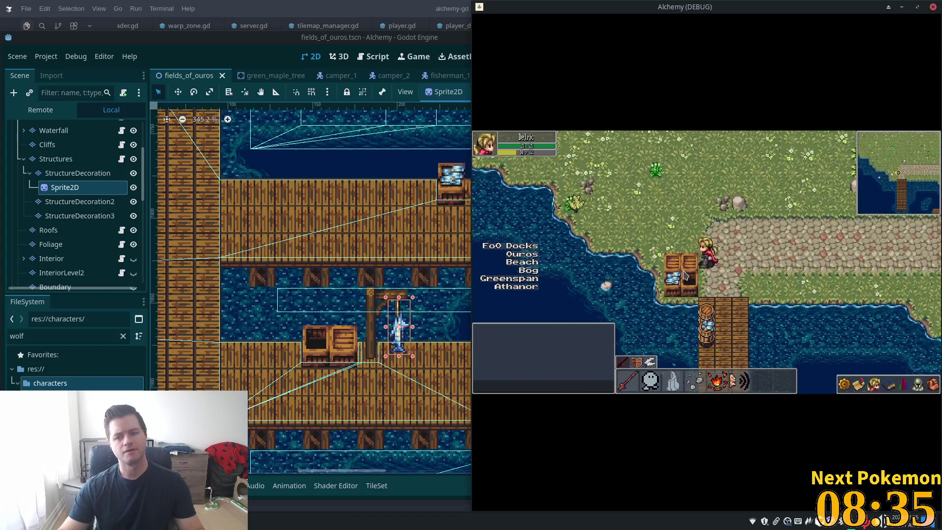
{"action": "key", "text": "Left"}
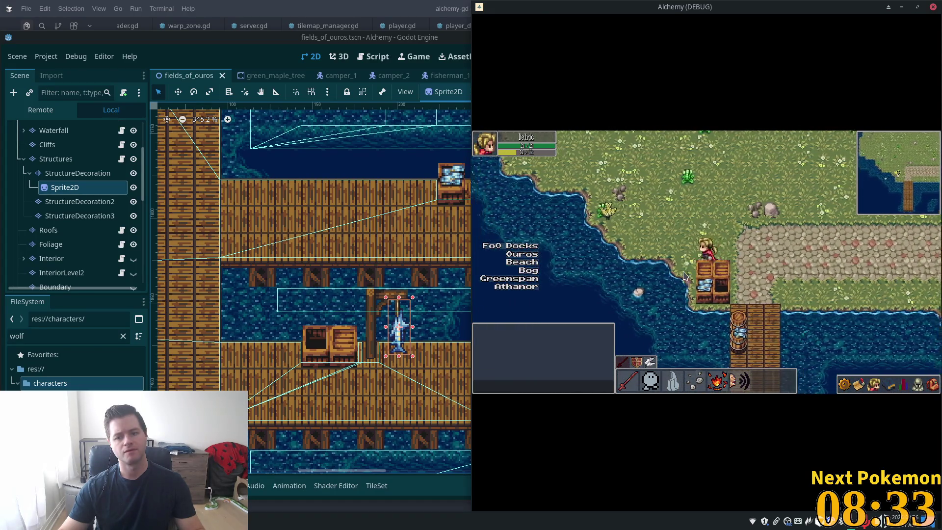
{"action": "key", "text": "Left"}
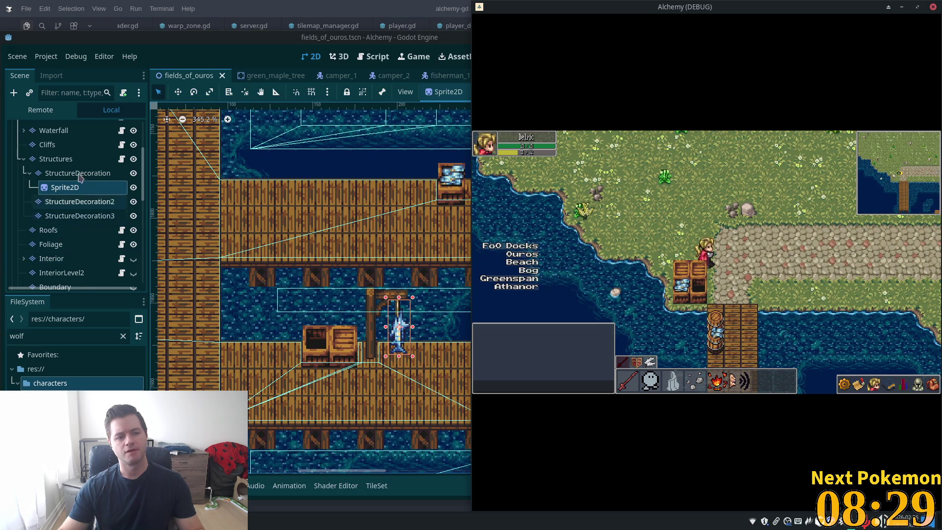
{"action": "left_click", "coordinate": [52, 159]}
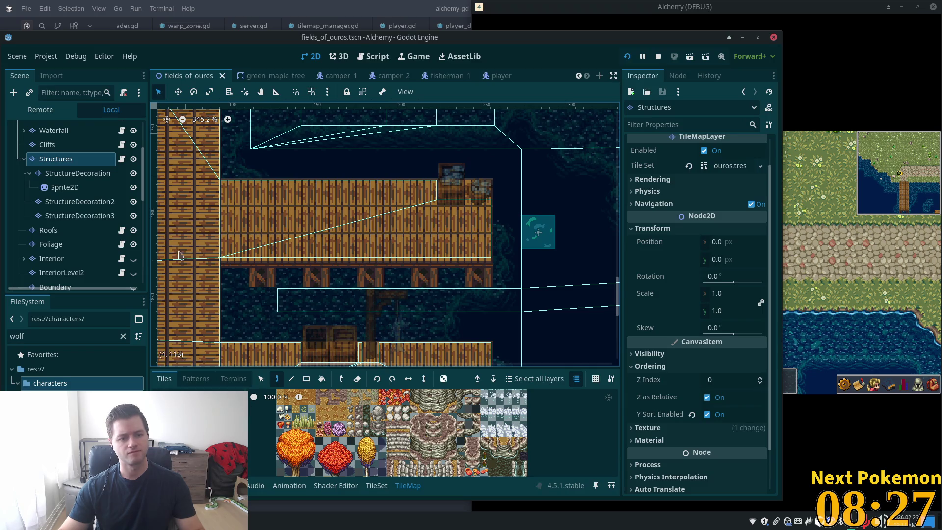
Step: Pan to the shore crates and make a tile edit on the StructureDecoration3 layer
{"action": "scroll", "coordinate": [289, 294], "scroll_direction": "down", "scroll_amount": 2}
{"action": "left_click_drag", "start_coordinate": [421, 238], "coordinate": [591, 253]}
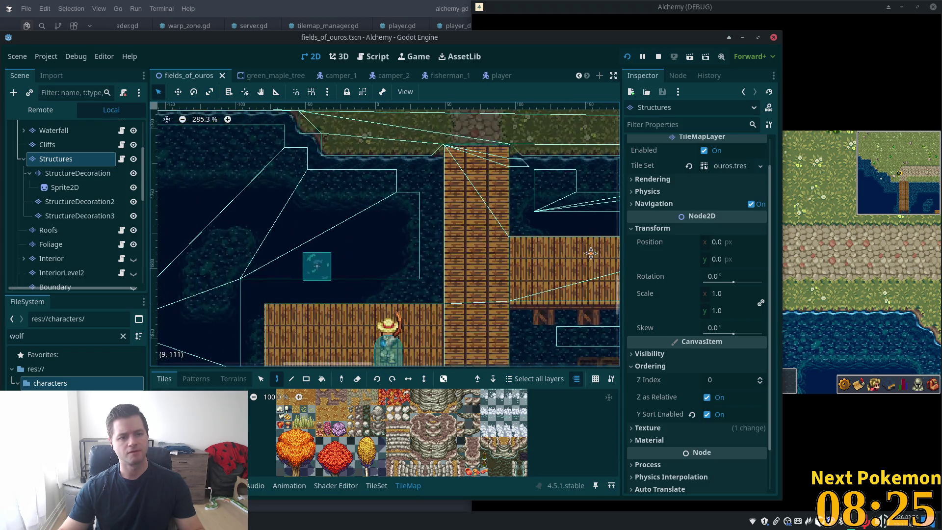
{"action": "left_click", "coordinate": [39, 170]}
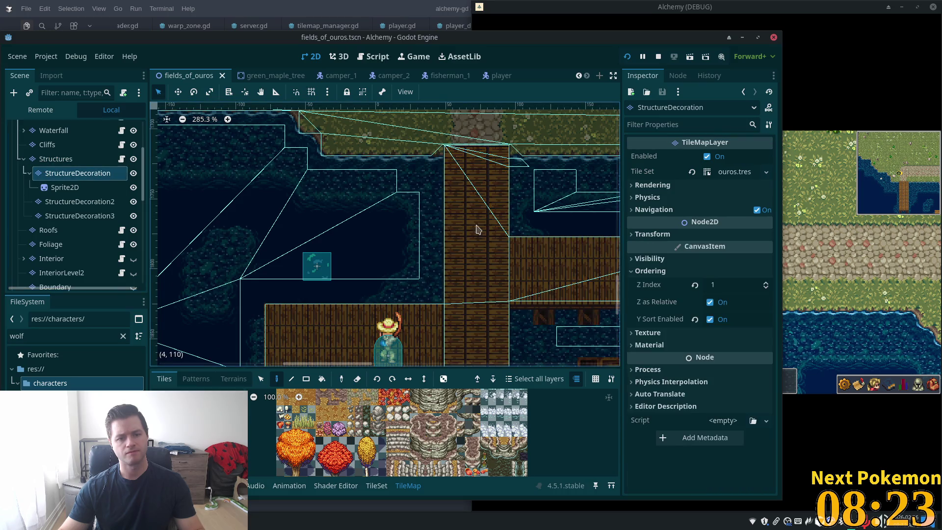
{"action": "key", "text": "f"}
{"action": "left_click_drag", "start_coordinate": [478, 308], "coordinate": [438, 358]}
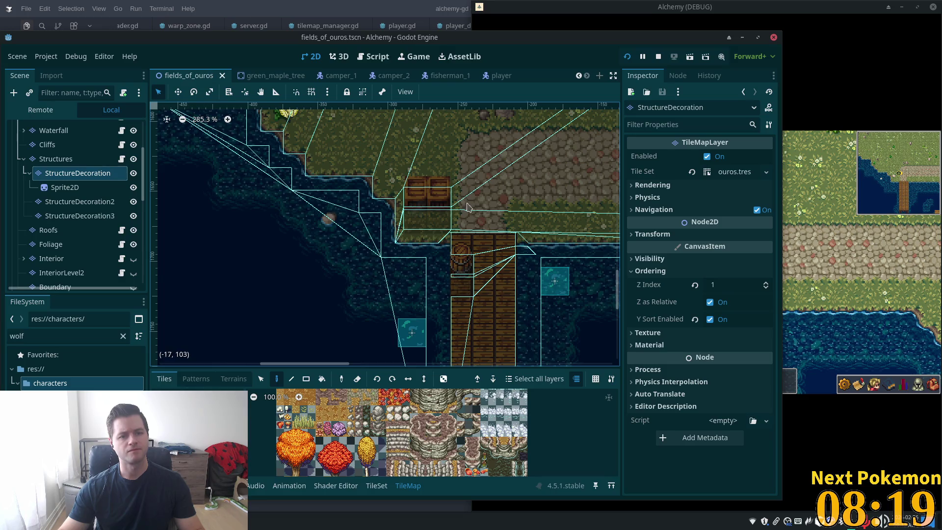
{"action": "left_click", "coordinate": [438, 192]}
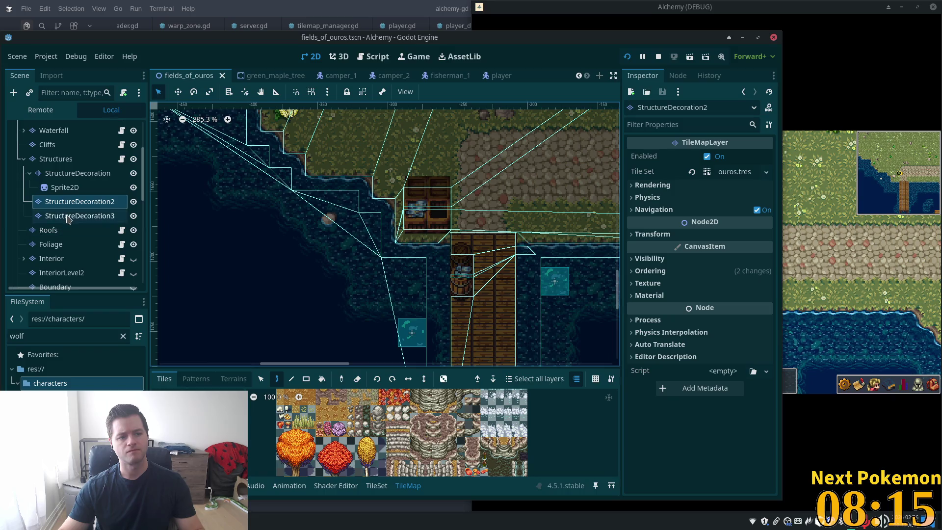
{"action": "left_click", "coordinate": [437, 198]}
{"action": "left_click", "coordinate": [446, 192]}
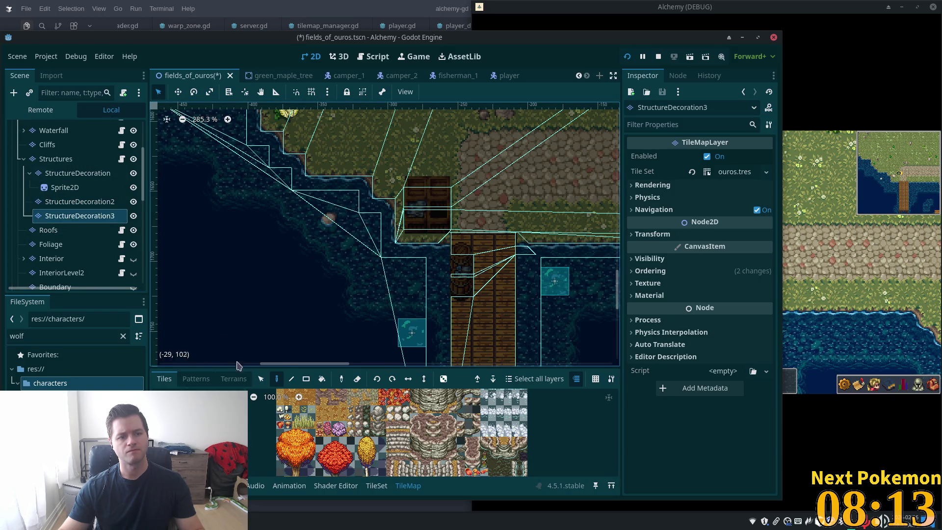
{"action": "left_click", "coordinate": [77, 174]}
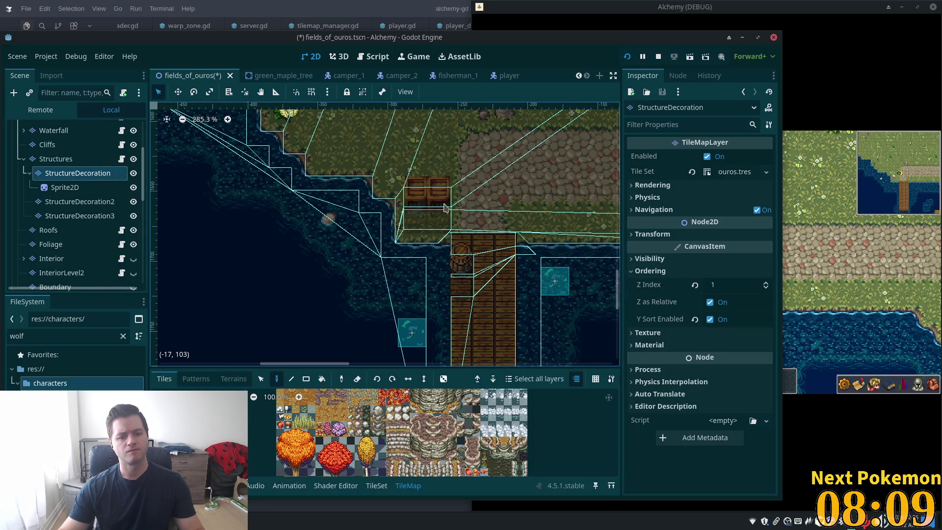
Step: Switch the TileMap tool to Select mode and show a smaller tile atlas in the palette
{"action": "key", "text": "s"}
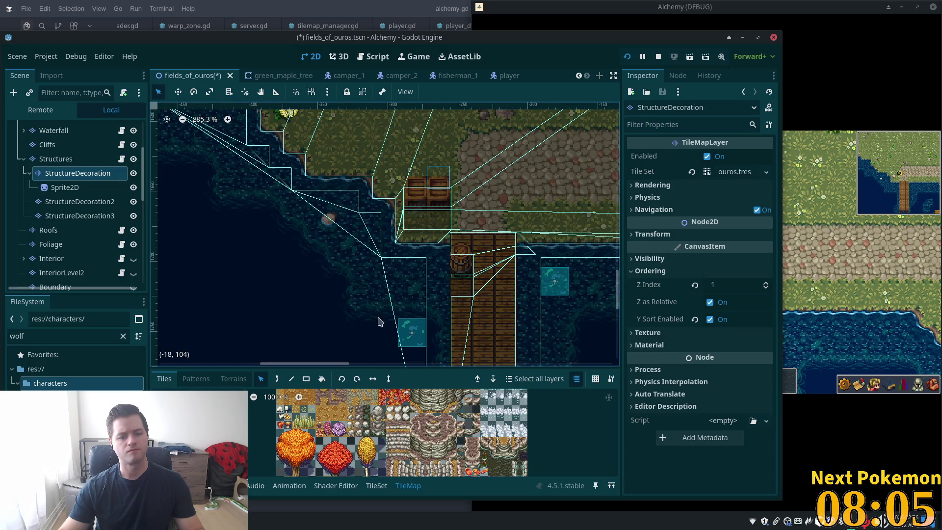
{"action": "scroll", "coordinate": [363, 422], "scroll_direction": "down", "scroll_amount": 2}
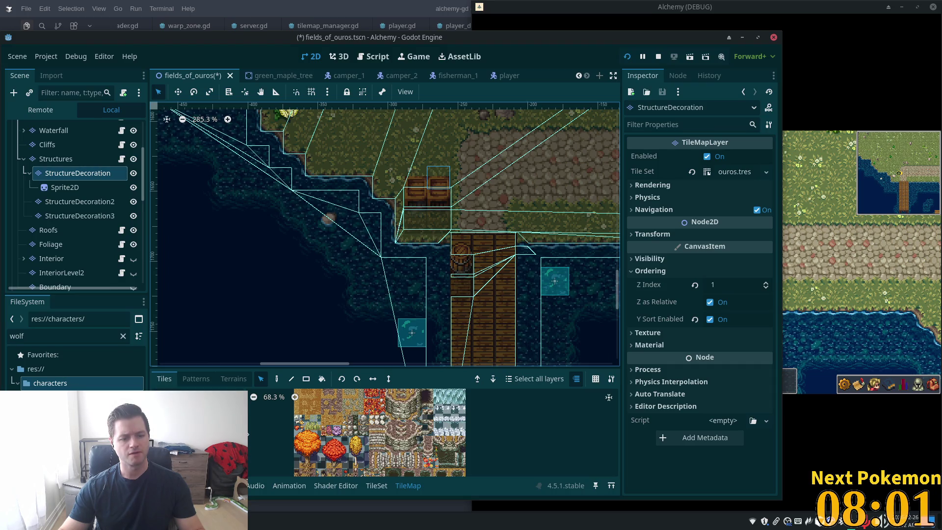
{"action": "left_click", "coordinate": [196, 400]}
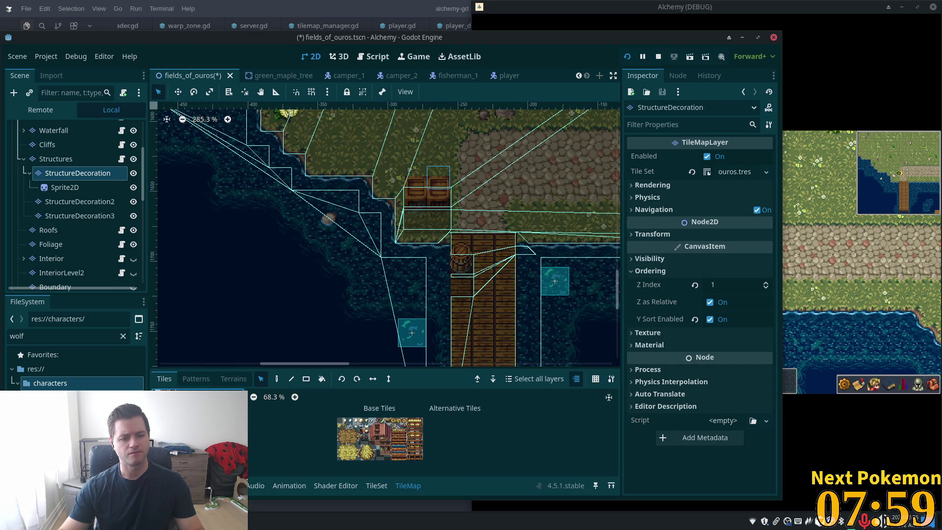
Step: Enlarge the tile panel, browse the tile sources to the crate atlas, and open the TileSet editor
{"action": "mouse_move", "coordinate": [238, 369]}
{"action": "left_mouse_down"}
{"action": "mouse_move", "coordinate": [236, 288]}
{"action": "mouse_move", "coordinate": [223, 258]}
{"action": "left_mouse_up"}
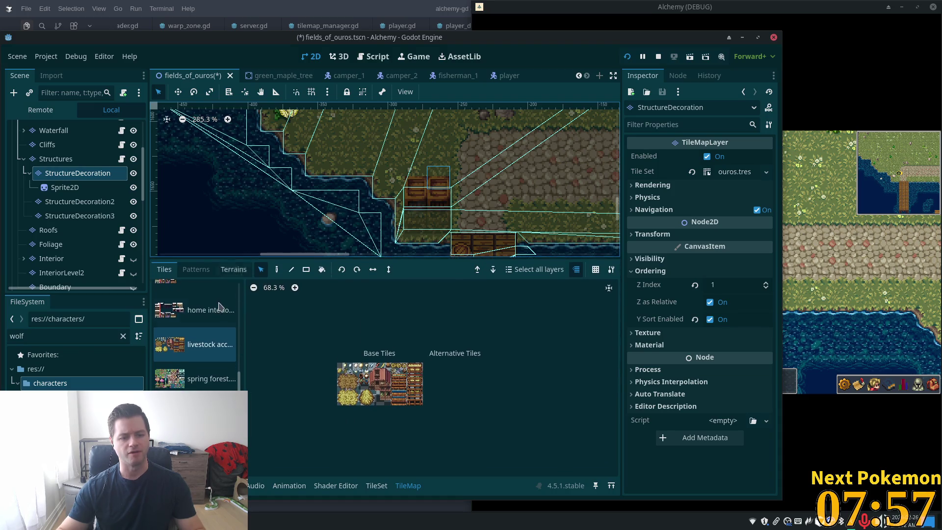
{"action": "scroll", "coordinate": [216, 323], "scroll_direction": "up", "scroll_amount": 2}
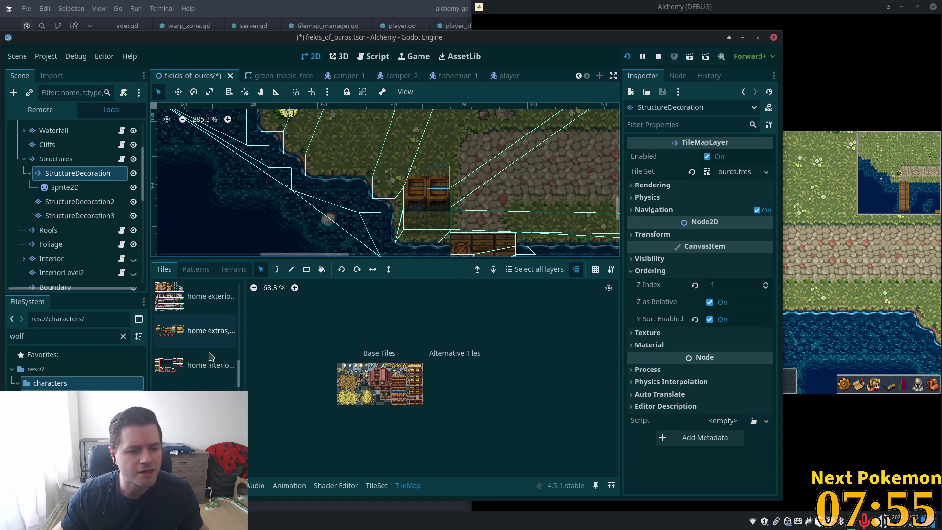
{"action": "left_click", "coordinate": [212, 331]}
{"action": "scroll", "coordinate": [195, 324], "scroll_direction": "up", "scroll_amount": 1}
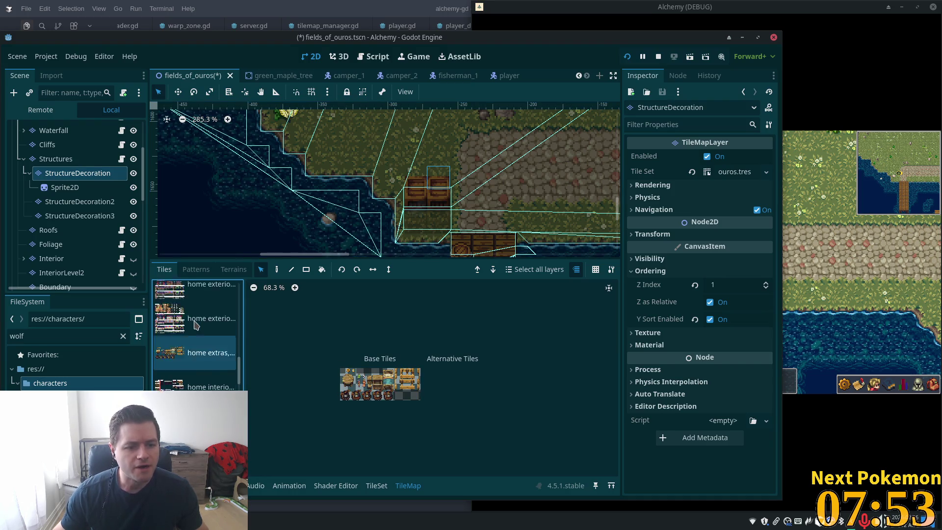
{"action": "scroll", "coordinate": [195, 323], "scroll_direction": "up", "scroll_amount": 5}
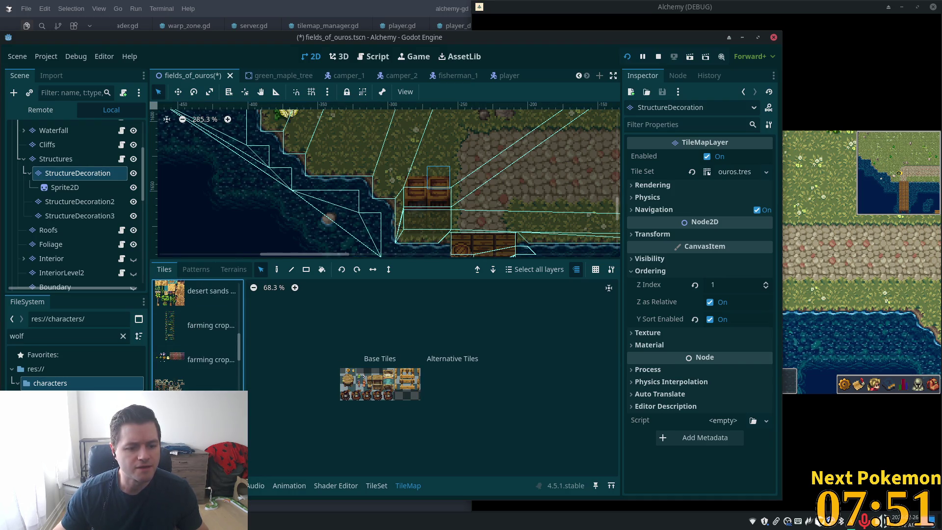
{"action": "left_click", "coordinate": [201, 292]}
{"action": "scroll", "coordinate": [427, 180], "scroll_direction": "up", "scroll_amount": 6}
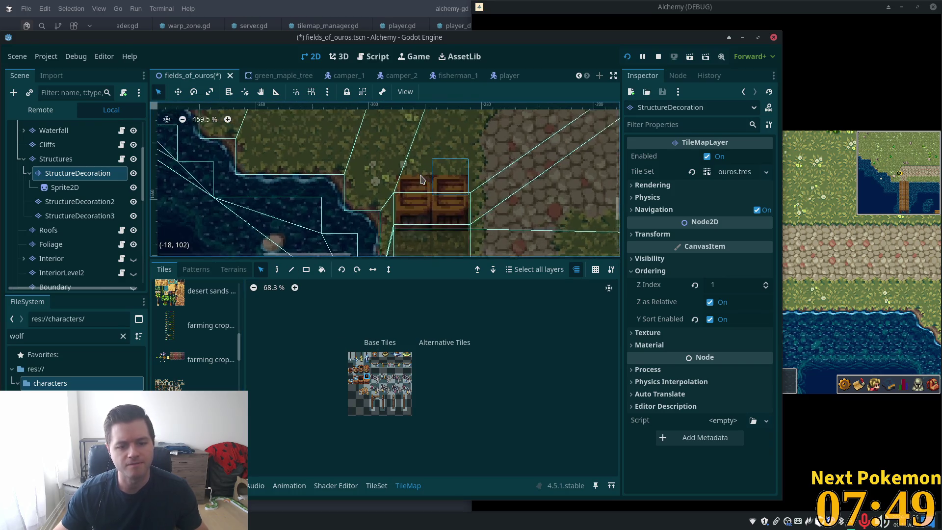
{"action": "left_click", "coordinate": [376, 487]}
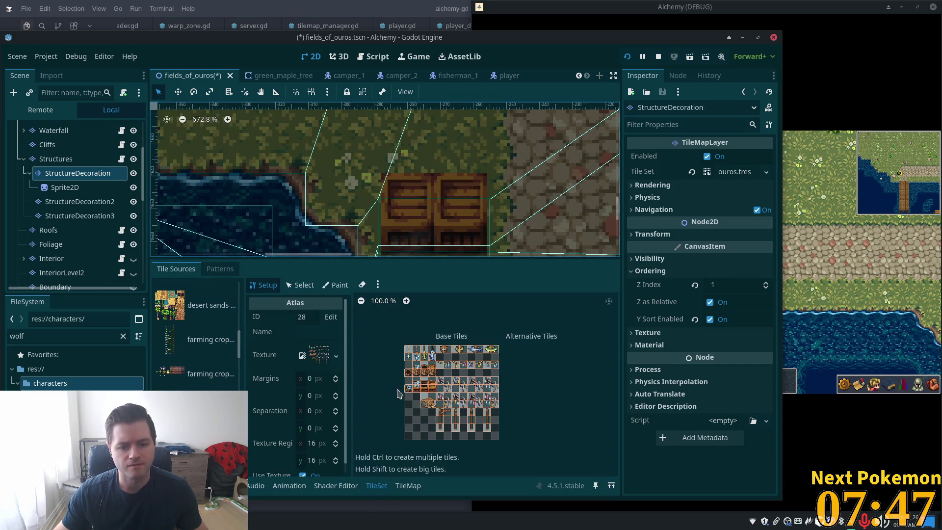
Step: Select the crate tiles in the atlas, set their Rendering Z Index to 0, and save
{"action": "scroll", "coordinate": [398, 393], "scroll_direction": "up", "scroll_amount": 5}
{"action": "left_click", "coordinate": [310, 285]}
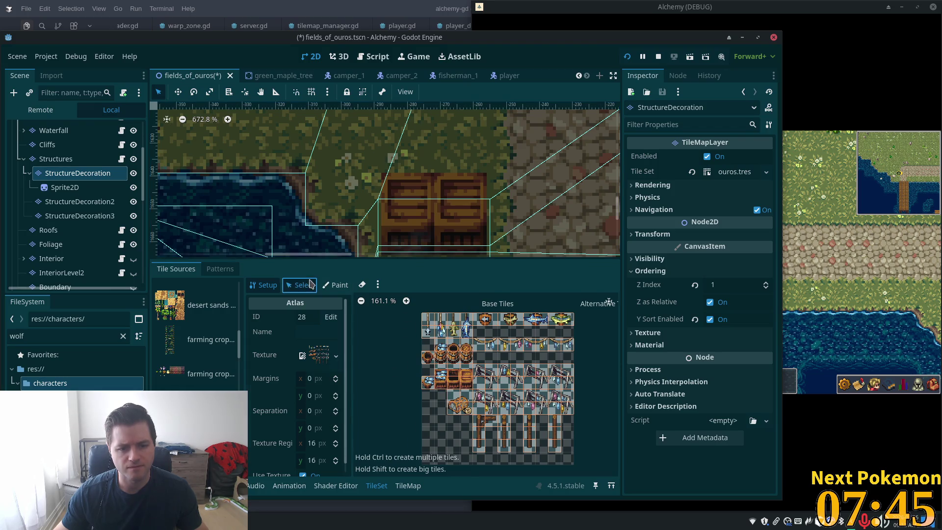
{"action": "left_click", "coordinate": [453, 366]}
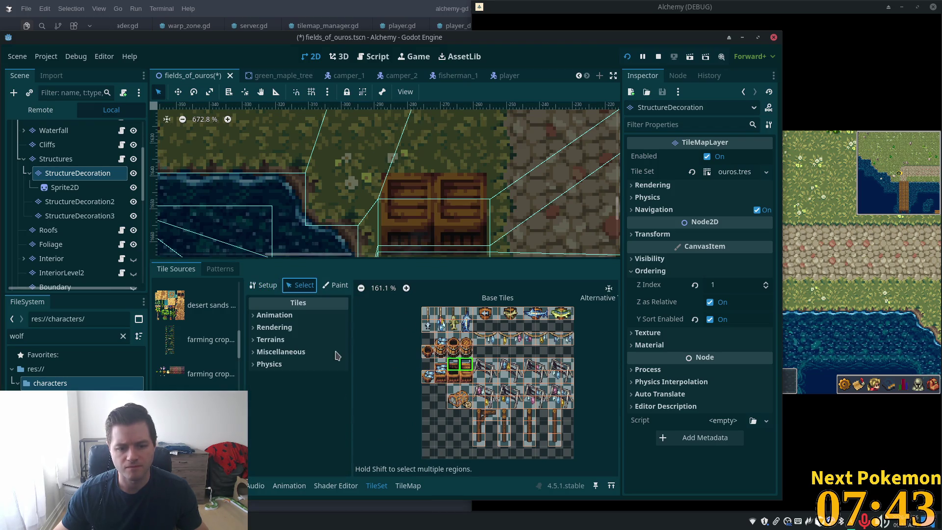
{"action": "left_click", "coordinate": [273, 328]}
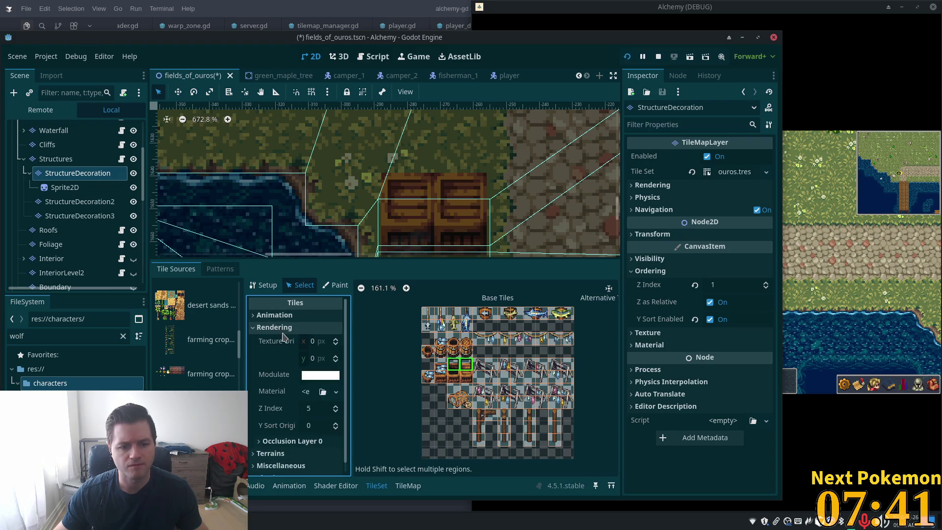
{"action": "left_click", "coordinate": [319, 408]}
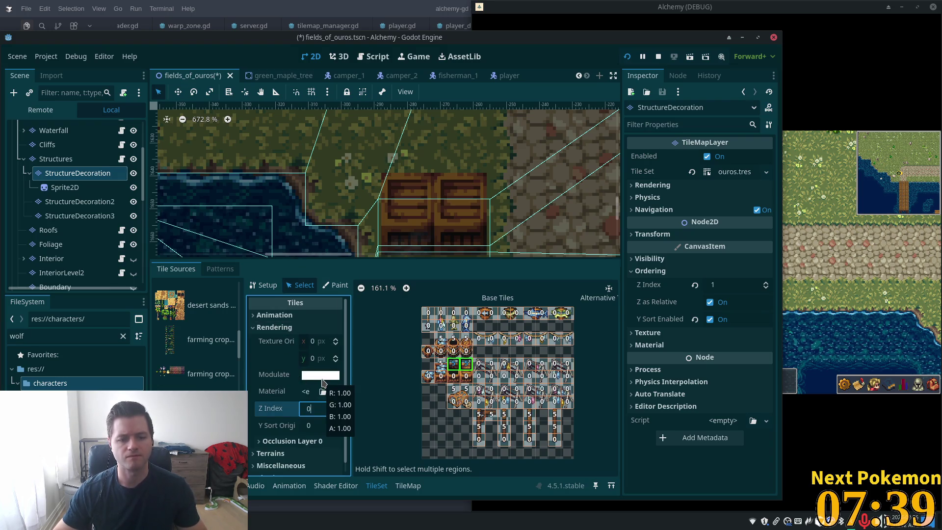
{"action": "type", "text": "0"}
{"action": "key", "text": "Tab"}
{"action": "key", "text": "ctrl+s"}
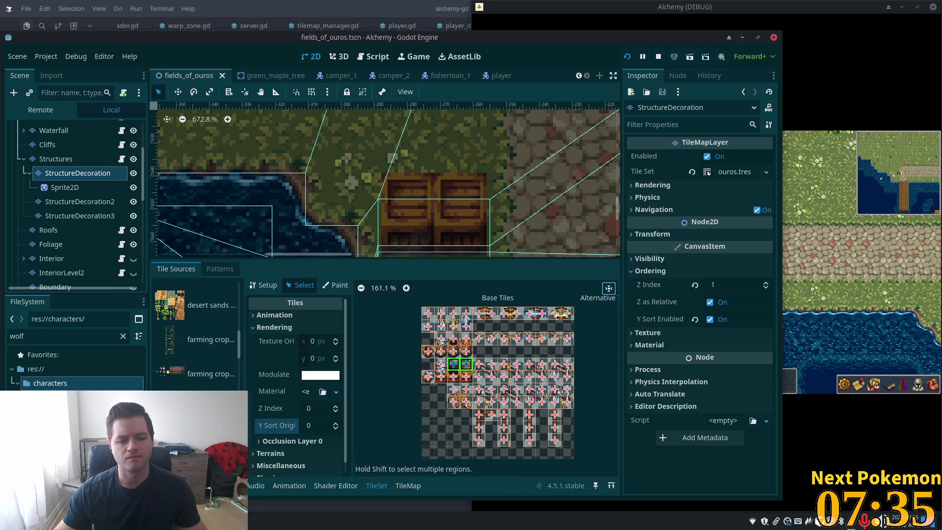
Step: Adjust the Z Index of the single crate tile at (3, 4), save, and raise the game
{"action": "left_click", "coordinate": [216, 407]}
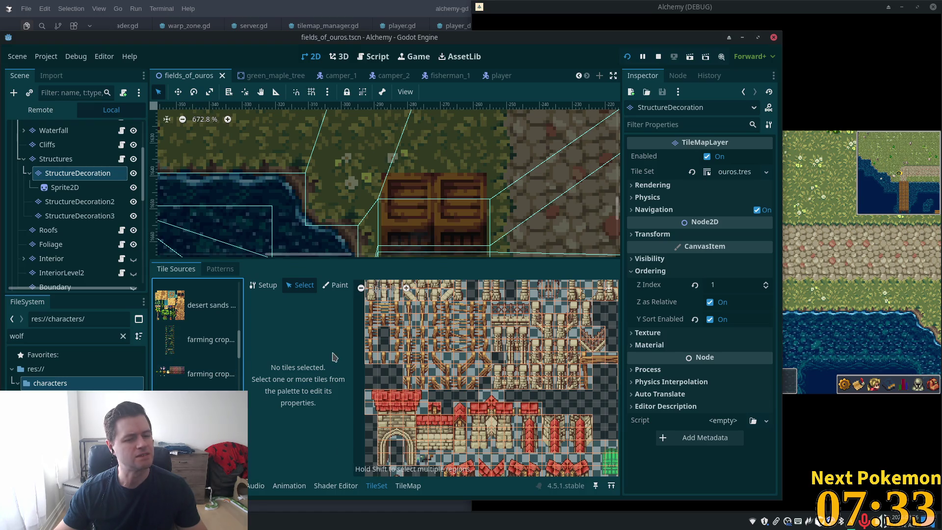
{"action": "left_click", "coordinate": [202, 379]}
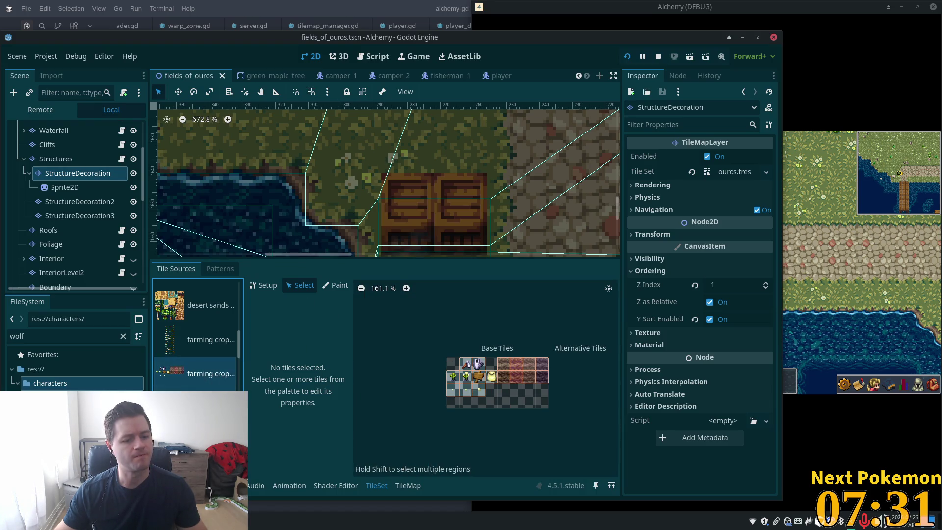
{"action": "left_click", "coordinate": [216, 407]}
{"action": "left_click", "coordinate": [464, 367]}
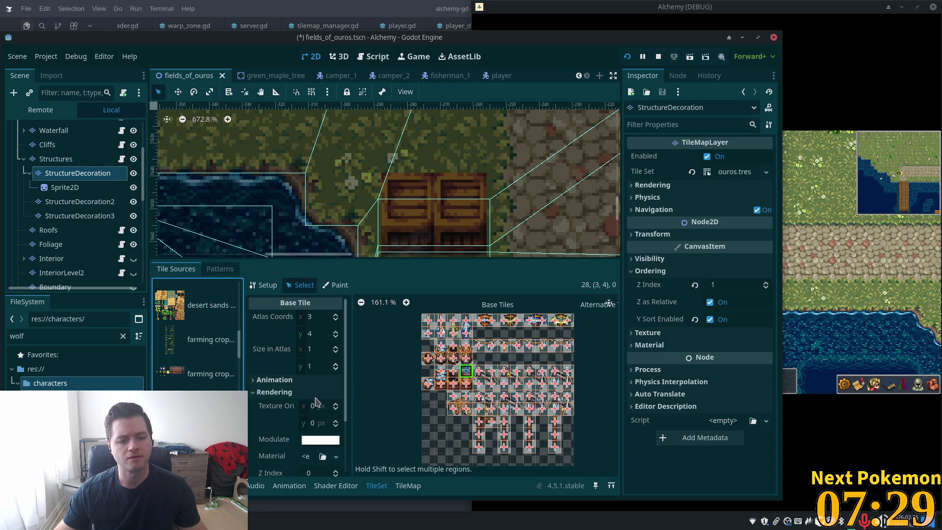
{"action": "scroll", "coordinate": [283, 352], "scroll_direction": "down", "scroll_amount": 3}
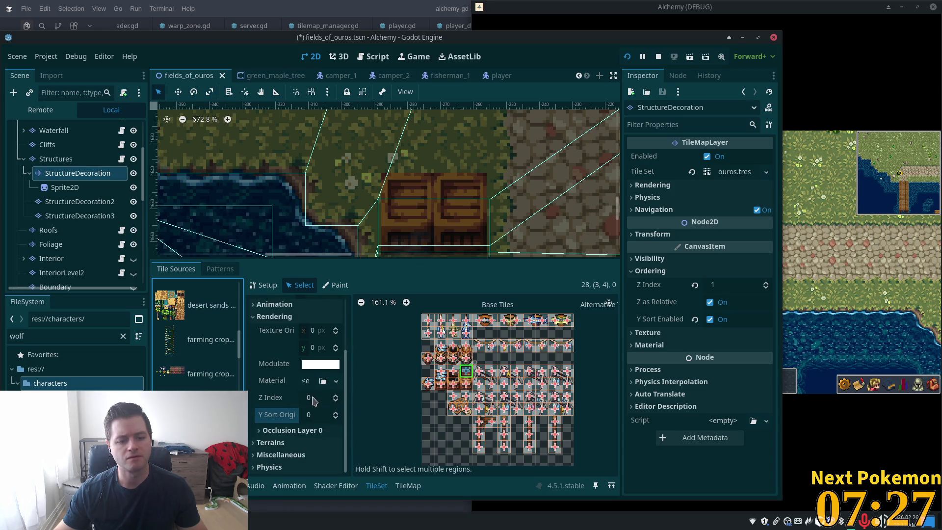
{"action": "left_click", "coordinate": [312, 399]}
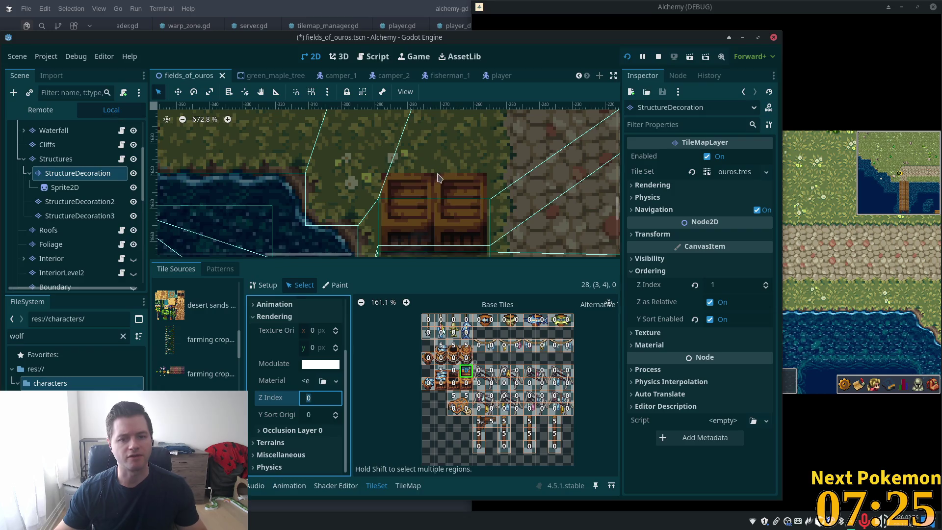
{"action": "key", "text": "ctrl+s"}
{"action": "left_click", "coordinate": [799, 59]}
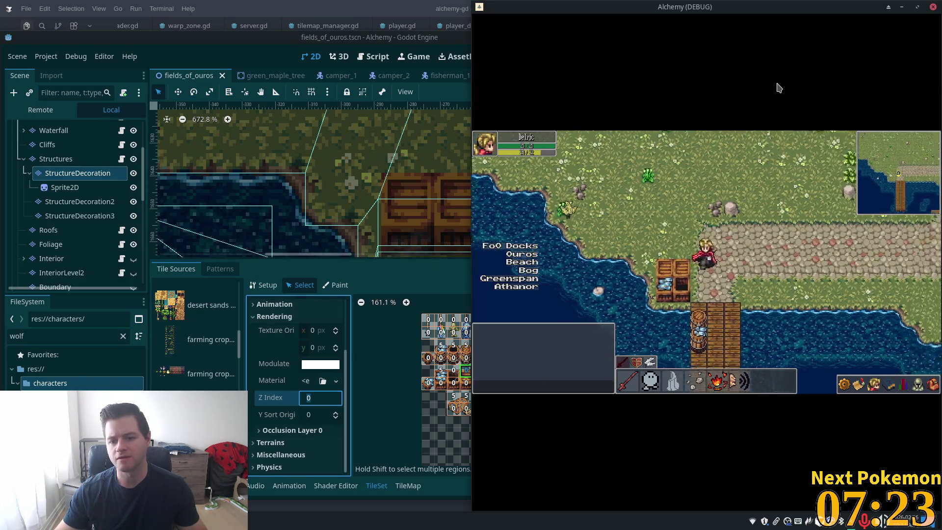
Step: Restart the game with the changes and walk the player around the dock crates
{"action": "key", "text": "Down"}
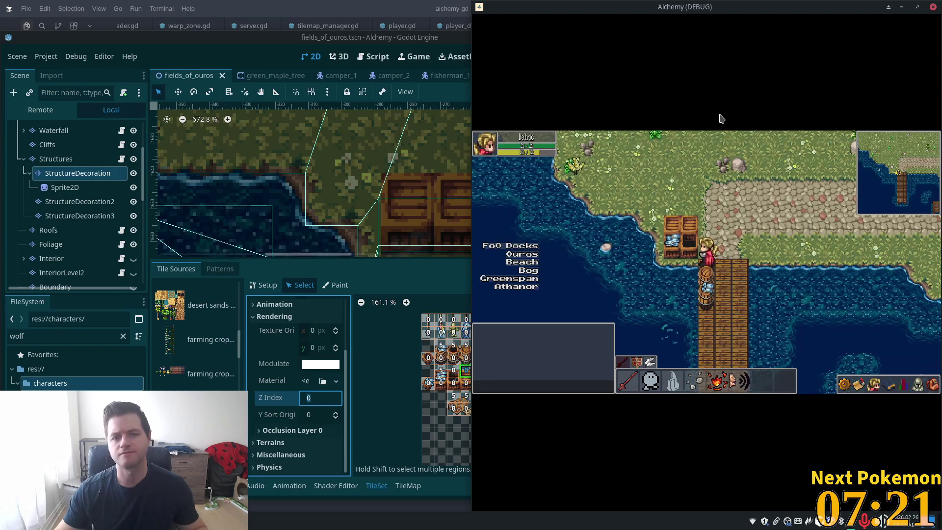
{"action": "key", "text": "alt+Tab"}
{"action": "left_click", "coordinate": [627, 56]}
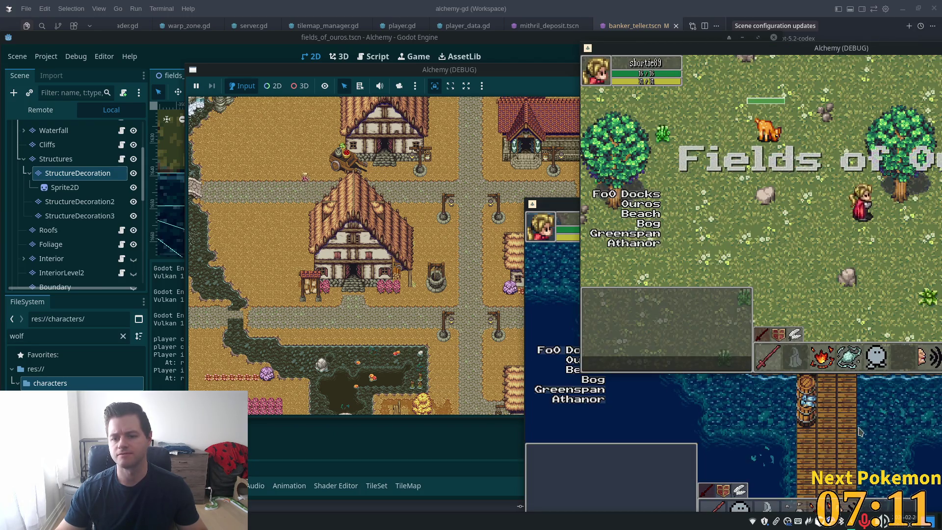
{"action": "key", "text": "Up"}
{"action": "key", "text": "Left"}
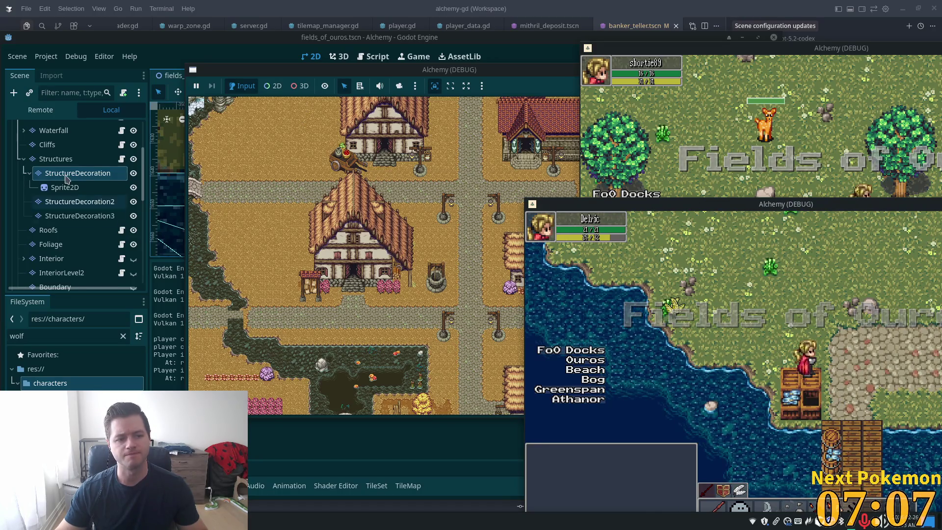
{"action": "left_click", "coordinate": [77, 172]}
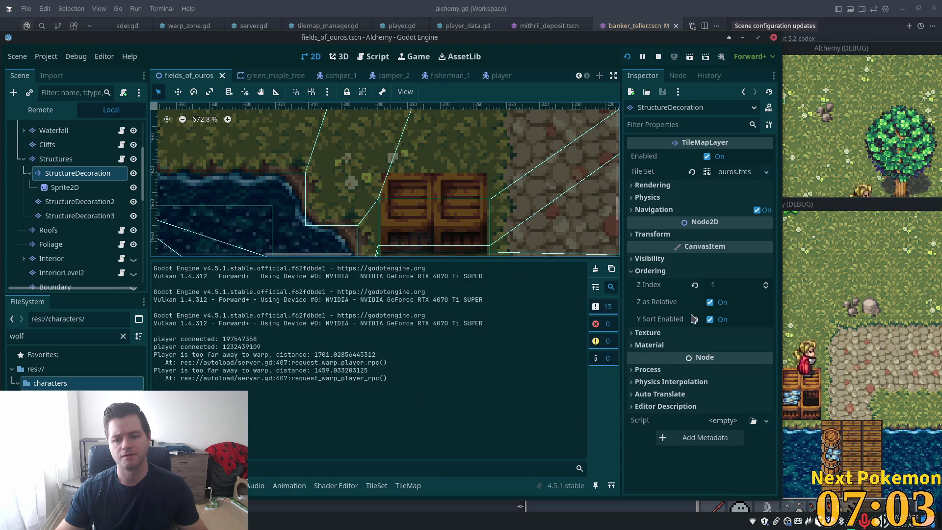
Step: Set StructureDecoration's Z Index to 0, save the scene, and check the parent Structures layer
{"action": "left_click", "coordinate": [723, 286]}
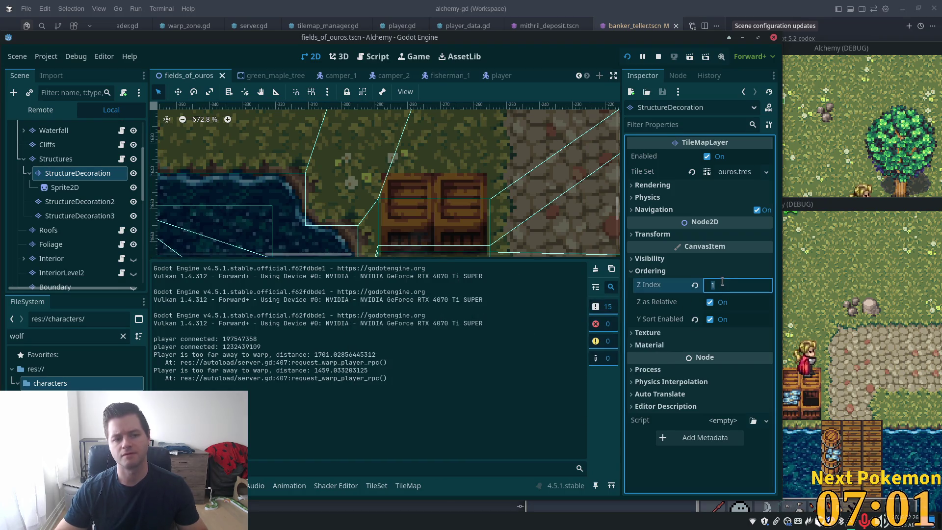
{"action": "type", "text": "0"}
{"action": "key", "text": "Tab"}
{"action": "key", "text": "ctrl+s"}
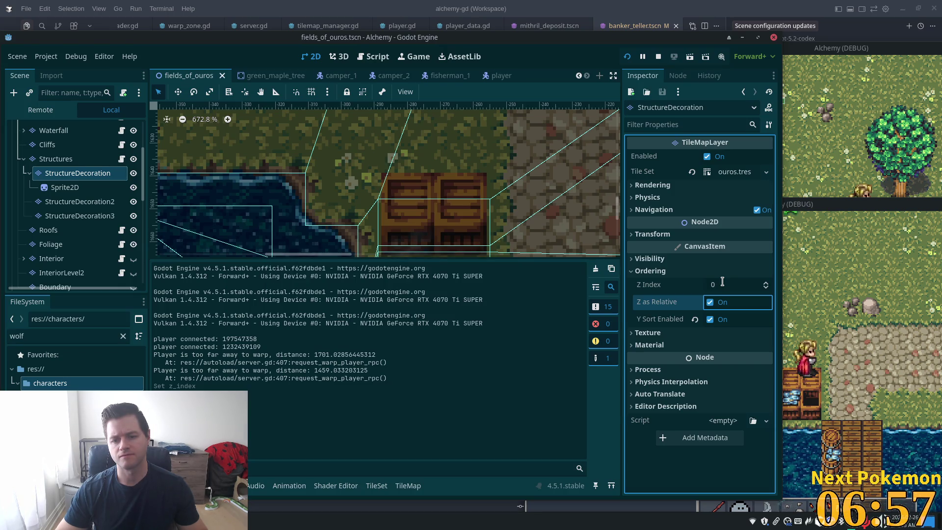
{"action": "left_click", "coordinate": [55, 158]}
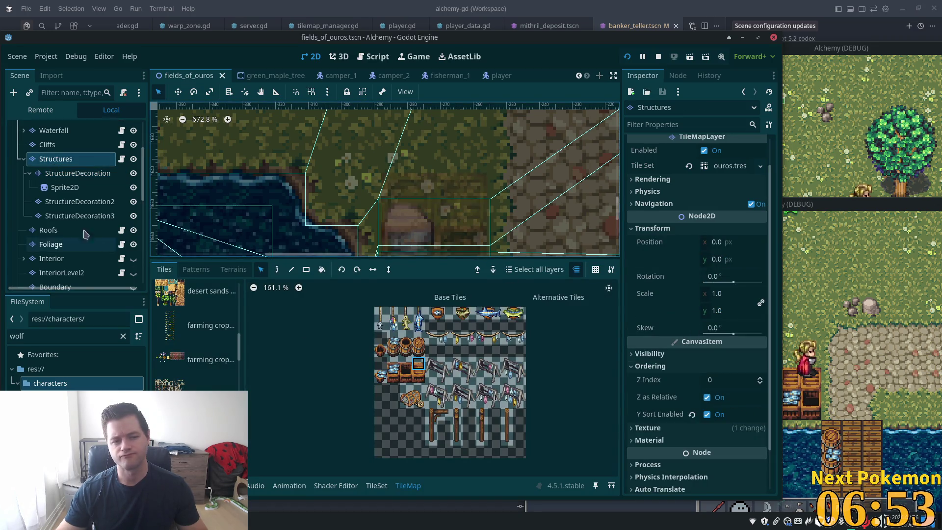
{"action": "left_click", "coordinate": [45, 174]}
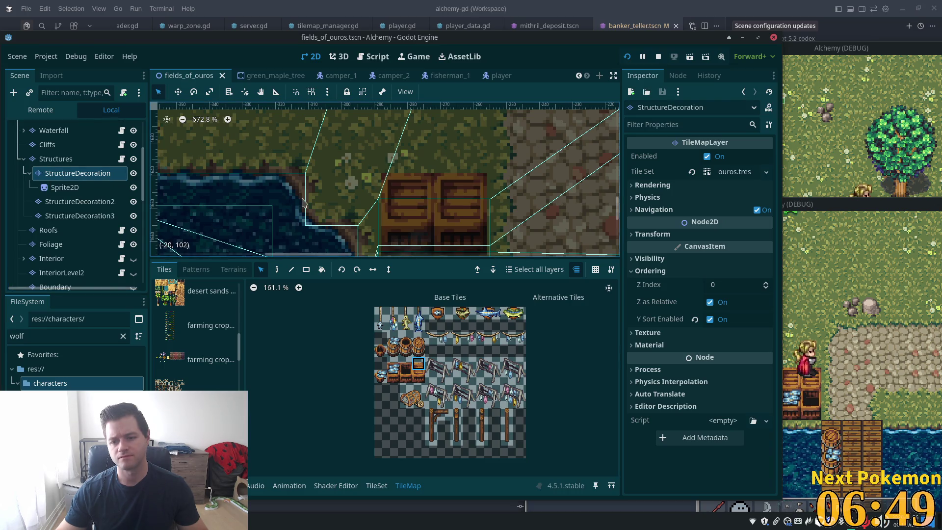
Step: Walk the player down the dock and back onto the grass, then inspect the Structures layer
{"action": "left_click", "coordinate": [908, 317]}
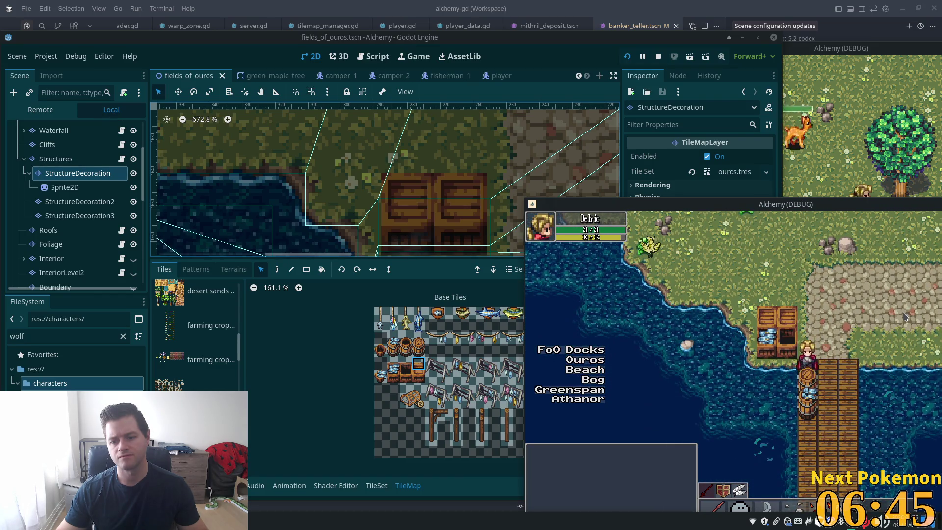
{"action": "key", "text": "Down"}
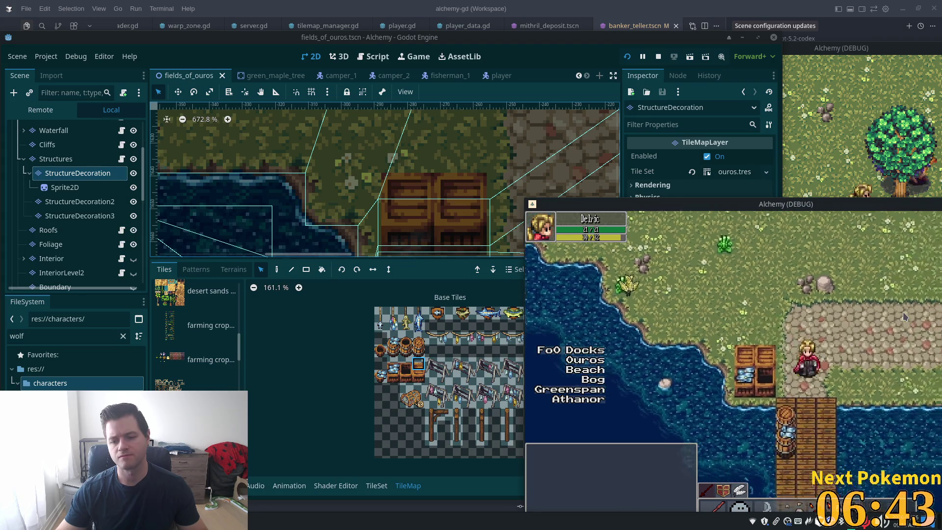
{"action": "key", "text": "Down"}
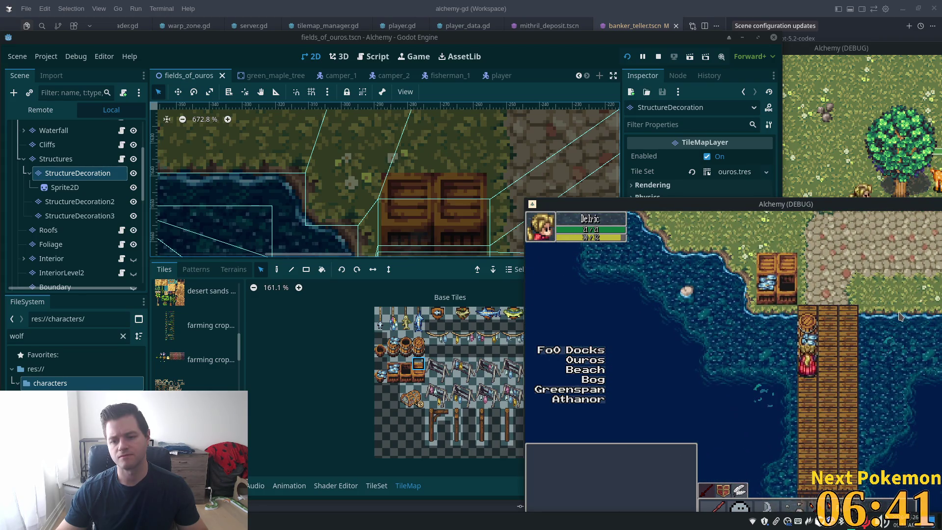
{"action": "key", "text": "Up"}
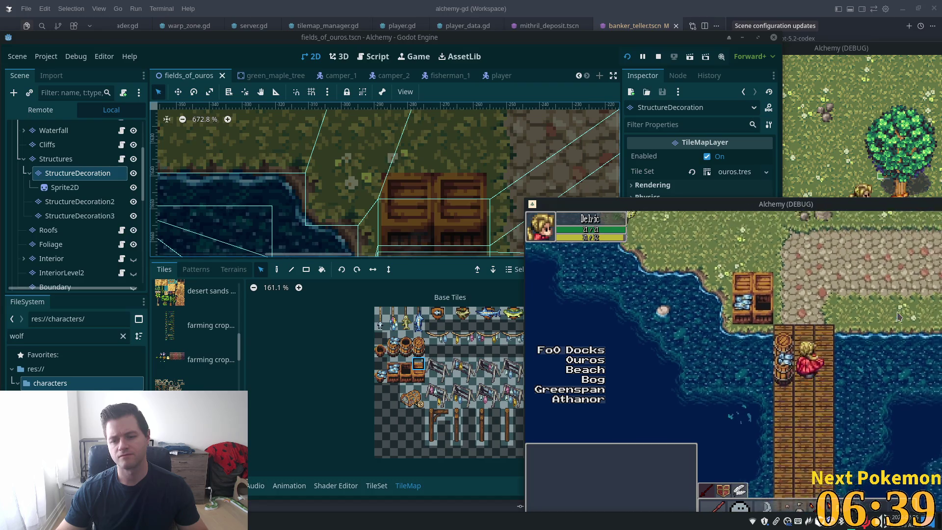
{"action": "key", "text": "Up"}
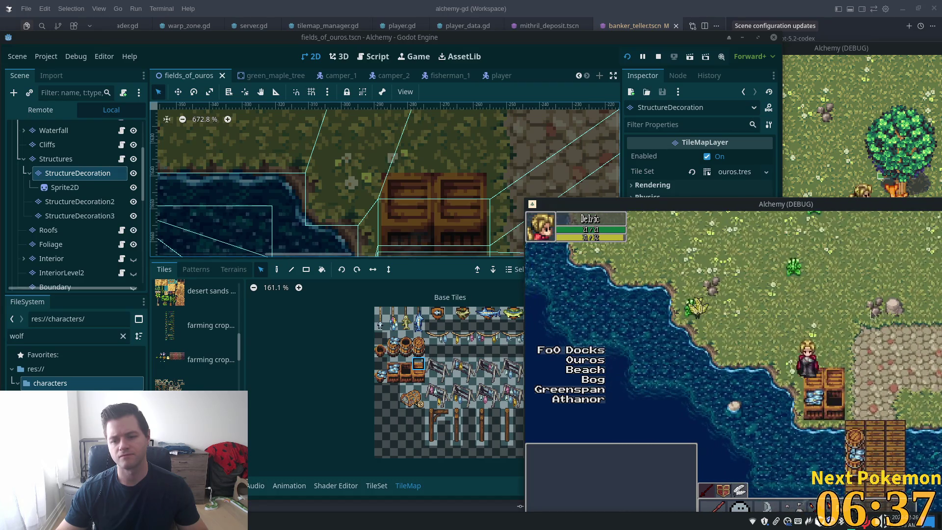
{"action": "left_click", "coordinate": [47, 162]}
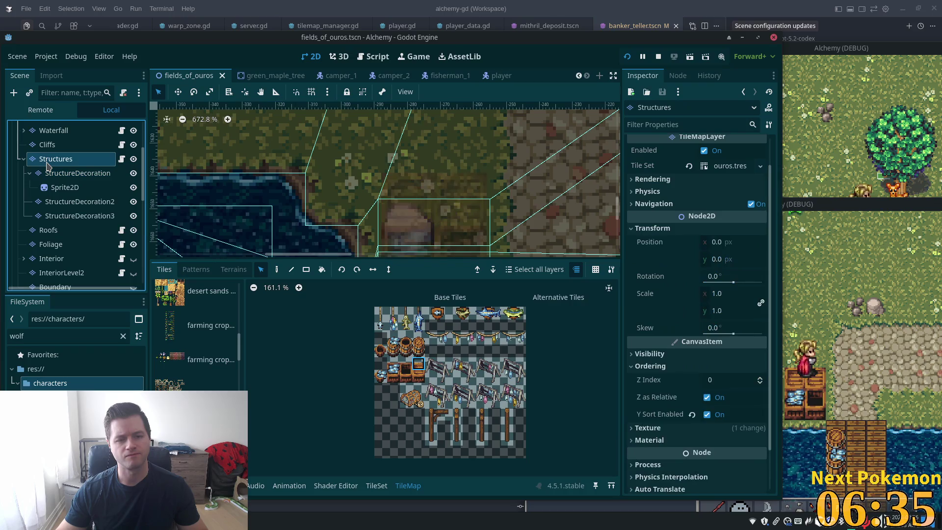
Step: Set the Structures layer's Z Index to 1, save, and test walking onto the dock
{"action": "left_click", "coordinate": [75, 174]}
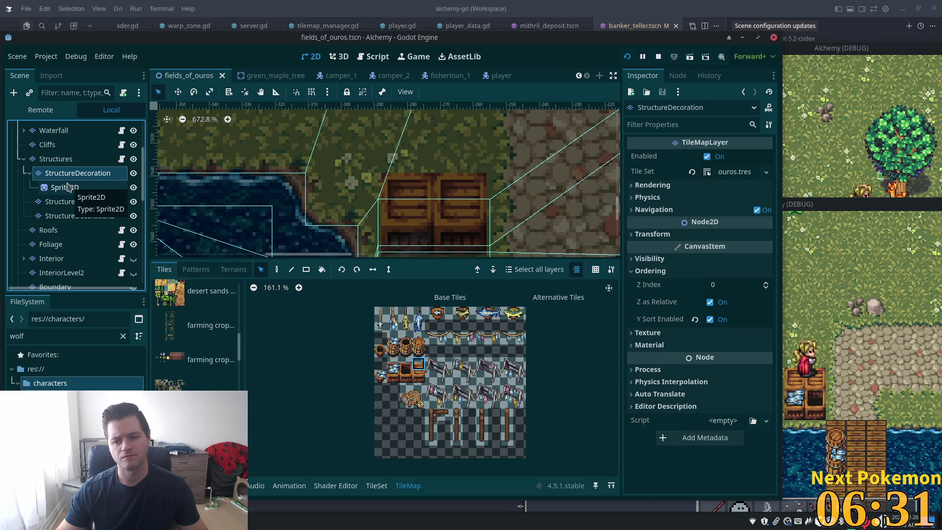
{"action": "left_click", "coordinate": [56, 158]}
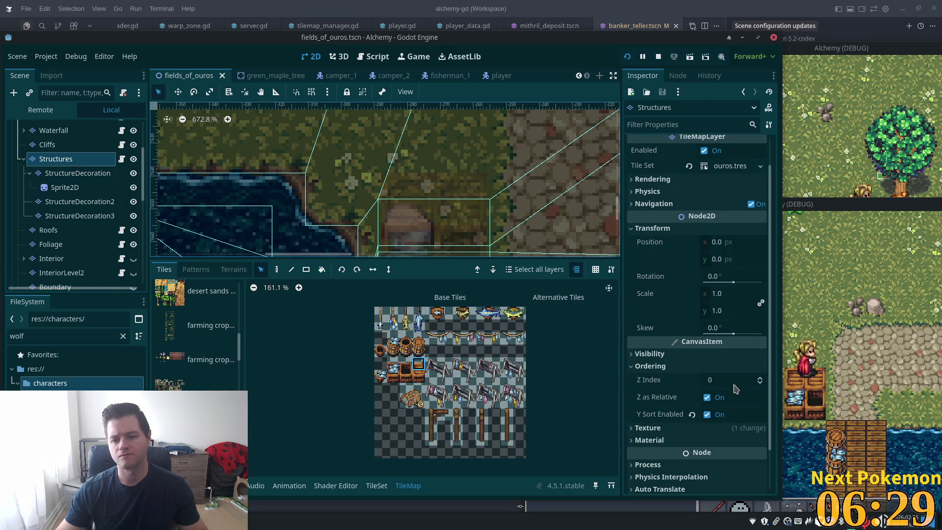
{"action": "left_click", "coordinate": [731, 380]}
{"action": "type", "text": "1"}
{"action": "key", "text": "Return"}
{"action": "key", "text": "ctrl+s"}
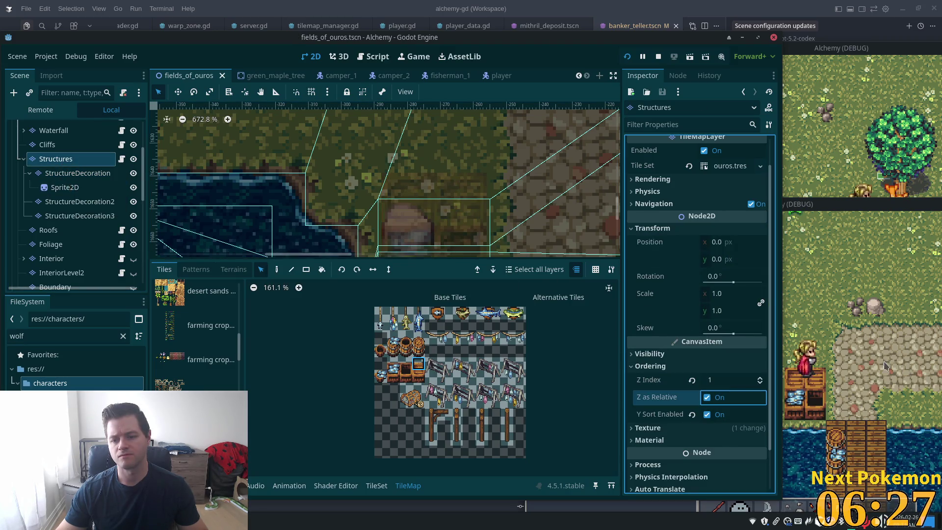
{"action": "left_click", "coordinate": [885, 366]}
{"action": "key", "text": "Down"}
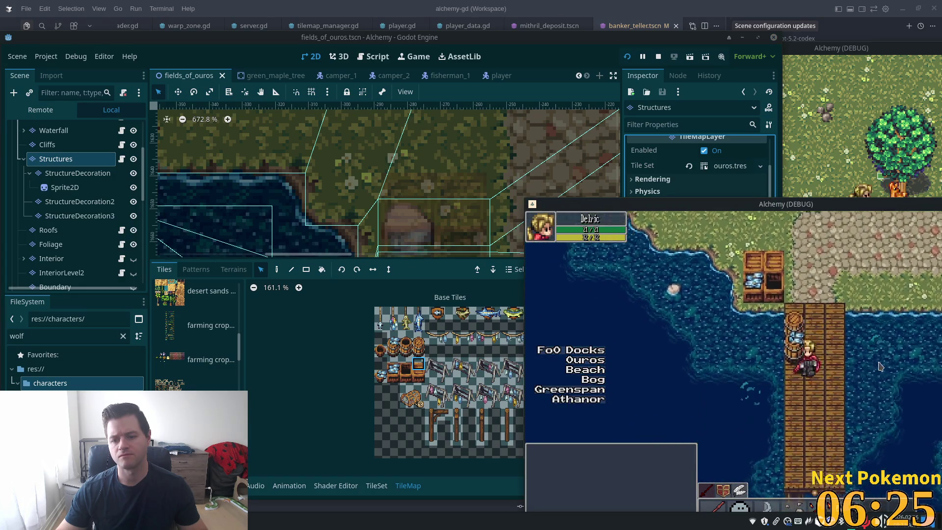
{"action": "key", "text": "Up"}
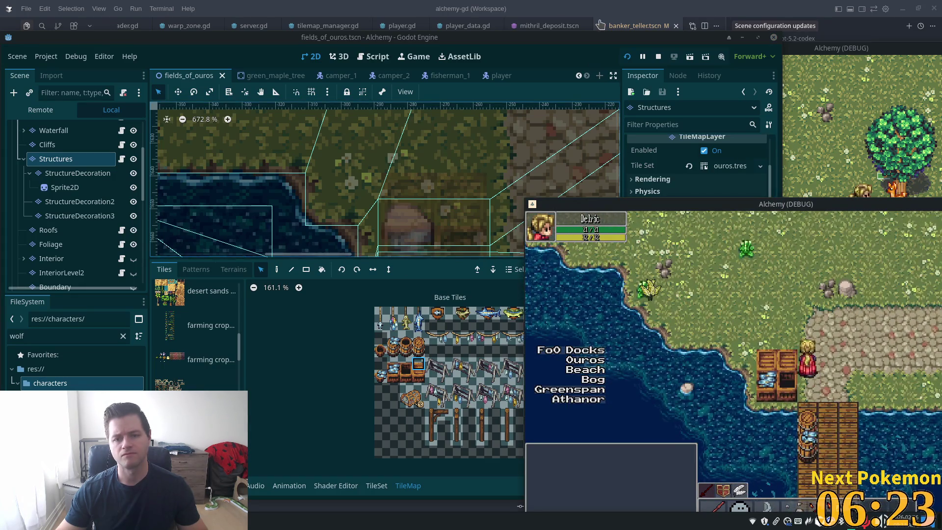
{"action": "left_click", "coordinate": [589, 60]}
Step: Revert the Structures layer's Z Index to 0 and save the scene
{"action": "double_click", "coordinate": [721, 379]}
{"action": "type", "text": "0"}
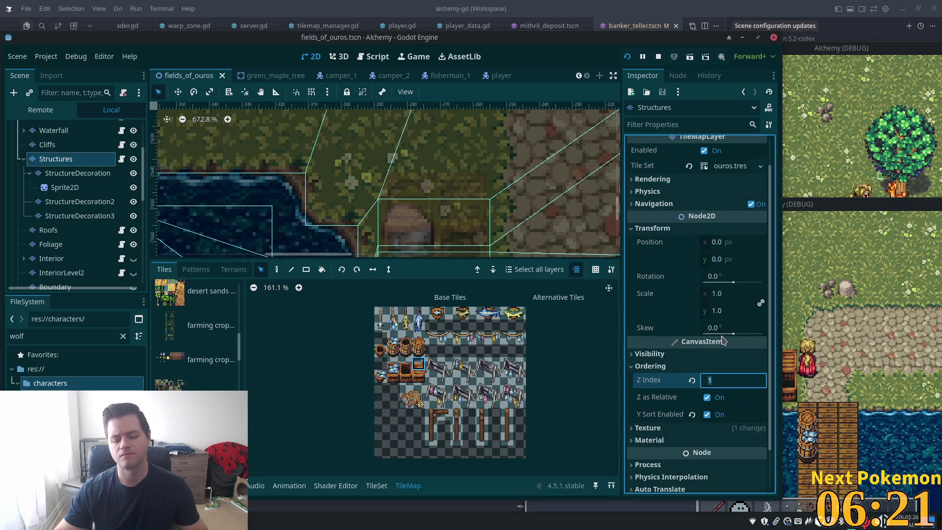
{"action": "key", "text": "Tab"}
{"action": "key", "text": "ctrl+s"}
{"action": "left_click", "coordinate": [60, 176]}
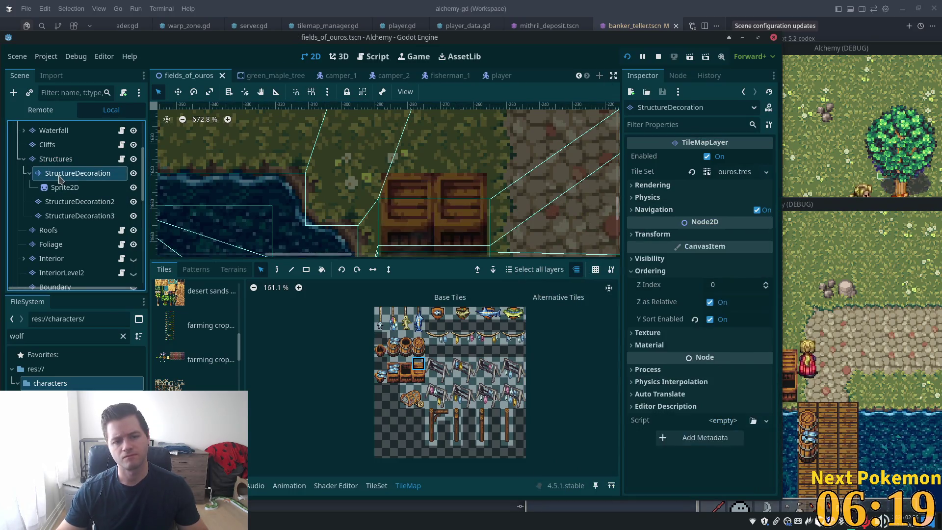
Step: Walk the player on and off the crates in-game to check layering
{"action": "left_click", "coordinate": [853, 297]}
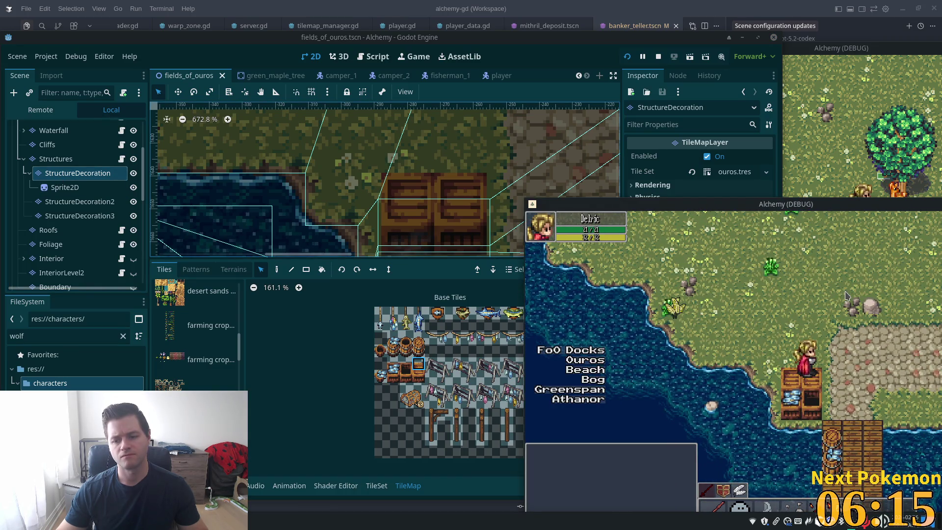
{"action": "key", "text": "Right"}
{"action": "key", "text": "Down"}
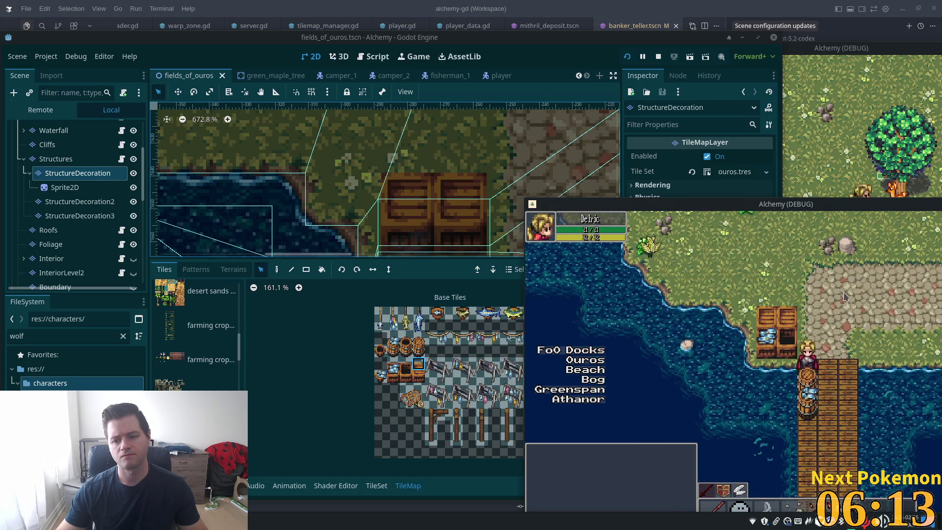
{"action": "key", "text": "Up"}
{"action": "key", "text": "Left"}
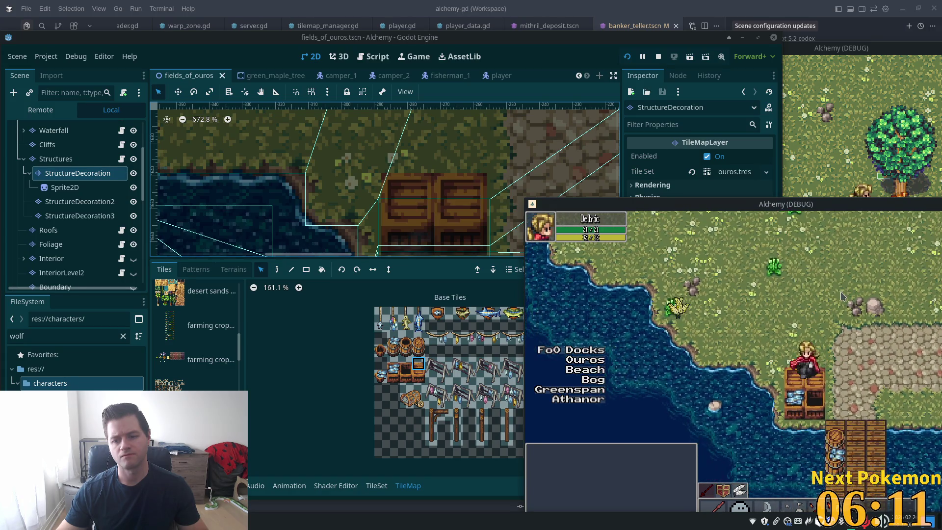
{"action": "key", "text": "Down"}
{"action": "left_click", "coordinate": [357, 381]}
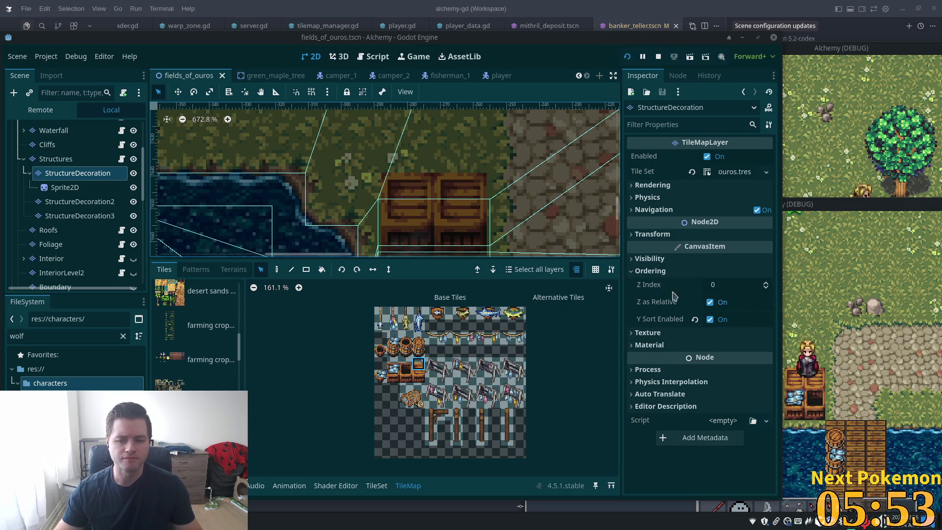
Step: Select two adjacent crate tiles in the StructureDecoration atlas and show their TileSet properties
{"action": "left_click", "coordinate": [67, 189]}
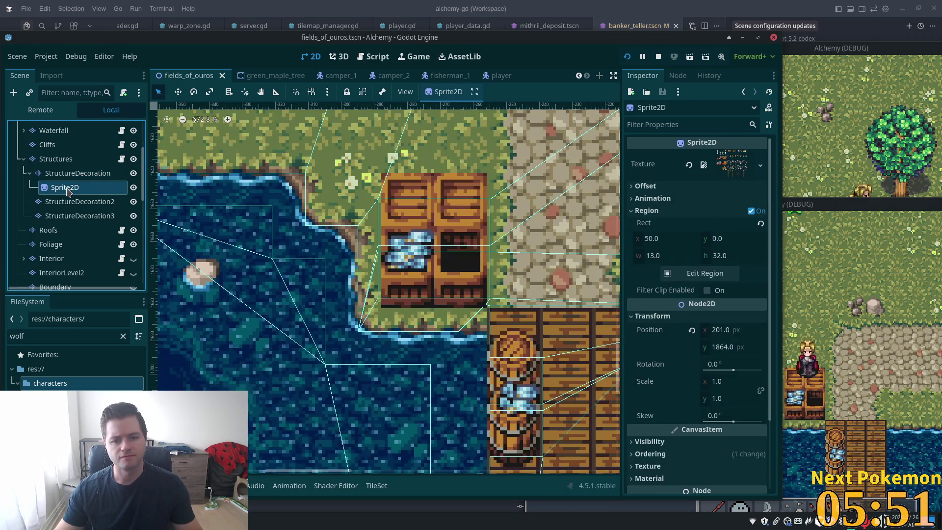
{"action": "left_click", "coordinate": [58, 174]}
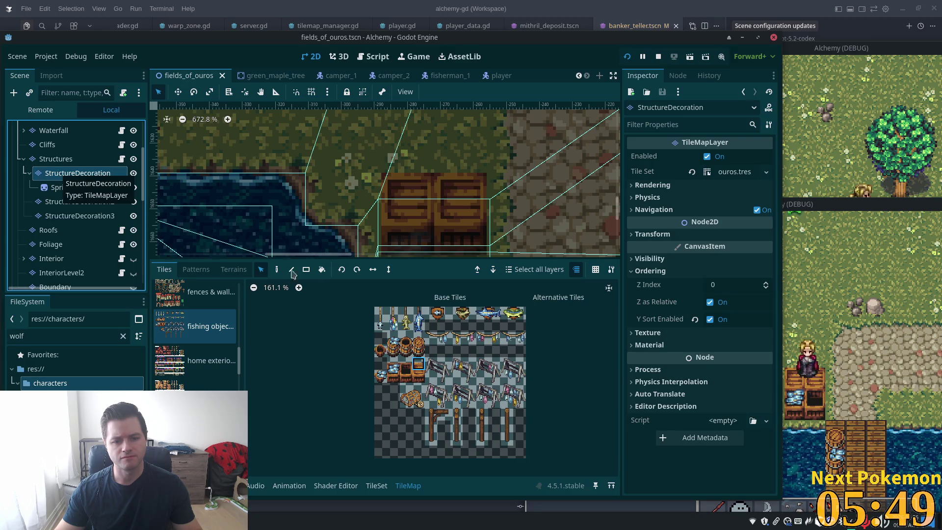
{"action": "left_click", "coordinate": [409, 367]}
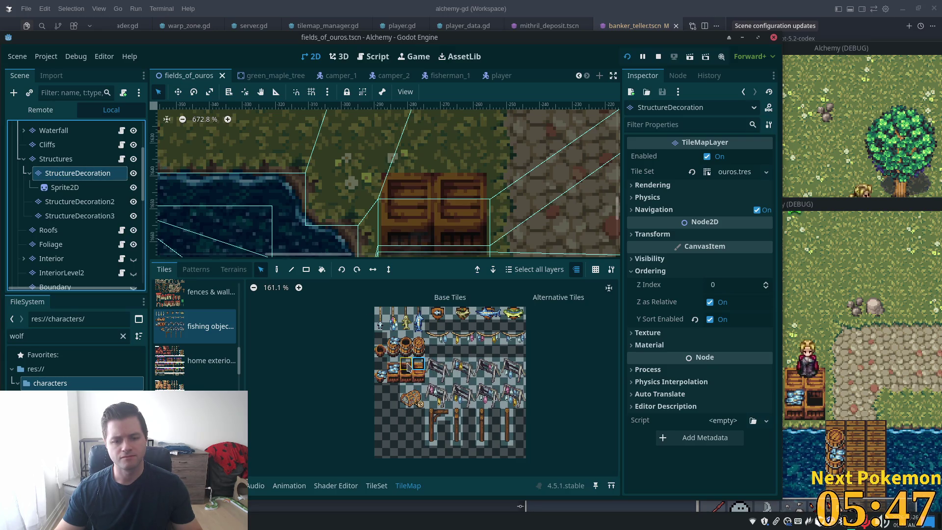
{"action": "left_click", "coordinate": [418, 367], "text": "shift"}
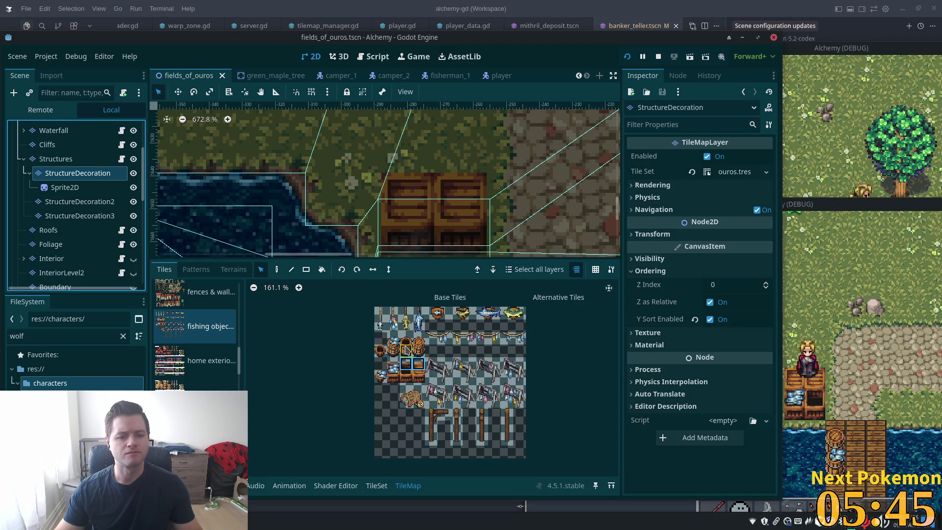
{"action": "left_click", "coordinate": [375, 486]}
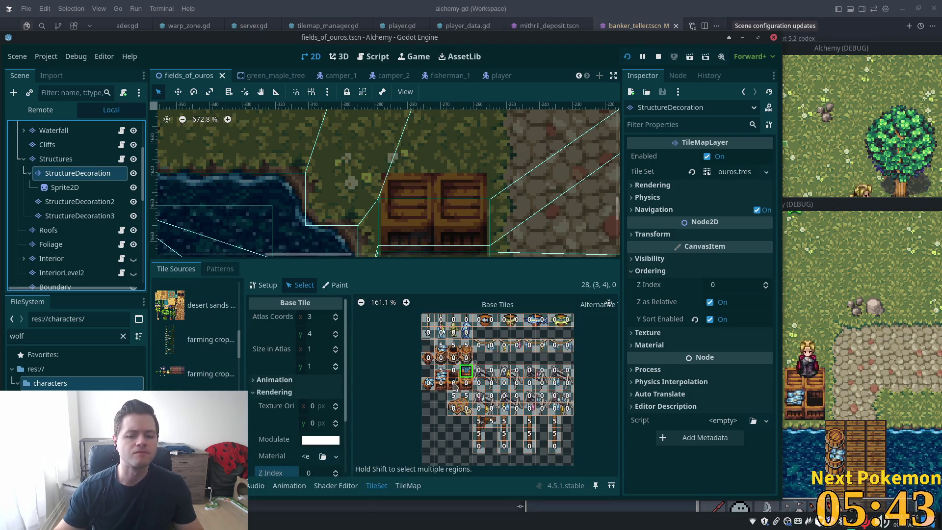
Step: Select atlas tile (2, 4) and its neighbour, and set their Y Sort Origin to 0
{"action": "left_click", "coordinate": [453, 371]}
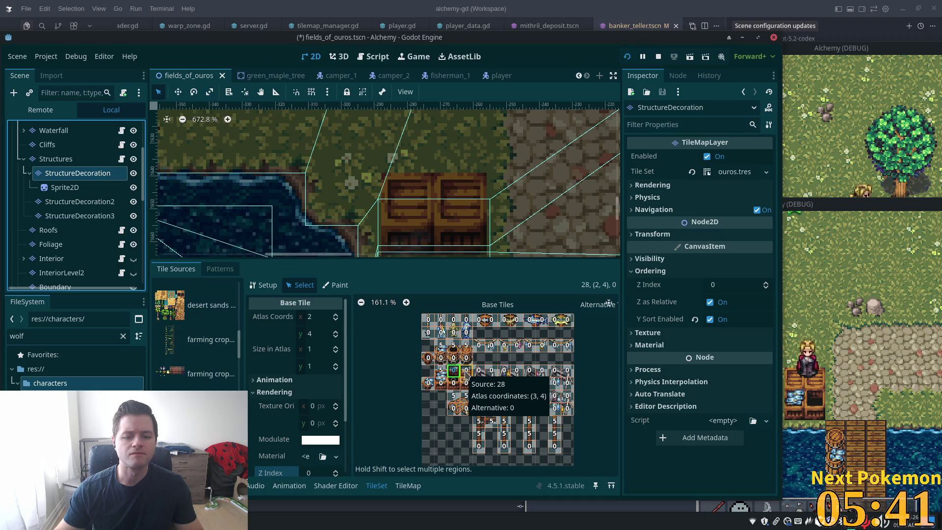
{"action": "left_click", "coordinate": [467, 372], "text": "shift"}
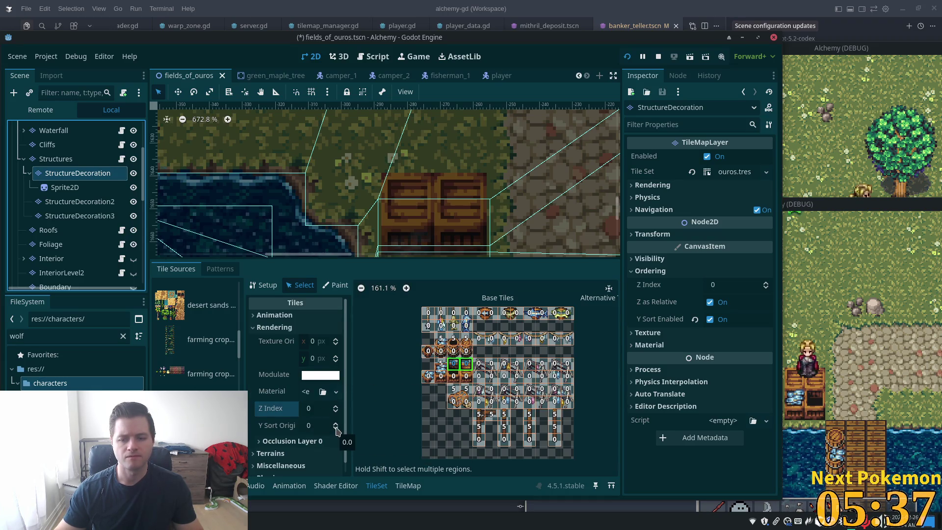
{"action": "scroll", "coordinate": [337, 428], "scroll_direction": "up", "scroll_amount": 5}
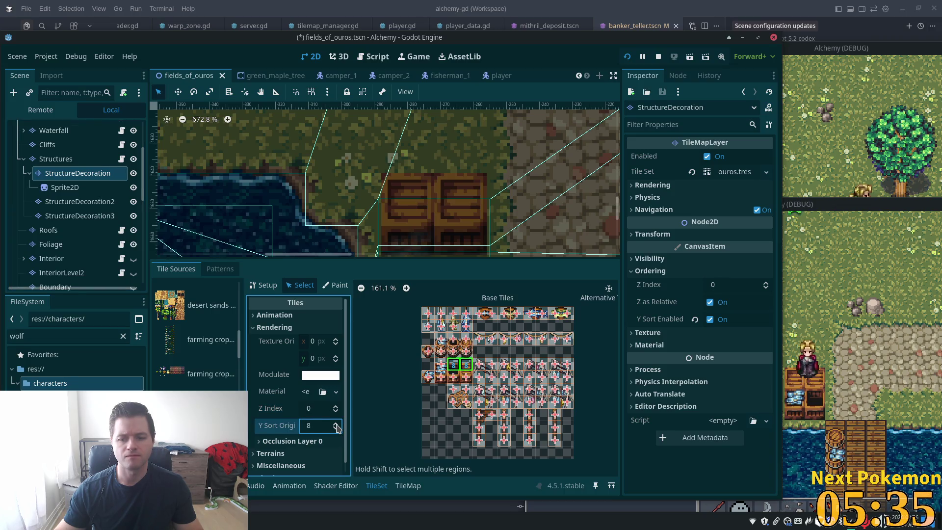
{"action": "scroll", "coordinate": [337, 428], "scroll_direction": "up", "scroll_amount": 3}
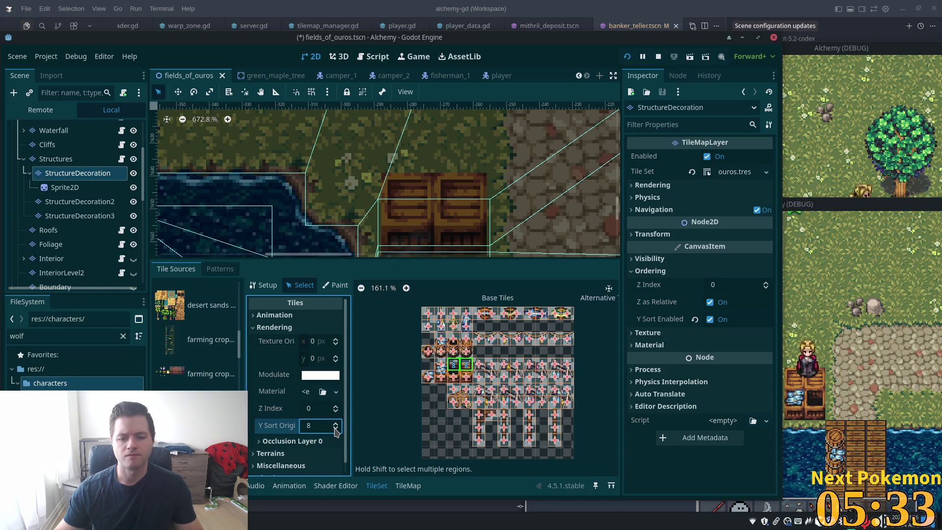
{"action": "scroll", "coordinate": [336, 431], "scroll_direction": "down", "scroll_amount": 3}
{"action": "scroll", "coordinate": [336, 431], "scroll_direction": "down", "scroll_amount": 8}
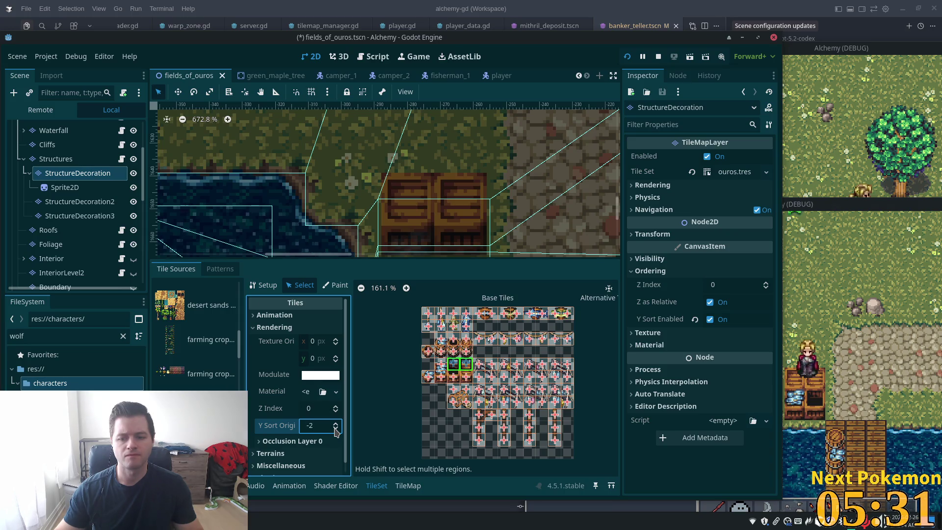
{"action": "scroll", "coordinate": [337, 429], "scroll_direction": "down", "scroll_amount": 3}
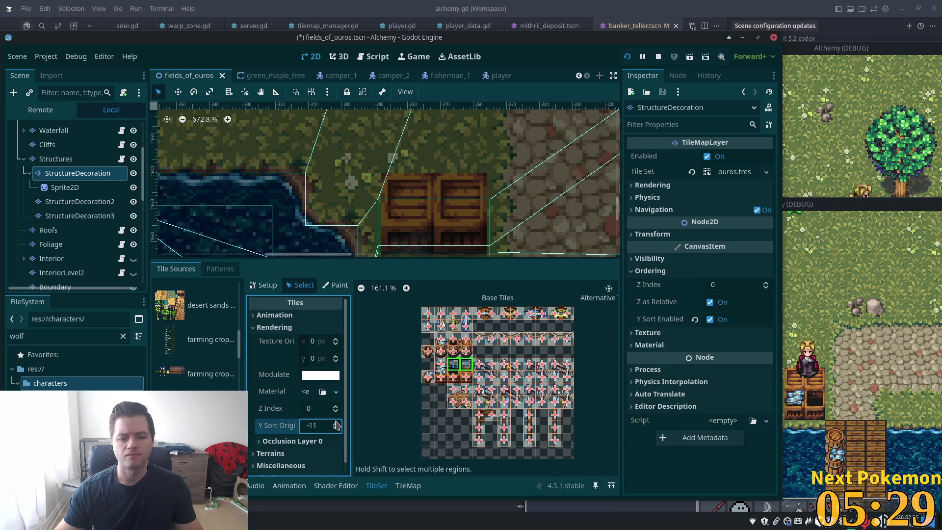
{"action": "scroll", "coordinate": [337, 426], "scroll_direction": "up", "scroll_amount": 1}
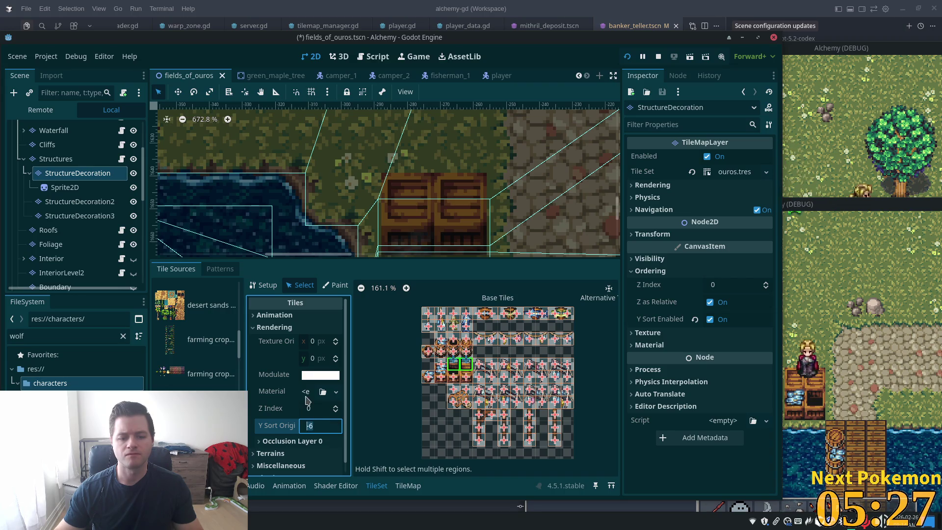
{"action": "type", "text": "0"}
{"action": "key", "text": "Return"}
Step: Try tile Z Index 1, 2 and 3, settle on Z Index 0 and Y Sort Origin -10, save, restart
{"action": "left_click", "coordinate": [309, 409]}
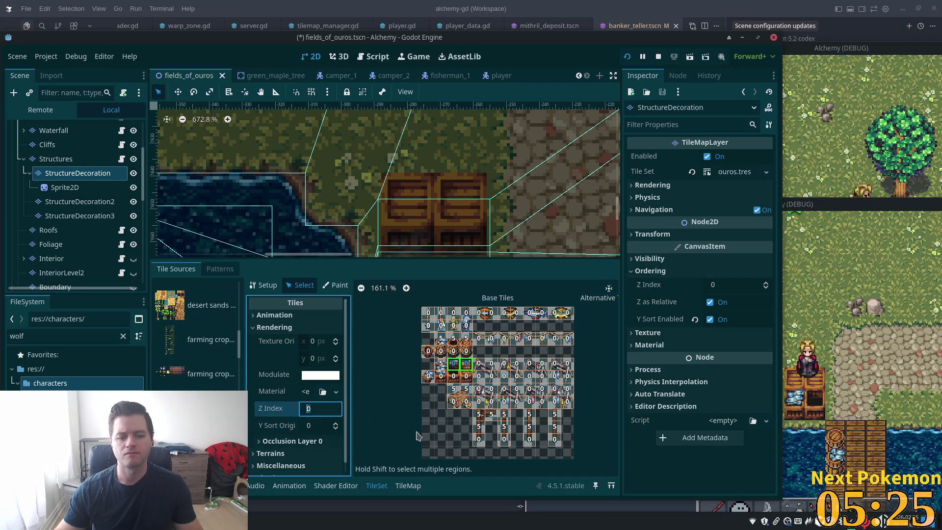
{"action": "type", "text": "1"}
{"action": "key", "text": "Tab"}
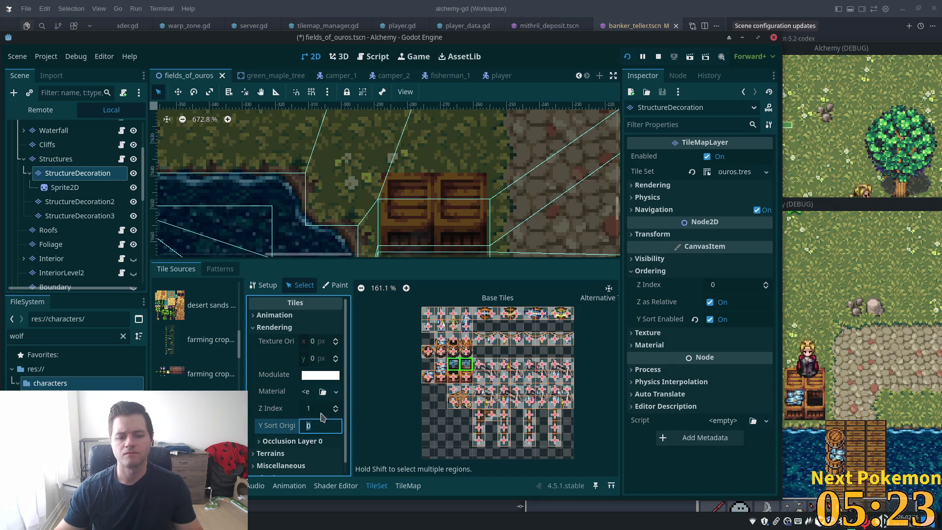
{"action": "left_click", "coordinate": [308, 409]}
{"action": "type", "text": "2"}
{"action": "key", "text": "Tab"}
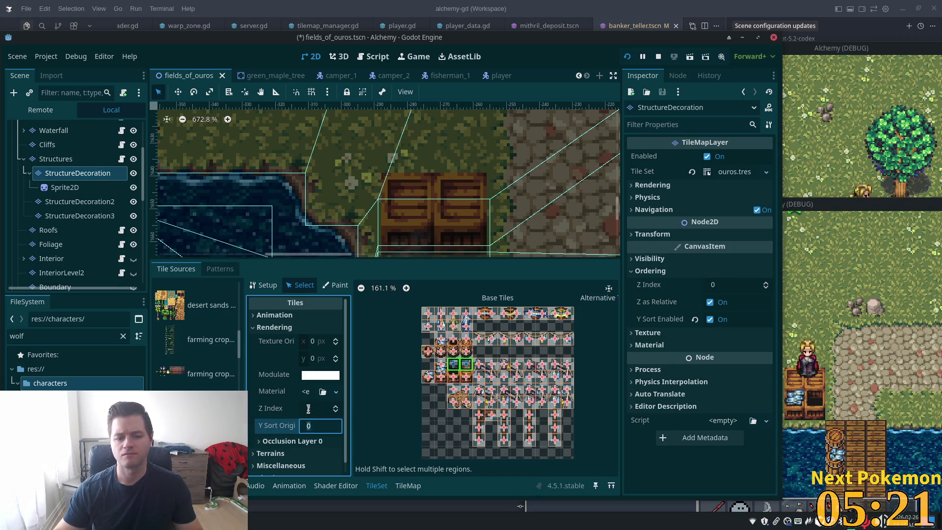
{"action": "left_click", "coordinate": [315, 409]}
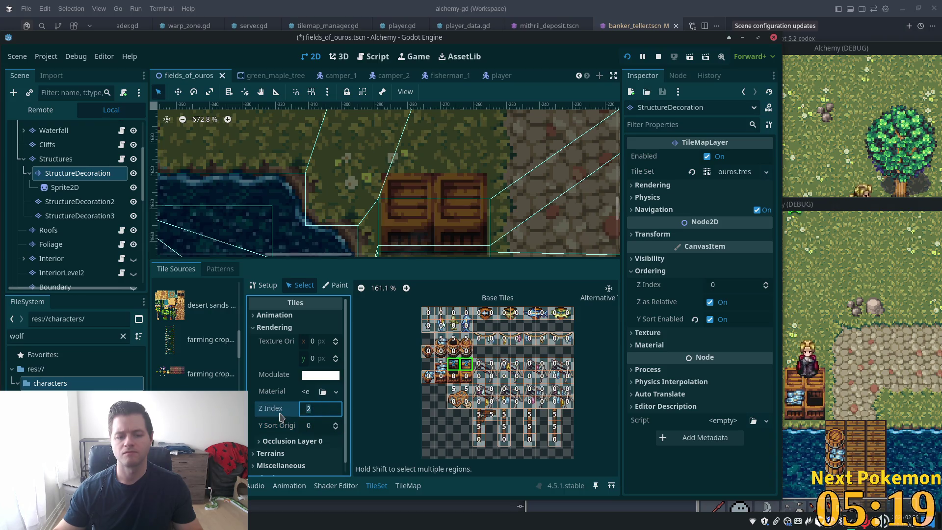
{"action": "type", "text": "3"}
{"action": "key", "text": "Tab"}
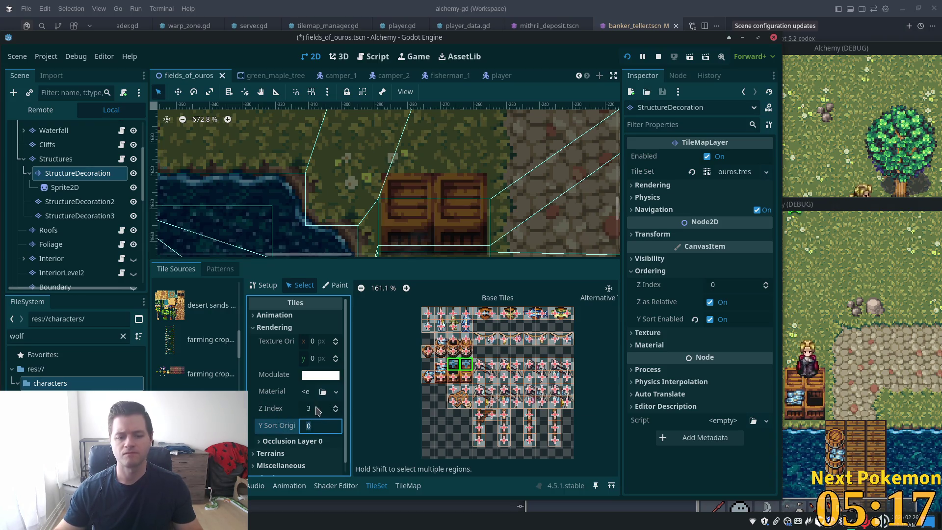
{"action": "left_click", "coordinate": [318, 410]}
{"action": "type", "text": "0"}
{"action": "key", "text": "Tab"}
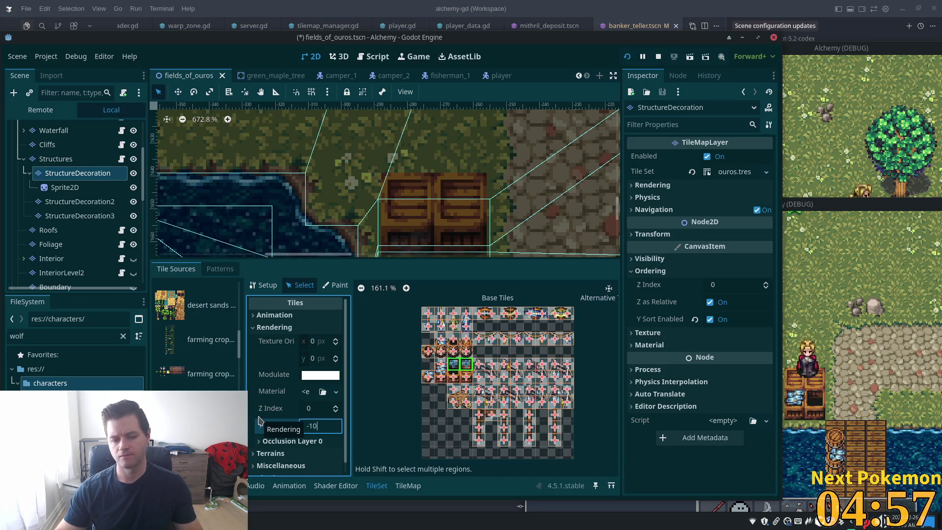
{"action": "key", "text": "ctrl+s"}
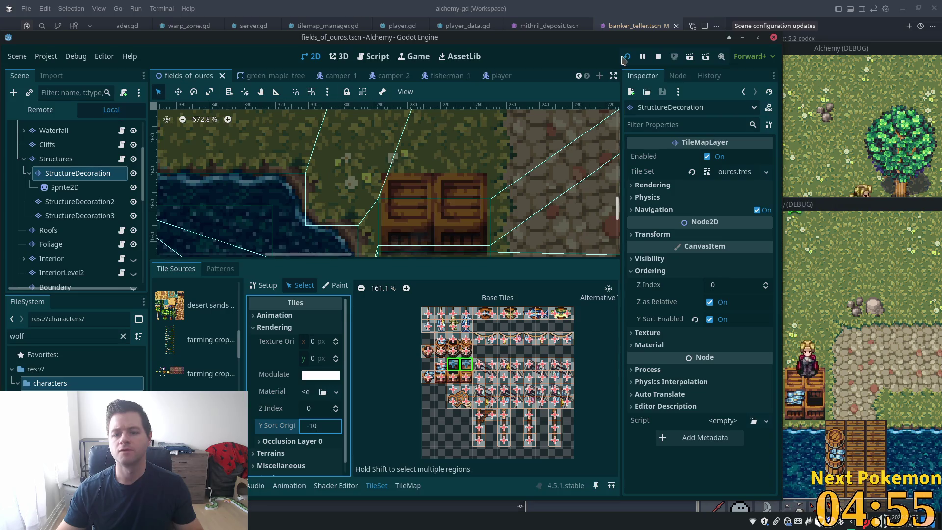
{"action": "left_click", "coordinate": [624, 57]}
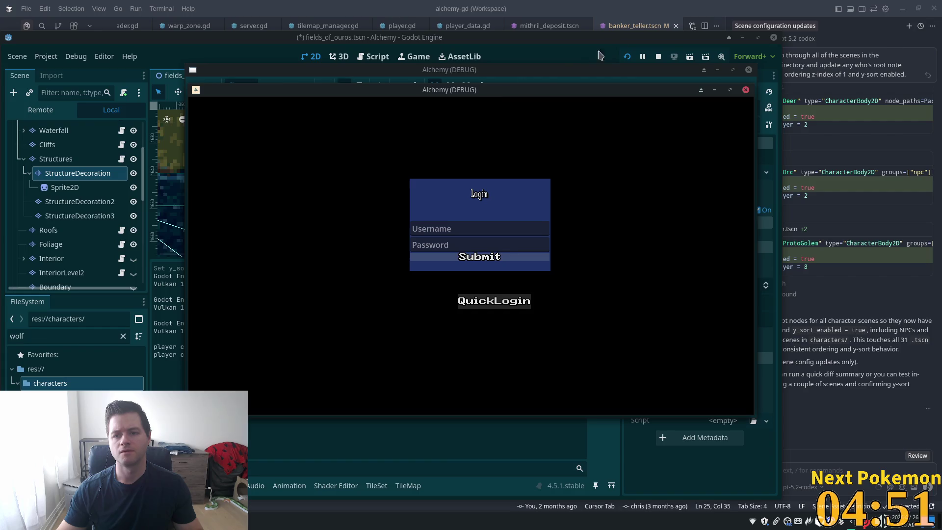
Step: Arrange both game clients side by side and walk the player south onto the dock
{"action": "mouse_move", "coordinate": [557, 91]}
{"action": "left_mouse_down"}
{"action": "mouse_move", "coordinate": [907, 170]}
{"action": "mouse_move", "coordinate": [927, 215]}
{"action": "left_mouse_up"}
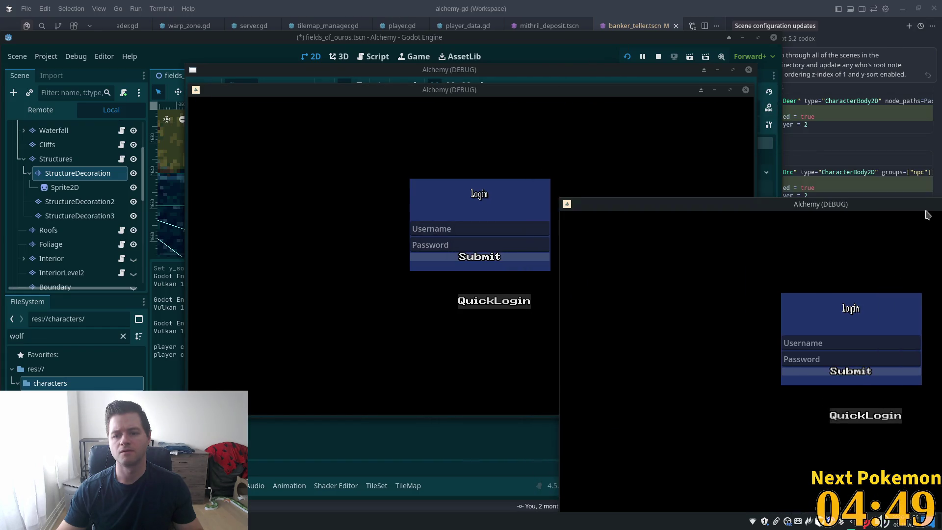
{"action": "left_click", "coordinate": [553, 98]}
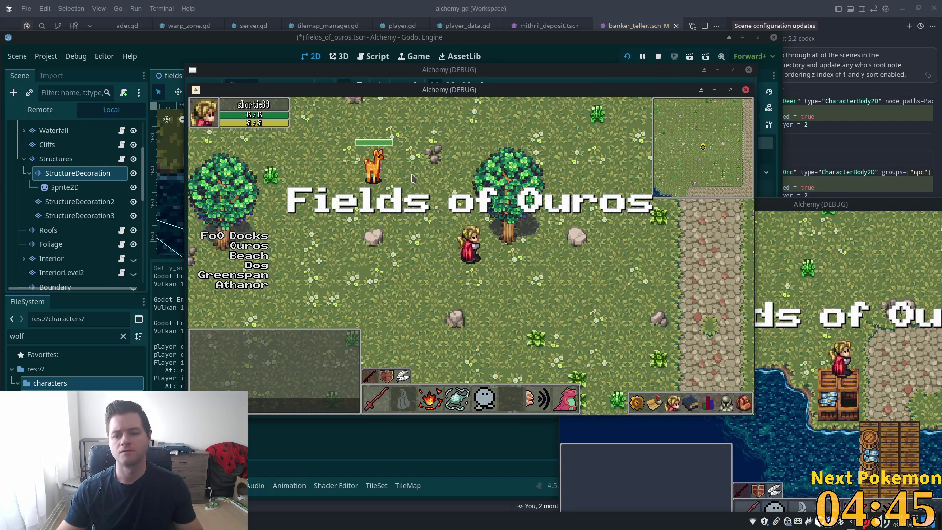
{"action": "left_click", "coordinate": [928, 353]}
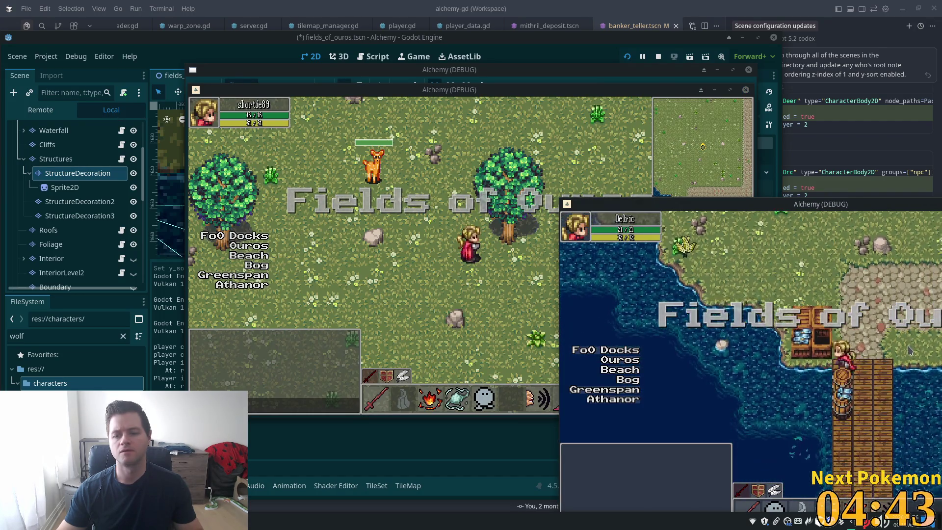
{"action": "key", "text": "Up"}
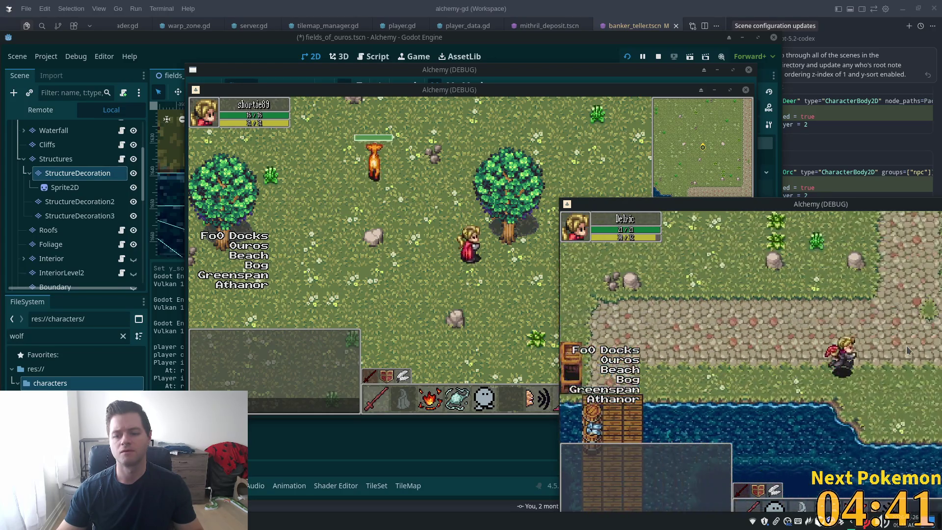
{"action": "key", "text": "Down"}
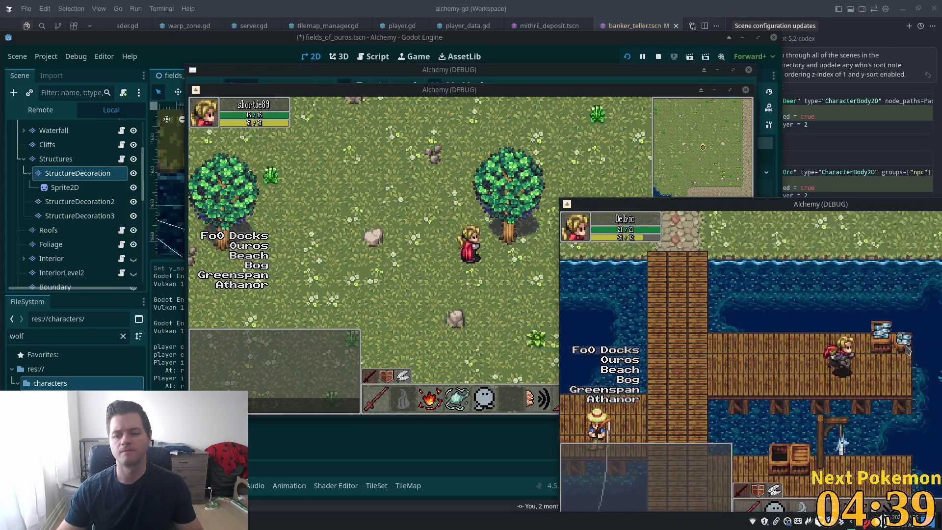
{"action": "key", "text": "Down"}
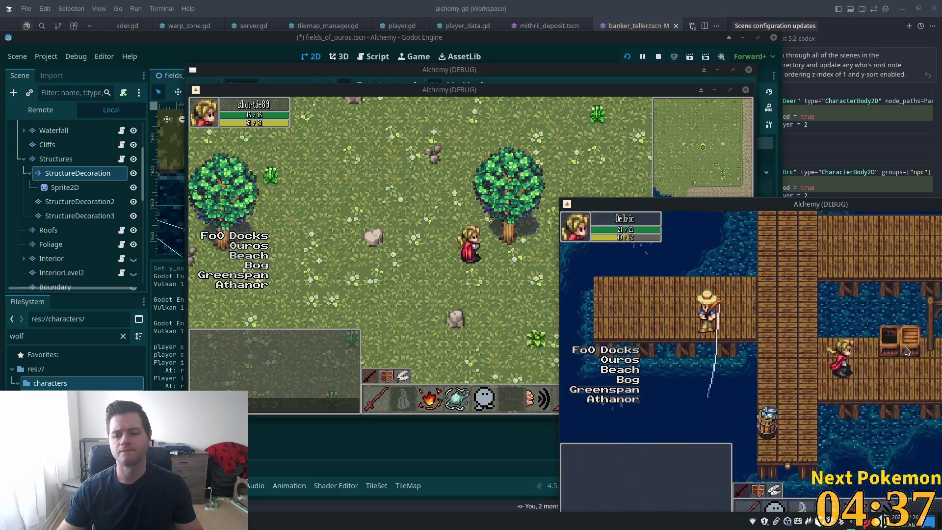
Step: Walk the player past the crate, up the pier to the shore, then return to the editor
{"action": "key", "text": "Right"}
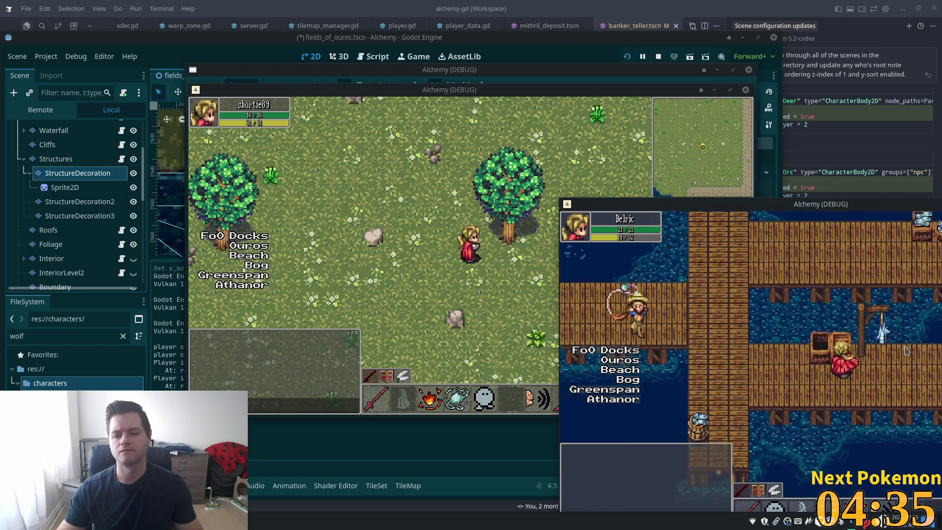
{"action": "key", "text": "Left"}
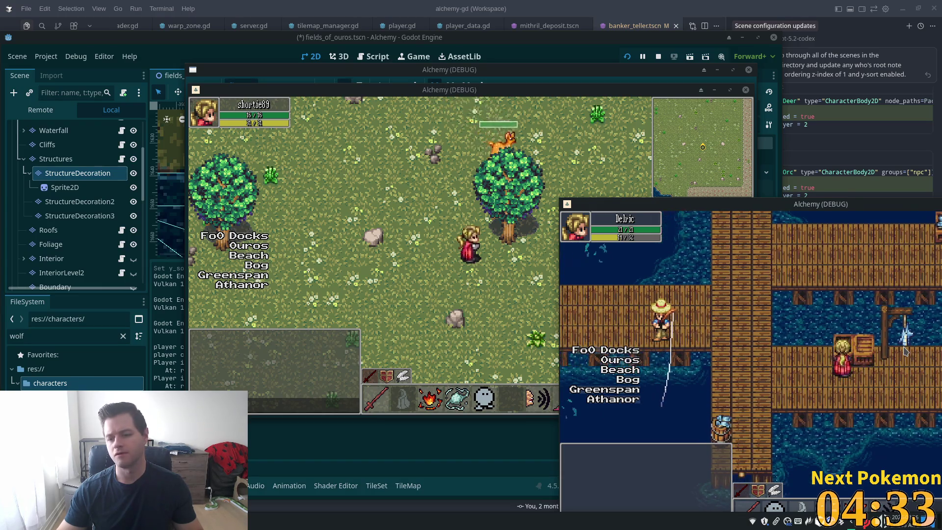
{"action": "key", "text": "Right"}
{"action": "key", "text": "Right"}
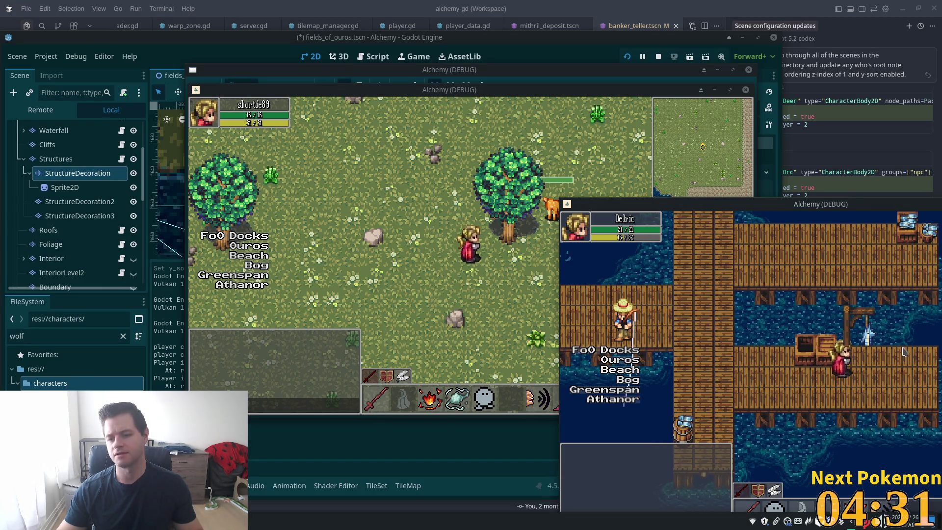
{"action": "key", "text": "Left"}
{"action": "key", "text": "Up"}
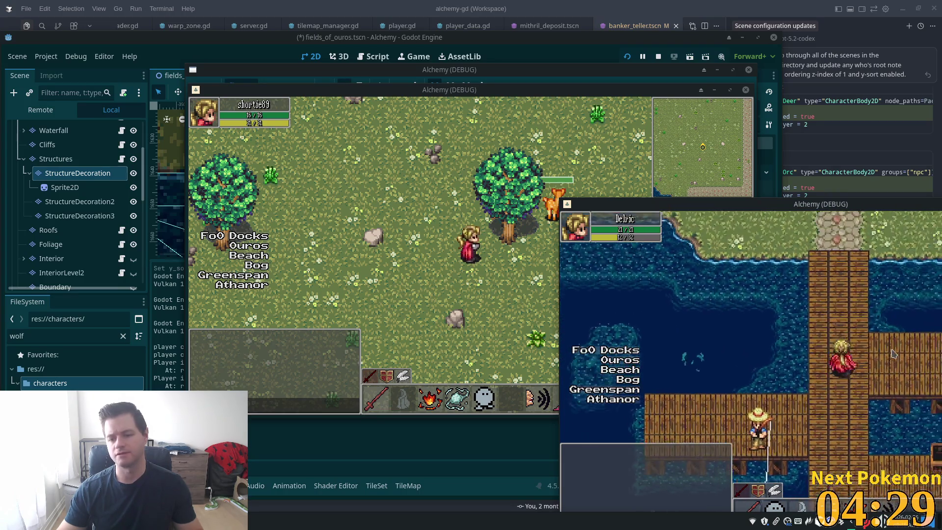
{"action": "key", "text": "Up"}
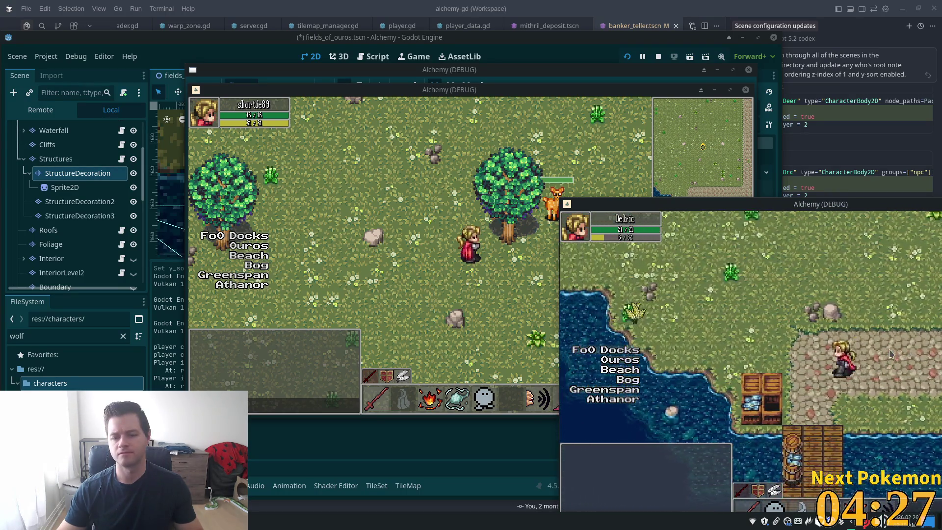
{"action": "key", "text": "Left"}
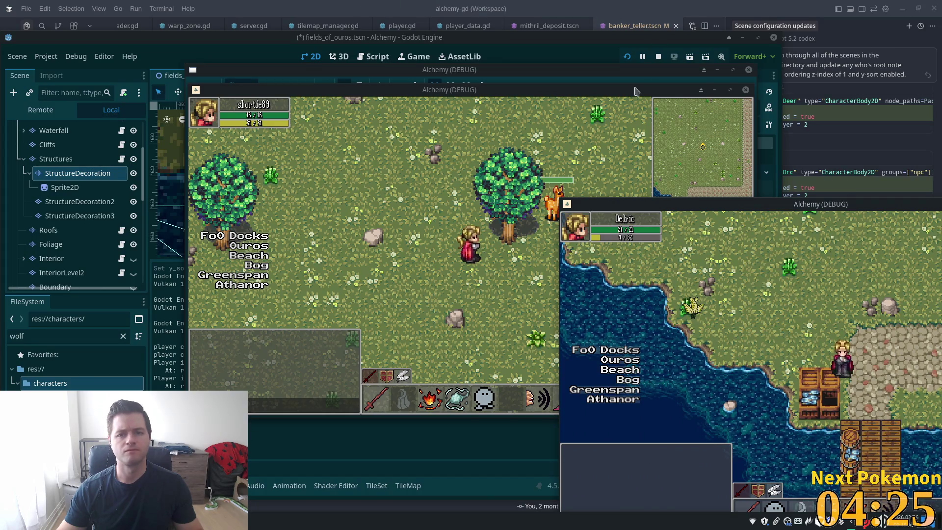
{"action": "left_click", "coordinate": [580, 4]}
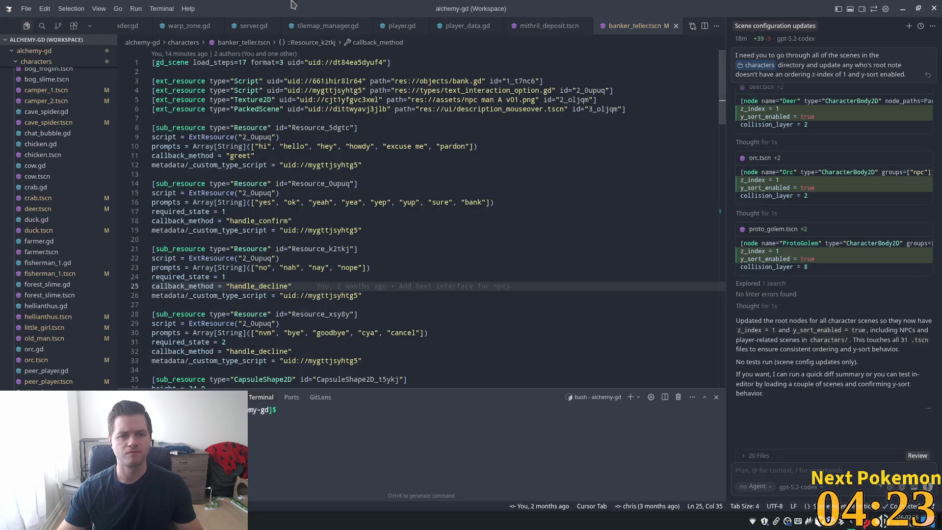
{"action": "key", "text": "alt+Tab"}
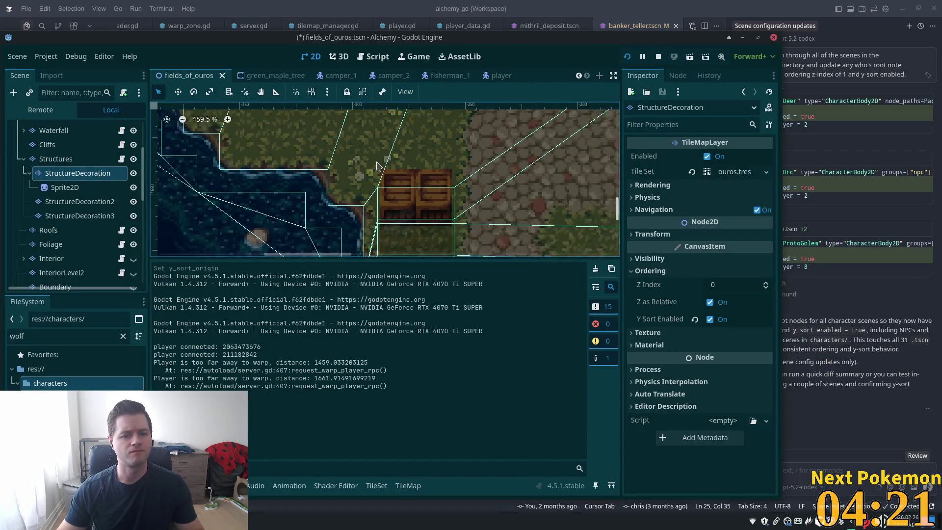
Step: Paint a crate tile onto the top-right cobblestone path near the docks
{"action": "scroll", "coordinate": [377, 165], "scroll_direction": "down", "scroll_amount": 2}
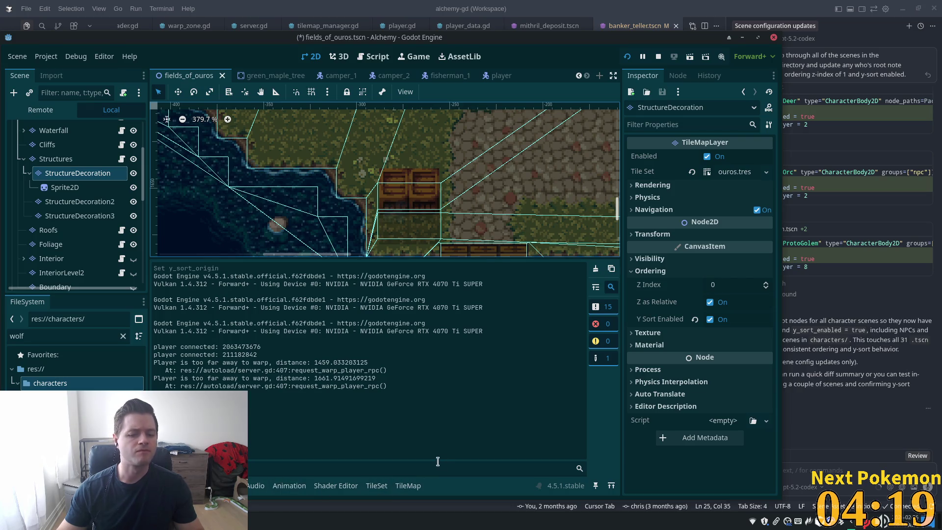
{"action": "left_click", "coordinate": [414, 483]}
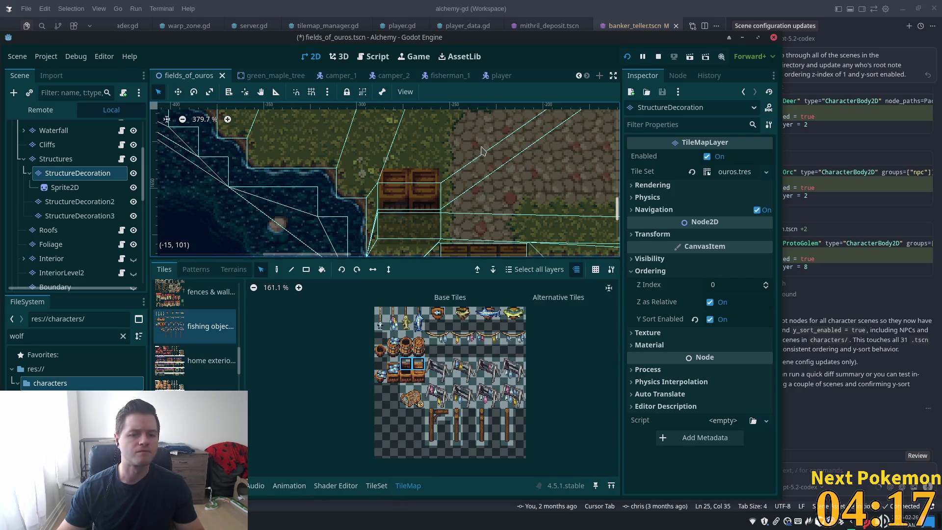
{"action": "left_click", "coordinate": [431, 200]}
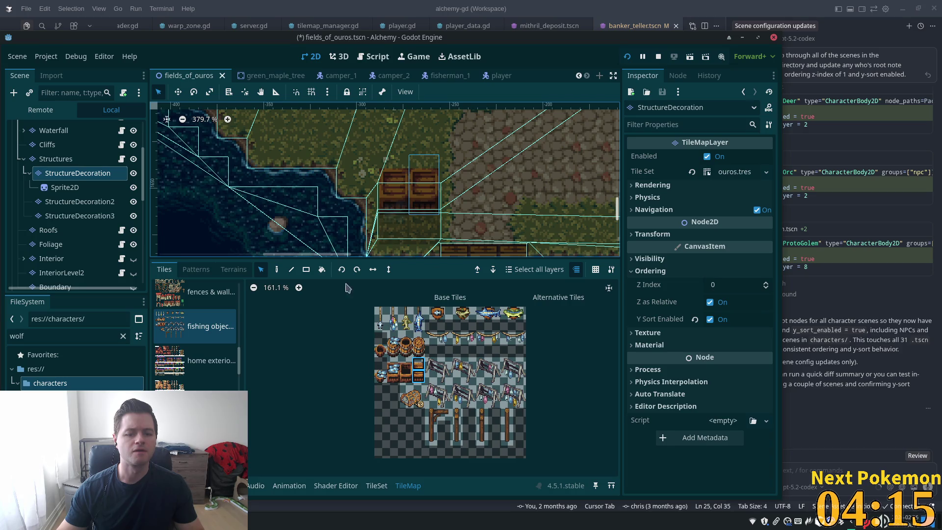
{"action": "left_click", "coordinate": [277, 269]}
{"action": "left_click", "coordinate": [543, 134]}
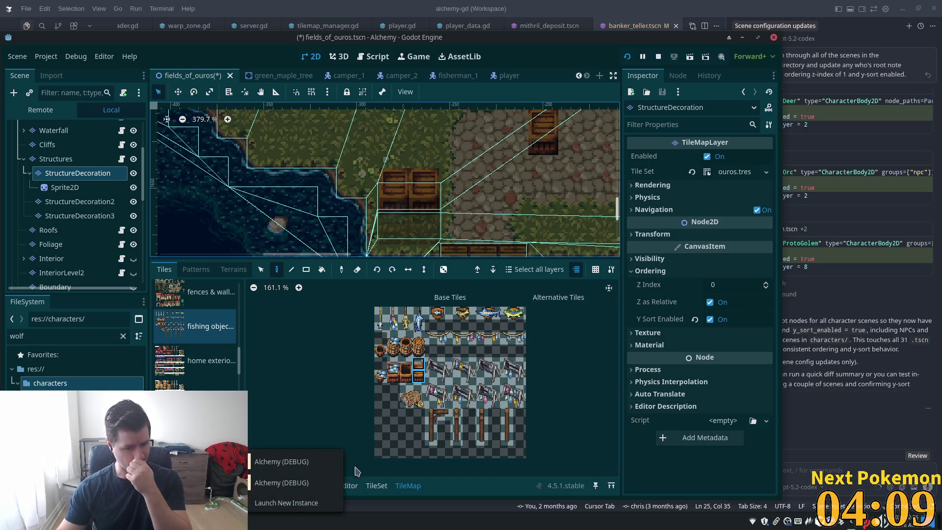
Step: Walk the player around the new crate in the running game
{"action": "left_click", "coordinate": [274, 460]}
{"action": "key", "text": "Up"}
{"action": "key", "text": "Right"}
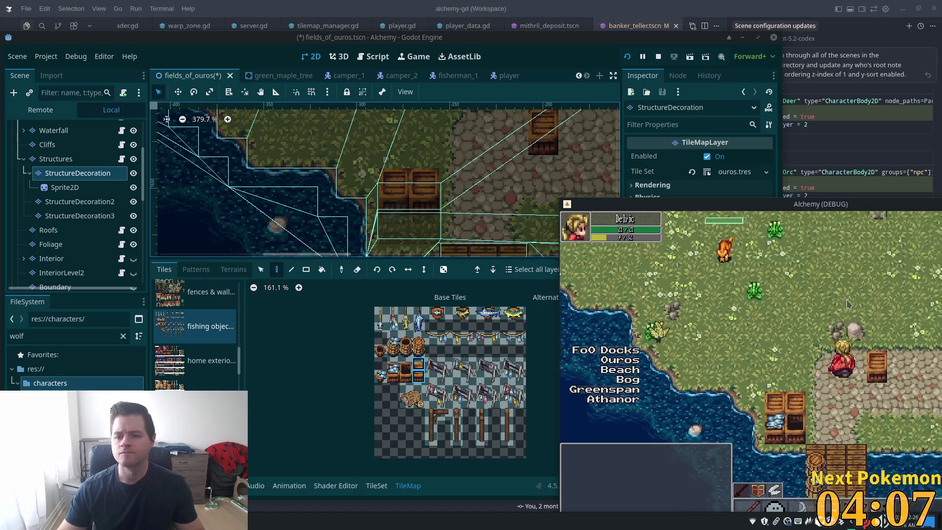
{"action": "key", "text": "Down"}
{"action": "key", "text": "Right"}
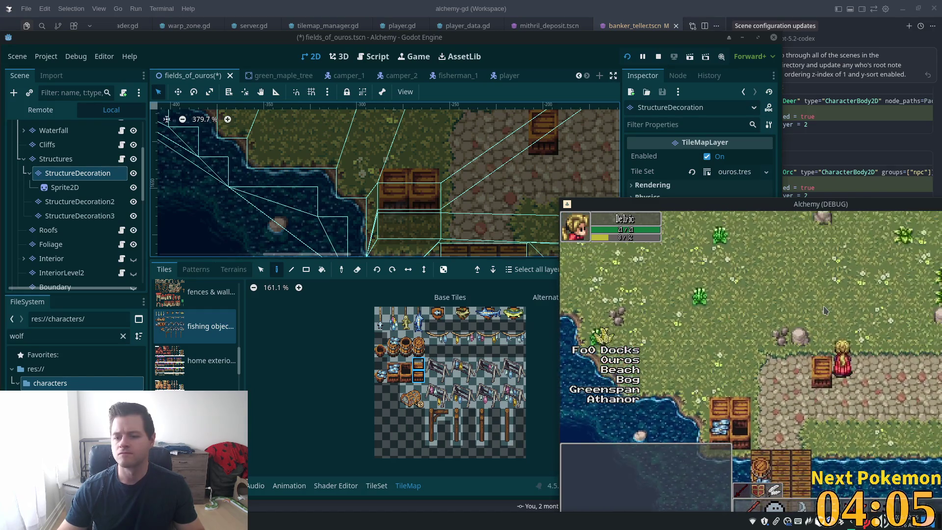
{"action": "key", "text": "Up"}
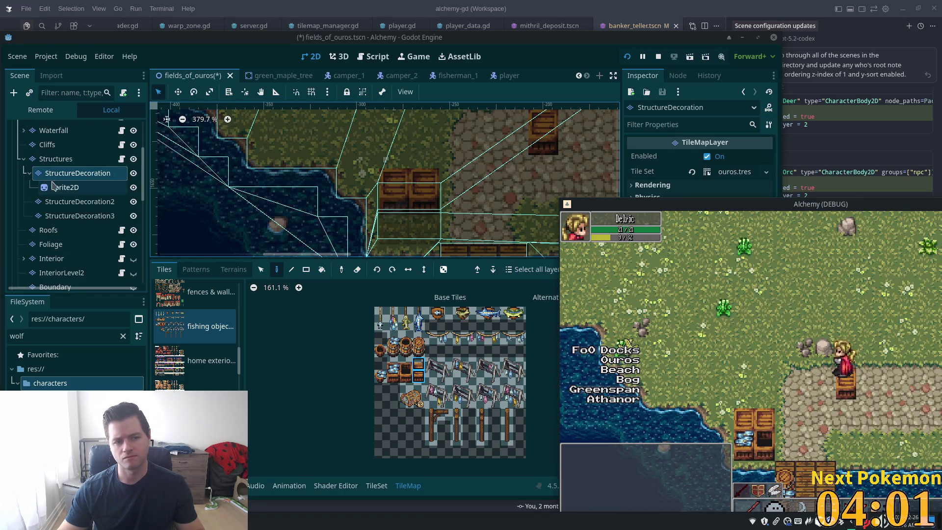
{"action": "left_click", "coordinate": [376, 486]}
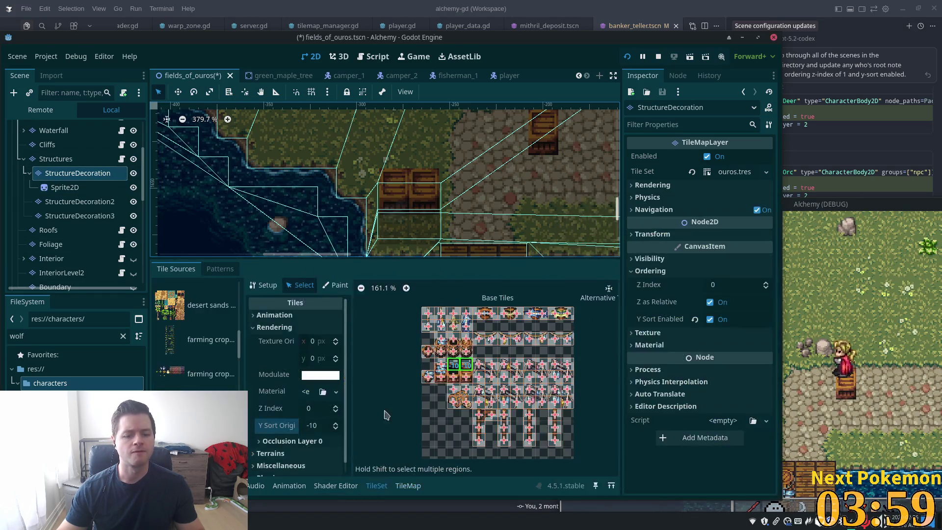
Step: Set the tiles' Y Sort Origin to 10, save, and restart the game to test
{"action": "left_click", "coordinate": [318, 426]}
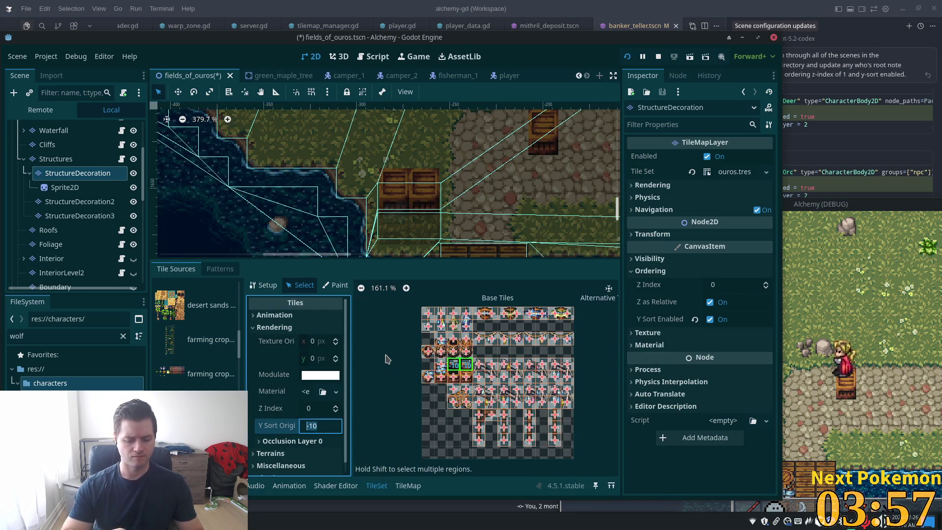
{"action": "type", "text": "10"}
{"action": "key", "text": "Return"}
{"action": "key", "text": "ctrl+s"}
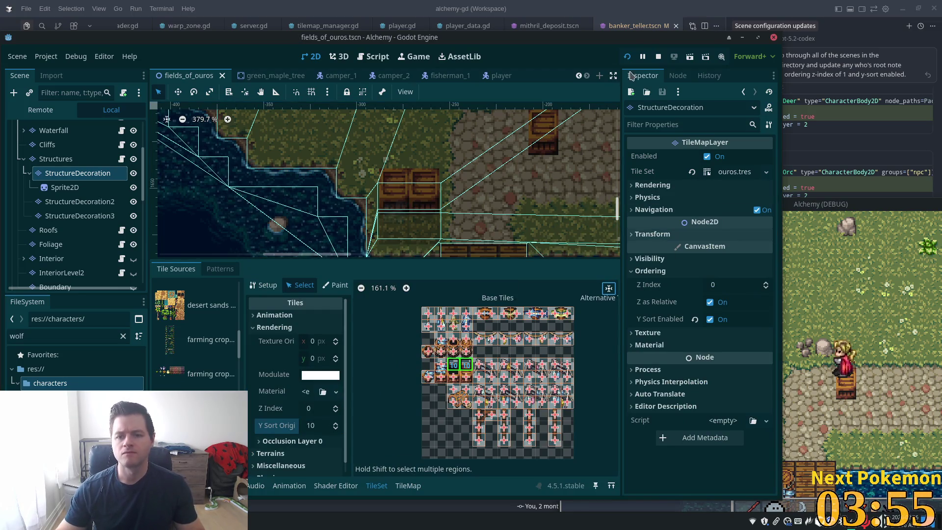
{"action": "left_click", "coordinate": [628, 57]}
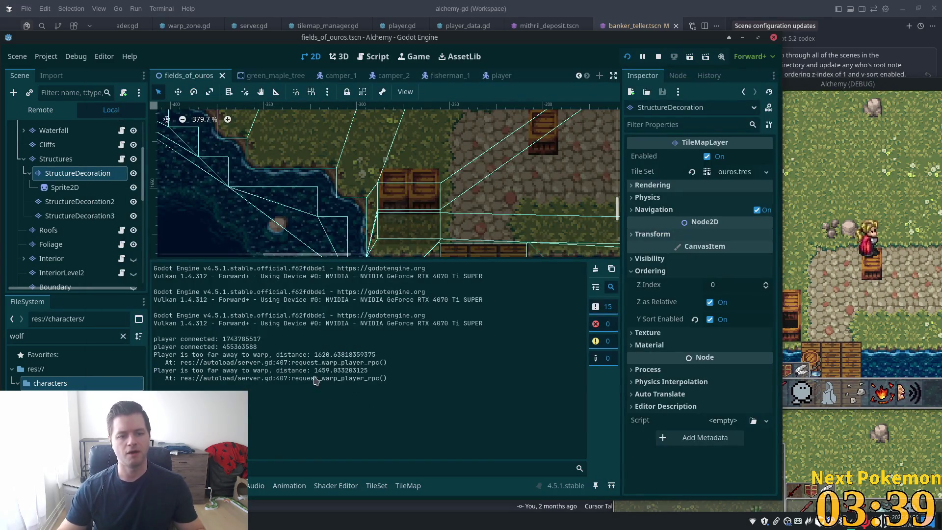
Step: Give the chosen tiles Y Sort Origin 0 and Z Index 5, and save the scene
{"action": "left_click", "coordinate": [372, 488]}
{"action": "left_click", "coordinate": [329, 426]}
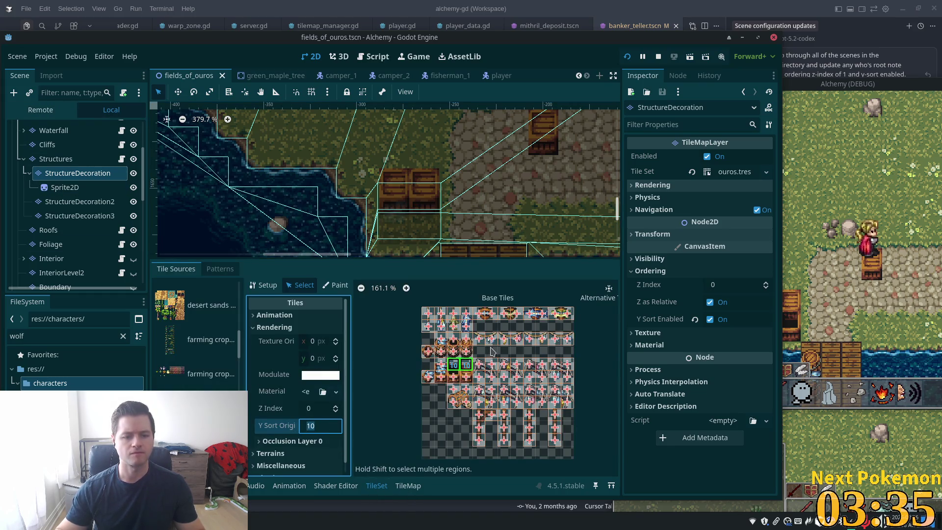
{"action": "type", "text": "0"}
{"action": "key", "text": "Return"}
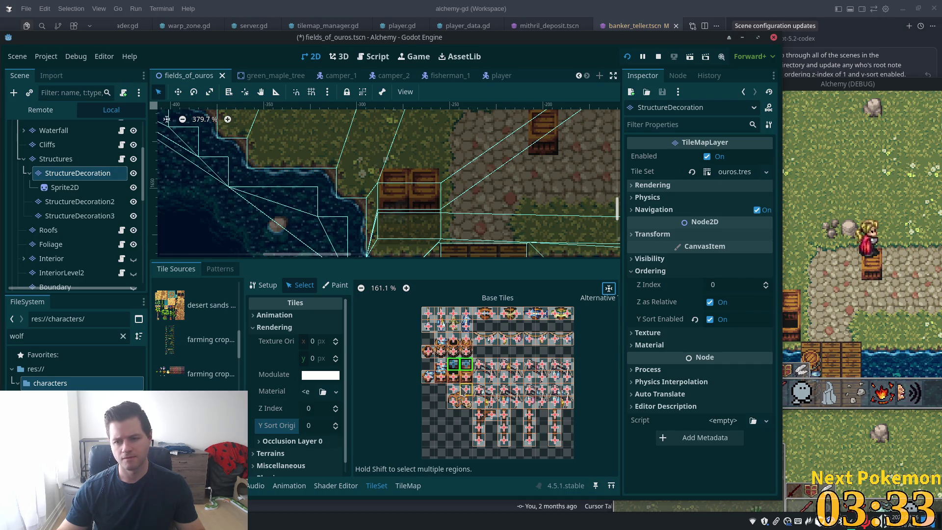
{"action": "left_click", "coordinate": [310, 411]}
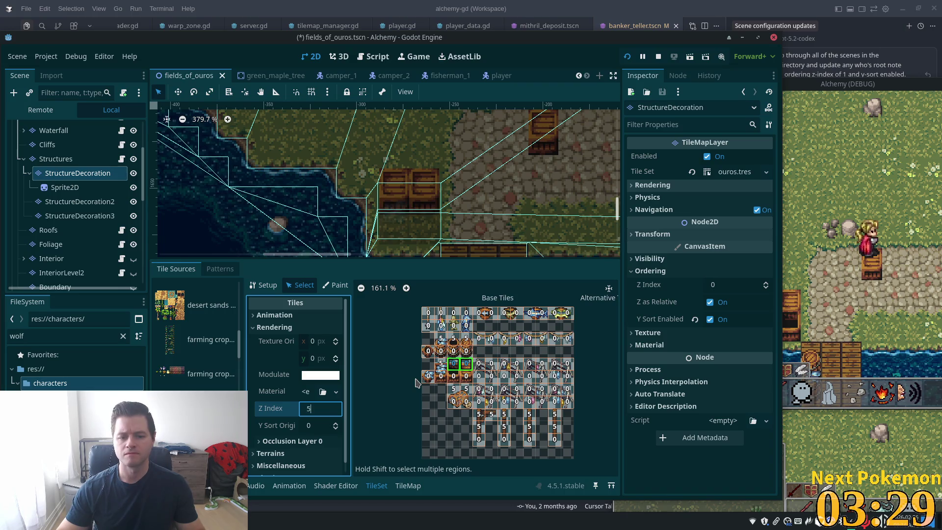
{"action": "key", "text": "Tab"}
{"action": "key", "text": "ctrl+s"}
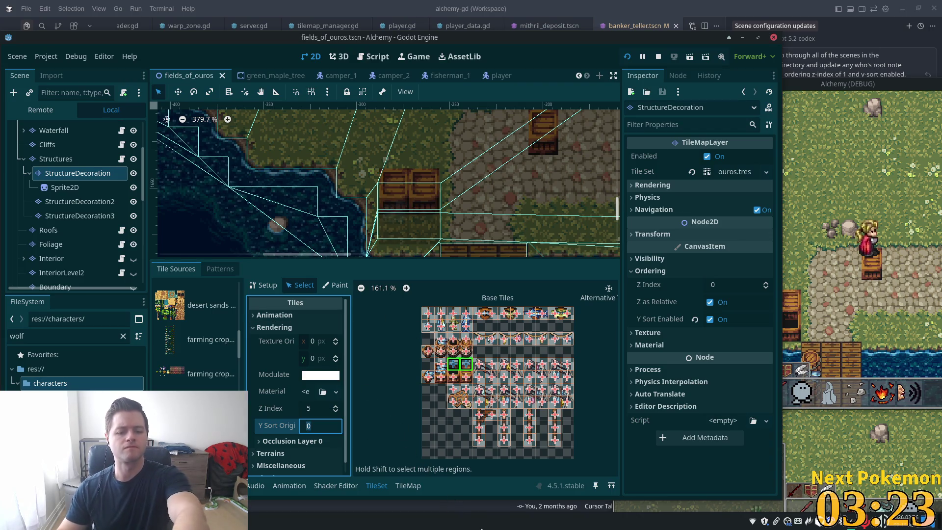
{"action": "left_click", "coordinate": [409, 487]}
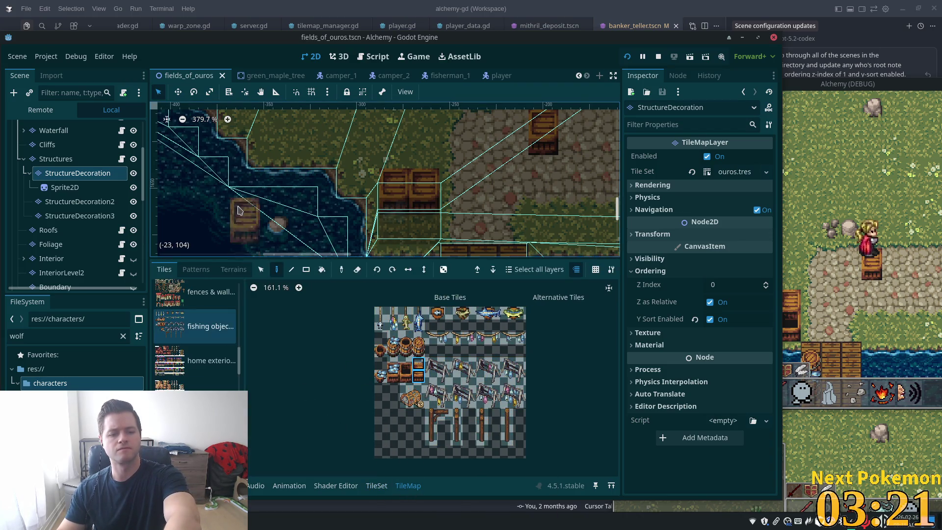
Step: Set the StructureDecoration layer's Z Index to 1
{"action": "left_click", "coordinate": [263, 270]}
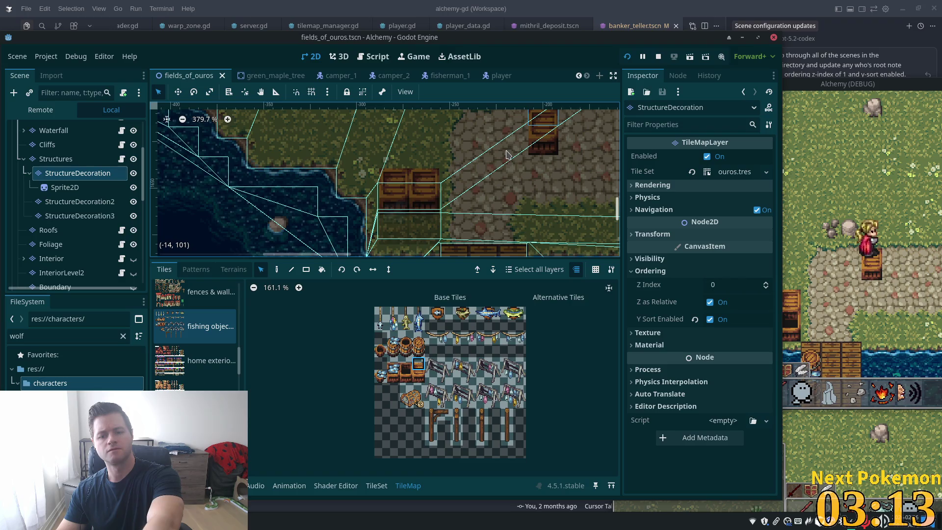
{"action": "left_click", "coordinate": [56, 160]}
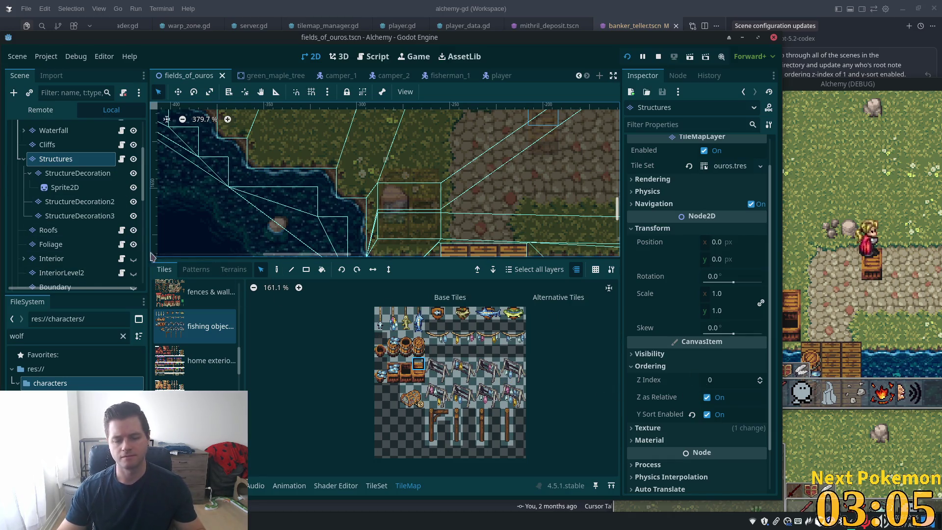
{"action": "left_click", "coordinate": [78, 172]}
{"action": "left_click", "coordinate": [749, 284]}
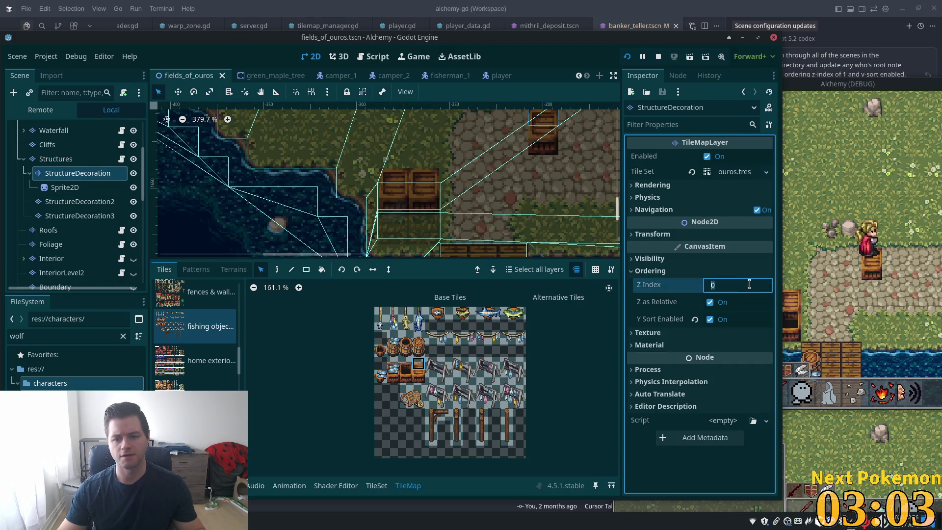
{"action": "key", "text": "Tab"}
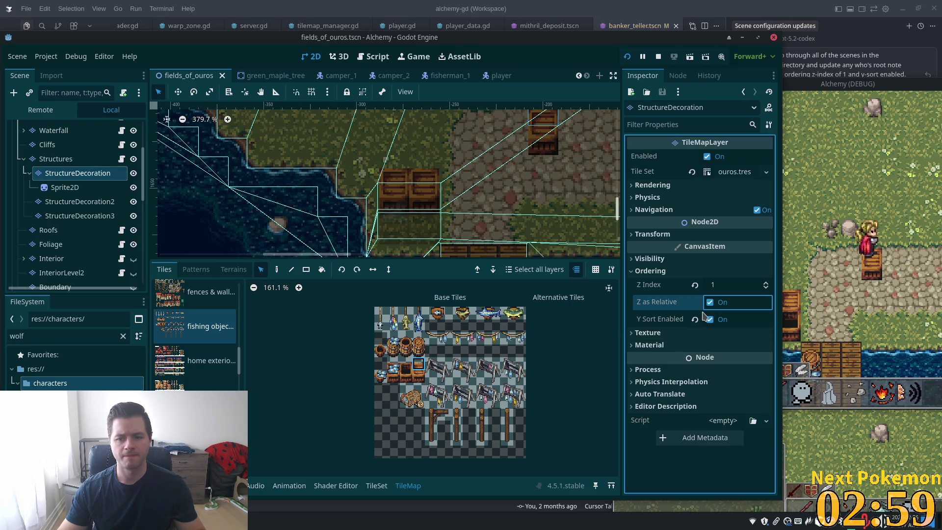
Step: Inspect the running game's Player node in the Remote tree down to its Ordering settings
{"action": "left_click", "coordinate": [34, 109]}
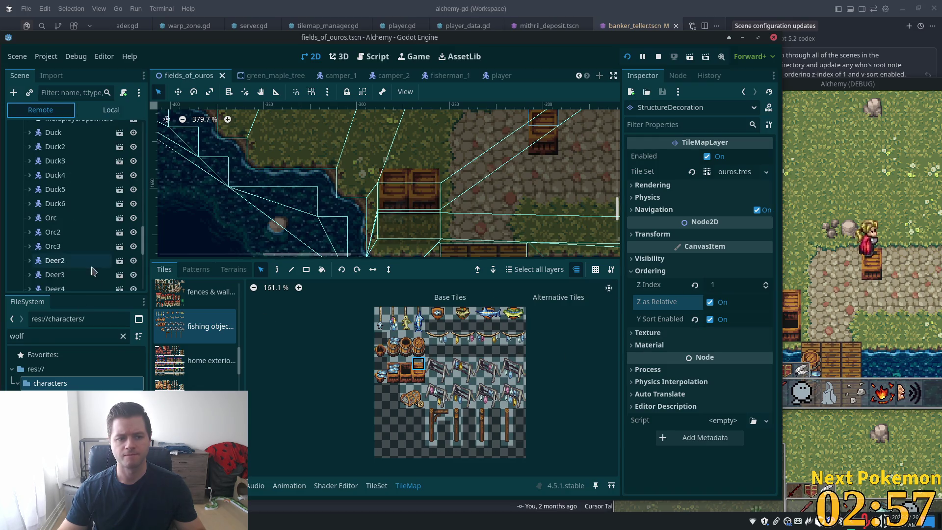
{"action": "left_click", "coordinate": [915, 307]}
{"action": "left_click", "coordinate": [304, 403]}
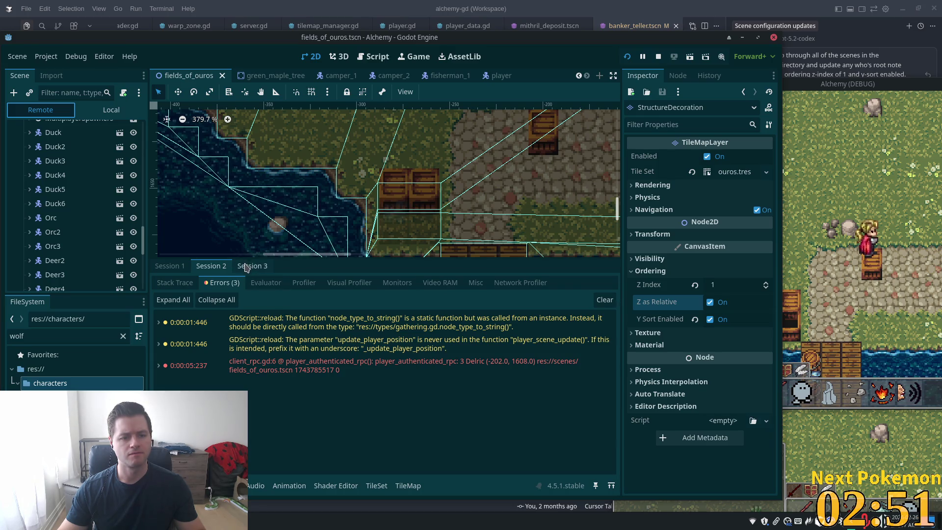
{"action": "left_click", "coordinate": [55, 109]}
{"action": "left_click_drag", "start_coordinate": [143, 245], "coordinate": [147, 182]}
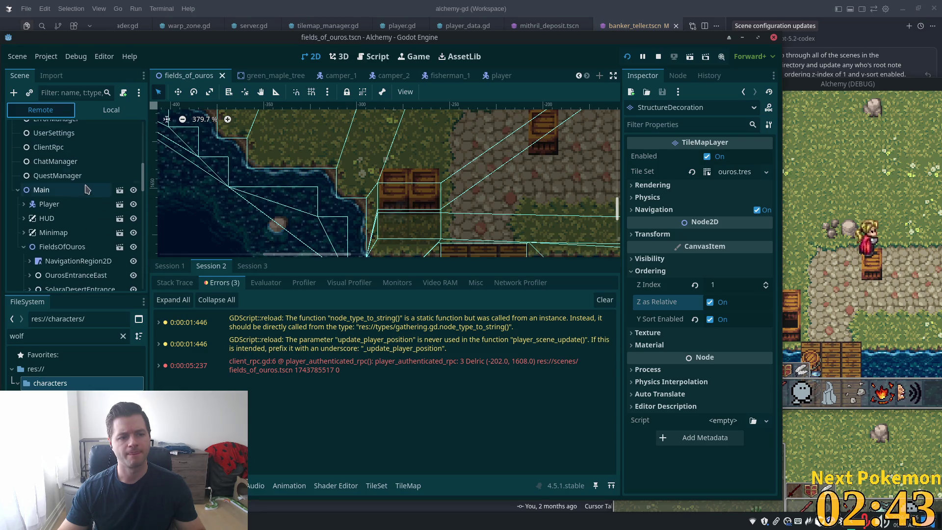
{"action": "left_click", "coordinate": [49, 204]}
{"action": "left_click_drag", "start_coordinate": [774, 239], "coordinate": [767, 420]}
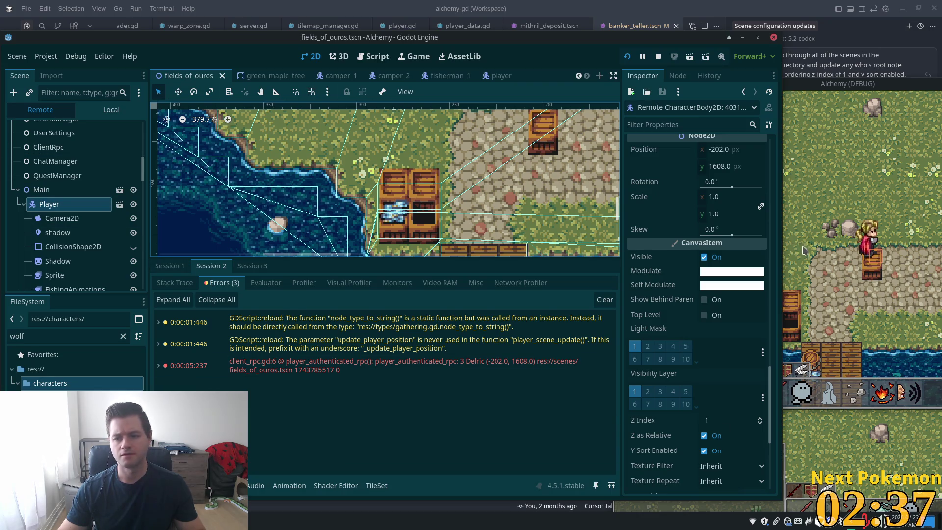
{"action": "left_click", "coordinate": [822, 250]}
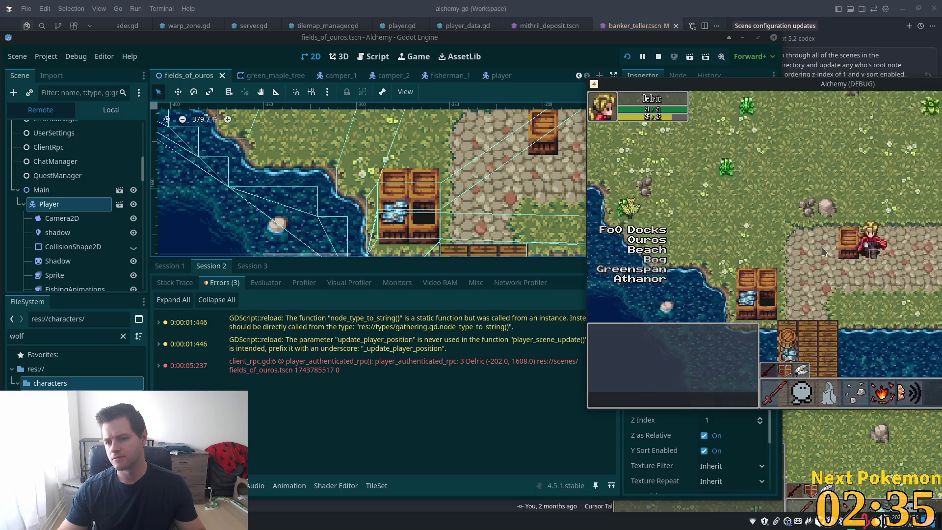
Step: Walk the player toward the docks and back onto the stone path
{"action": "key", "text": "Up"}
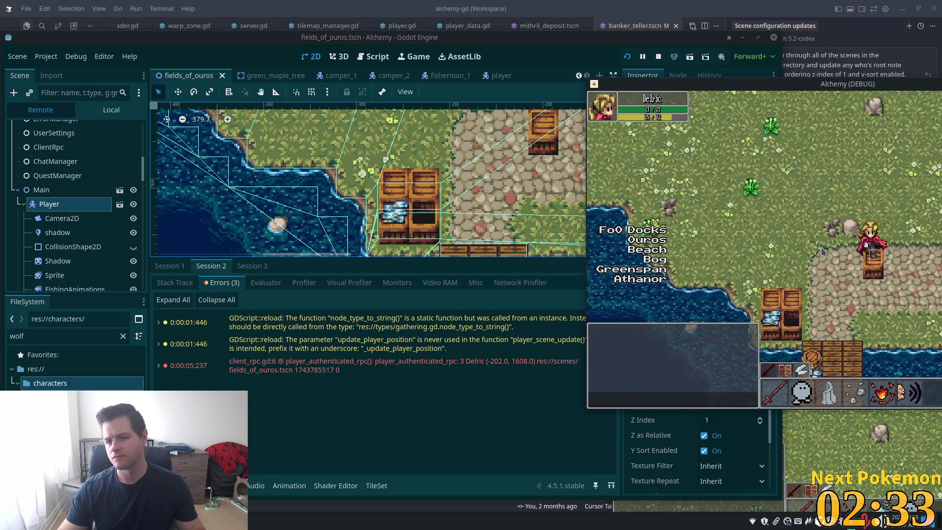
{"action": "key", "text": "Up"}
{"action": "key", "text": "Left"}
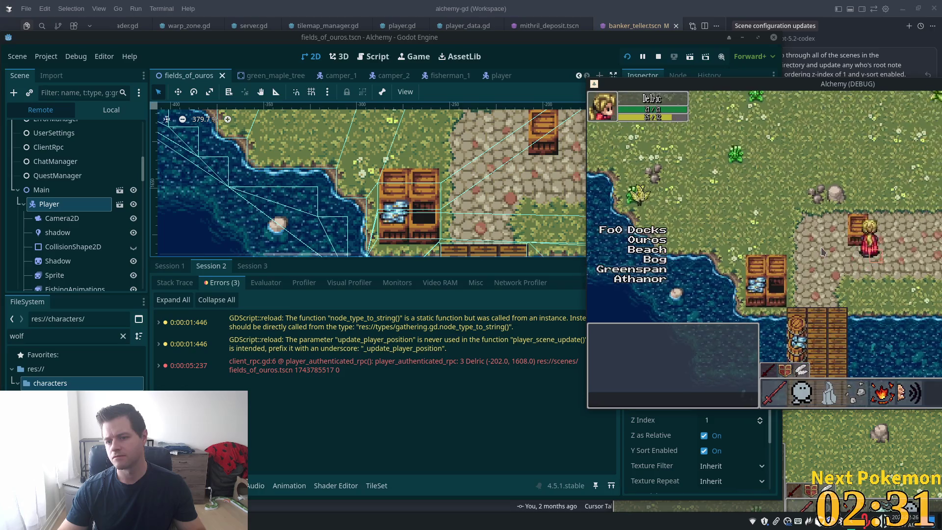
{"action": "key", "text": "Down"}
{"action": "key", "text": "Right"}
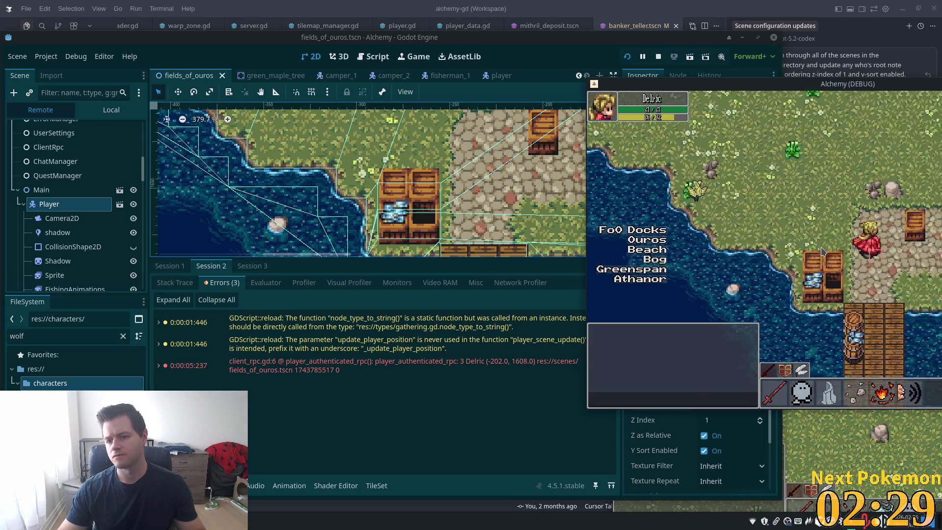
{"action": "key", "text": "Up"}
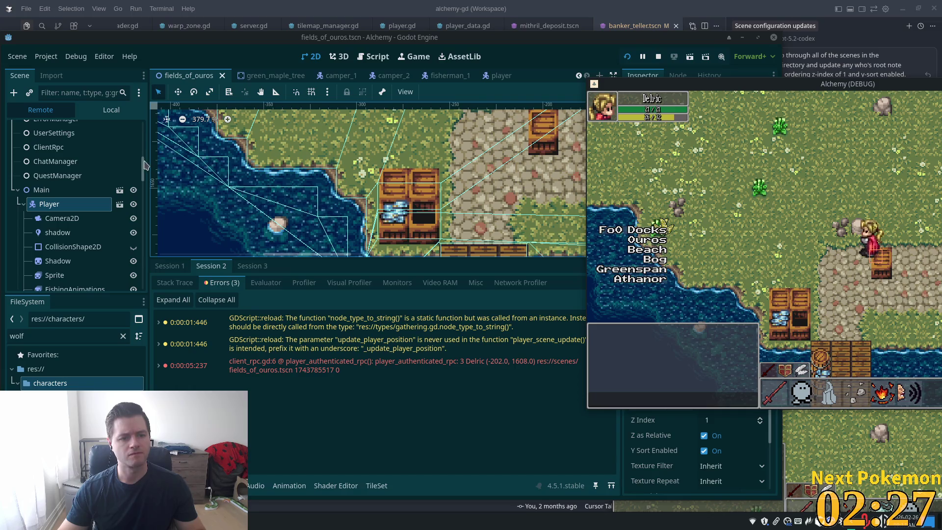
Step: Enable Y Sort on the live NavigationRegion2D from the Remote tree and check it in-game
{"action": "left_click_drag", "start_coordinate": [145, 164], "coordinate": [146, 178]}
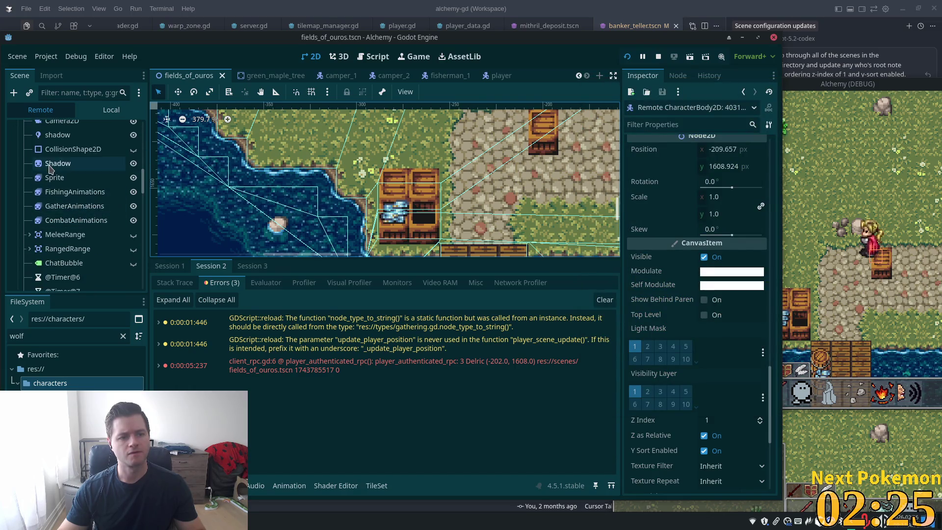
{"action": "scroll", "coordinate": [46, 215], "scroll_direction": "up", "scroll_amount": 3}
{"action": "scroll", "coordinate": [45, 221], "scroll_direction": "down", "scroll_amount": 5}
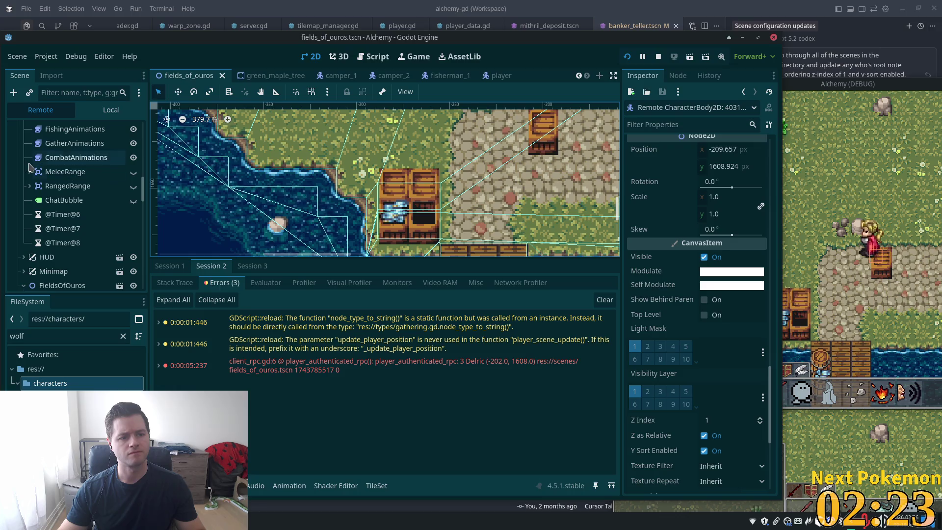
{"action": "scroll", "coordinate": [40, 191], "scroll_direction": "up", "scroll_amount": 5}
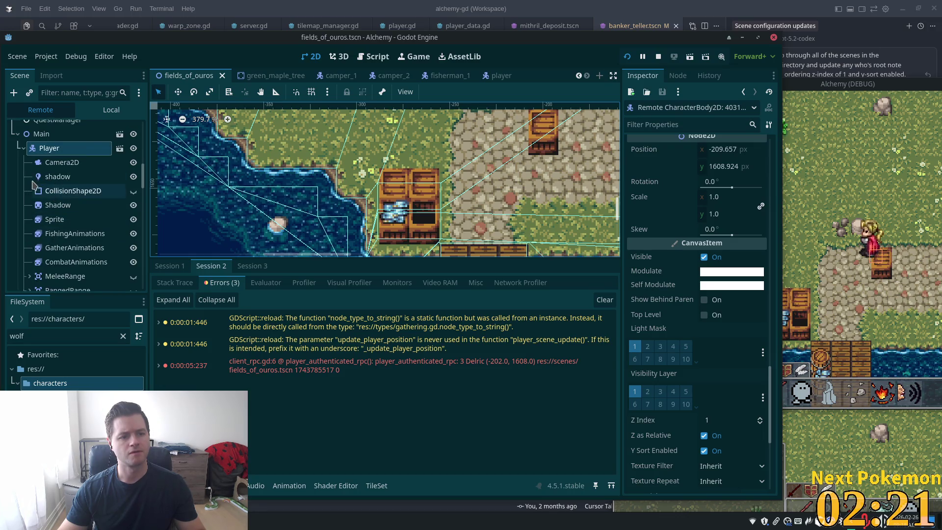
{"action": "scroll", "coordinate": [40, 191], "scroll_direction": "down", "scroll_amount": 6}
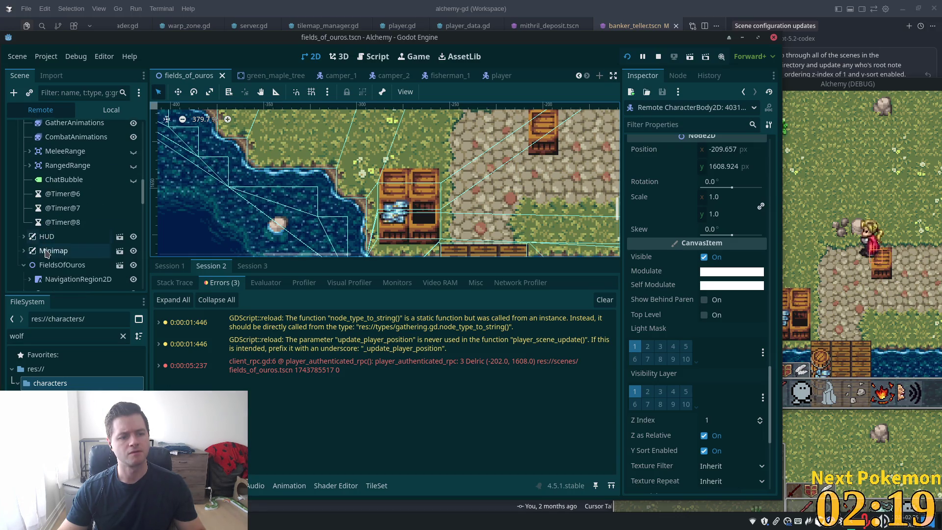
{"action": "scroll", "coordinate": [44, 246], "scroll_direction": "down", "scroll_amount": 2}
{"action": "left_click", "coordinate": [50, 238]}
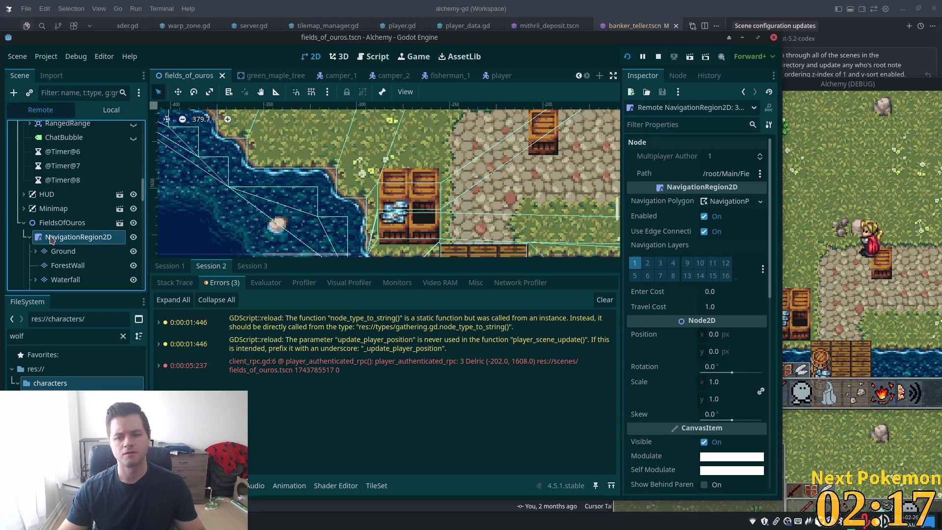
{"action": "scroll", "coordinate": [705, 315], "scroll_direction": "down", "scroll_amount": 5}
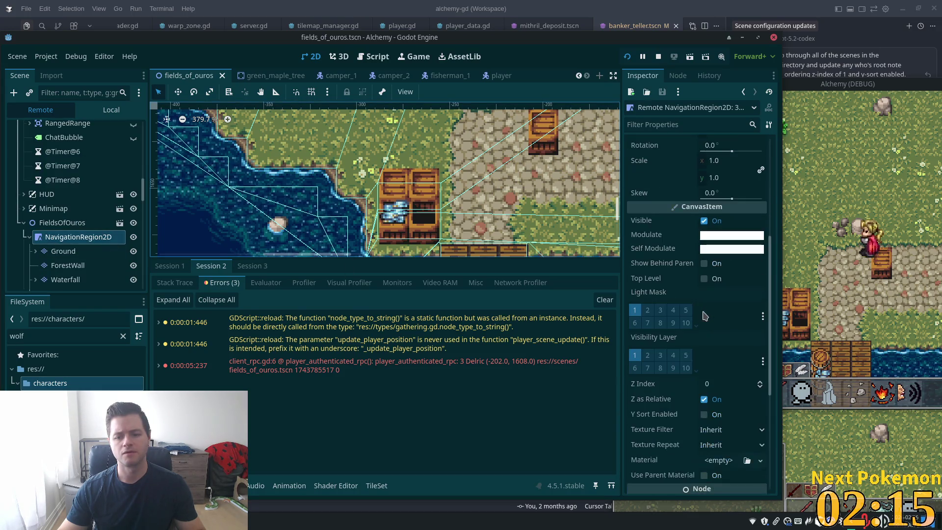
{"action": "left_click", "coordinate": [704, 416]}
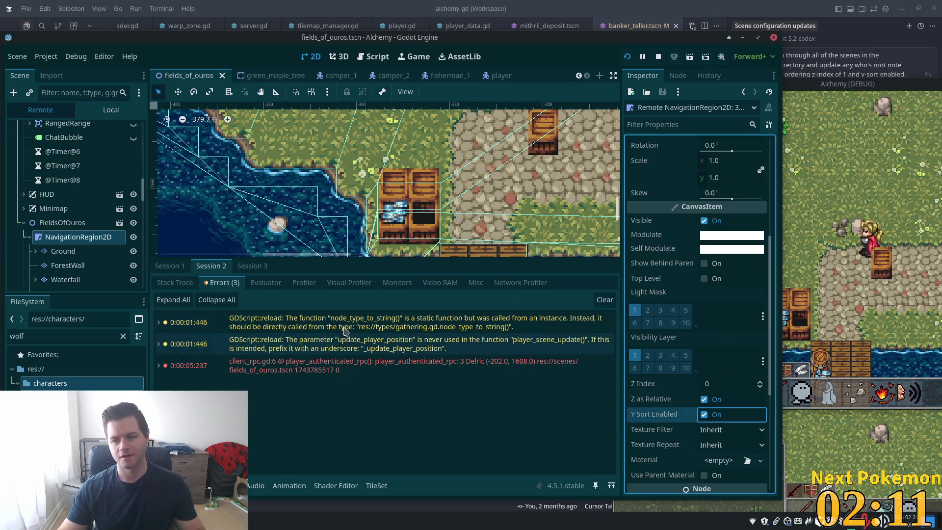
{"action": "left_click", "coordinate": [855, 257]}
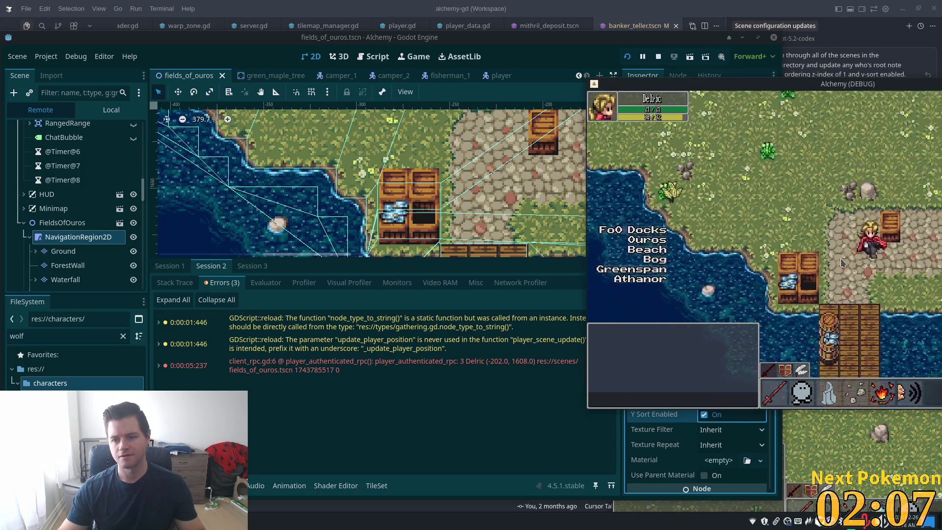
{"action": "left_click", "coordinate": [79, 237]}
{"action": "scroll", "coordinate": [79, 237], "scroll_direction": "down", "scroll_amount": 3}
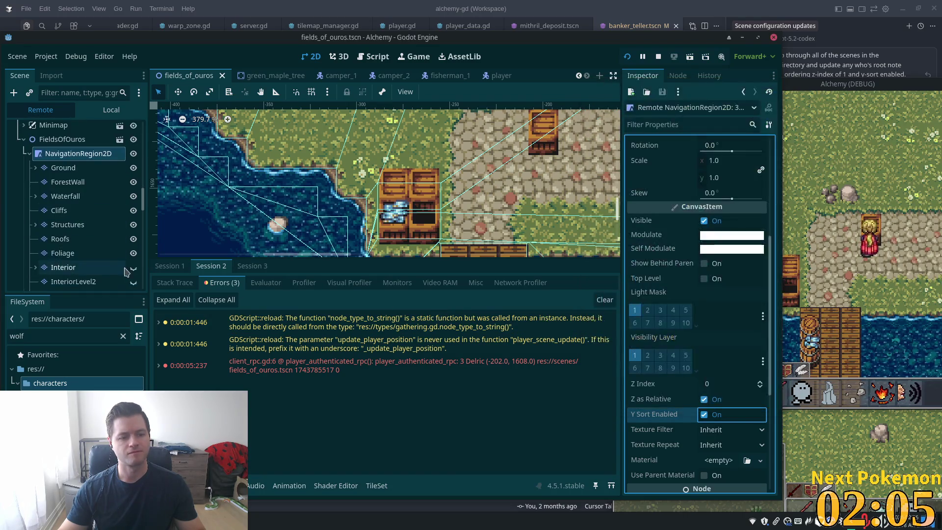
Step: Turn on Y Sort for NavigationRegion2D and save the scene
{"action": "left_click", "coordinate": [111, 109]}
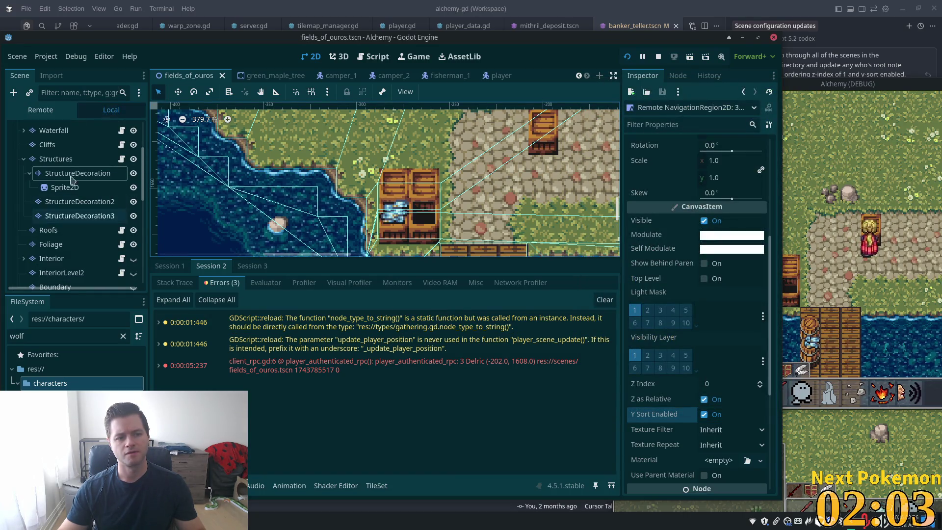
{"action": "scroll", "coordinate": [52, 185], "scroll_direction": "up", "scroll_amount": 2}
{"action": "left_click", "coordinate": [66, 140]}
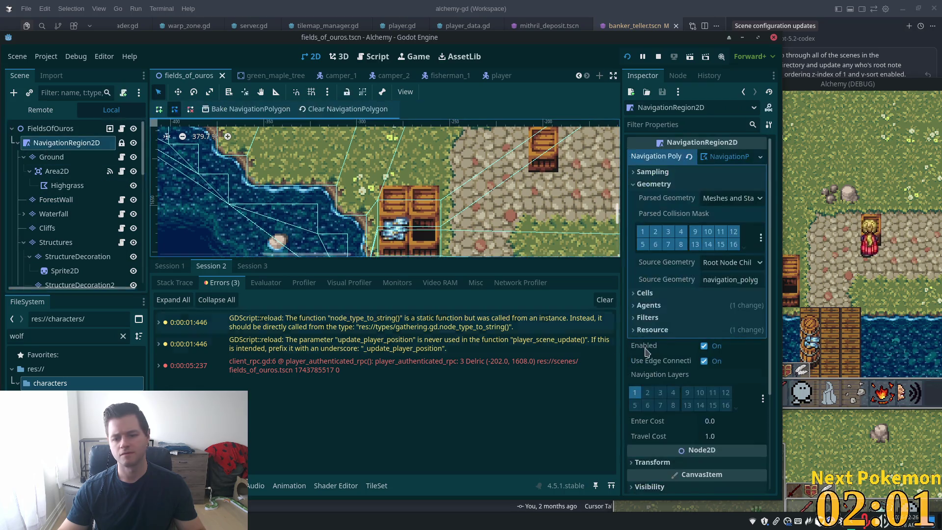
{"action": "scroll", "coordinate": [667, 343], "scroll_direction": "down", "scroll_amount": 5}
{"action": "left_click", "coordinate": [650, 366]}
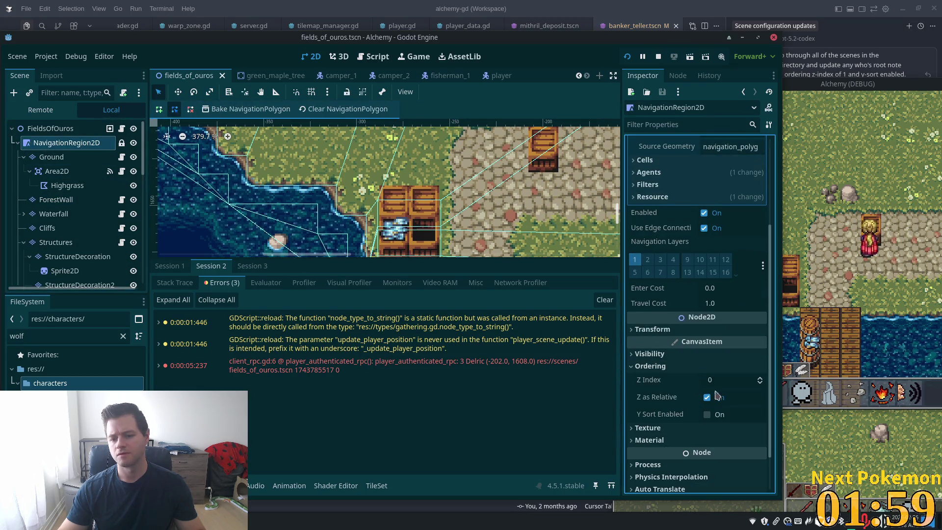
{"action": "left_click", "coordinate": [707, 415]}
{"action": "key", "text": "ctrl+s"}
Step: Try Z Index 0 on the StructureDecoration layer, check the game, then set it back to 1
{"action": "scroll", "coordinate": [64, 216], "scroll_direction": "down", "scroll_amount": 3}
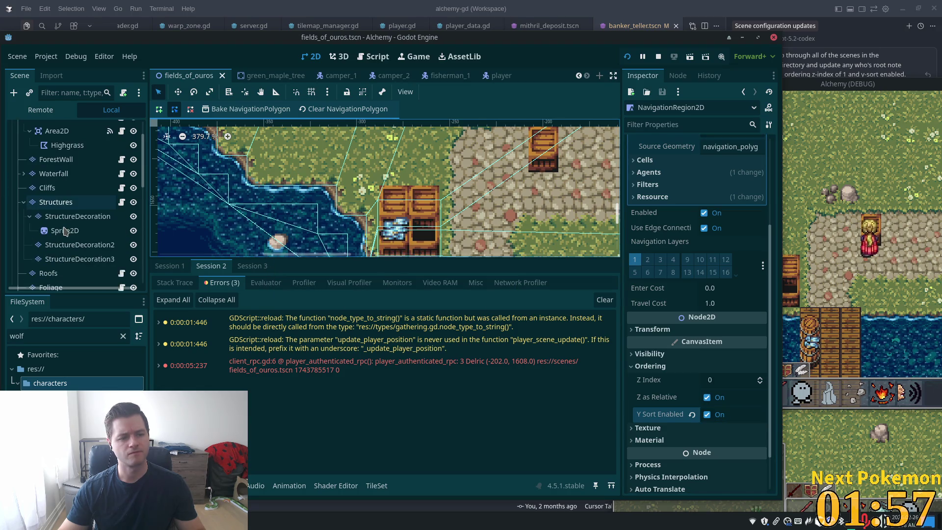
{"action": "left_click", "coordinate": [64, 216]}
{"action": "left_click", "coordinate": [737, 279]}
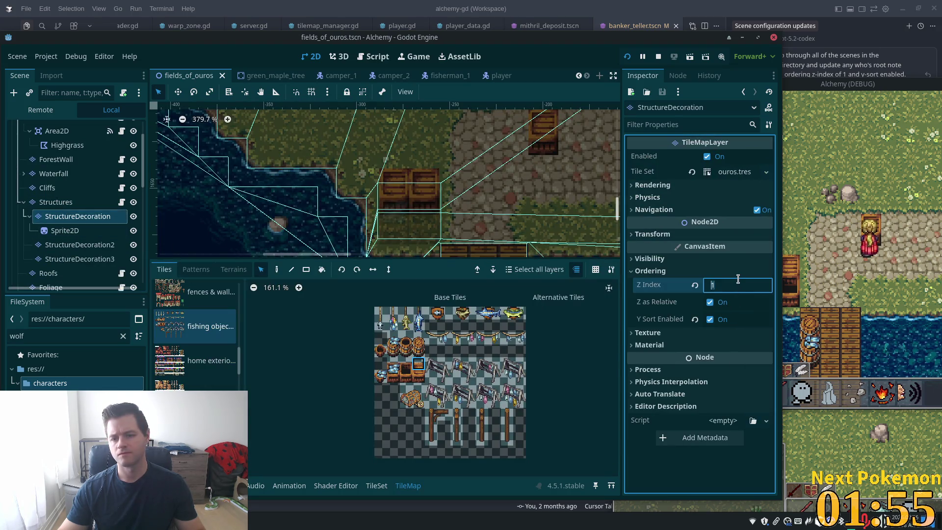
{"action": "key", "text": "Tab"}
{"action": "key", "text": "Tab"}
{"action": "left_click", "coordinate": [886, 274]}
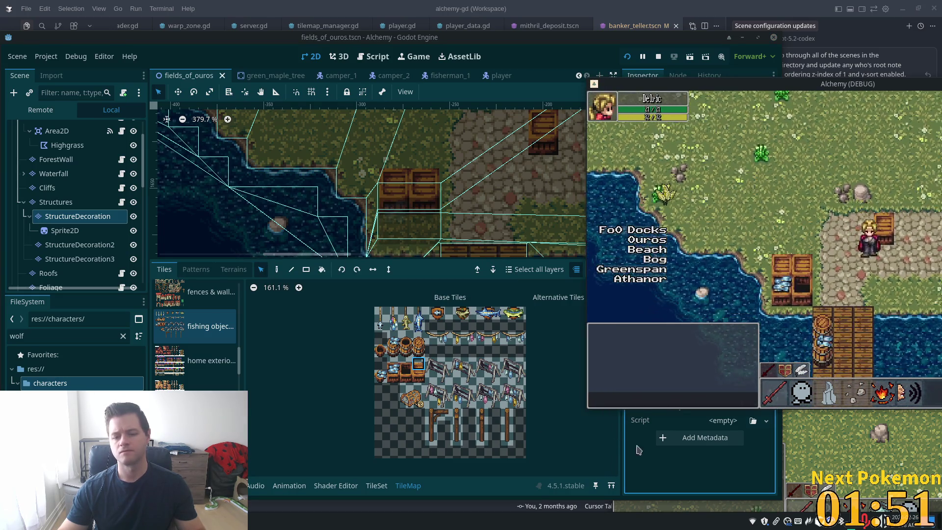
{"action": "key", "text": "alt+Tab"}
{"action": "left_click", "coordinate": [731, 285]}
{"action": "type", "text": "1"}
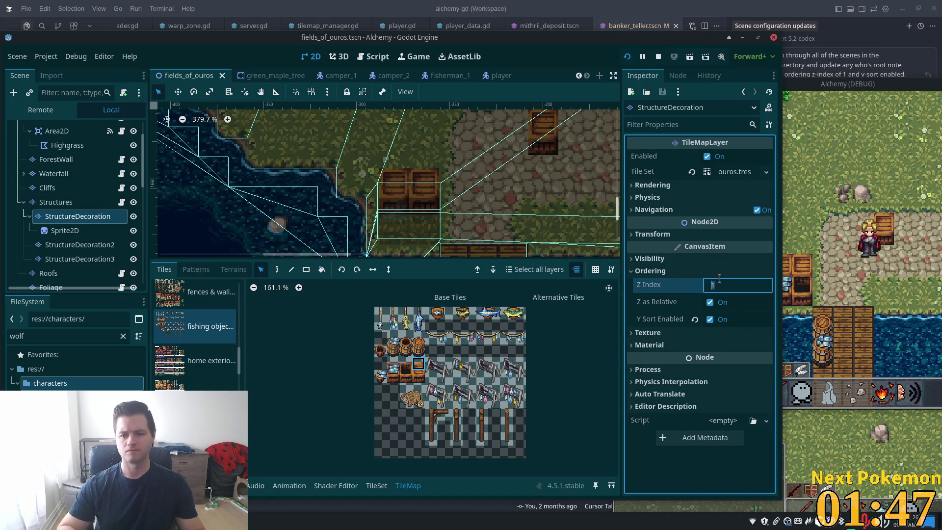
Step: Give the Structures layer Z Index 1 and run the game with F5
{"action": "left_click", "coordinate": [56, 201]}
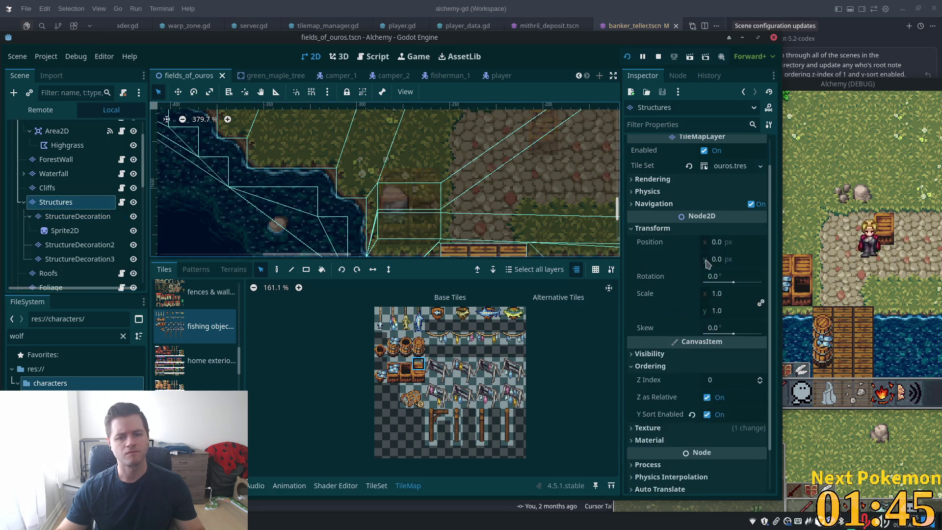
{"action": "scroll", "coordinate": [716, 263], "scroll_direction": "down", "scroll_amount": 2}
{"action": "left_click", "coordinate": [721, 336]}
{"action": "type", "text": "1"}
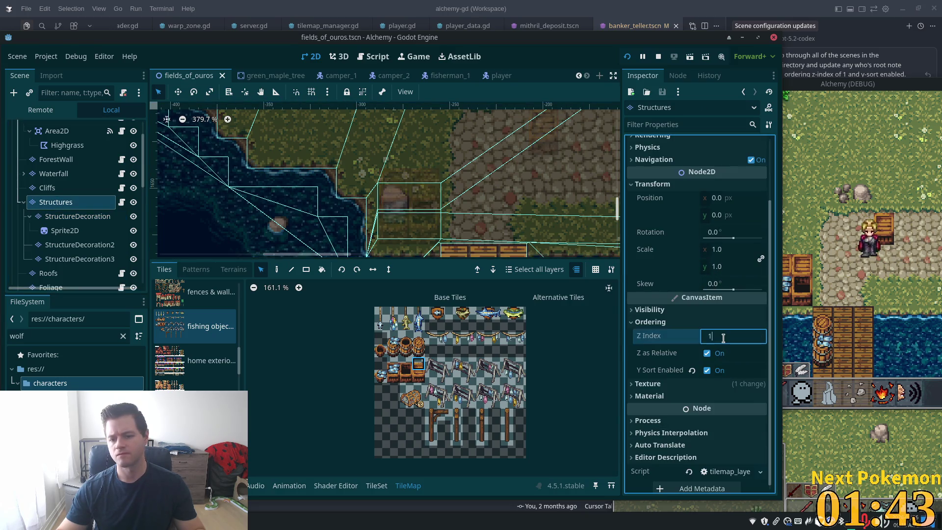
{"action": "key", "text": "Return"}
{"action": "key", "text": "F5"}
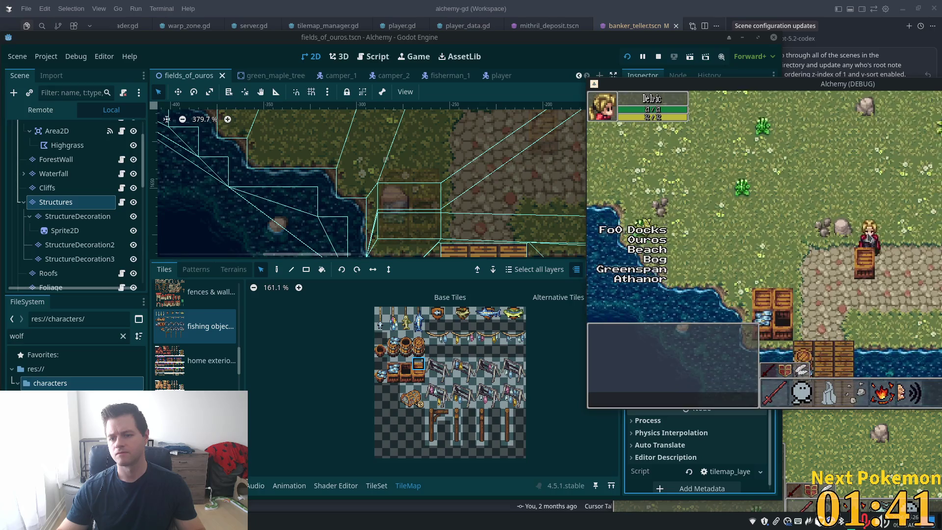
Step: Walk the character from the path south onto the docks and east along the lower dock
{"action": "key", "text": "Up"}
{"action": "key", "text": "Up"}
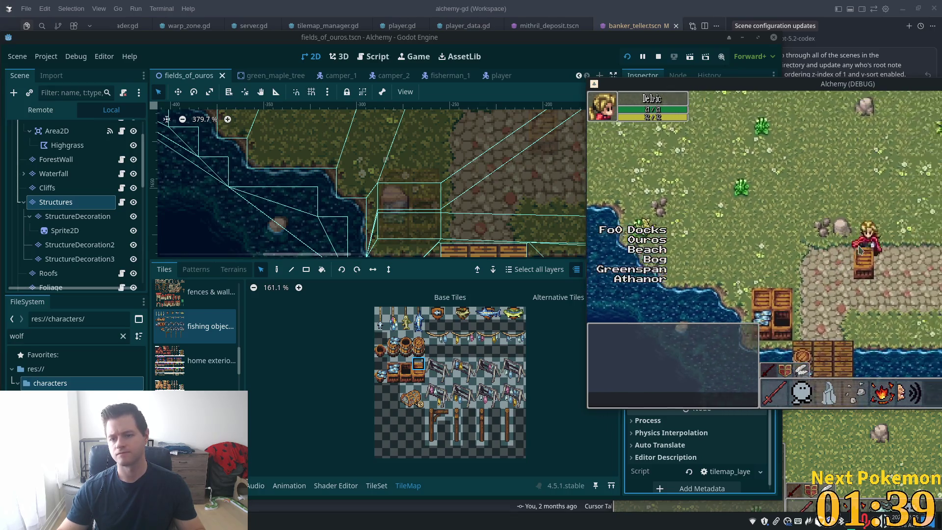
{"action": "key", "text": "Left"}
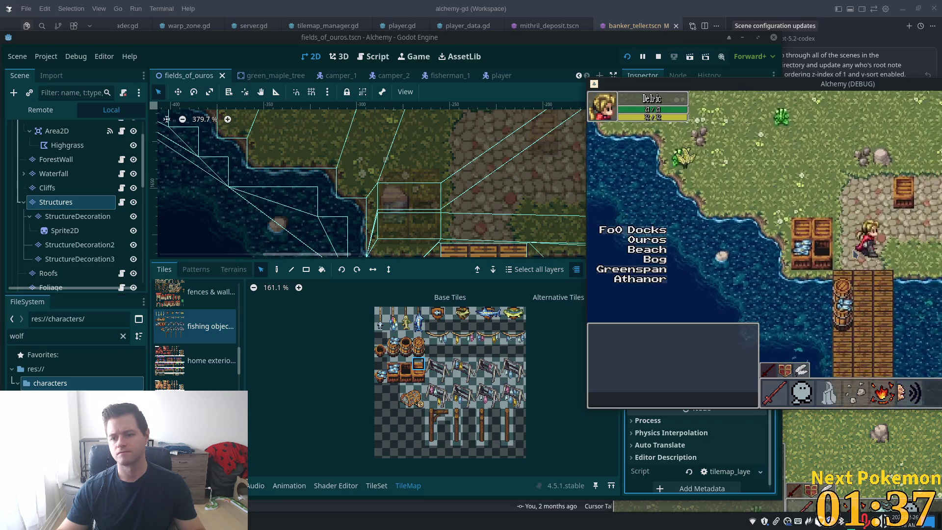
{"action": "key", "text": "Right"}
{"action": "key", "text": "Up"}
{"action": "key", "text": "Left"}
{"action": "key", "text": "Down"}
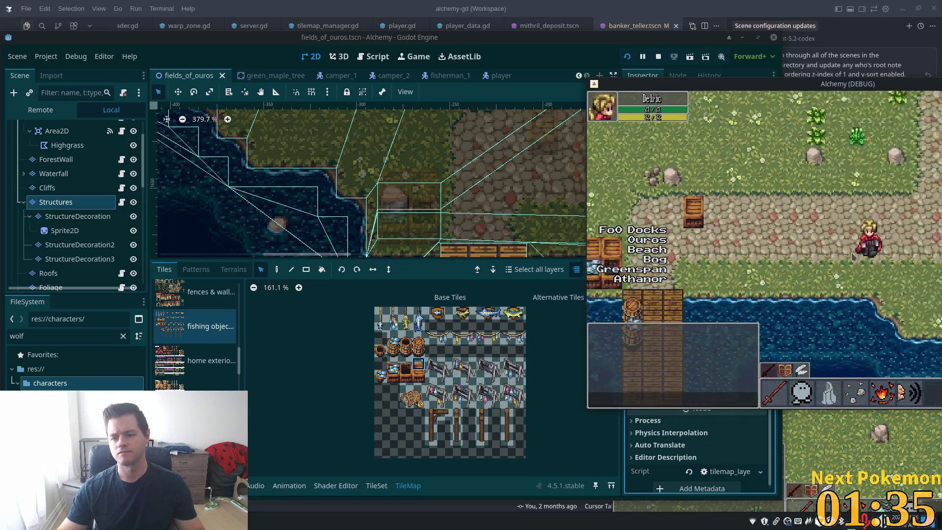
{"action": "key", "text": "Down"}
{"action": "key", "text": "Right"}
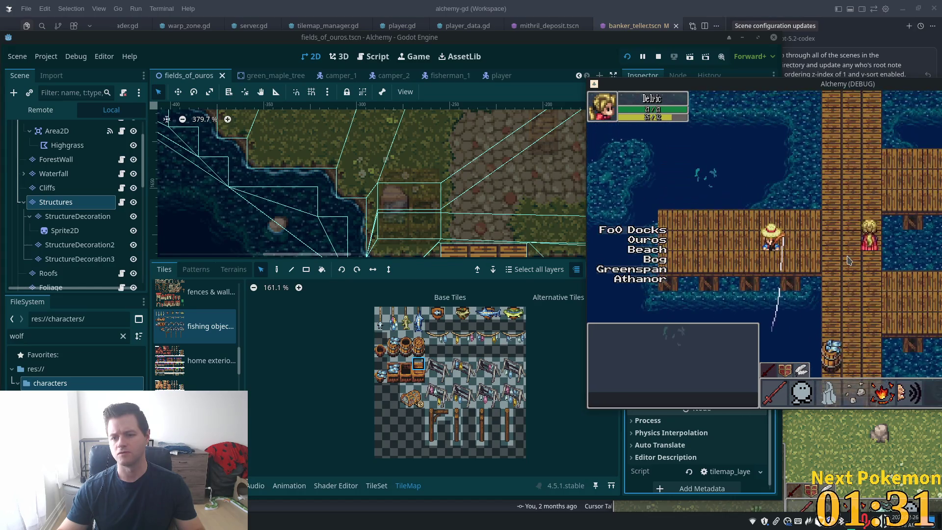
{"action": "key", "text": "Down"}
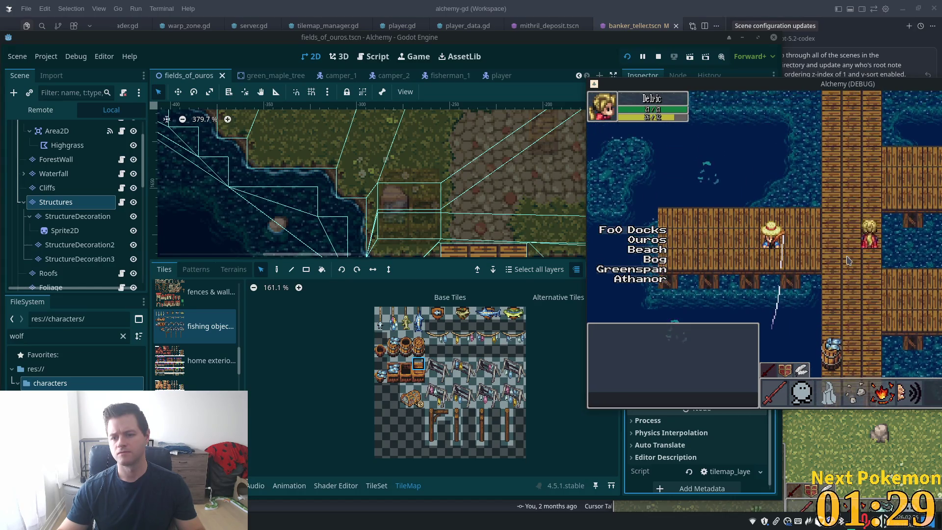
{"action": "key", "text": "Down"}
{"action": "key", "text": "Right"}
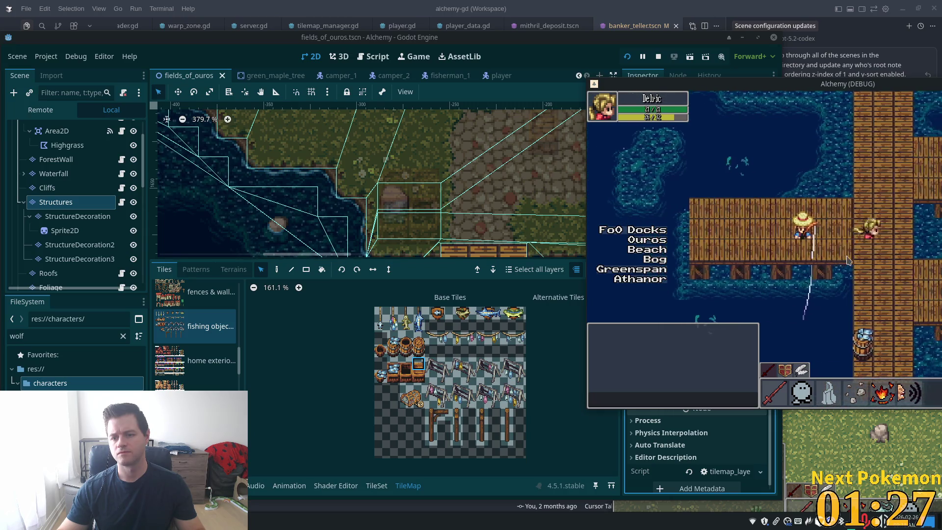
{"action": "key", "text": "Right"}
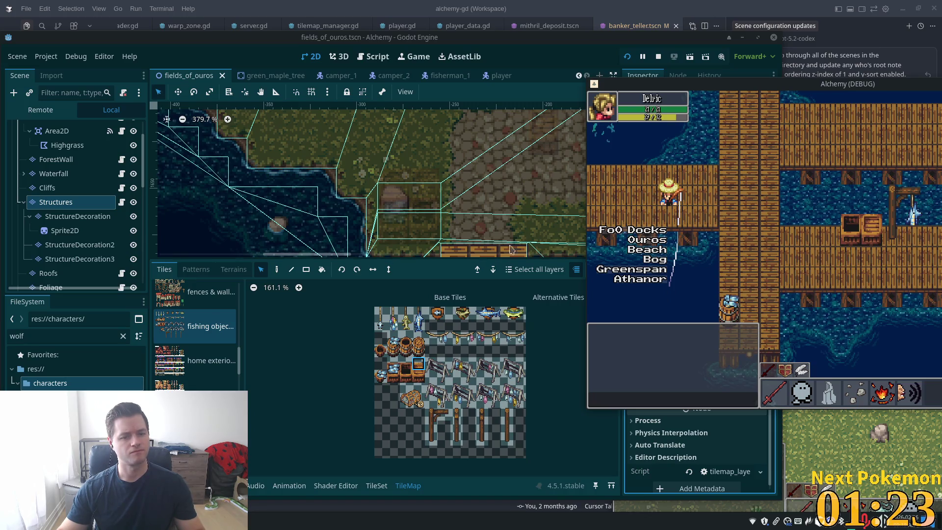
{"action": "scroll", "coordinate": [182, 216], "scroll_direction": "down", "scroll_amount": 6}
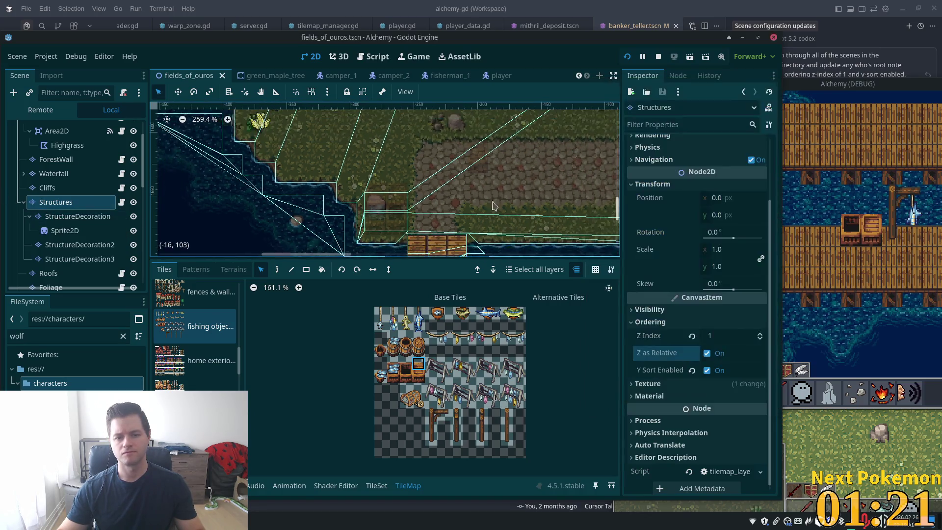
Step: Step through the StructureDecoration, StructureDecoration2 and StructureDecoration3 layers, then save the scene
{"action": "scroll", "coordinate": [181, 218], "scroll_direction": "down", "scroll_amount": 2}
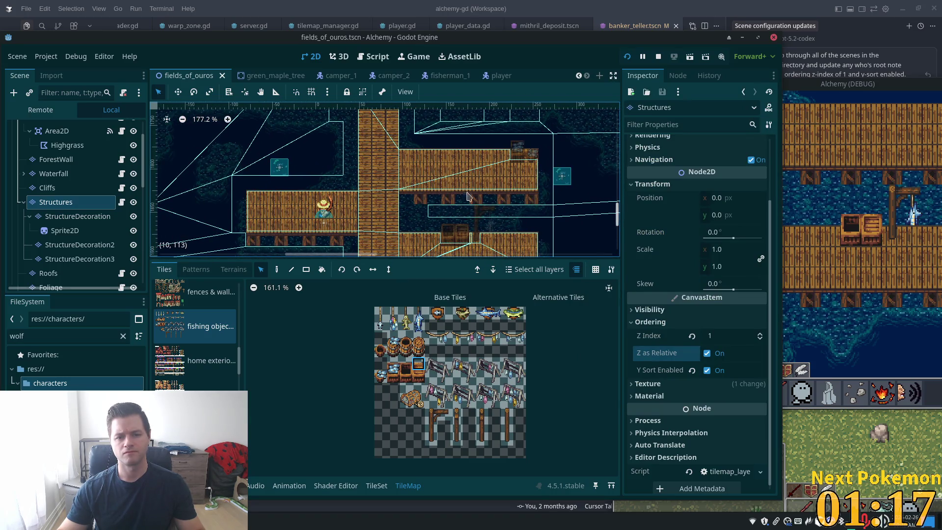
{"action": "scroll", "coordinate": [467, 196], "scroll_direction": "up", "scroll_amount": 5}
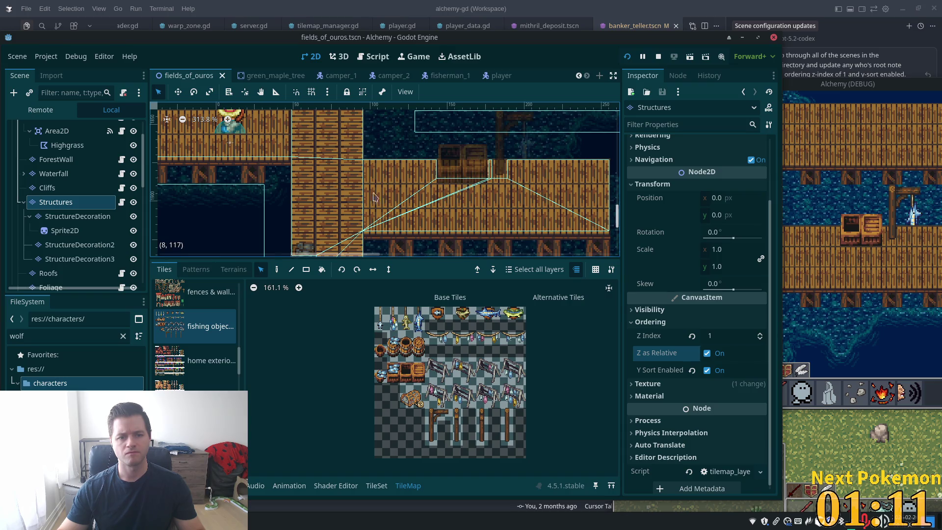
{"action": "key", "text": "Down"}
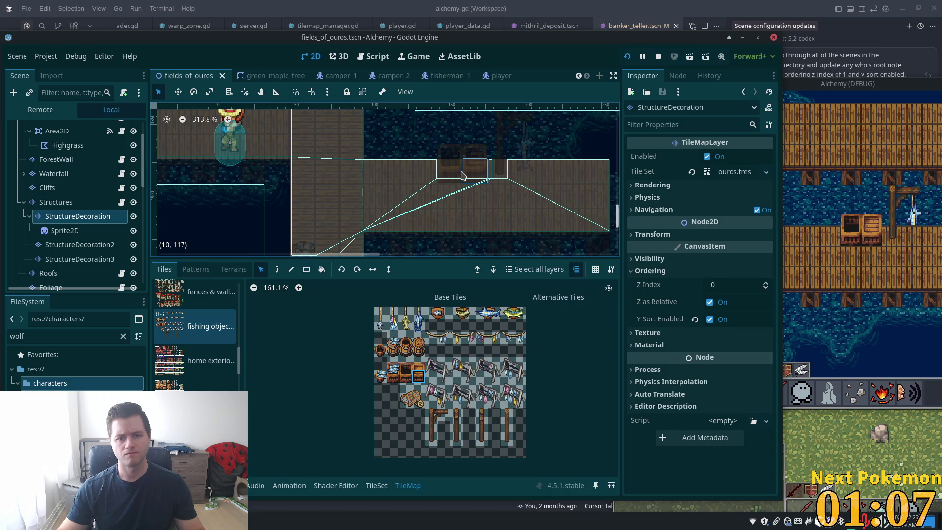
{"action": "key", "text": "Down"}
{"action": "key", "text": "Down"}
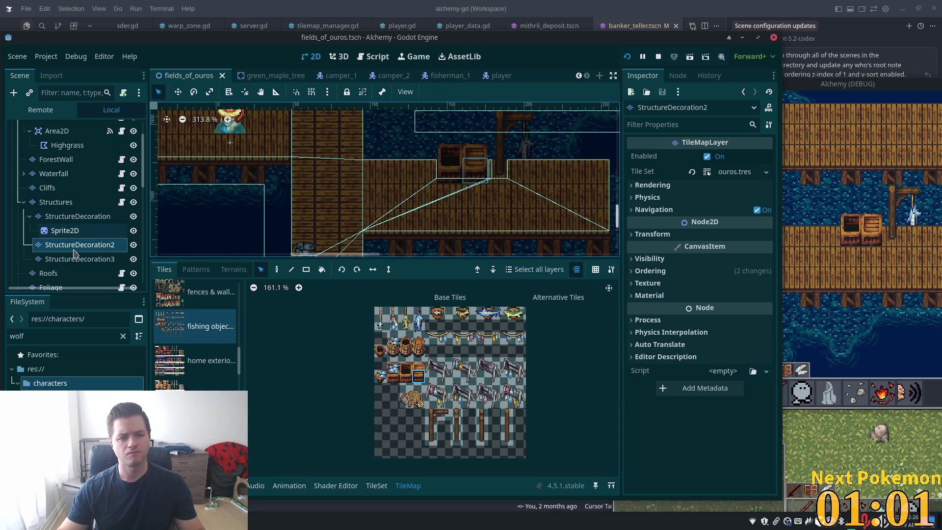
{"action": "key", "text": "Down"}
{"action": "key", "text": "ctrl+s"}
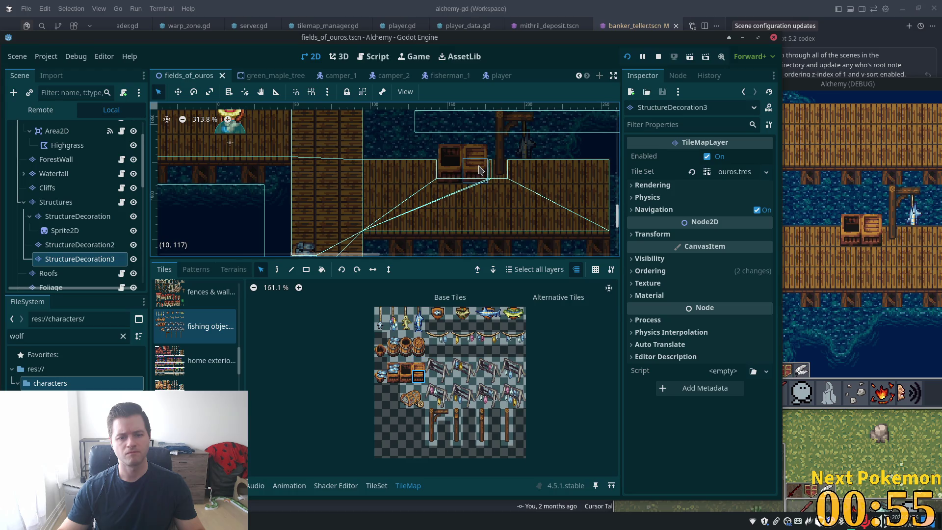
Step: Repaint the dock crate tile one cell lower on the StructureDecoration layer and save
{"action": "left_click", "coordinate": [444, 154]}
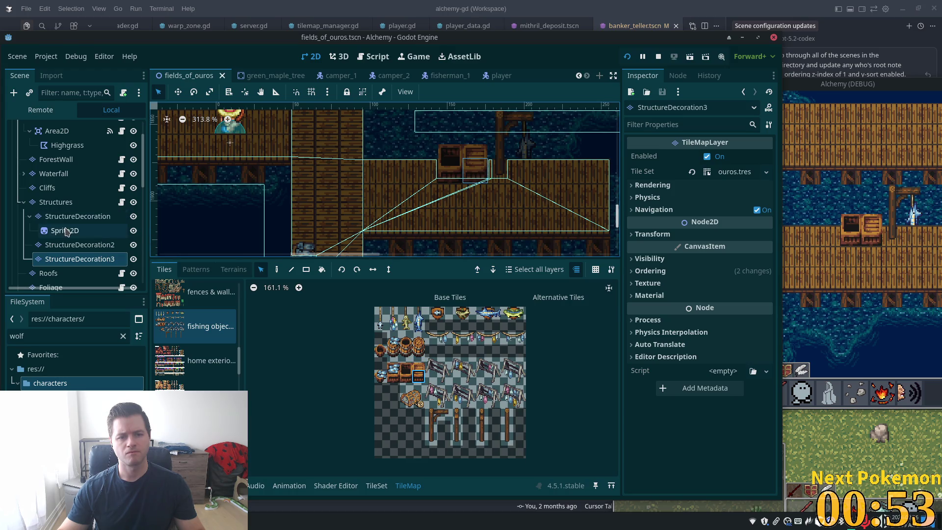
{"action": "left_click", "coordinate": [479, 177]}
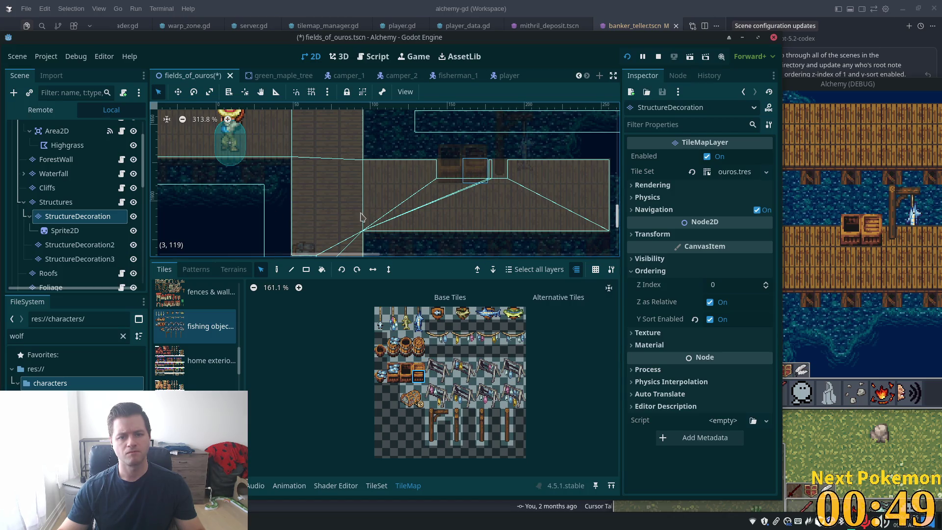
{"action": "left_click", "coordinate": [81, 202]}
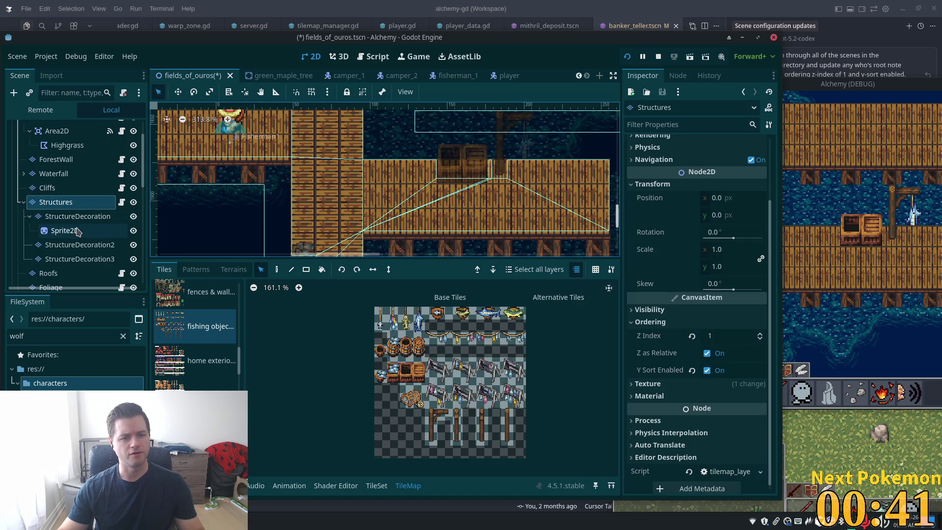
{"action": "left_click", "coordinate": [76, 217]}
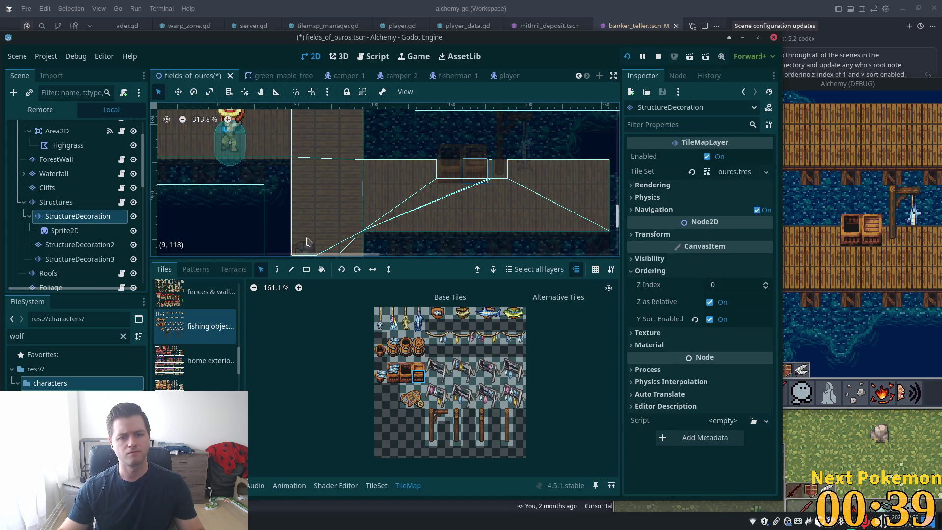
{"action": "left_click", "coordinate": [277, 270]}
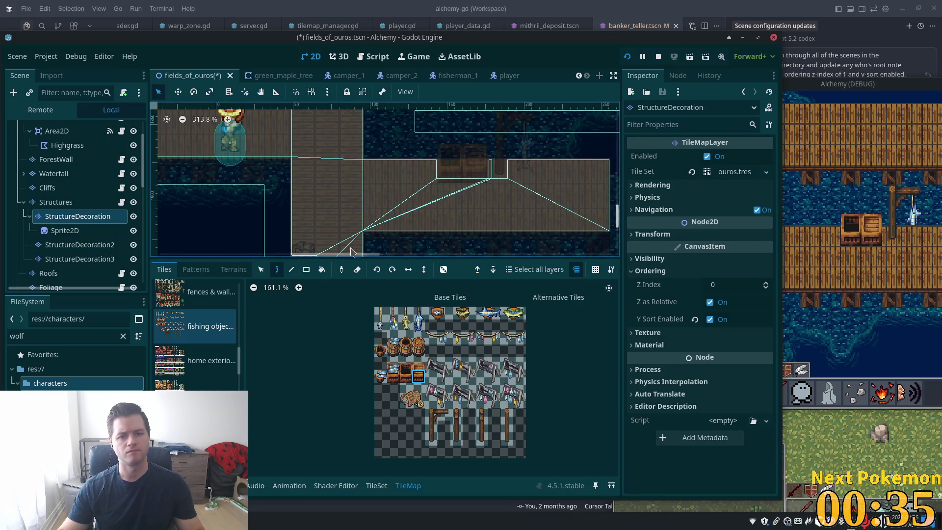
{"action": "left_click", "coordinate": [55, 202]}
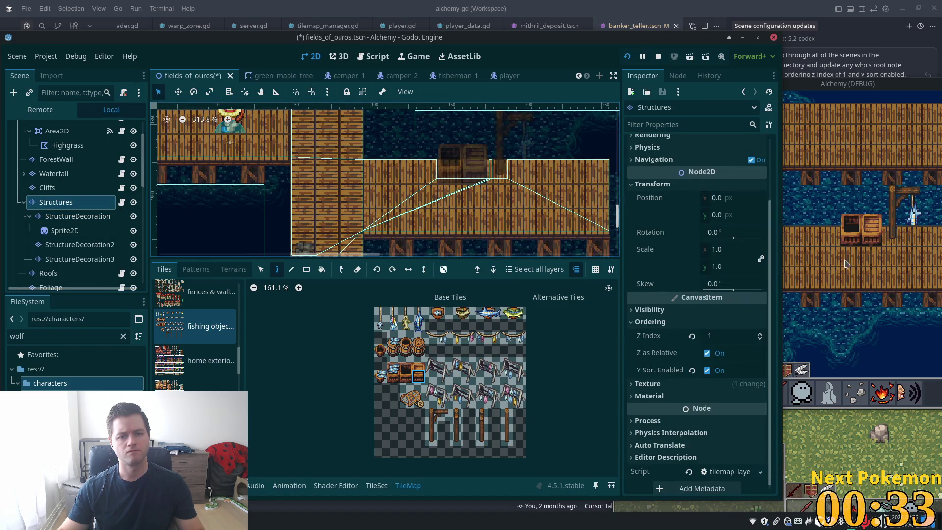
{"action": "key", "text": "ctrl+s"}
{"action": "left_click", "coordinate": [77, 216]}
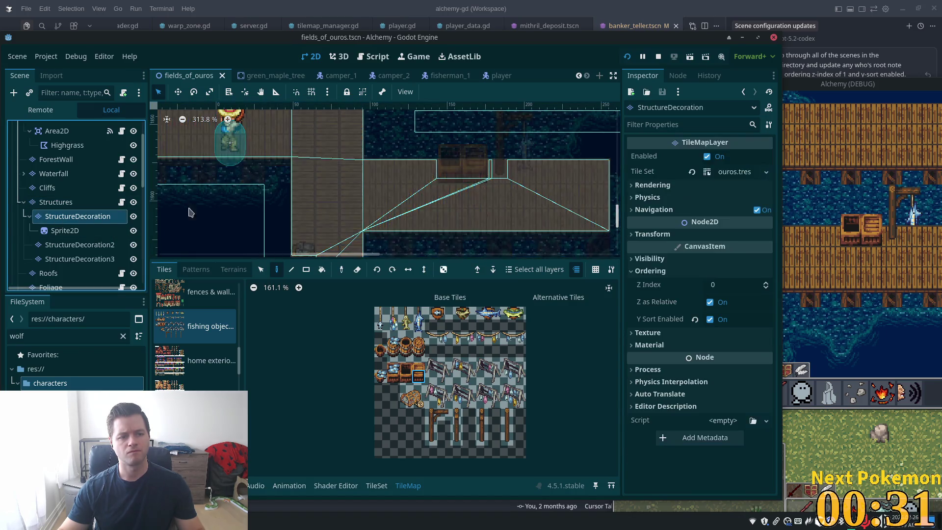
{"action": "left_click", "coordinate": [501, 195]}
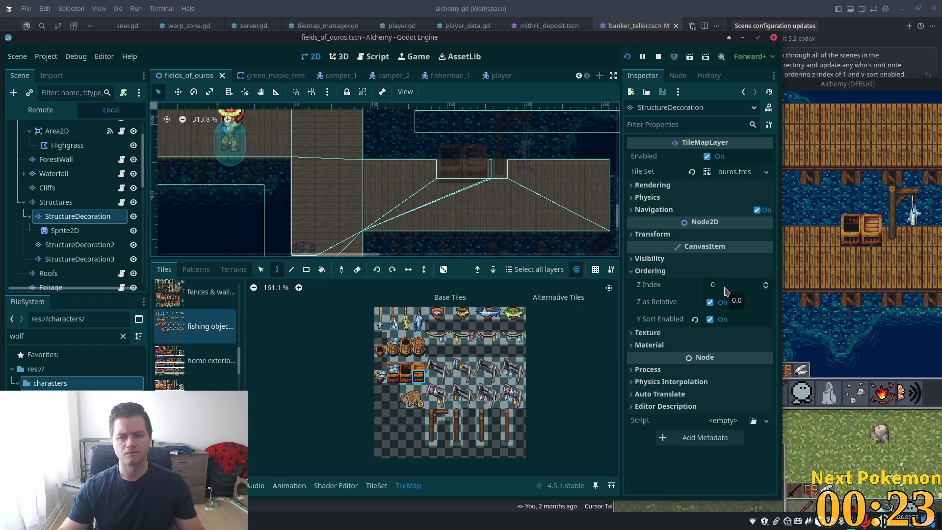
{"action": "left_click", "coordinate": [56, 203]}
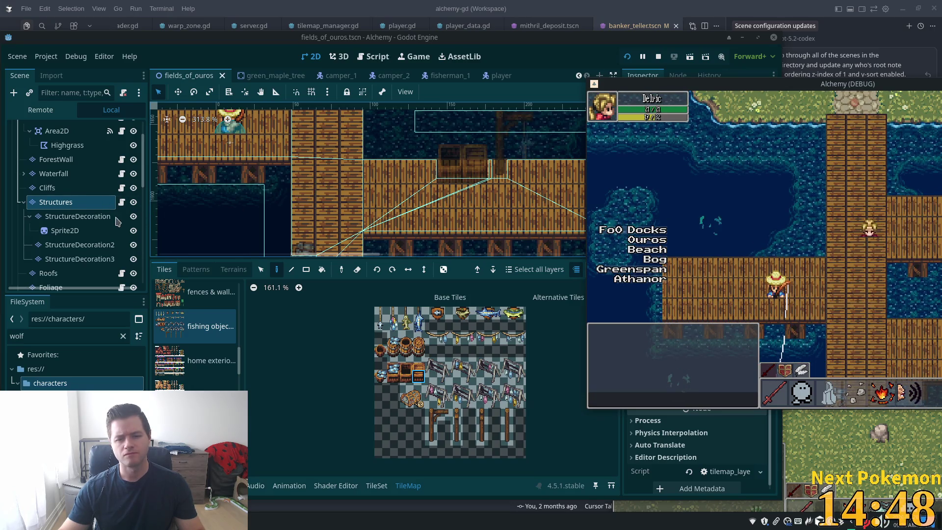
Step: Paint a crate tile on the upper dock and save the scene
{"action": "left_click", "coordinate": [515, 295]}
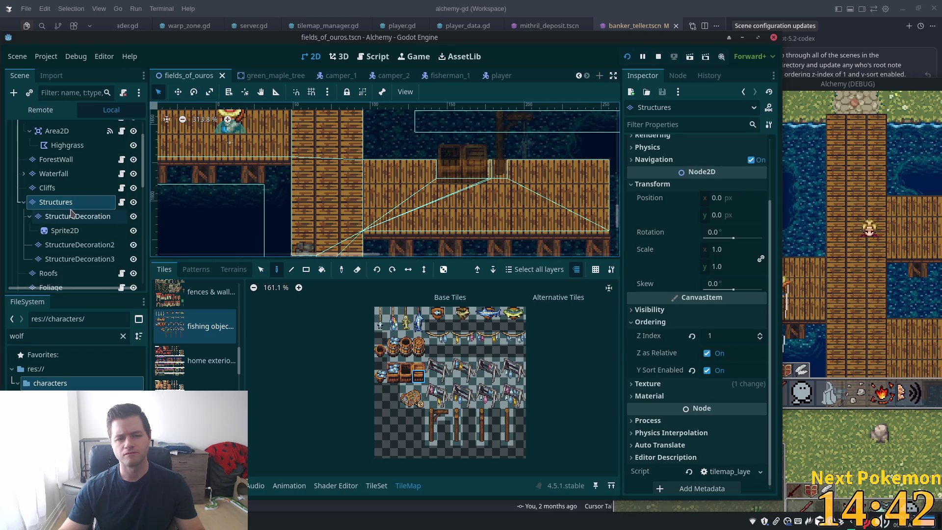
{"action": "scroll", "coordinate": [394, 178], "scroll_direction": "down", "scroll_amount": 3}
{"action": "scroll", "coordinate": [395, 178], "scroll_direction": "up", "scroll_amount": 5}
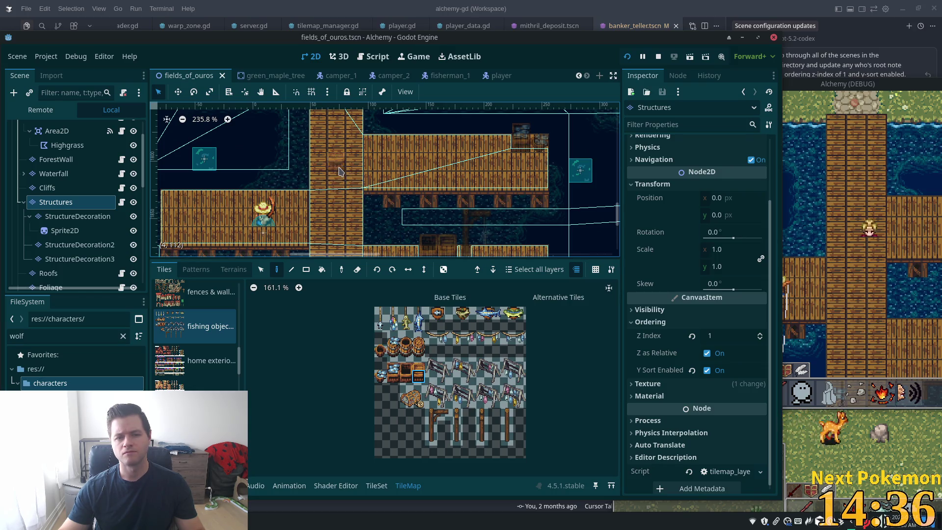
{"action": "left_click", "coordinate": [342, 169]}
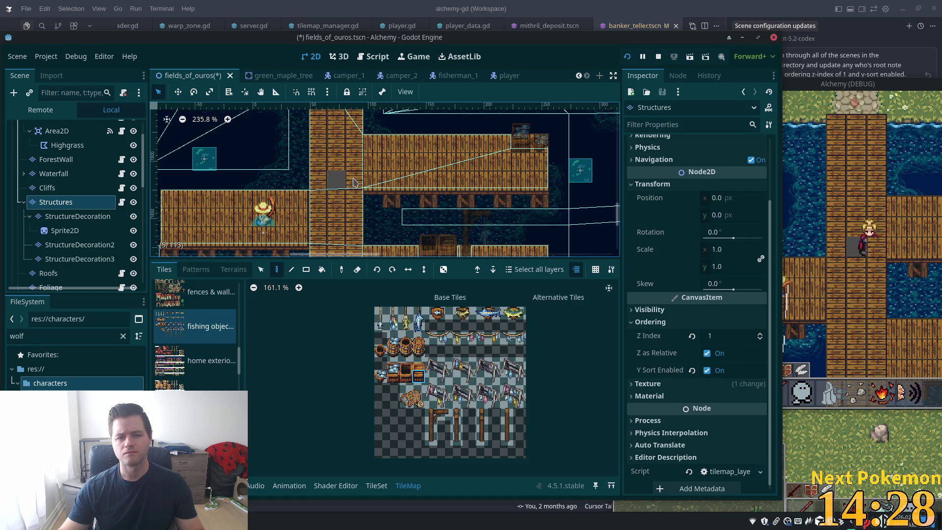
{"action": "key", "text": "ctrl+s"}
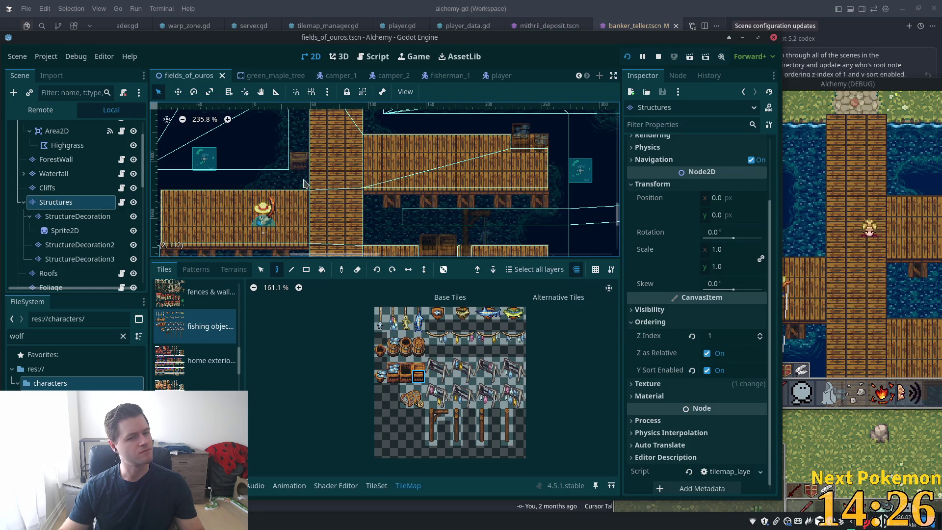
{"action": "left_click", "coordinate": [261, 269]}
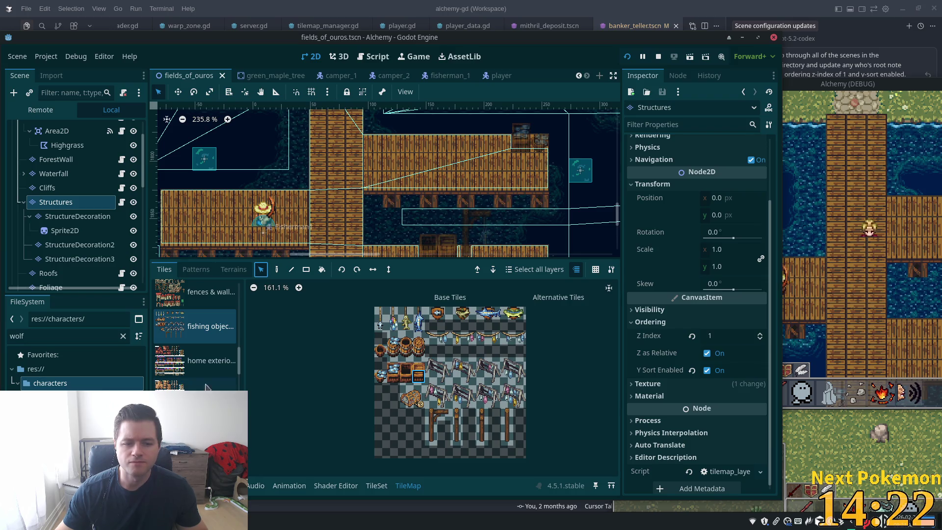
Step: Pick a top-row tile from the timber fort source and open the TileSet editor
{"action": "left_click_drag", "start_coordinate": [241, 365], "coordinate": [240, 388]}
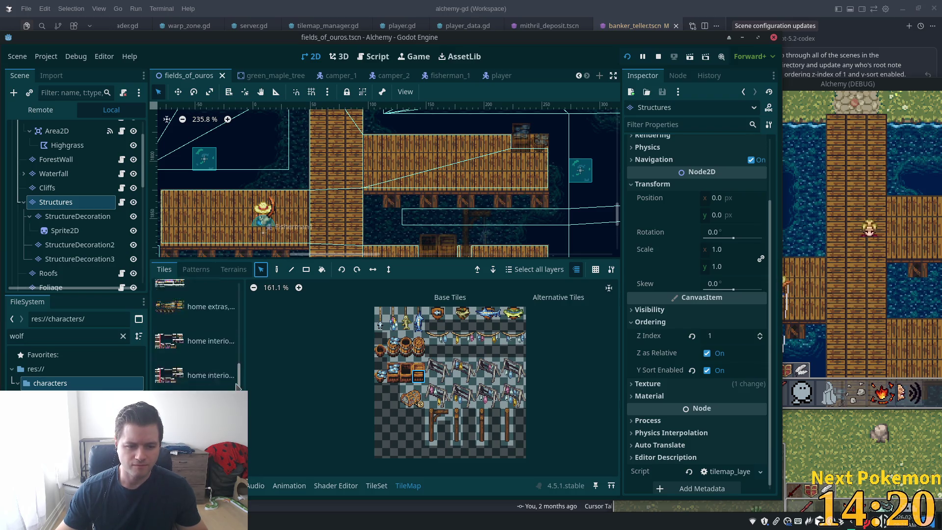
{"action": "scroll", "coordinate": [196, 338], "scroll_direction": "down", "scroll_amount": 3}
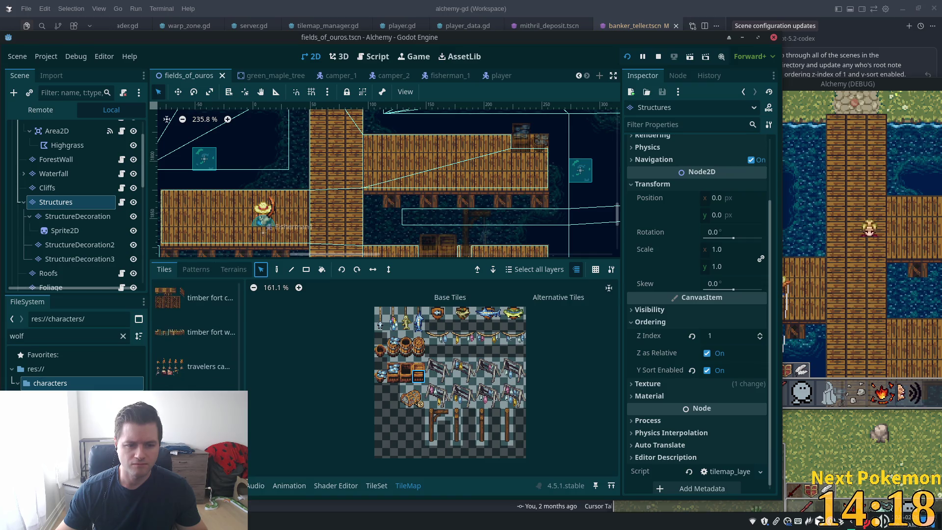
{"action": "left_click", "coordinate": [208, 307]}
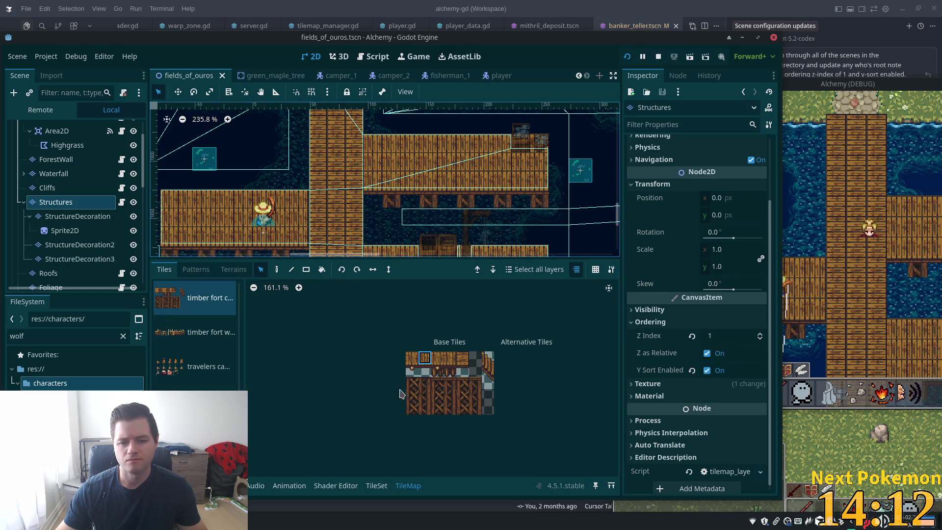
{"action": "left_click", "coordinate": [345, 184]}
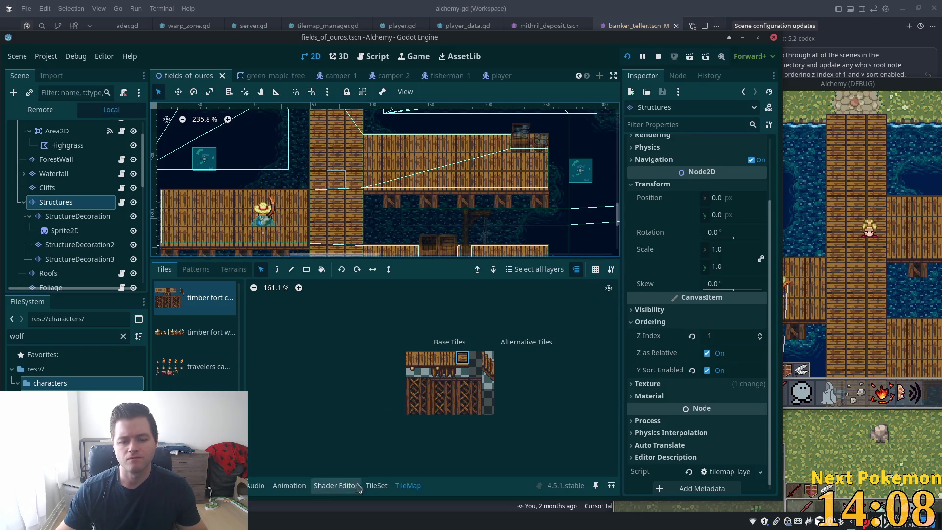
{"action": "left_click", "coordinate": [376, 486]}
{"action": "left_click", "coordinate": [510, 360]}
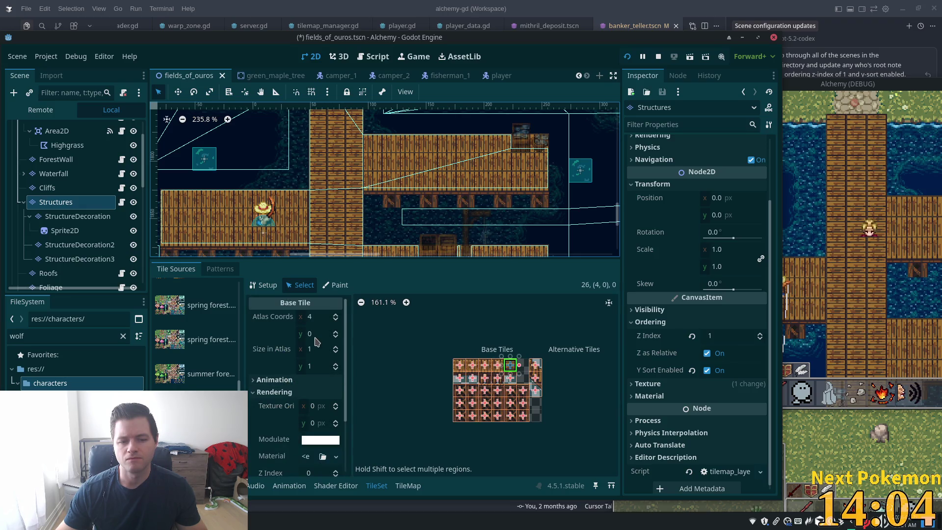
Step: Check the atlas tiles' Z Index, then change the Structures layer's Z Index to 0 and save
{"action": "scroll", "coordinate": [333, 349], "scroll_direction": "down", "scroll_amount": 2}
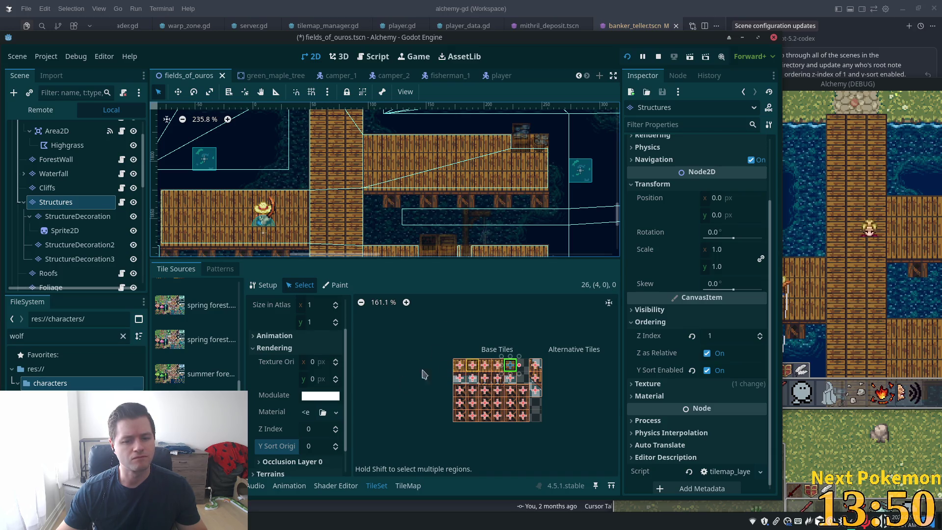
{"action": "left_click", "coordinate": [285, 433]}
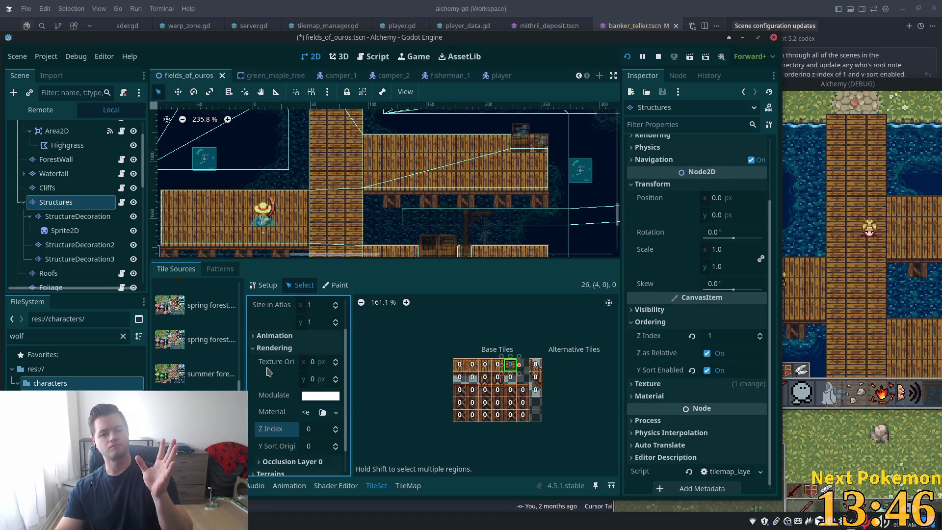
{"action": "left_click", "coordinate": [60, 202]}
{"action": "left_click", "coordinate": [732, 339]}
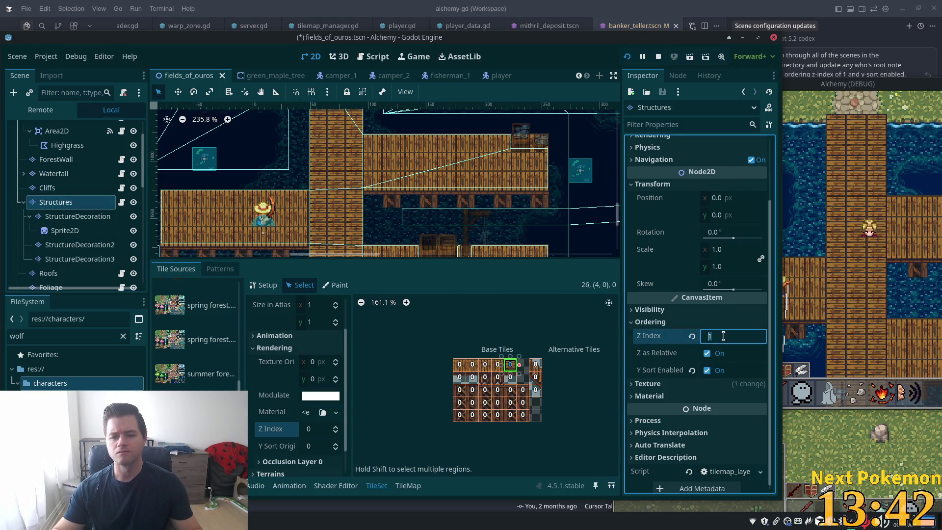
{"action": "type", "text": "0"}
{"action": "key", "text": "Tab"}
{"action": "key", "text": "ctrl+s"}
{"action": "left_click", "coordinate": [900, 270]}
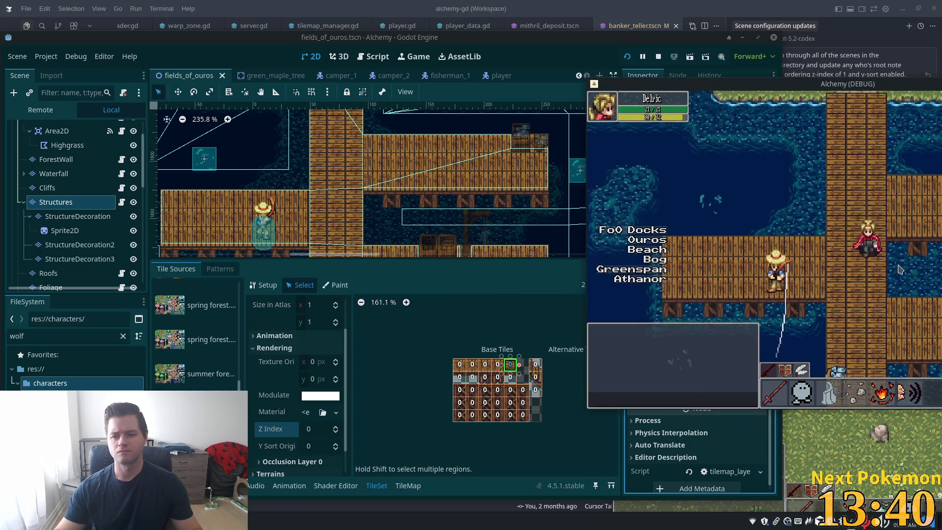
Step: Walk the player up the pier, then inspect StructureDecoration's Z Index of 0
{"action": "key", "text": "Left"}
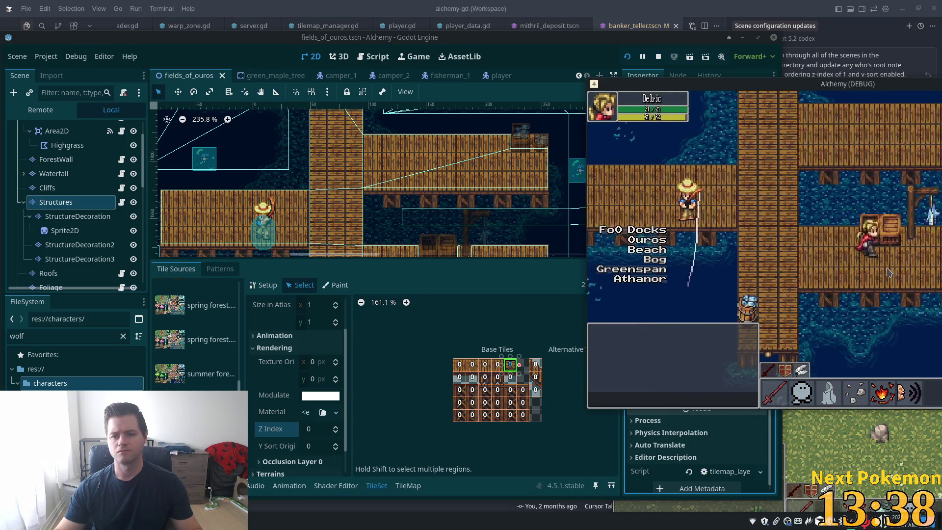
{"action": "key", "text": "Up"}
{"action": "key", "text": "Up"}
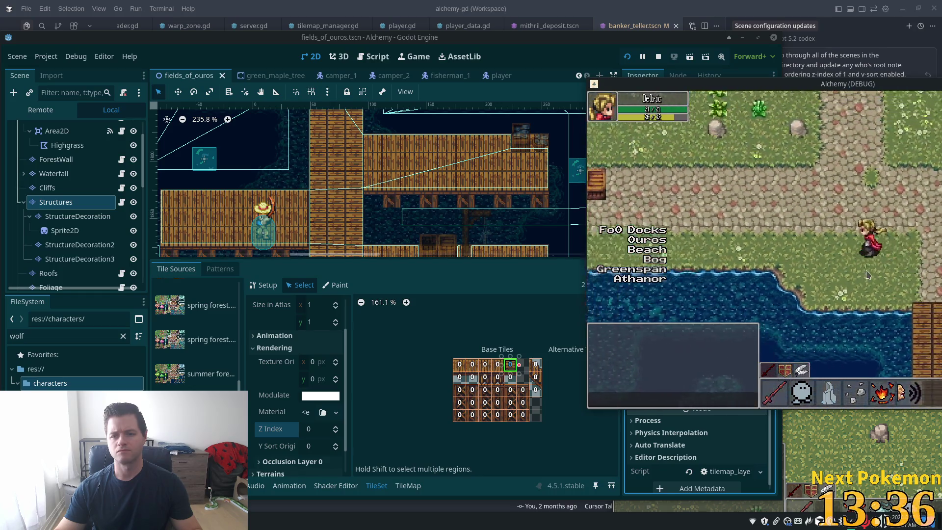
{"action": "left_click", "coordinate": [77, 216]}
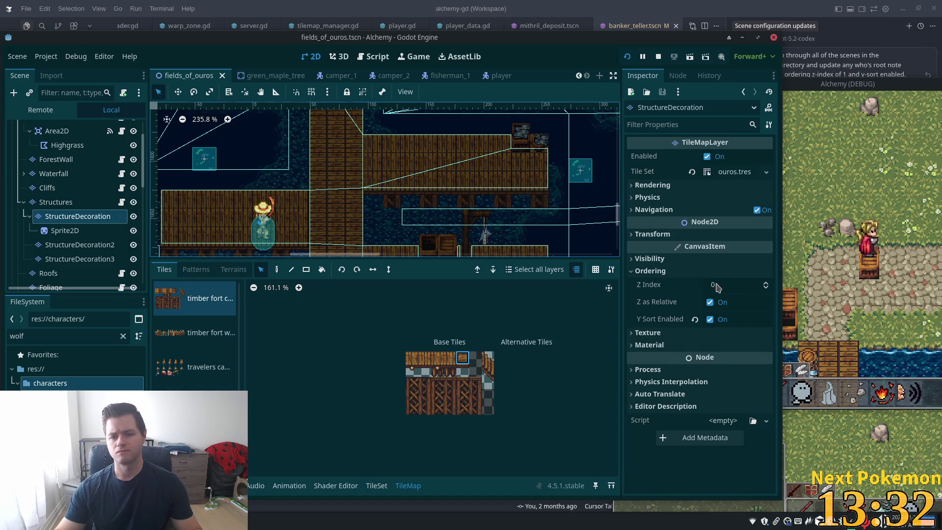
{"action": "left_click", "coordinate": [738, 282]}
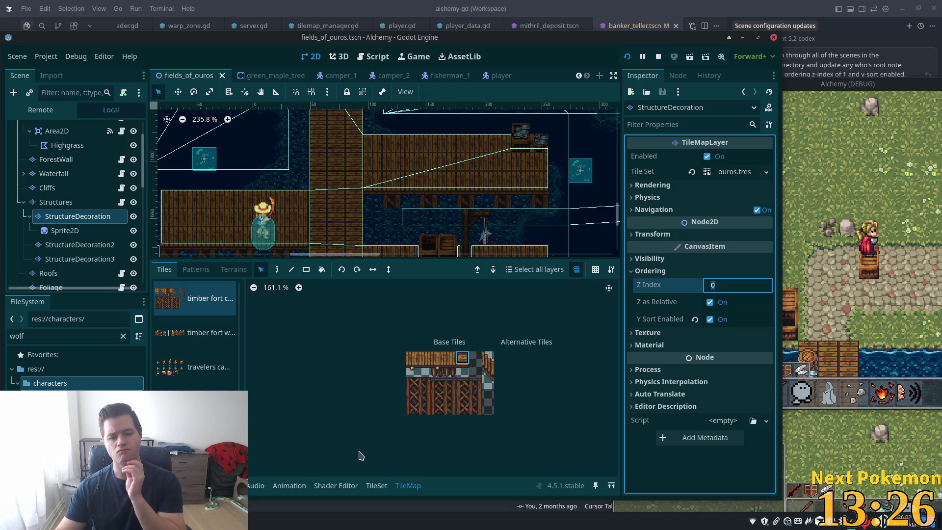
Step: Show the fishing objects tile source in the TileSet editor
{"action": "left_click", "coordinate": [376, 486]}
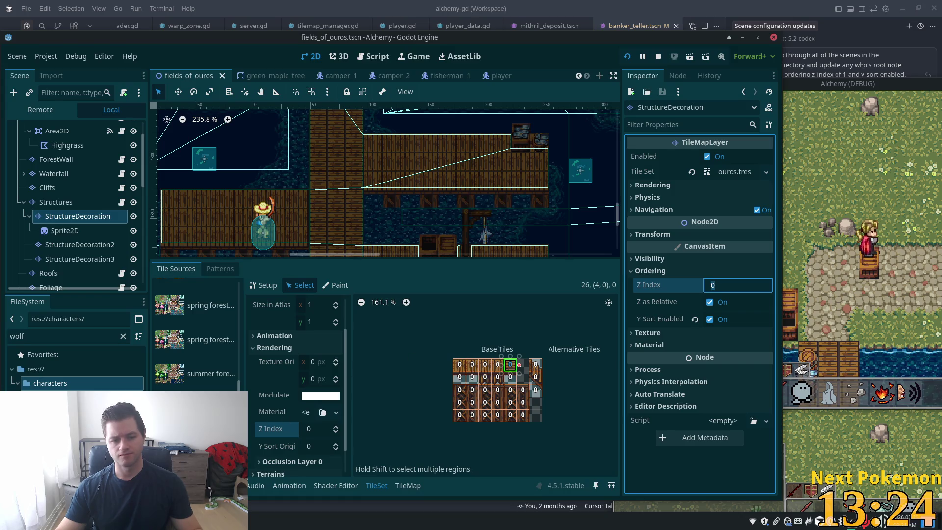
{"action": "scroll", "coordinate": [201, 354], "scroll_direction": "up", "scroll_amount": 2}
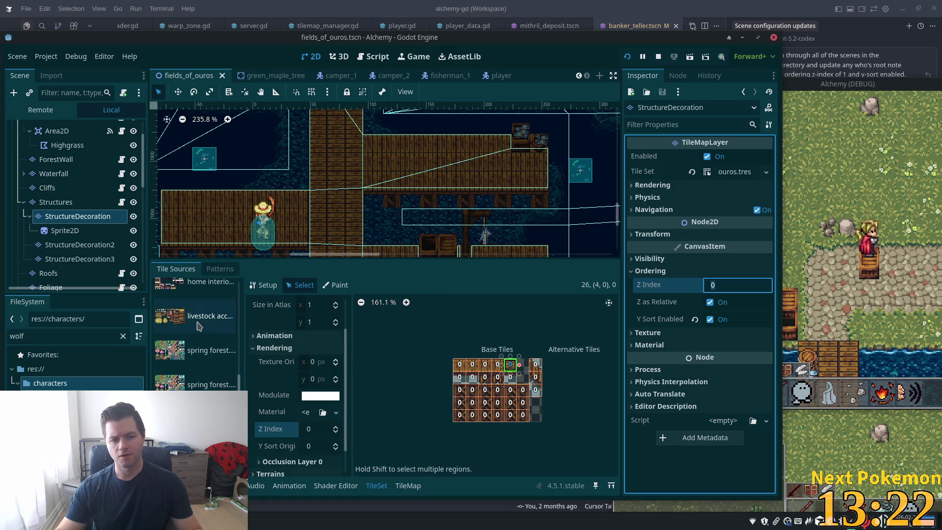
{"action": "left_click", "coordinate": [201, 356]}
{"action": "scroll", "coordinate": [201, 355], "scroll_direction": "up", "scroll_amount": 4}
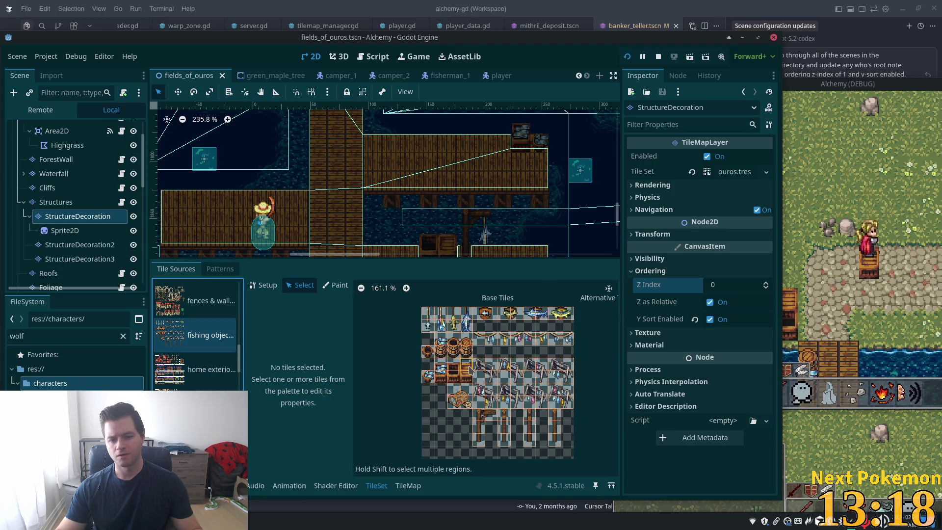
Step: Confirm three fishing tiles use Z Index 5, set StructureDecoration's Z Index to 1, and save
{"action": "left_click", "coordinate": [447, 369]}
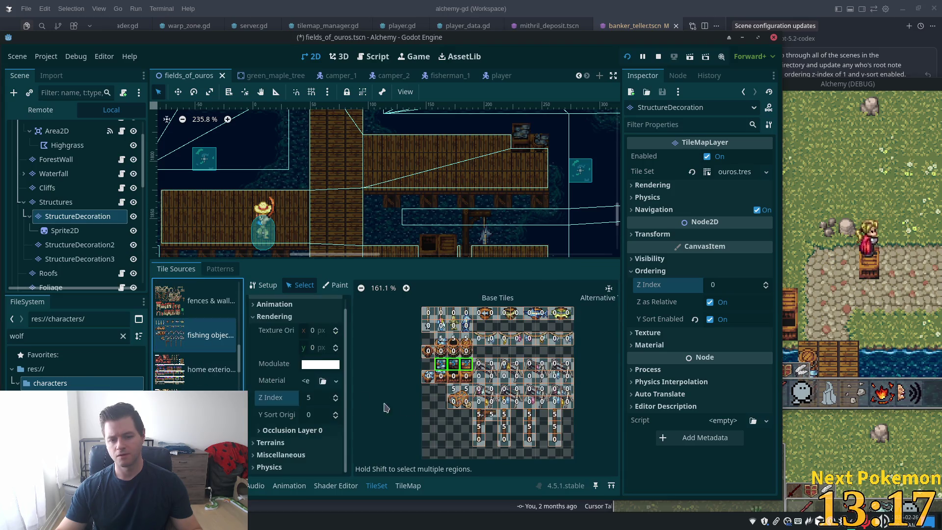
{"action": "left_click", "coordinate": [311, 399]}
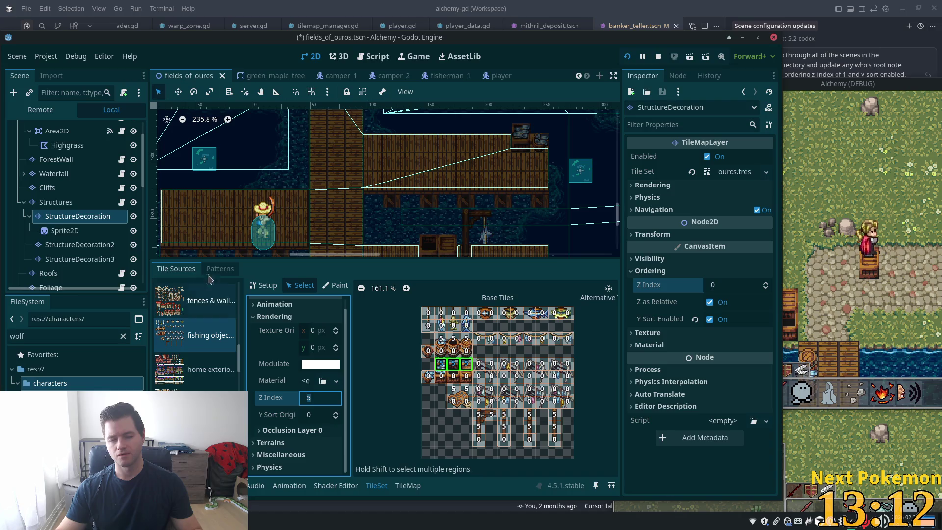
{"action": "left_click", "coordinate": [726, 286]}
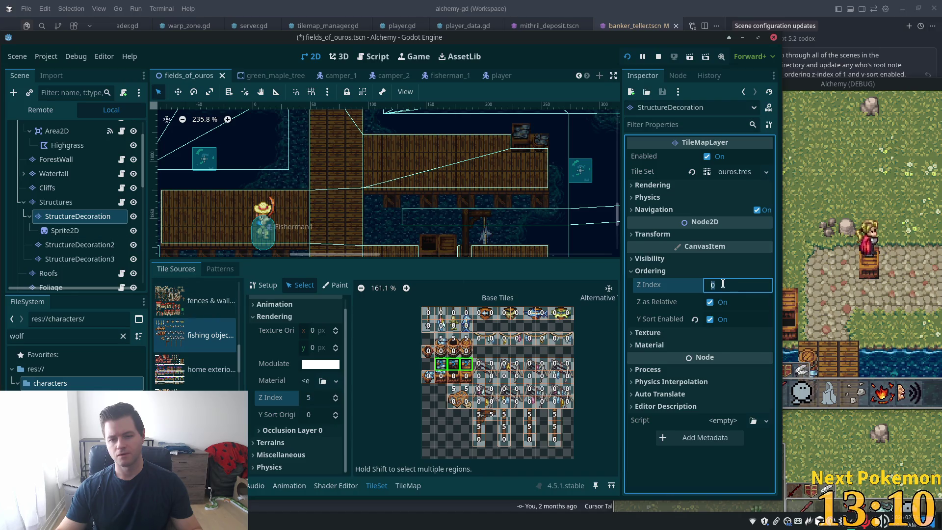
{"action": "key", "text": "Return"}
{"action": "key", "text": "ctrl+s"}
Step: Test layering by walking the player east and west along the dock, then zoom the atlas in the editor
{"action": "left_click", "coordinate": [907, 282]}
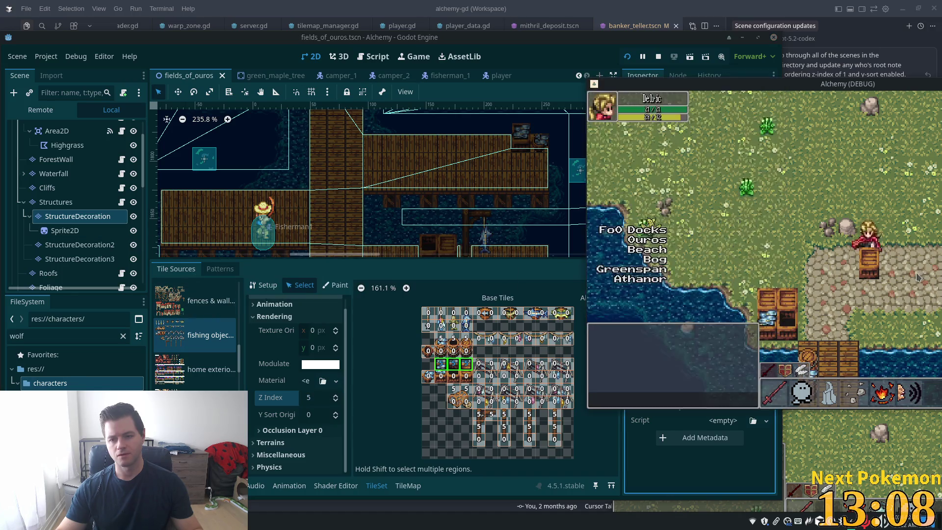
{"action": "key", "text": "Up"}
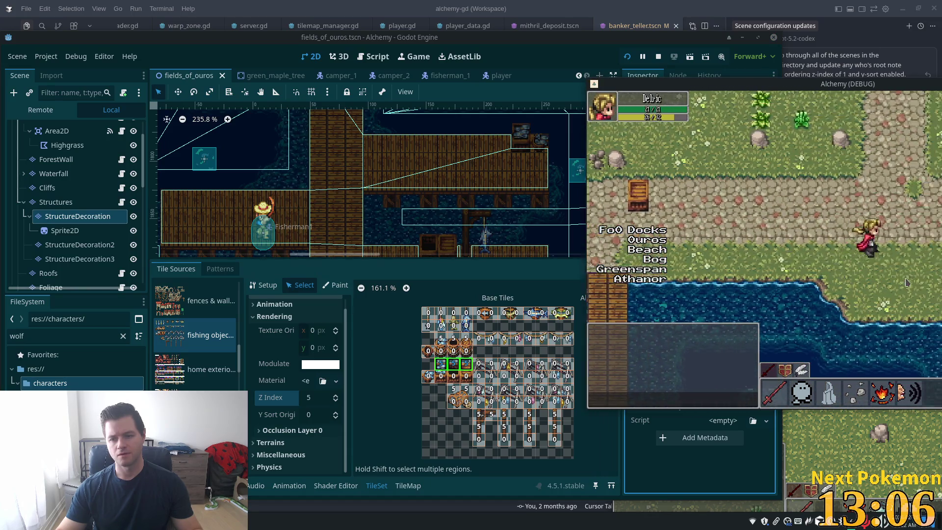
{"action": "key", "text": "Down"}
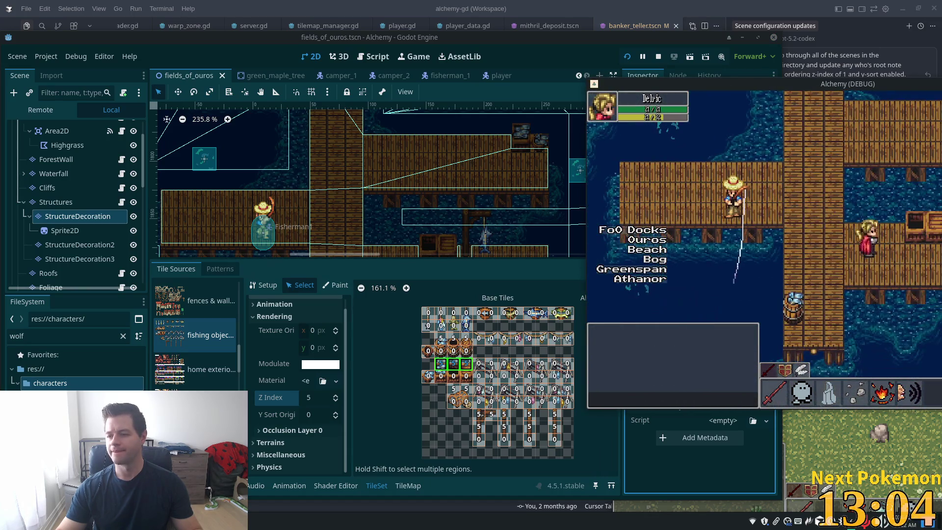
{"action": "key", "text": "Right"}
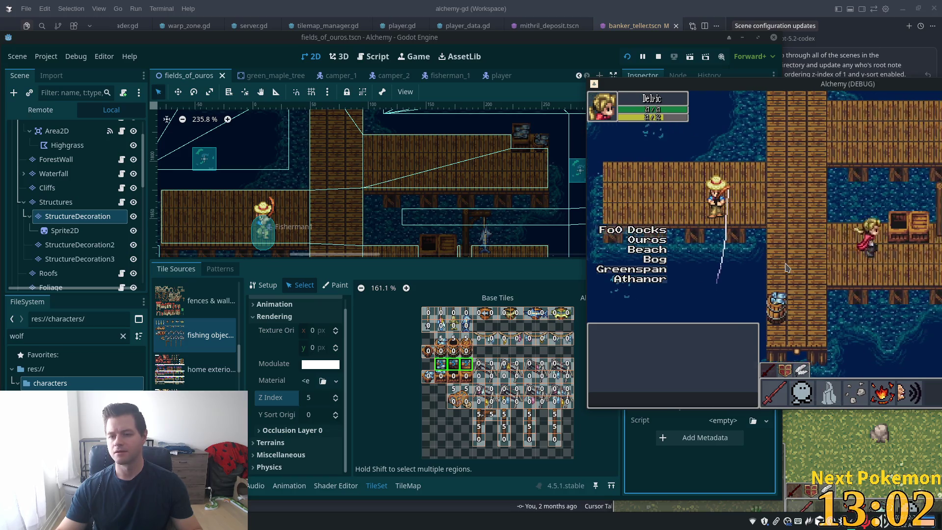
{"action": "key", "text": "Right"}
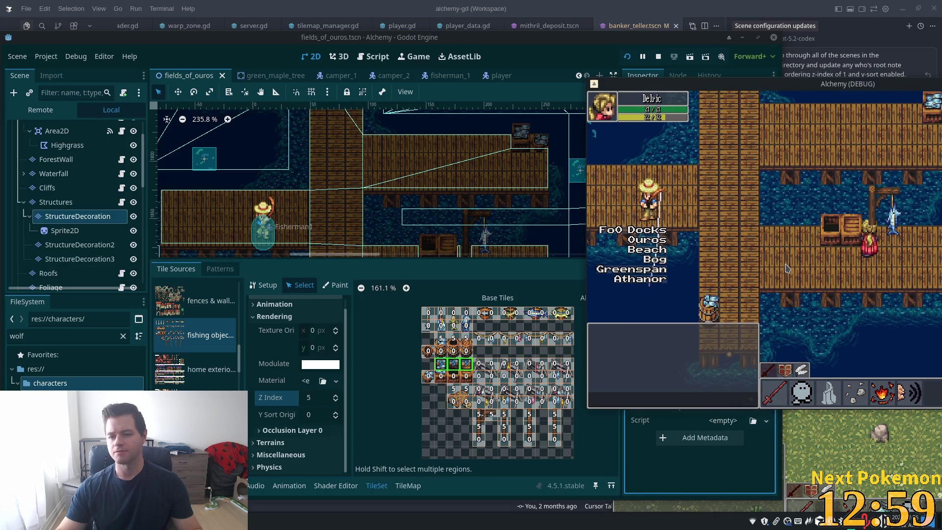
{"action": "key", "text": "Right"}
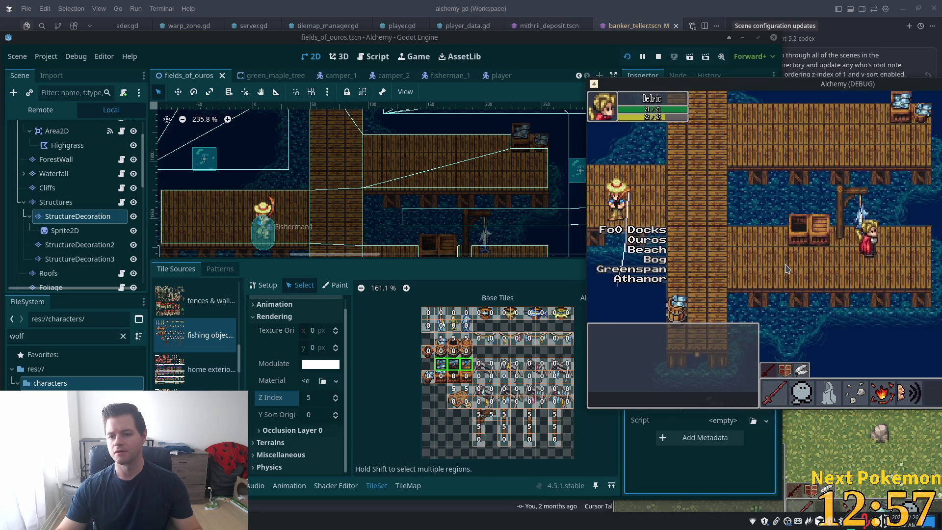
{"action": "key", "text": "Left"}
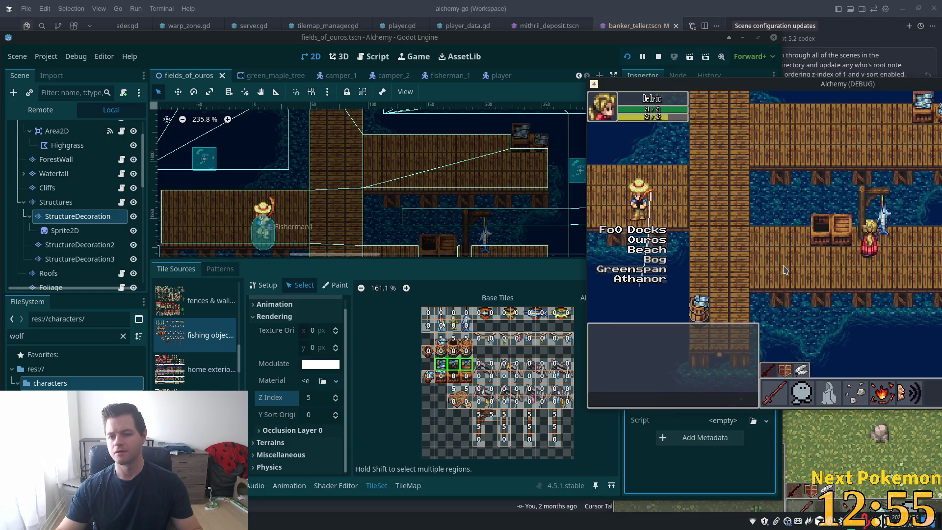
{"action": "key", "text": "Left"}
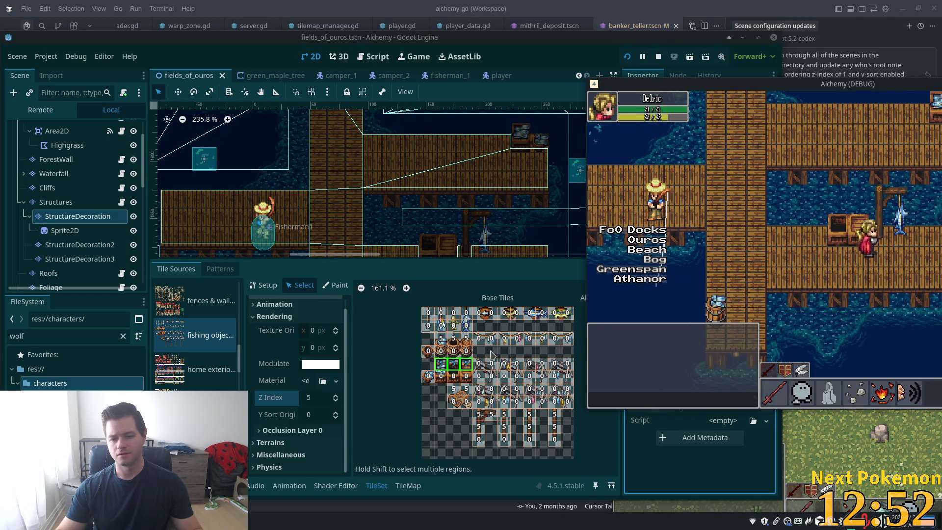
{"action": "left_click", "coordinate": [493, 351]}
{"action": "scroll", "coordinate": [515, 414], "scroll_direction": "up", "scroll_amount": 5}
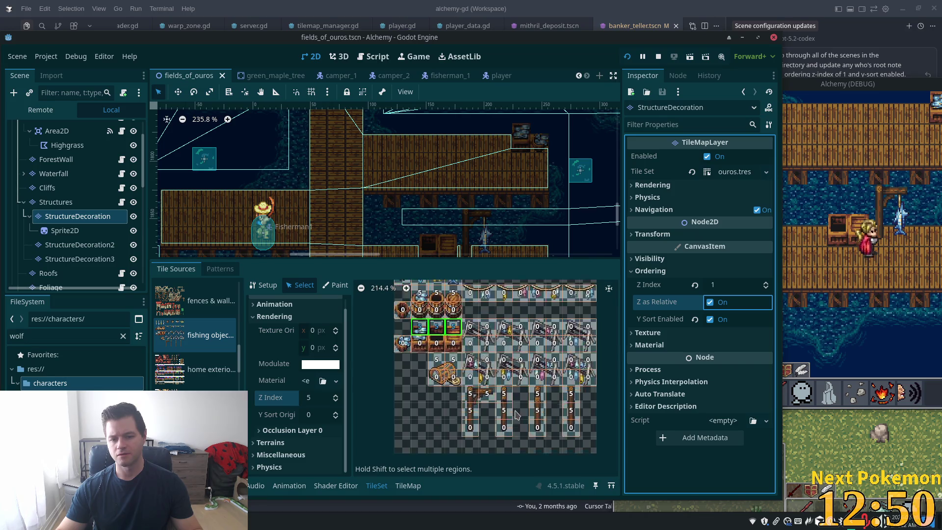
{"action": "scroll", "coordinate": [613, 406], "scroll_direction": "up", "scroll_amount": 3}
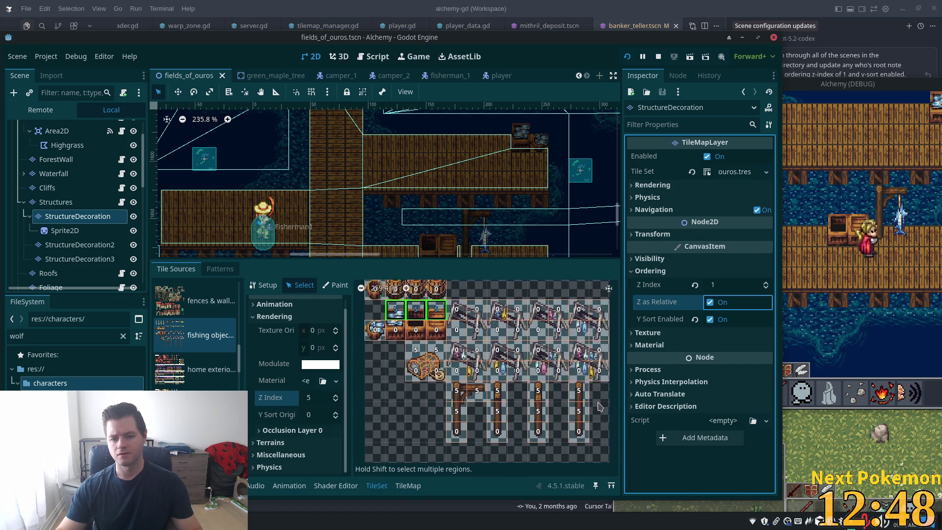
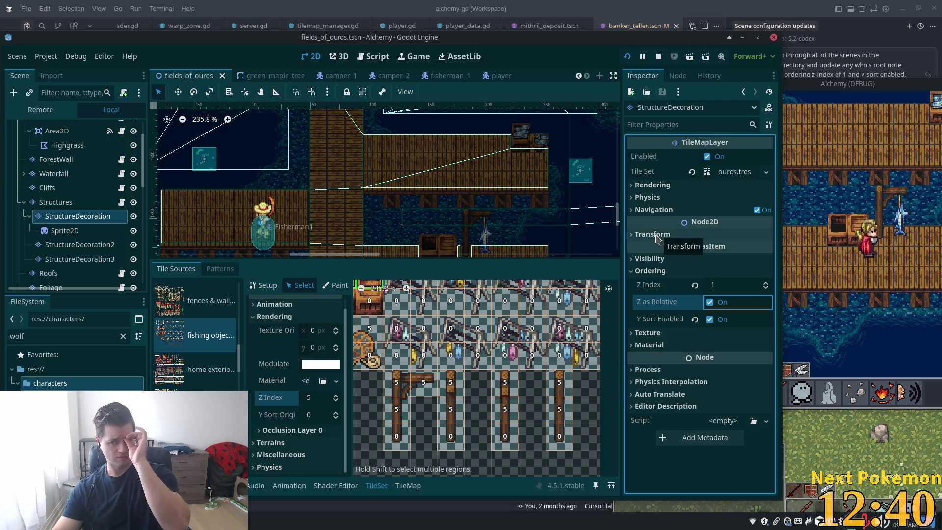
Step: Turn the player to face up in the running game, then return to the editor
{"action": "left_click", "coordinate": [876, 240]}
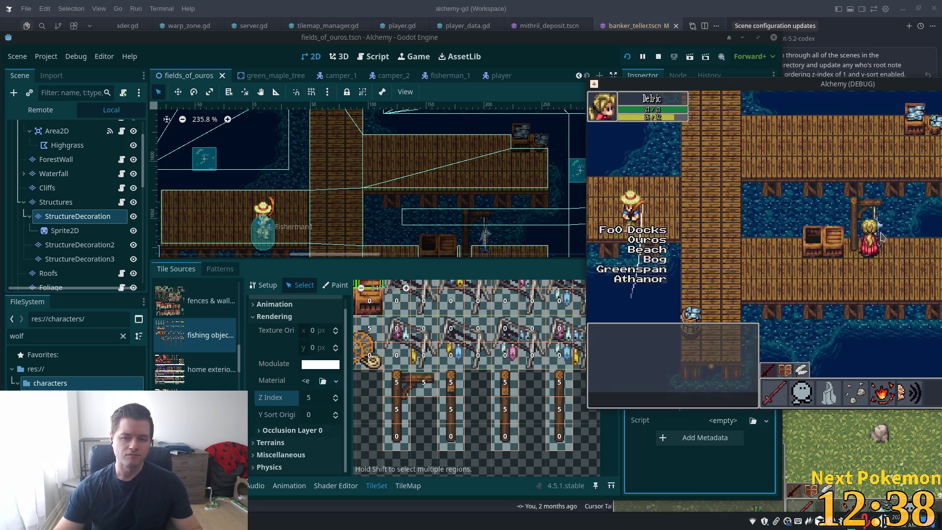
{"action": "key", "text": "Up"}
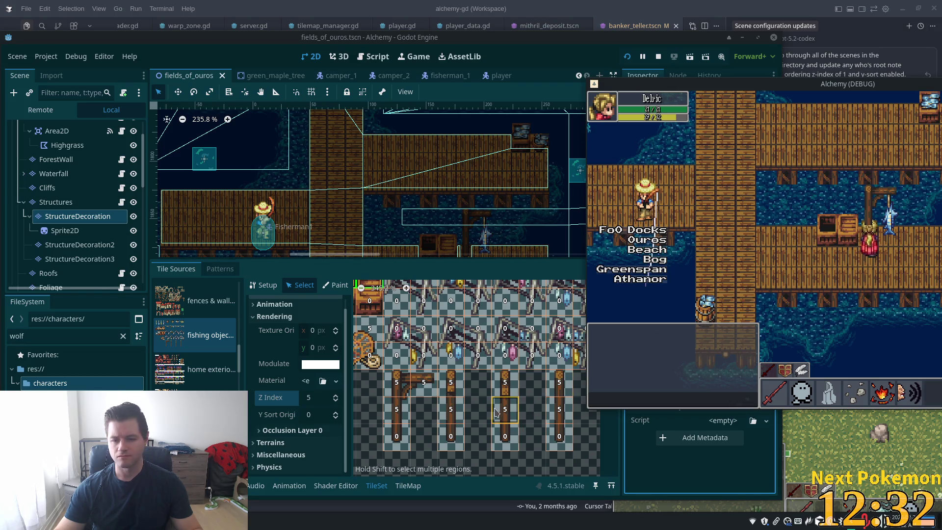
{"action": "left_click", "coordinate": [419, 416]}
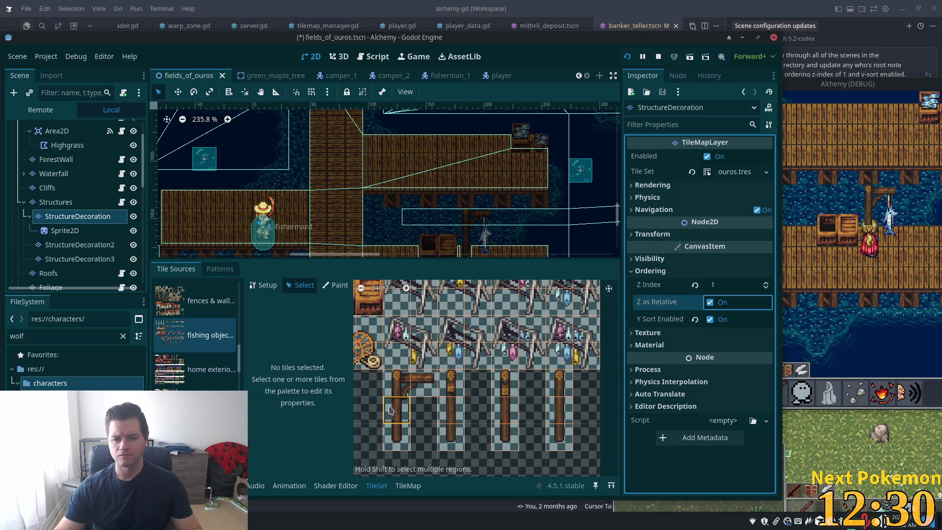
Step: Give the wooden post tile a Y Sort Origin of 10, save, and rerun the project
{"action": "scroll", "coordinate": [422, 407], "scroll_direction": "down", "scroll_amount": 4}
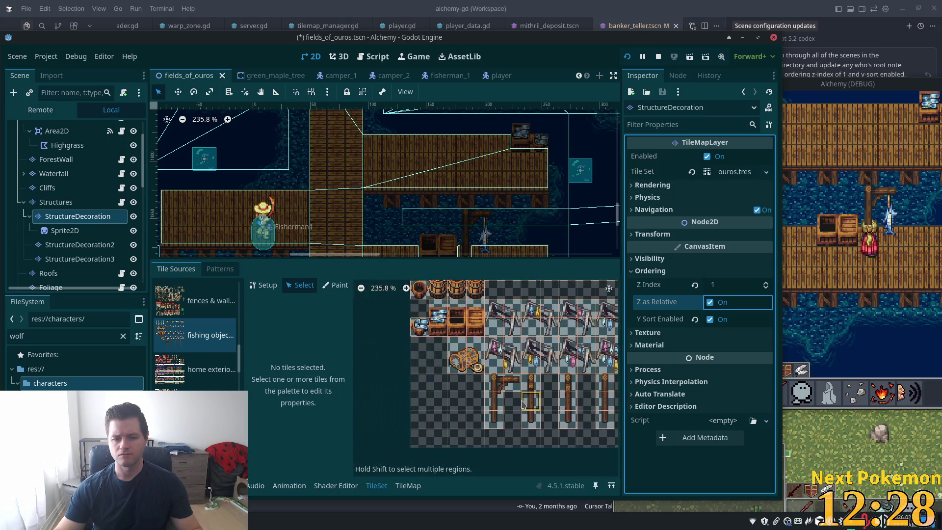
{"action": "left_click", "coordinate": [468, 410]}
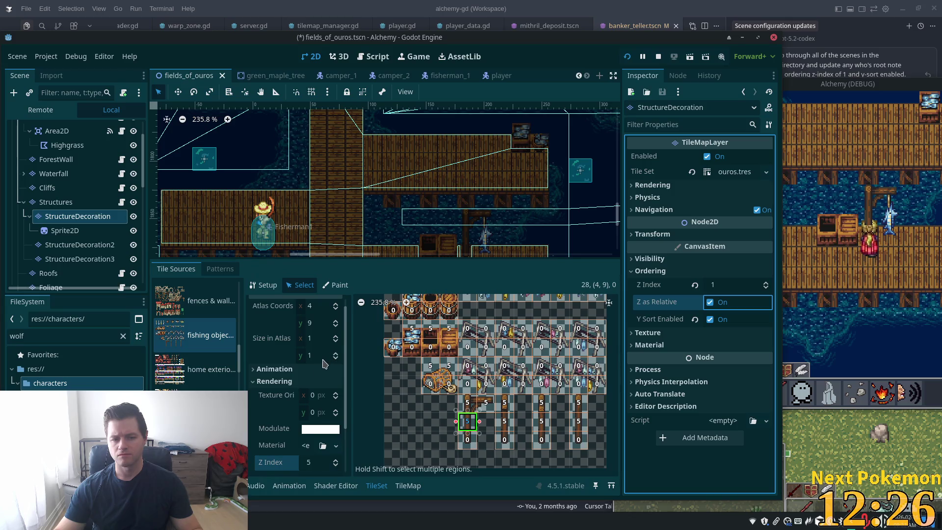
{"action": "scroll", "coordinate": [324, 363], "scroll_direction": "down", "scroll_amount": 2}
{"action": "left_click", "coordinate": [319, 436]}
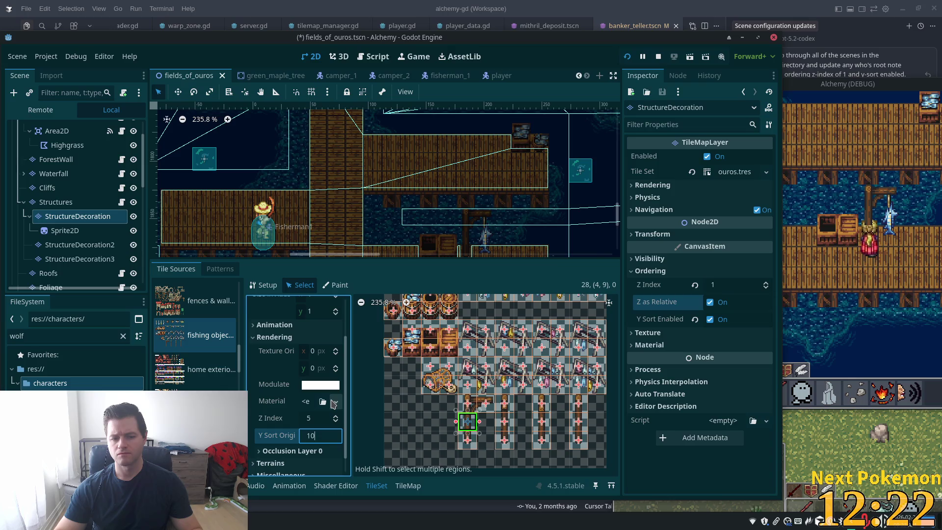
{"action": "key", "text": "Return"}
{"action": "key", "text": "ctrl+s"}
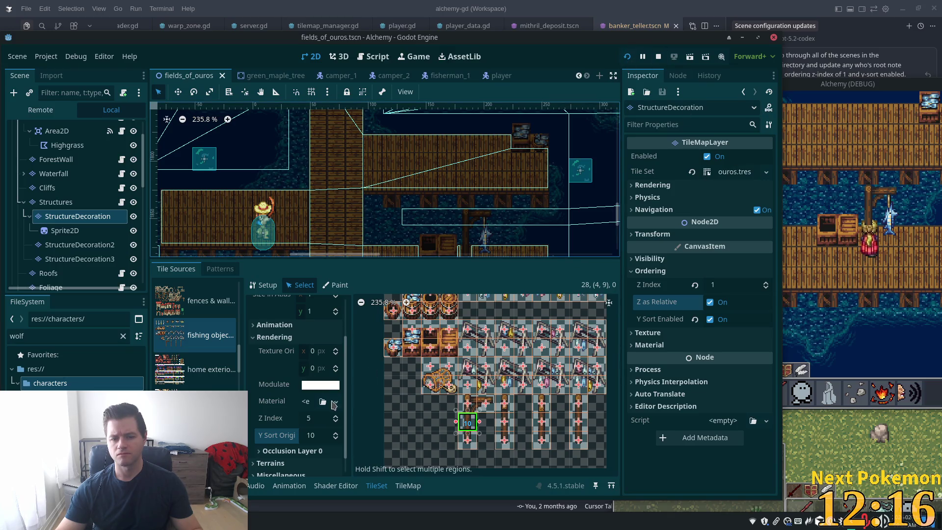
{"action": "left_click", "coordinate": [630, 57]}
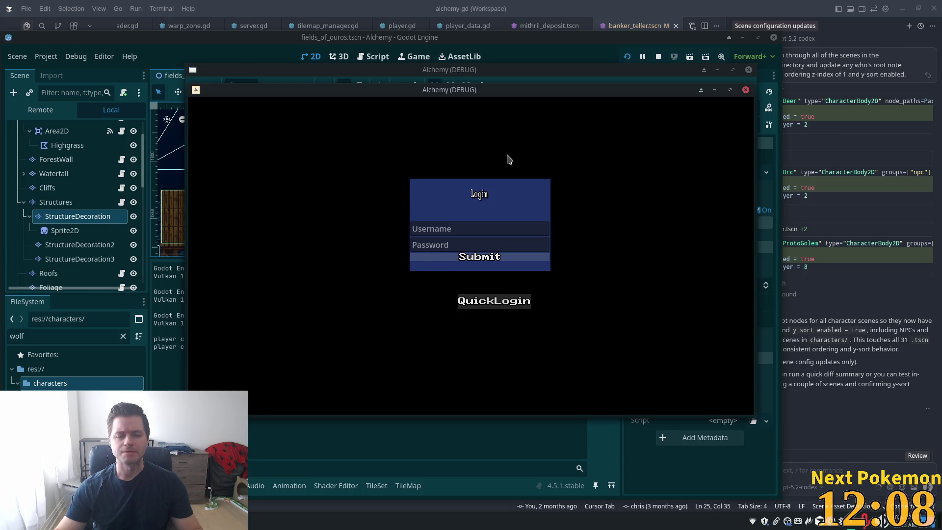
Step: Quick-login, set the post tile's Y Sort Origin to -10, save, and walk three tiles left
{"action": "left_click", "coordinate": [494, 300]}
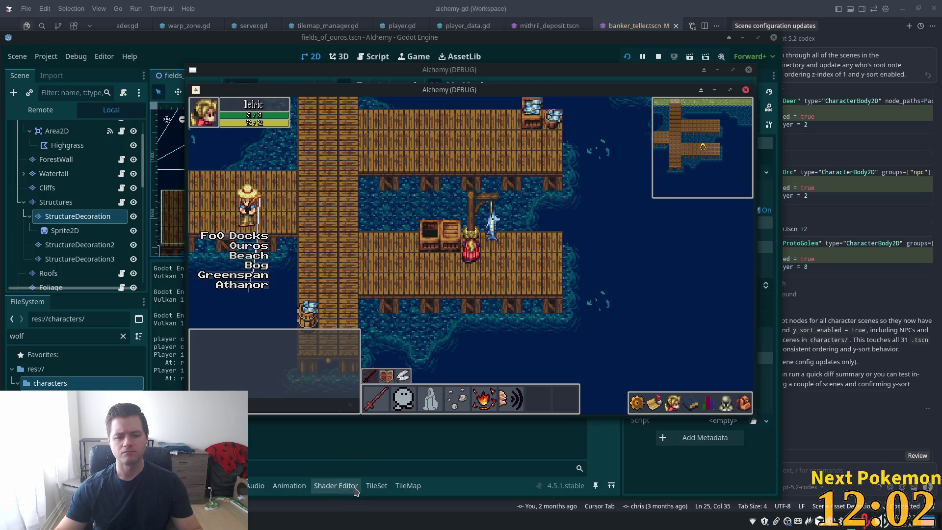
{"action": "left_click", "coordinate": [371, 486]}
{"action": "left_click", "coordinate": [322, 435]}
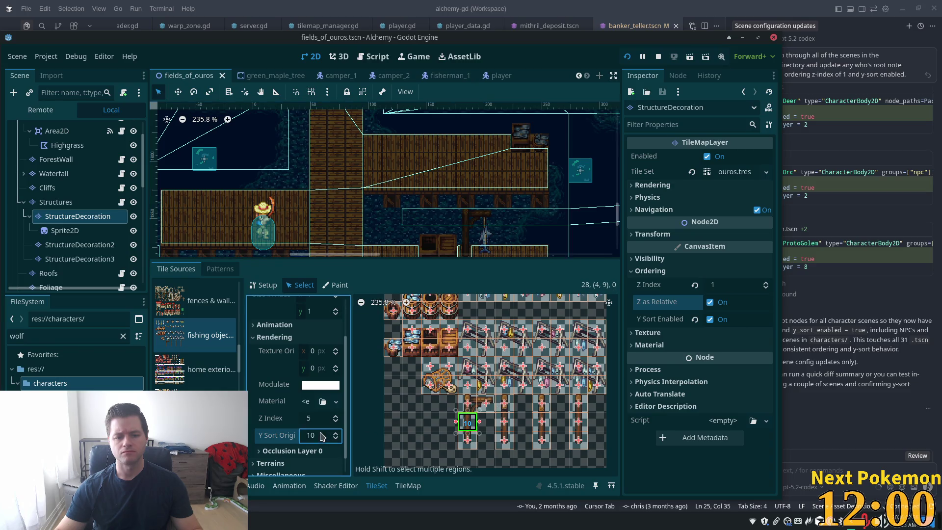
{"action": "type", "text": "-10"}
{"action": "key", "text": "Return"}
{"action": "key", "text": "ctrl+s"}
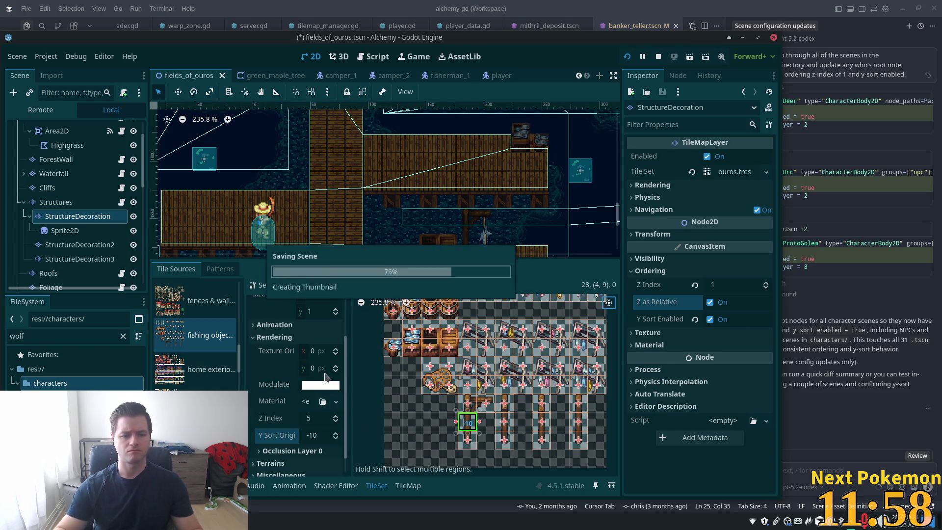
{"action": "key", "text": "Left"}
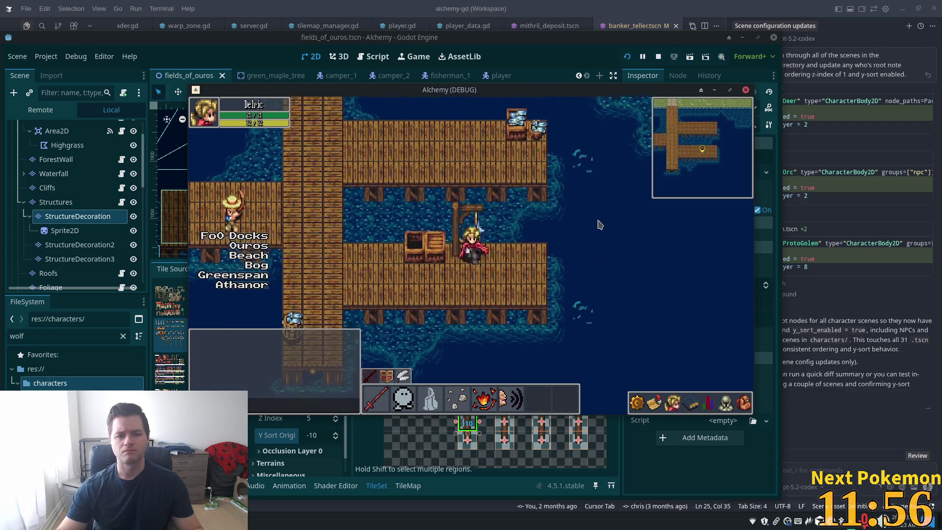
{"action": "key", "text": "Left"}
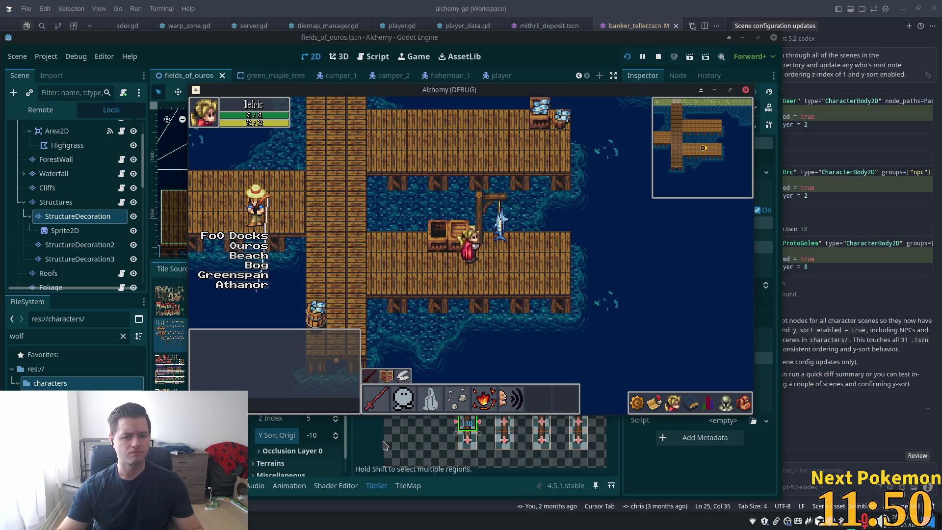
{"action": "key", "text": "Left"}
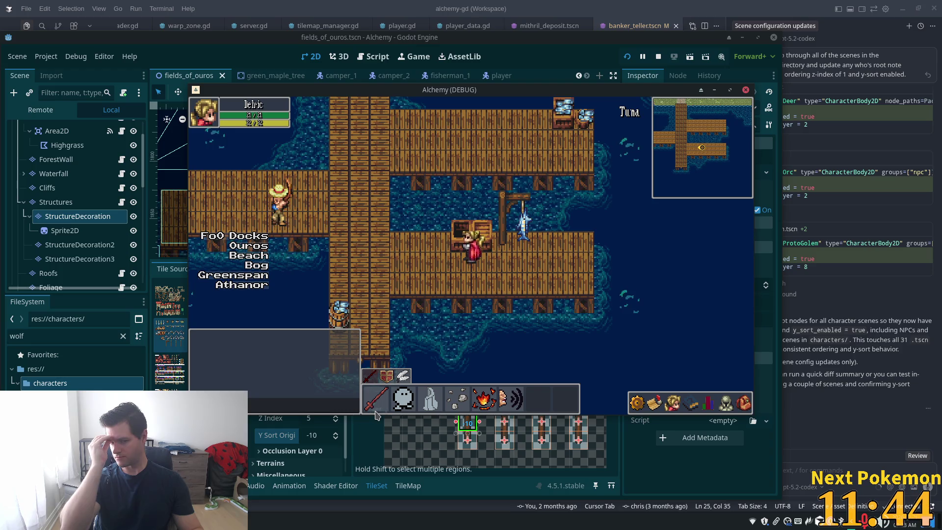
Step: Reset the post tile's Y Sort Origin to 0
{"action": "left_click", "coordinate": [321, 435]}
{"action": "type", "text": "0"}
{"action": "key", "text": "Return"}
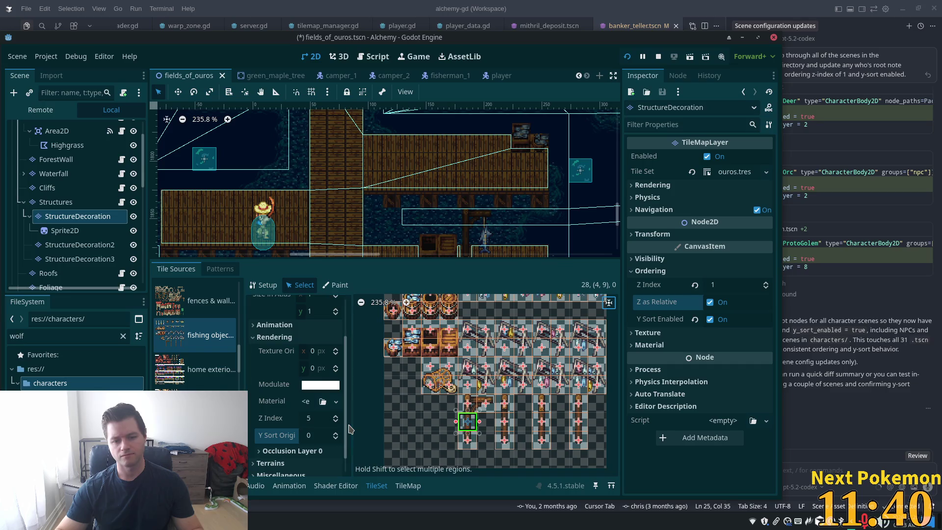
Step: Save the Y Sort Origin of 0 and change all z-index 5 post tiles to Z Index 1
{"action": "key", "text": "ctrl+s"}
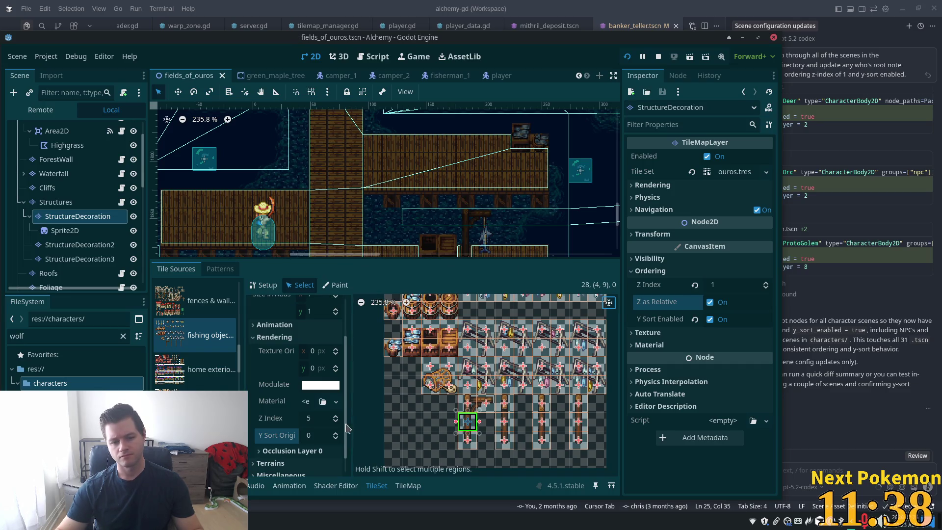
{"action": "left_click", "coordinate": [333, 419]}
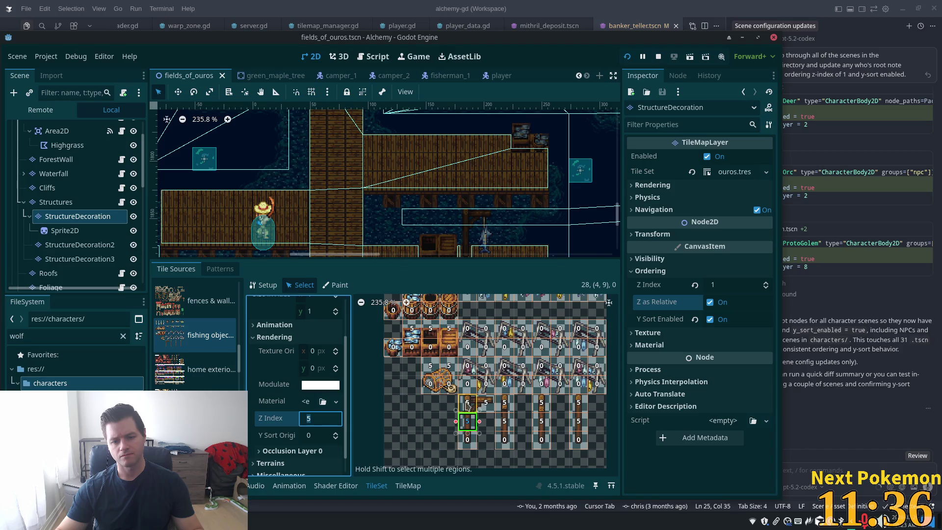
{"action": "left_click_drag", "start_coordinate": [460, 396], "coordinate": [585, 429]}
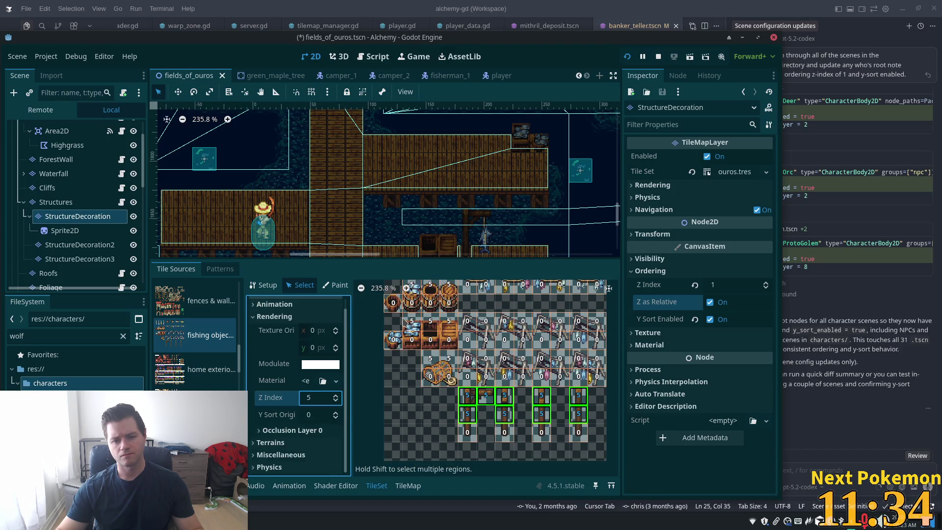
{"action": "scroll", "coordinate": [489, 360], "scroll_direction": "down", "scroll_amount": 4}
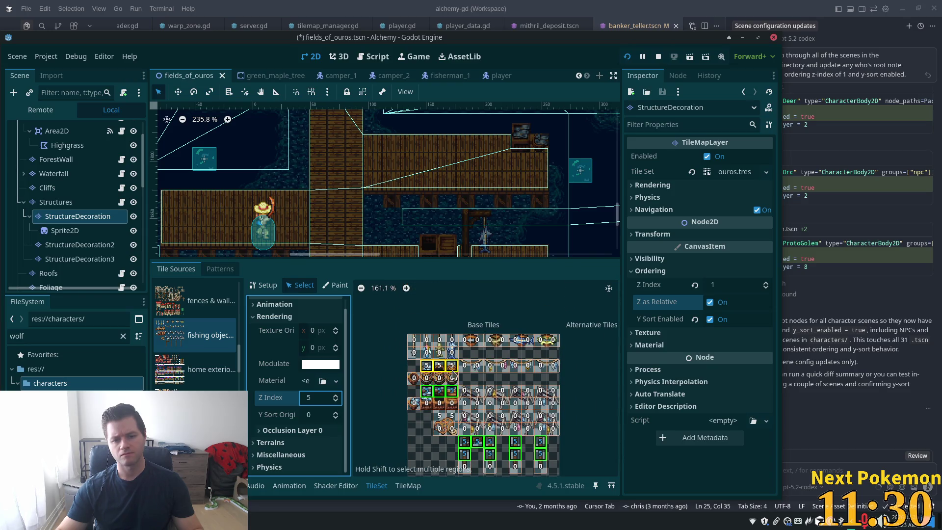
{"action": "left_click", "coordinate": [307, 396]}
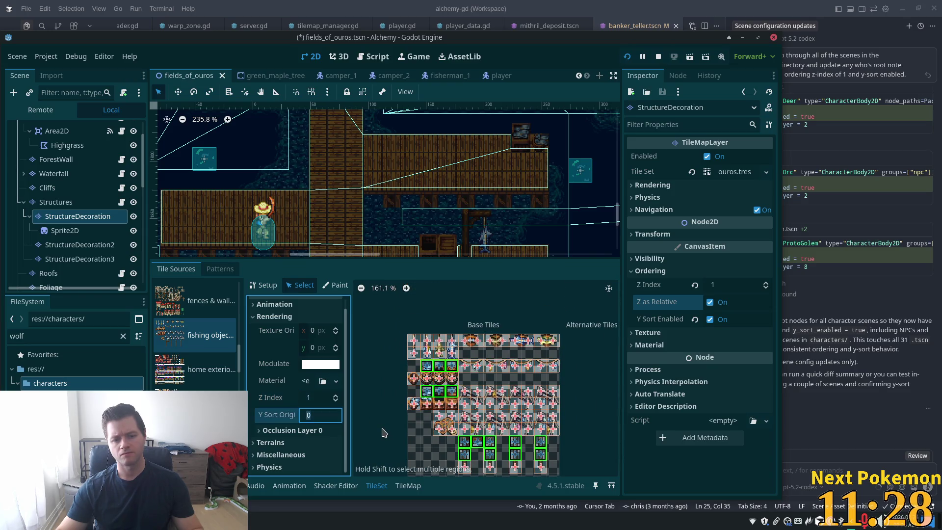
Step: Relaunch the game and walk the player from the dock onto the shore and stone path
{"action": "key", "text": "F5"}
{"action": "key", "text": "Left"}
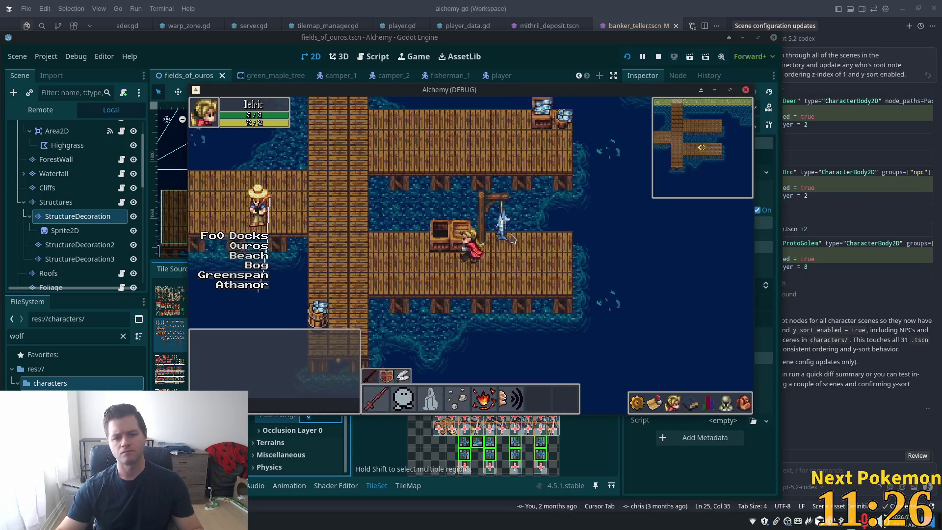
{"action": "key", "text": "Up"}
{"action": "key", "text": "Up"}
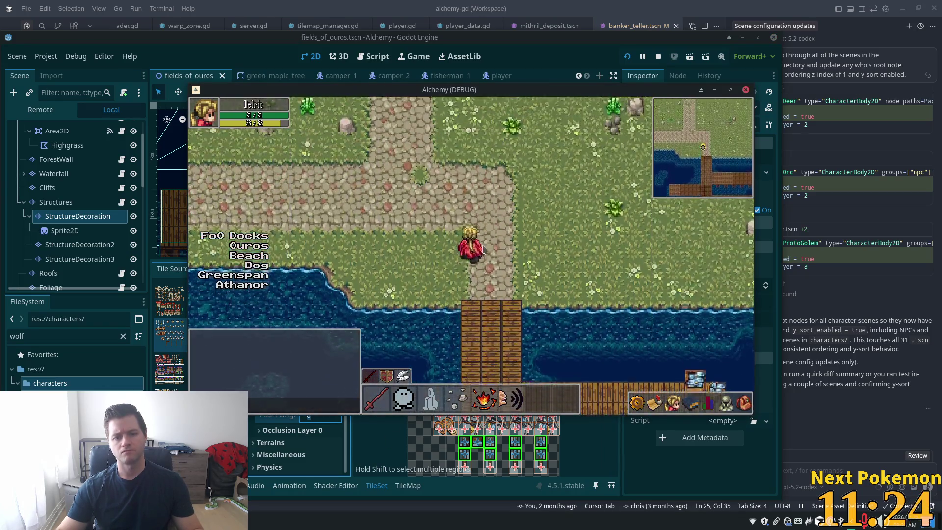
{"action": "key", "text": "Right"}
{"action": "key", "text": "Up"}
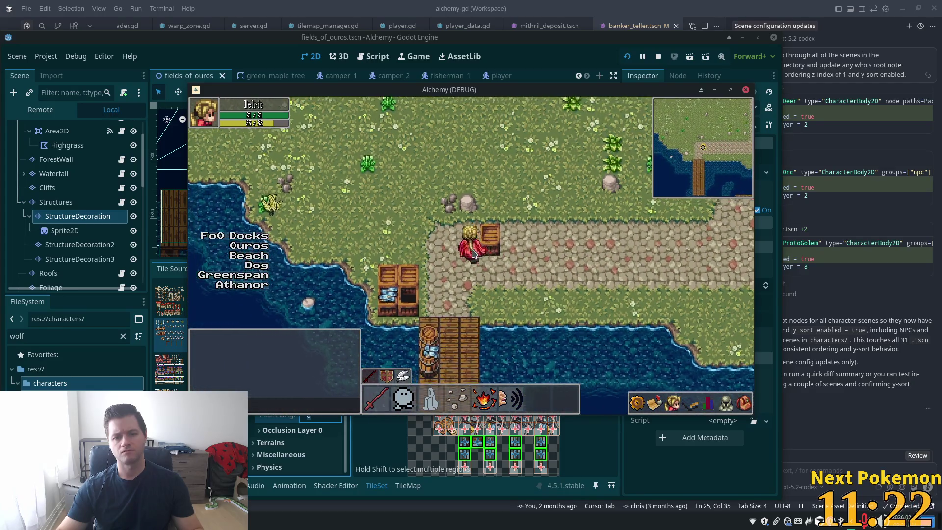
{"action": "key", "text": "Down"}
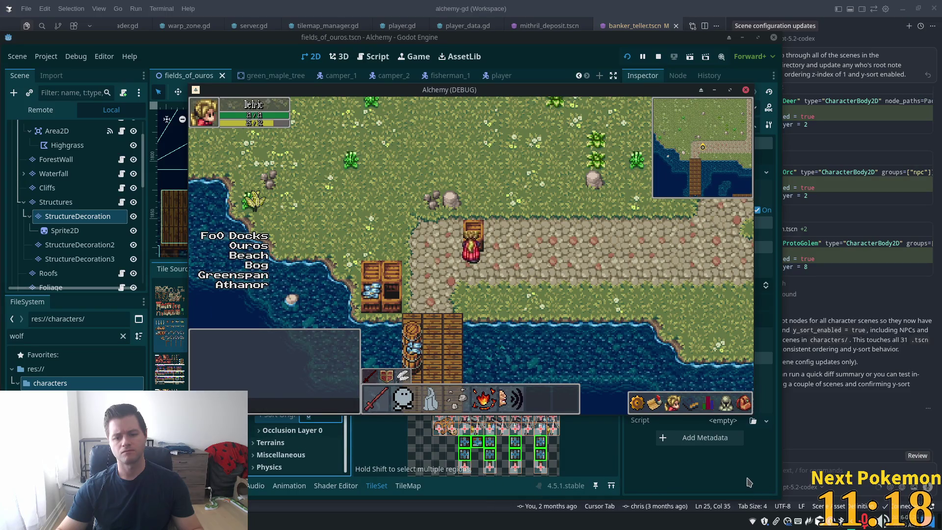
{"action": "left_click", "coordinate": [749, 482]}
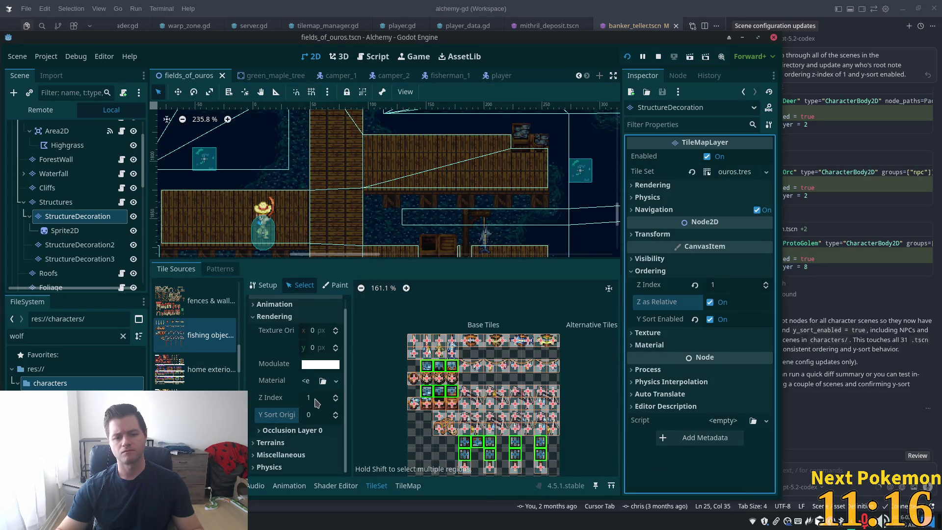
Step: Relaunch with the post tiles' Z Index, then walk the player onto the dock and back to the crate
{"action": "left_click", "coordinate": [316, 400]}
{"action": "key", "text": "F5"}
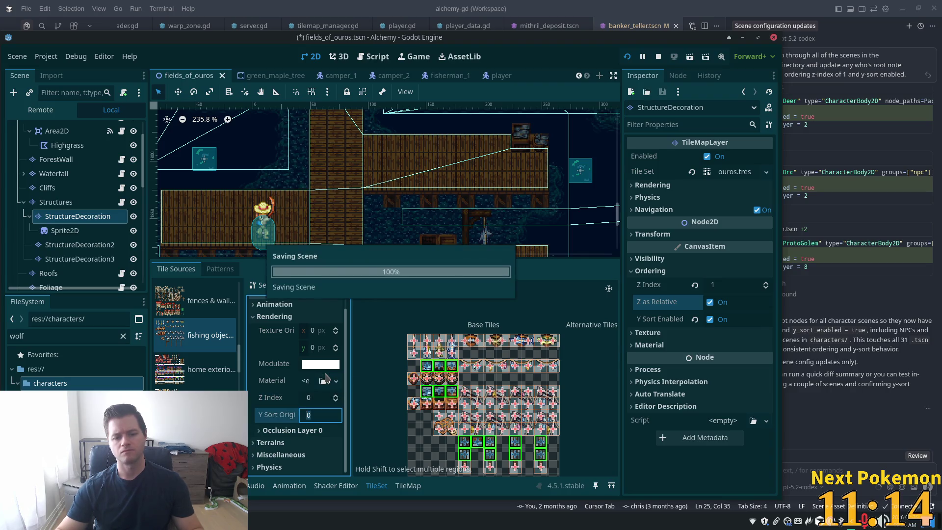
{"action": "key", "text": "Right"}
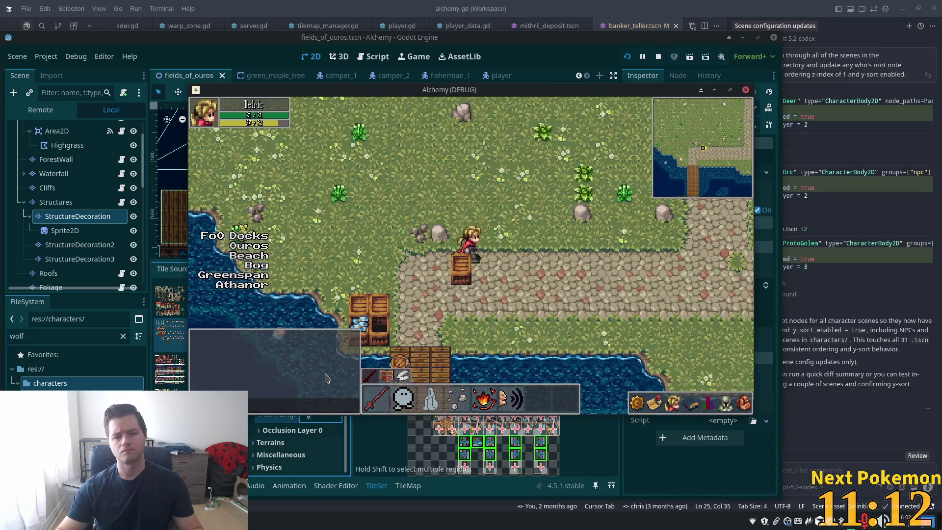
{"action": "key", "text": "Up"}
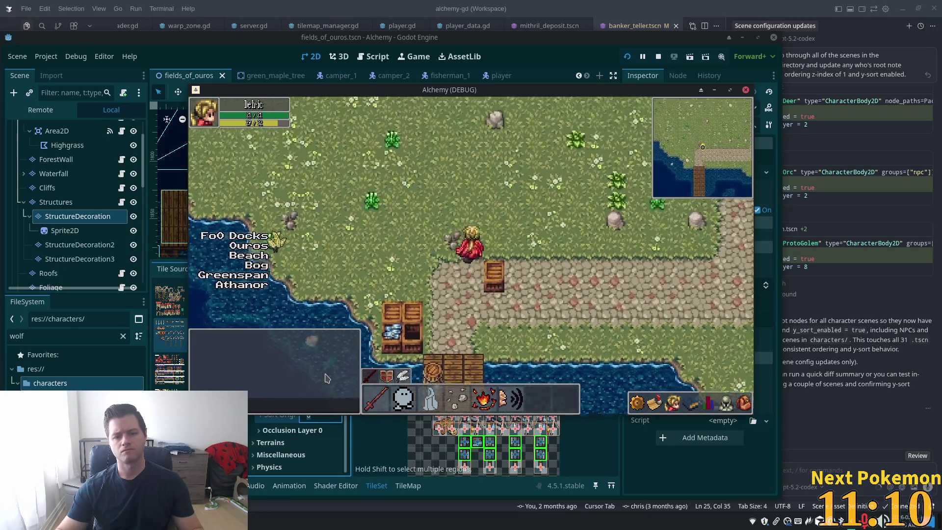
{"action": "key", "text": "Down"}
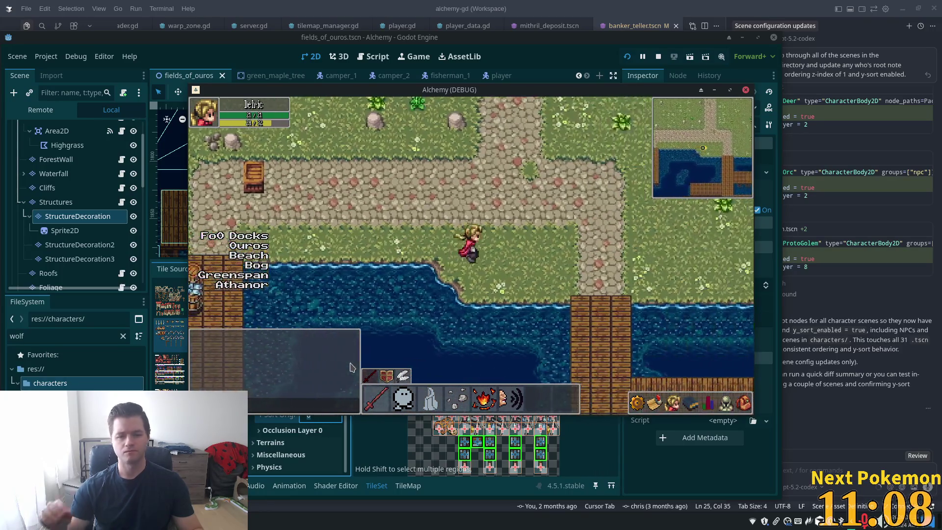
{"action": "key", "text": "Down"}
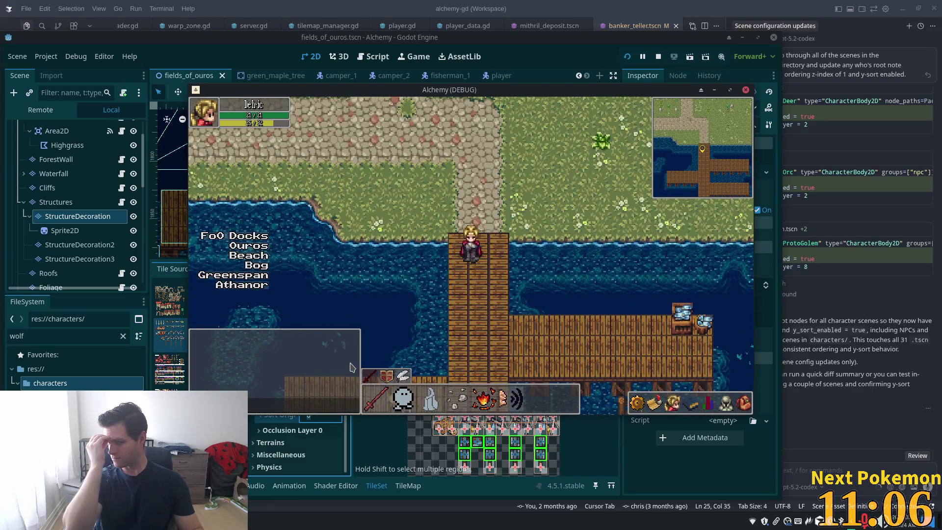
{"action": "key", "text": "Up"}
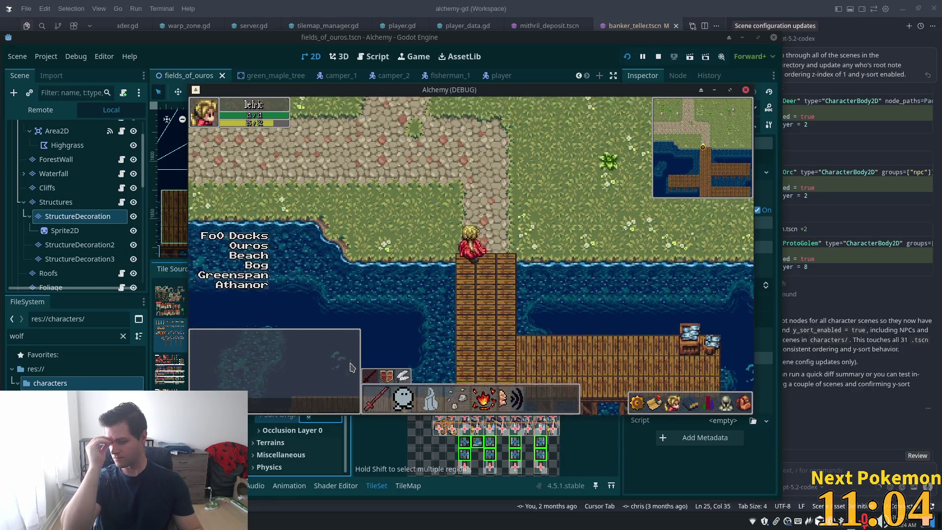
{"action": "key", "text": "Left"}
{"action": "key", "text": "Left"}
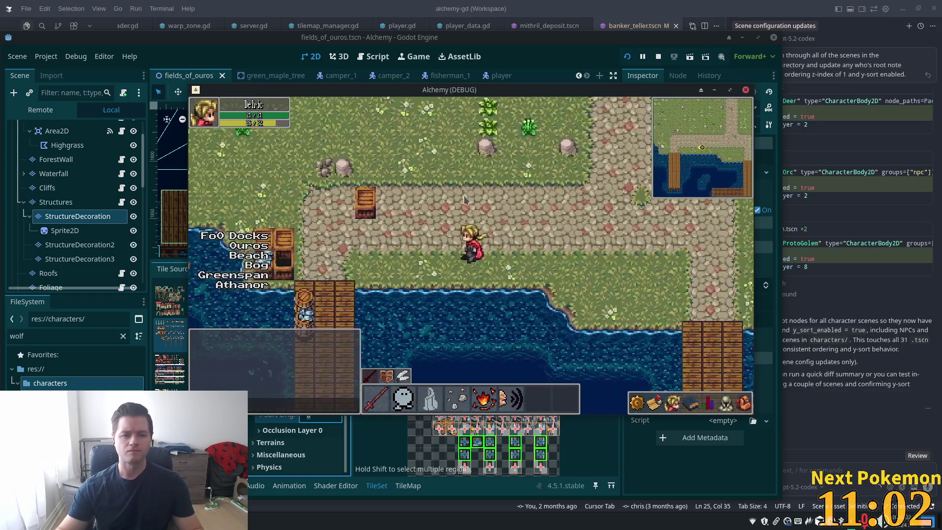
{"action": "key", "text": "Up"}
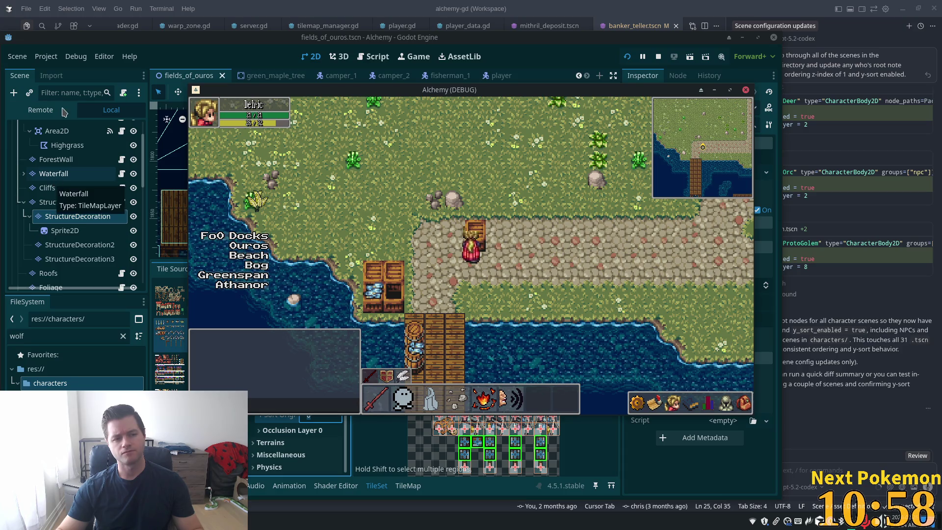
Step: Show the running game's Remote scene tree and select the live Player node
{"action": "left_click", "coordinate": [47, 112]}
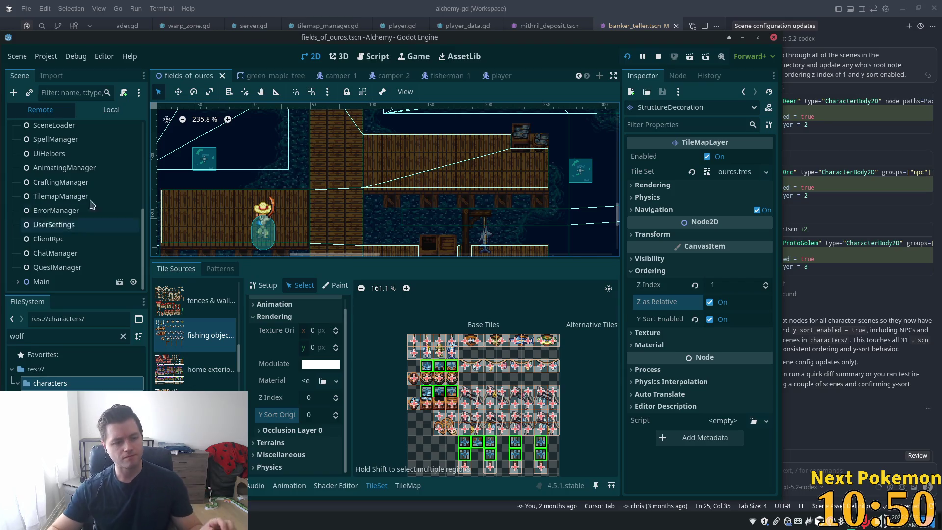
{"action": "scroll", "coordinate": [74, 216], "scroll_direction": "up", "scroll_amount": 2}
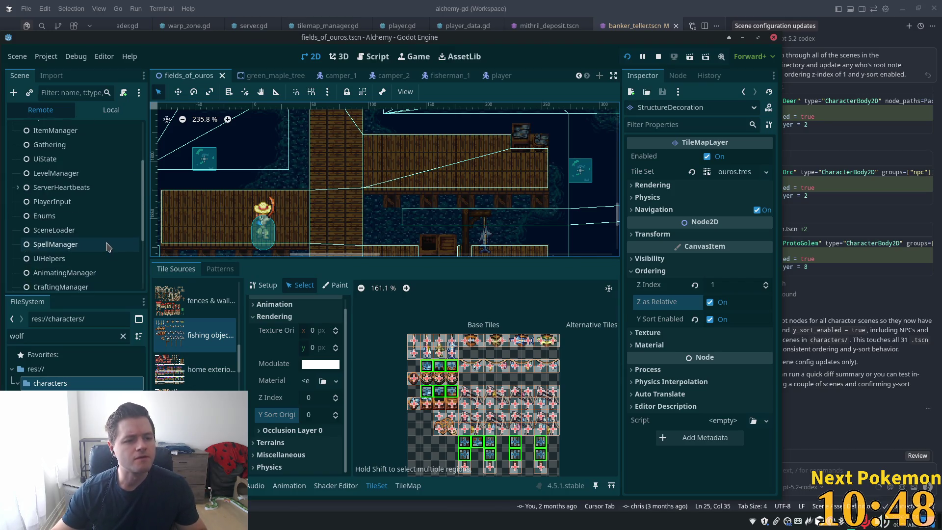
{"action": "scroll", "coordinate": [96, 203], "scroll_direction": "down", "scroll_amount": 3}
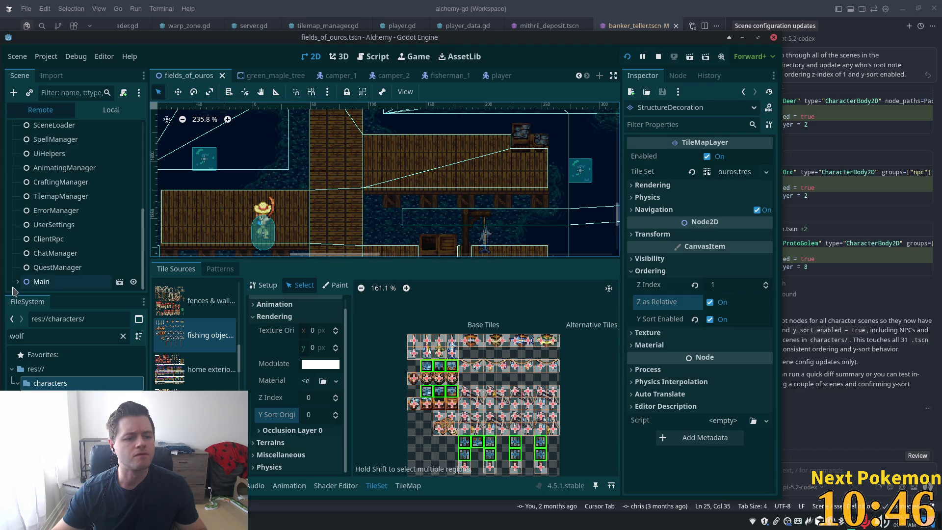
{"action": "left_click", "coordinate": [50, 239]}
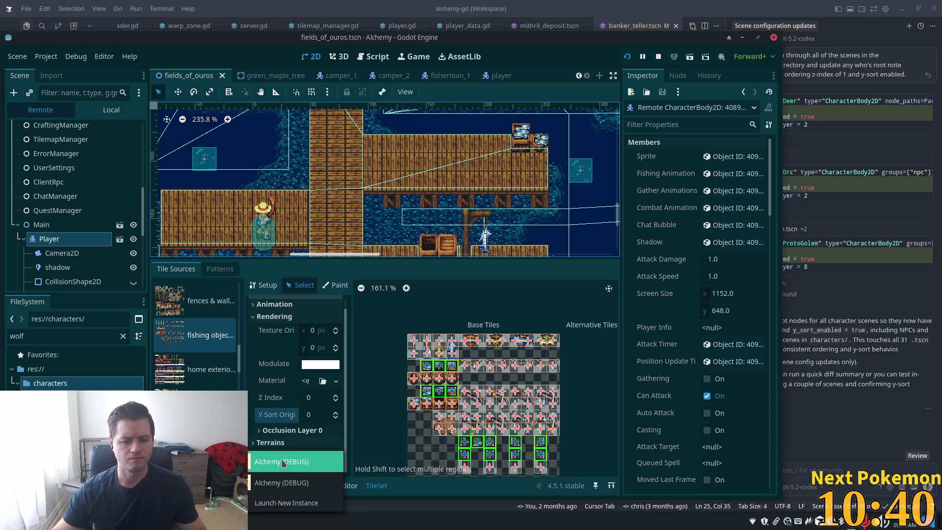
Step: Move the running game window to the lower right of the screen
{"action": "left_click", "coordinate": [283, 462]}
{"action": "mouse_move", "coordinate": [485, 93]}
{"action": "left_mouse_down"}
{"action": "mouse_move", "coordinate": [787, 156]}
{"action": "mouse_move", "coordinate": [868, 190]}
{"action": "left_mouse_up"}
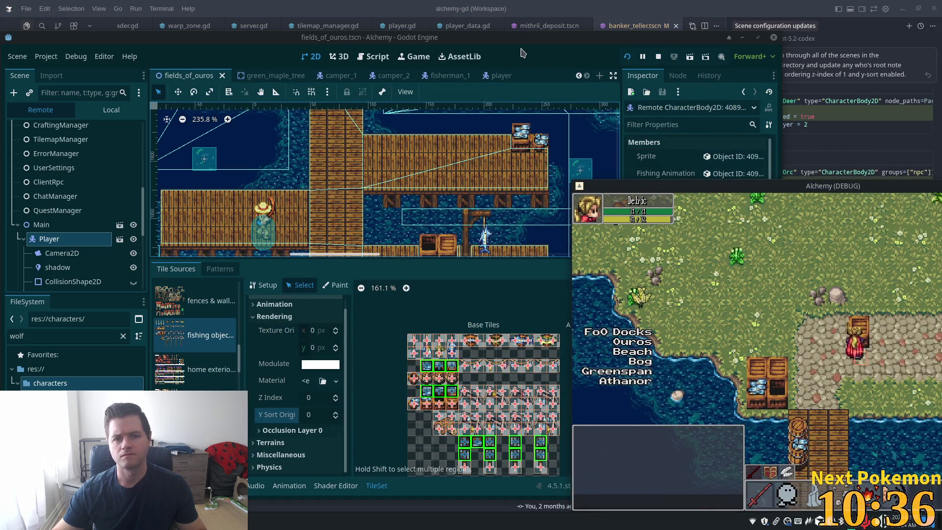
{"action": "left_click", "coordinate": [523, 55]}
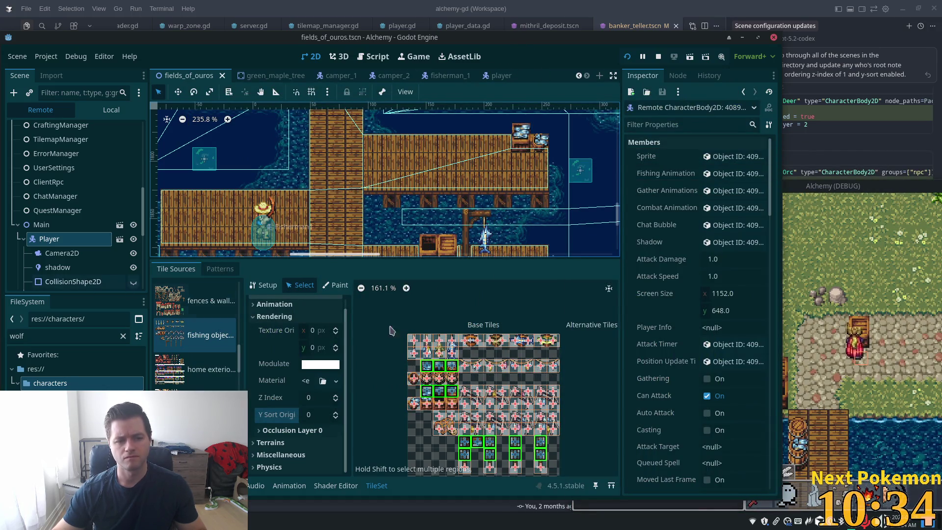
Step: Scroll through the live Player node's properties in the Inspector
{"action": "scroll", "coordinate": [757, 326], "scroll_direction": "down", "scroll_amount": 5}
{"action": "mouse_move", "coordinate": [776, 260]}
{"action": "left_mouse_down"}
{"action": "mouse_move", "coordinate": [775, 332]}
{"action": "mouse_move", "coordinate": [772, 314]}
{"action": "left_mouse_up"}
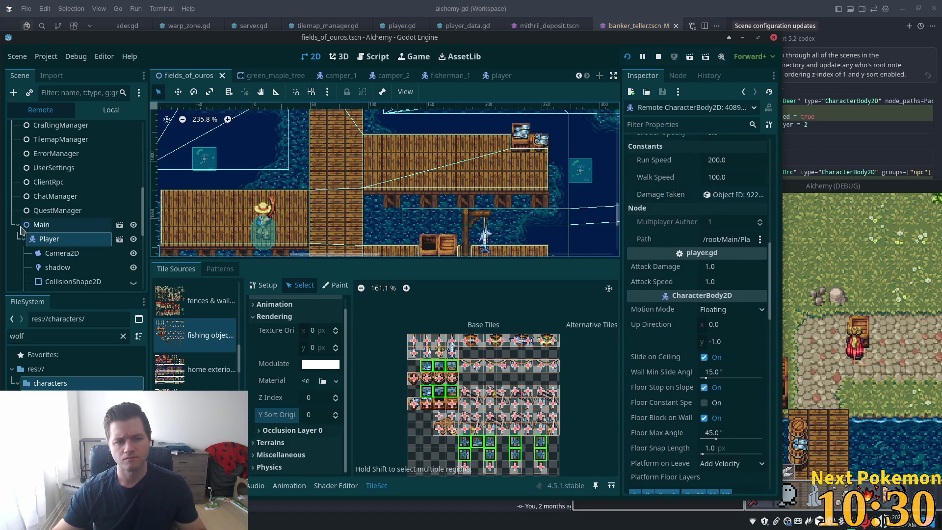
{"action": "scroll", "coordinate": [69, 279], "scroll_direction": "down", "scroll_amount": 3}
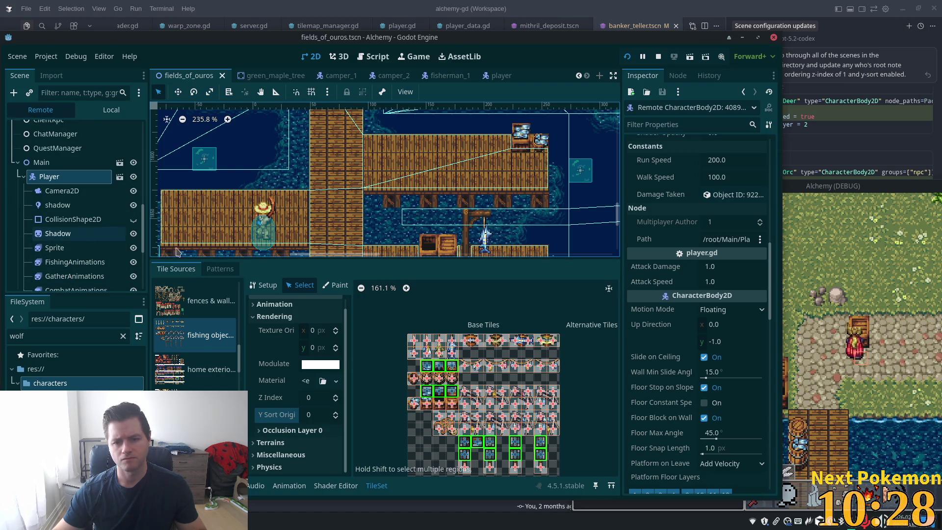
{"action": "scroll", "coordinate": [754, 353], "scroll_direction": "down", "scroll_amount": 10}
{"action": "scroll", "coordinate": [755, 349], "scroll_direction": "down", "scroll_amount": 5}
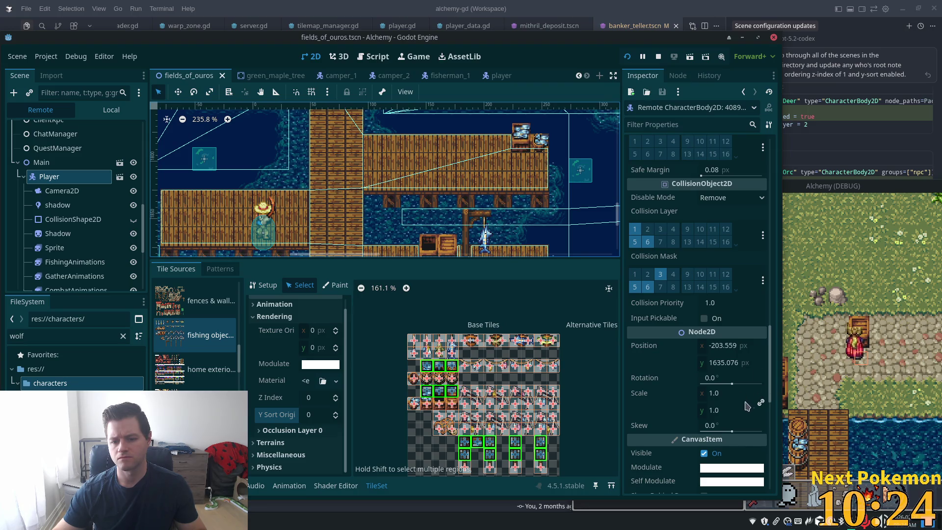
{"action": "scroll", "coordinate": [772, 391], "scroll_direction": "down", "scroll_amount": 9}
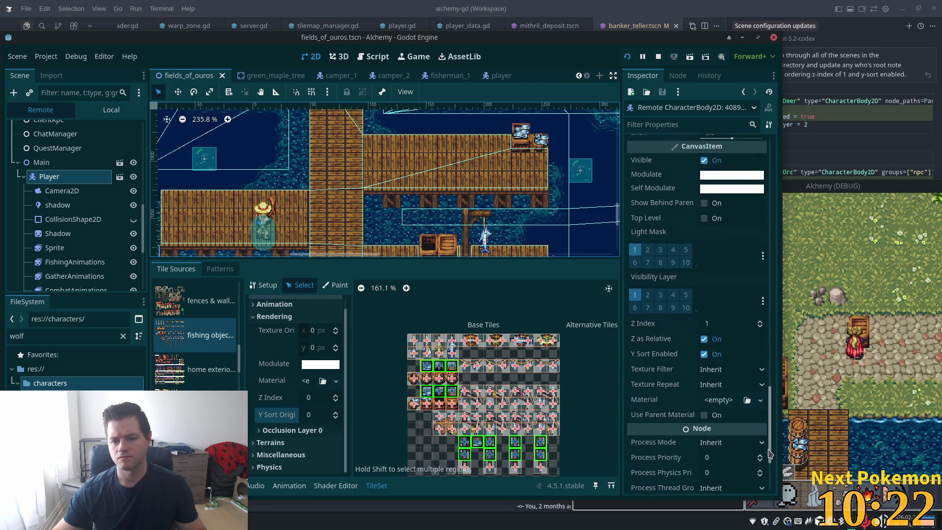
{"action": "left_click_drag", "start_coordinate": [768, 401], "coordinate": [775, 178]}
{"action": "scroll", "coordinate": [763, 303], "scroll_direction": "down", "scroll_amount": 15}
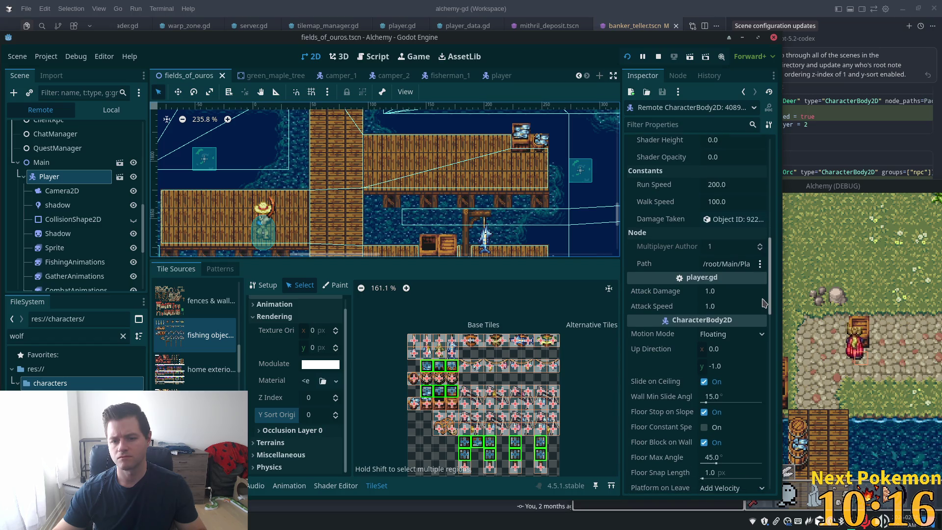
Step: Select the live Sprite node, enter Offset y -1.0, and step the value with arrow keys
{"action": "scroll", "coordinate": [763, 302], "scroll_direction": "down", "scroll_amount": 10}
{"action": "left_click", "coordinate": [119, 253]}
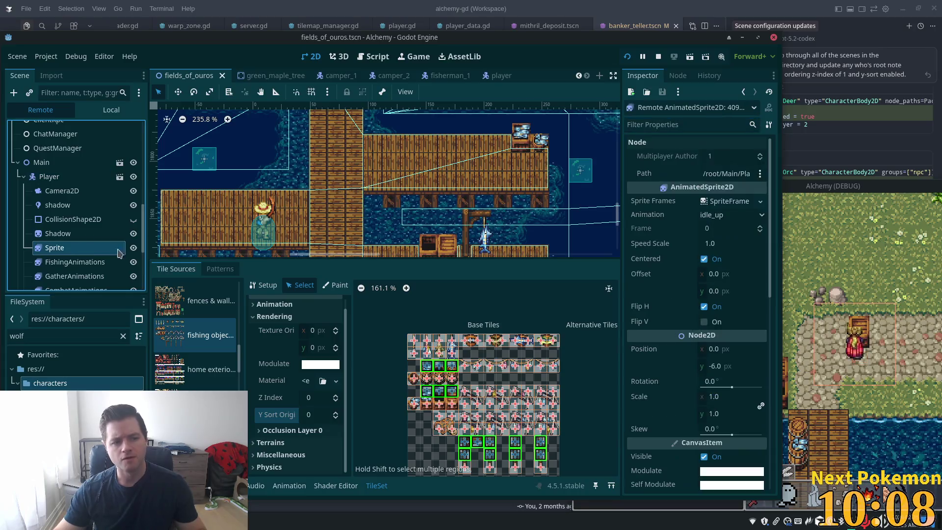
{"action": "left_click", "coordinate": [733, 293]}
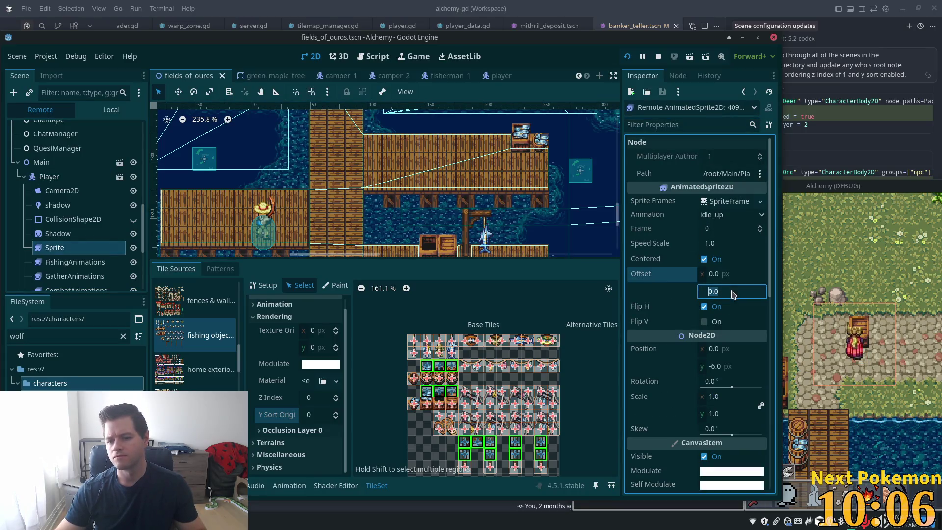
{"action": "type", "text": "-1.0"}
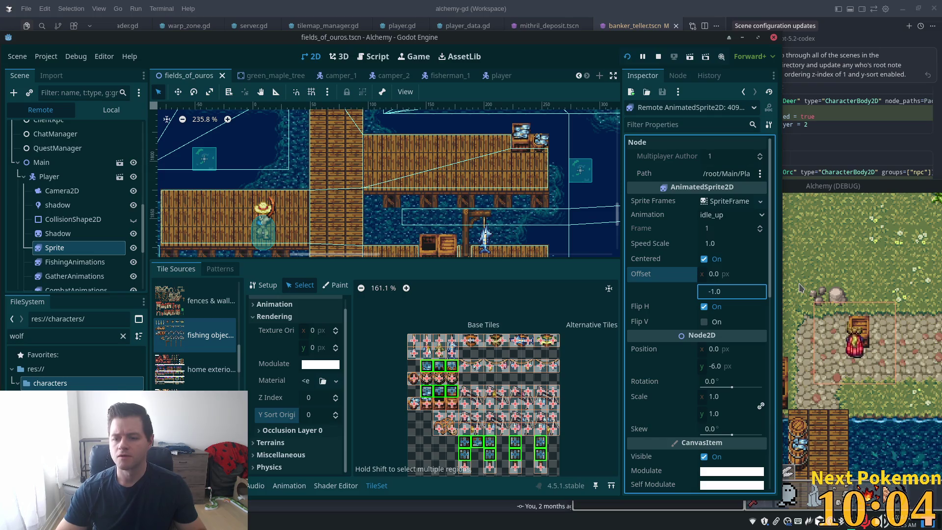
{"action": "key", "text": "Down"}
{"action": "key", "text": "Down"}
{"action": "key", "text": "Down"}
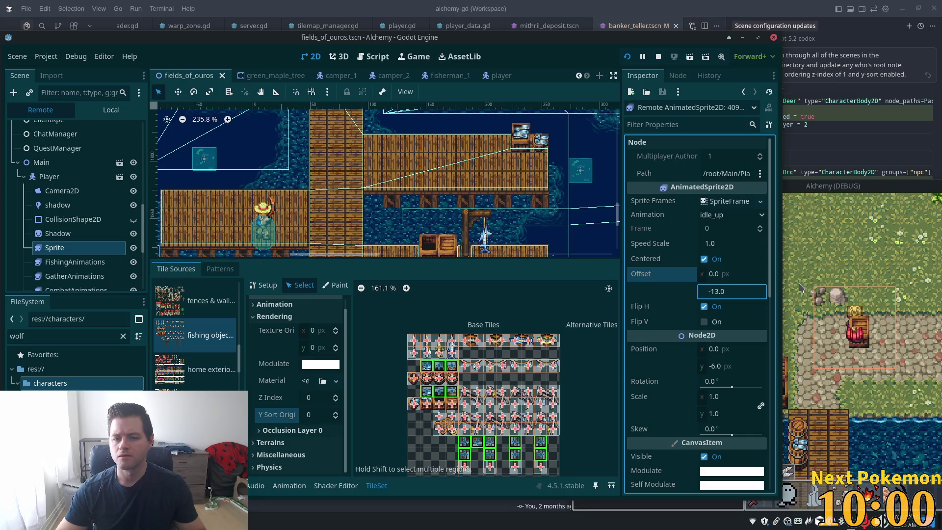
{"action": "key", "text": "Up"}
{"action": "key", "text": "Up"}
{"action": "key", "text": "Up"}
{"action": "key", "text": "Up"}
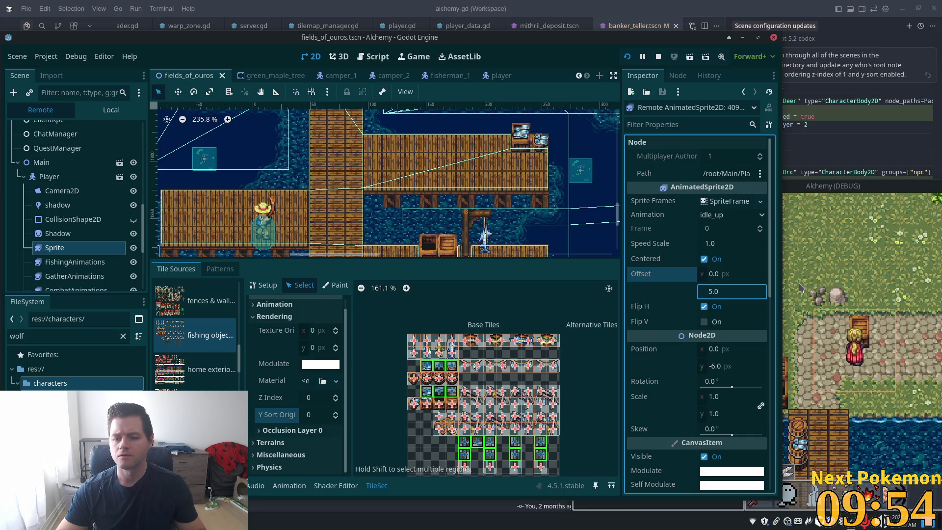
Step: Walk the player up, left, down onto the dock, and back to the water's edge
{"action": "key", "text": "w"}
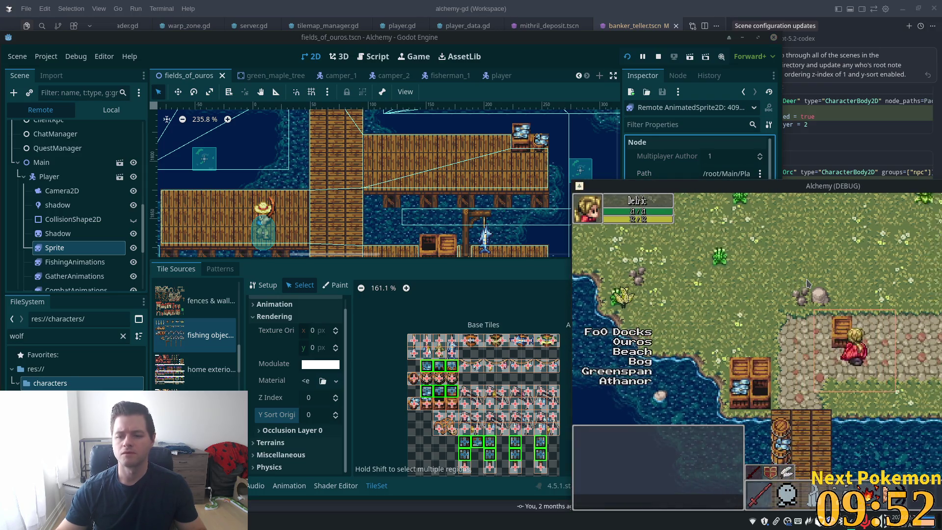
{"action": "key", "text": "a"}
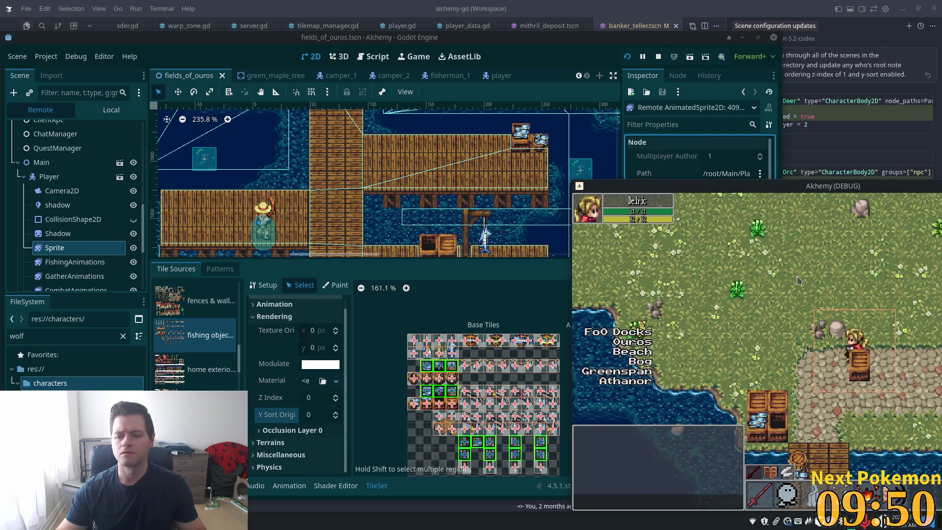
{"action": "key", "text": "s"}
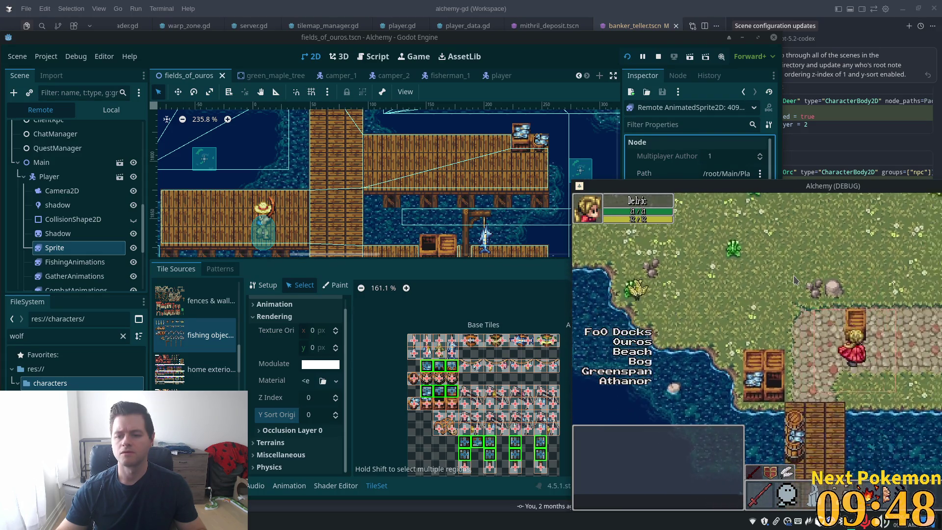
{"action": "key", "text": "s"}
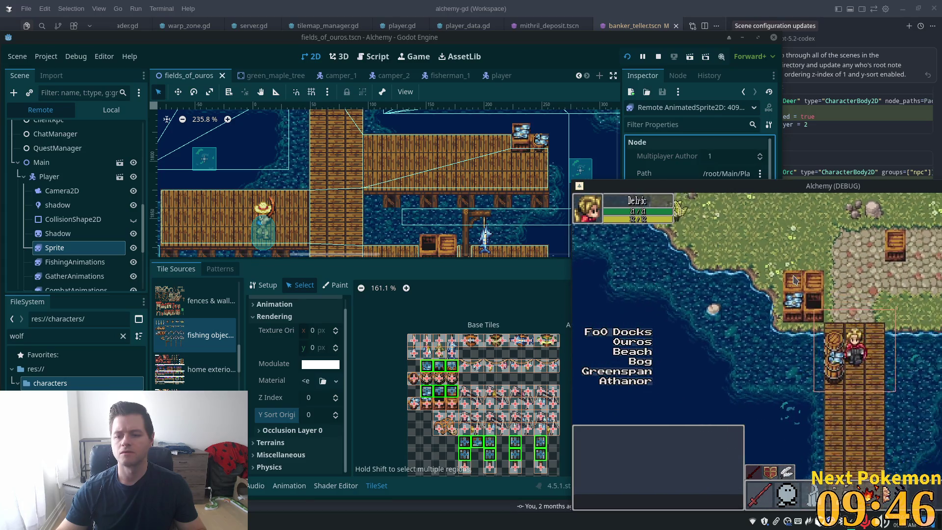
{"action": "key", "text": "w"}
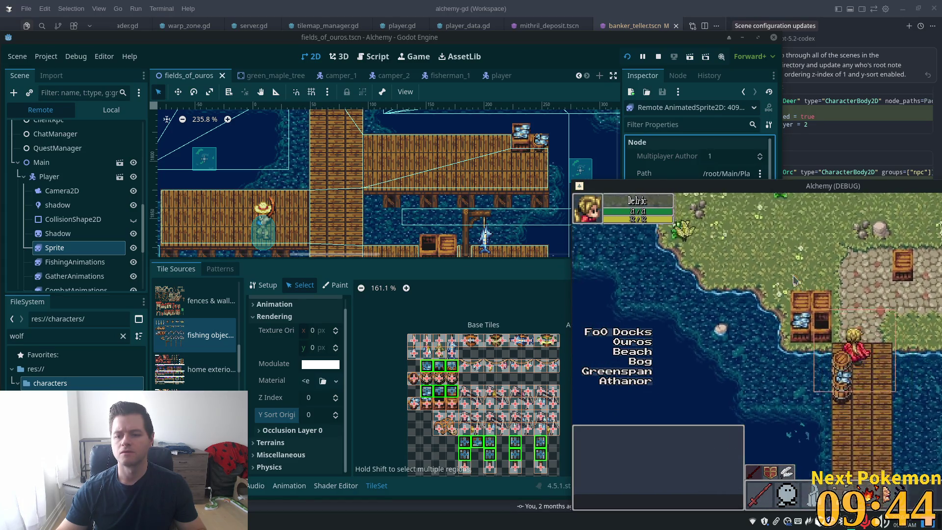
{"action": "key", "text": "w"}
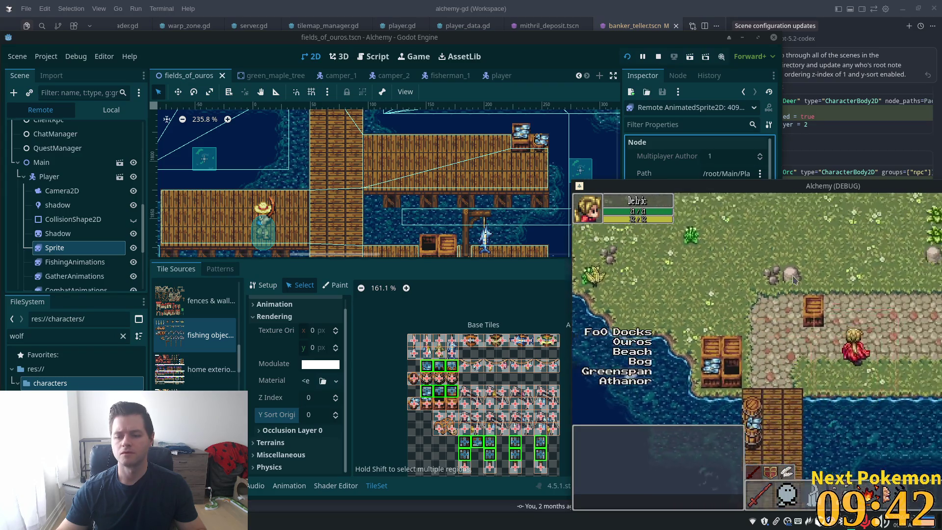
{"action": "key", "text": "s"}
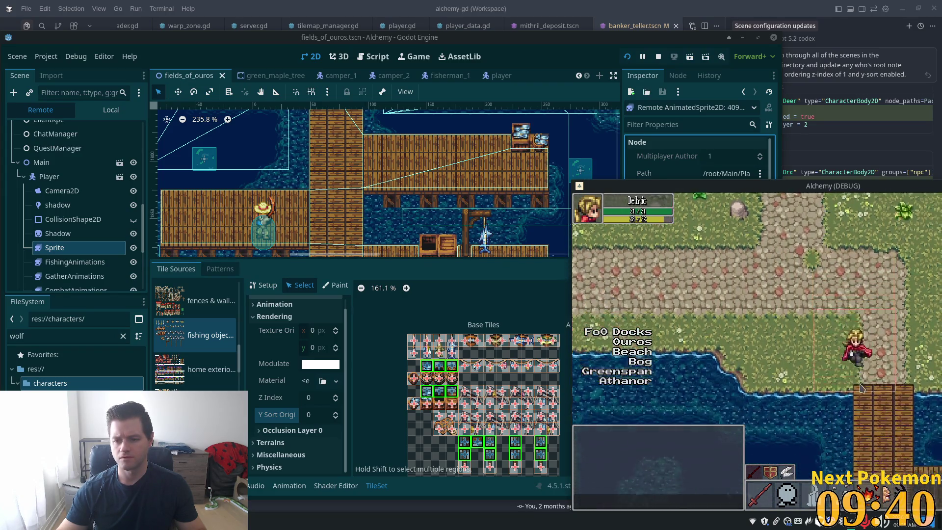
{"action": "key", "text": "d"}
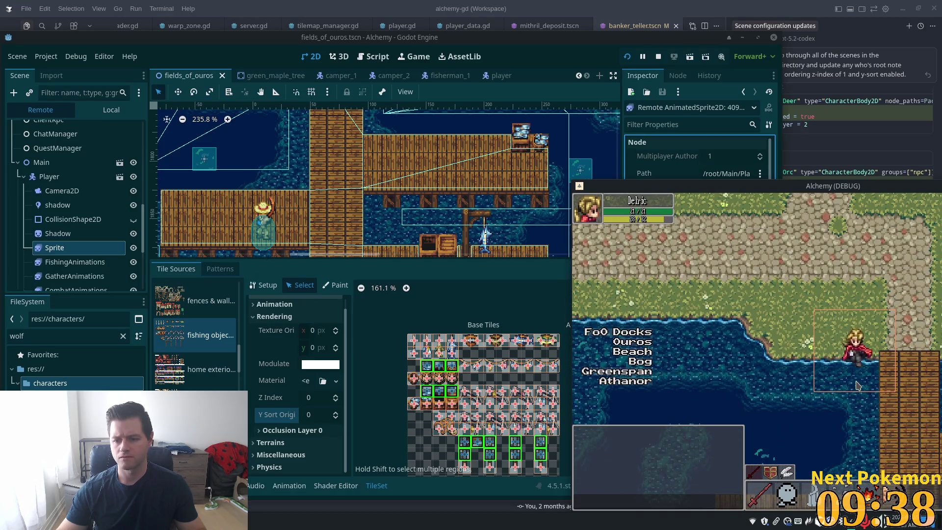
{"action": "key", "text": "s"}
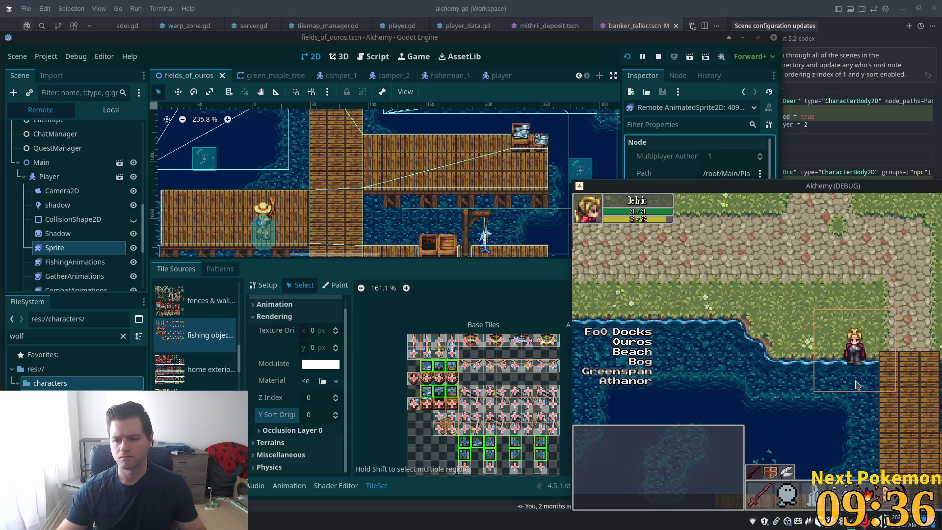
Step: Walk the player down the dock past the fisherman, then bring up the code editor
{"action": "key", "text": "d"}
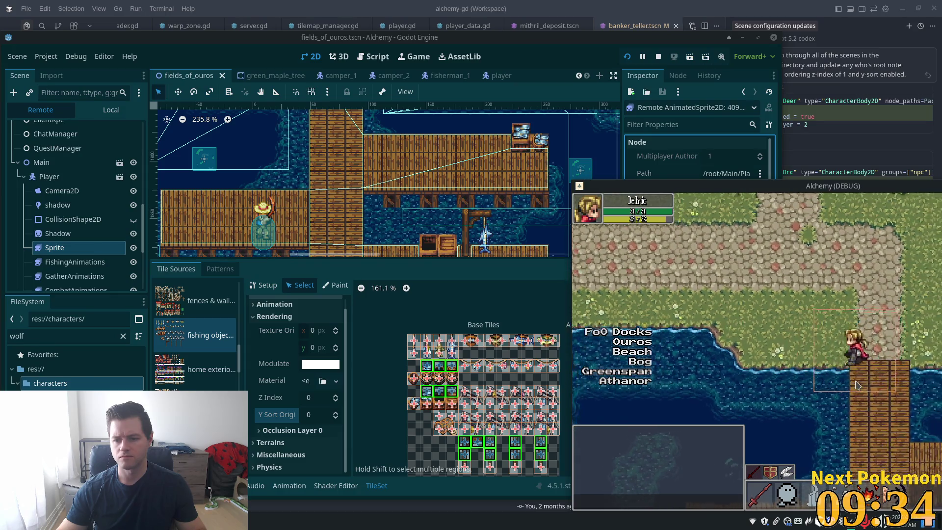
{"action": "key", "text": "s"}
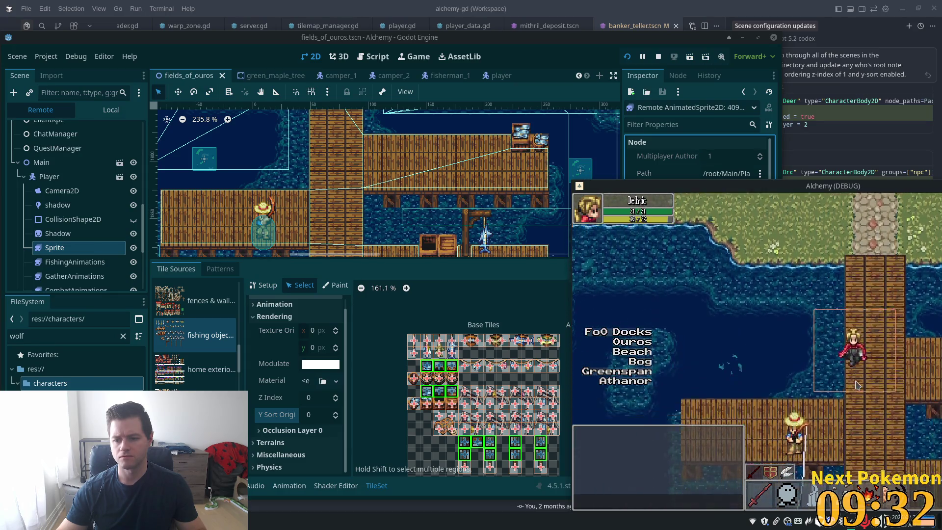
{"action": "key", "text": "s"}
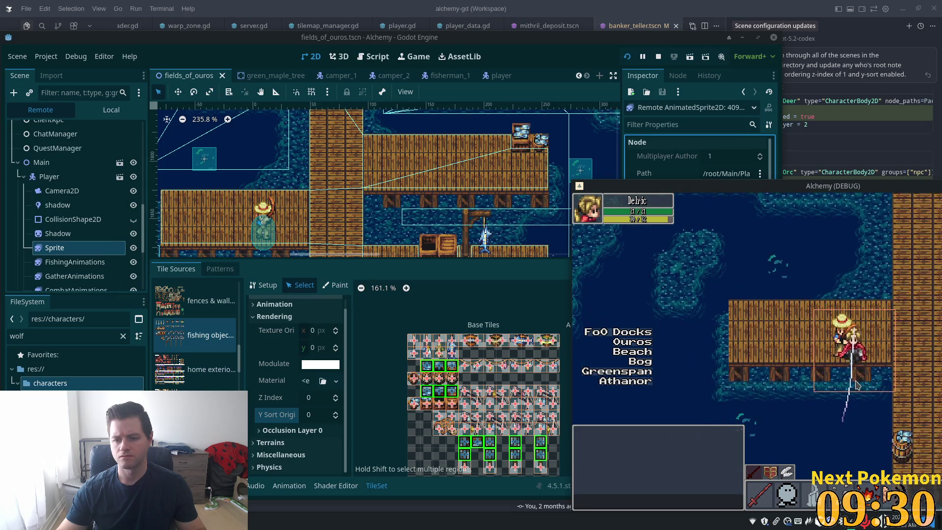
{"action": "key", "text": "a"}
{"action": "key", "text": "d"}
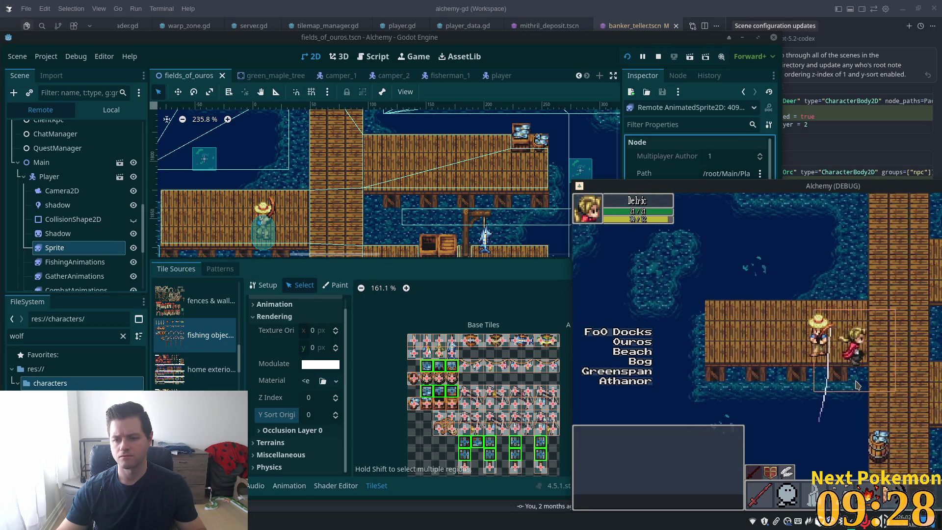
{"action": "key", "text": "s"}
{"action": "key", "text": "d"}
{"action": "key", "text": "w"}
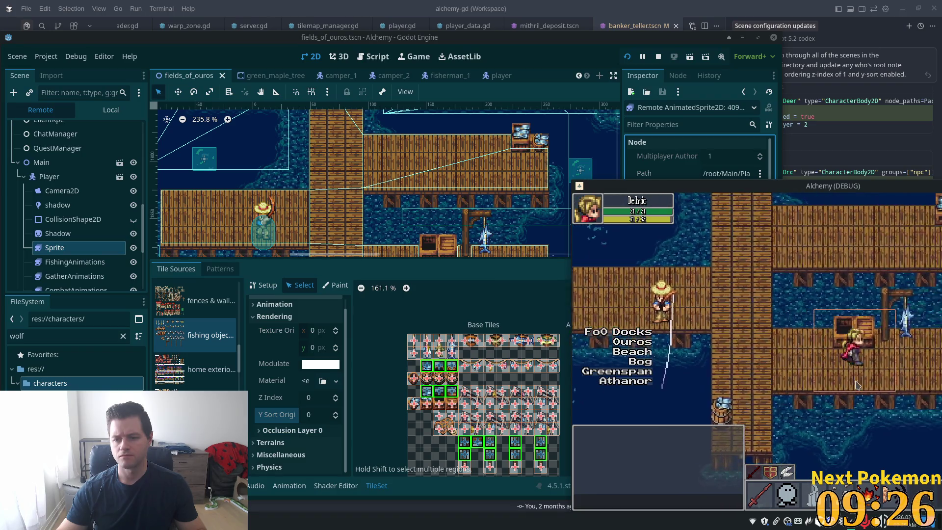
{"action": "key", "text": "d"}
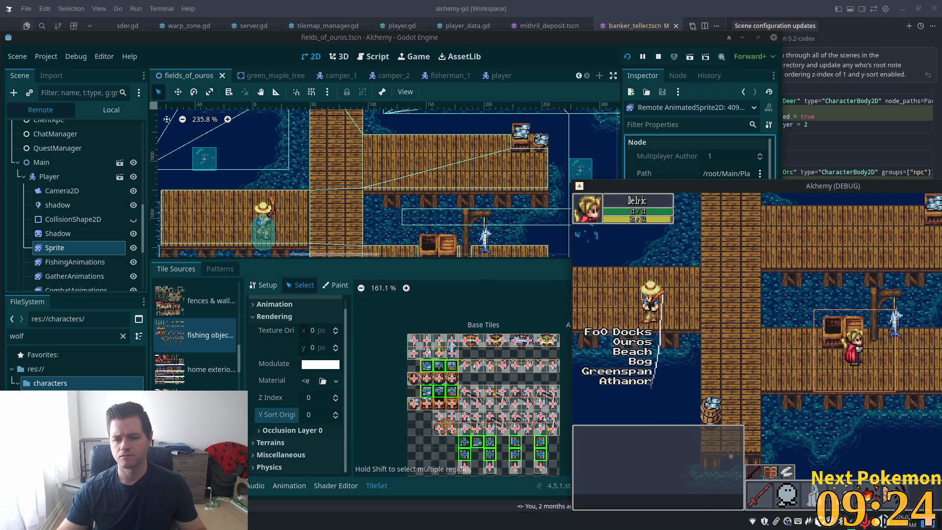
{"action": "key", "text": "a"}
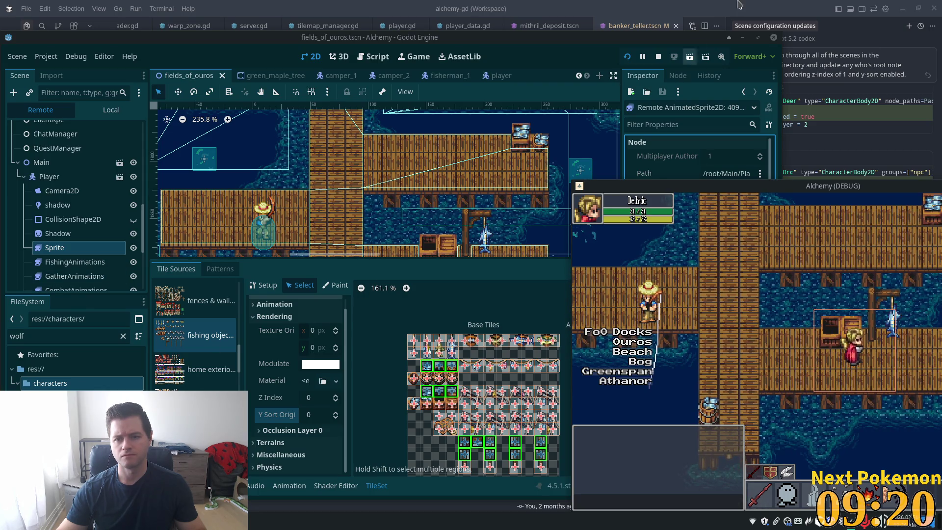
{"action": "key", "text": "alt+Tab"}
{"action": "mouse_move", "coordinate": [705, 1]}
{"action": "left_mouse_down"}
{"action": "mouse_move", "coordinate": [705, 38]}
{"action": "mouse_move", "coordinate": [721, 2]}
{"action": "left_mouse_up"}
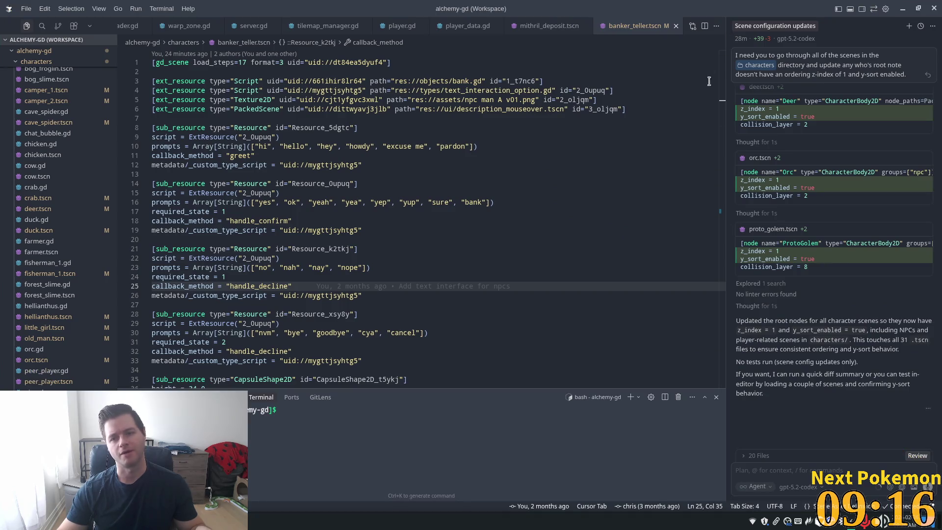
Step: Switch from Cursor back to the running game window
{"action": "key", "text": "alt+Tab"}
{"action": "key", "text": "alt+Tab"}
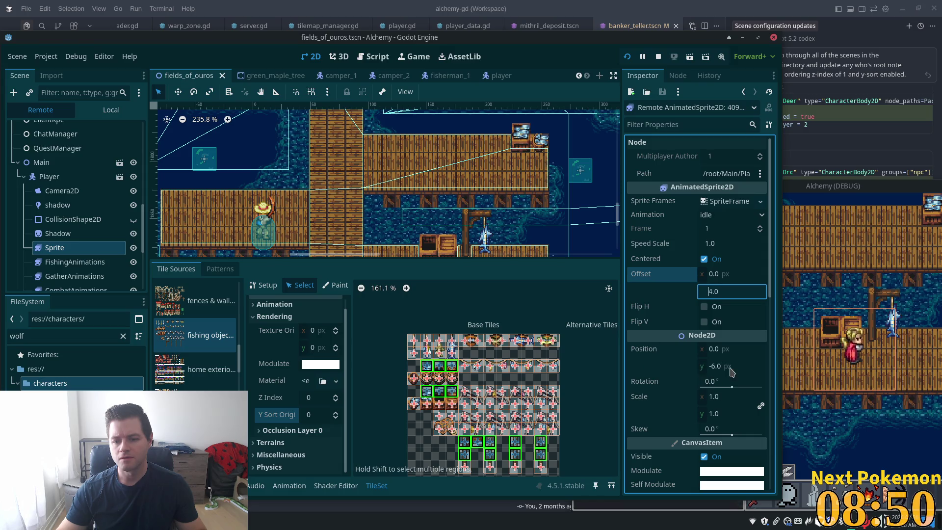
Step: Confirm Offset y 4.0, then set the live Sprite's Position y to 0 and Offset y to 0
{"action": "left_click", "coordinate": [680, 357]}
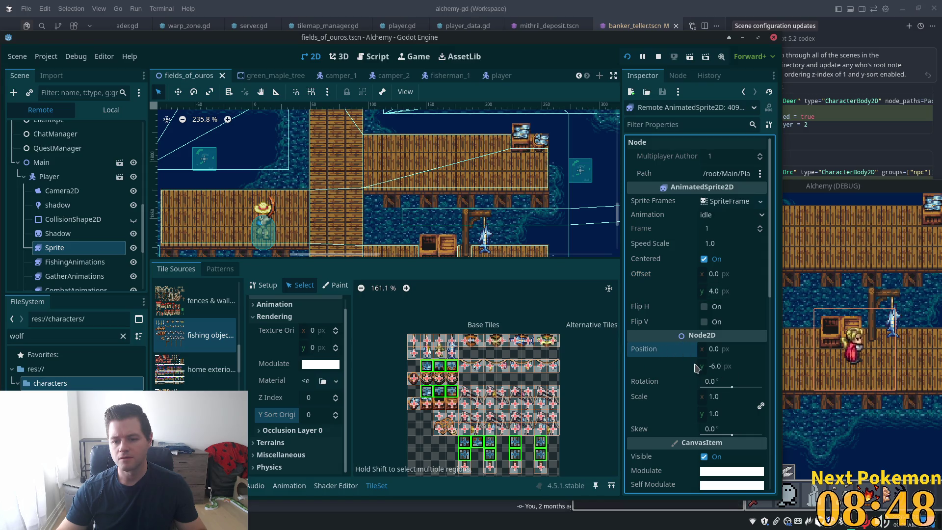
{"action": "left_click", "coordinate": [713, 367]}
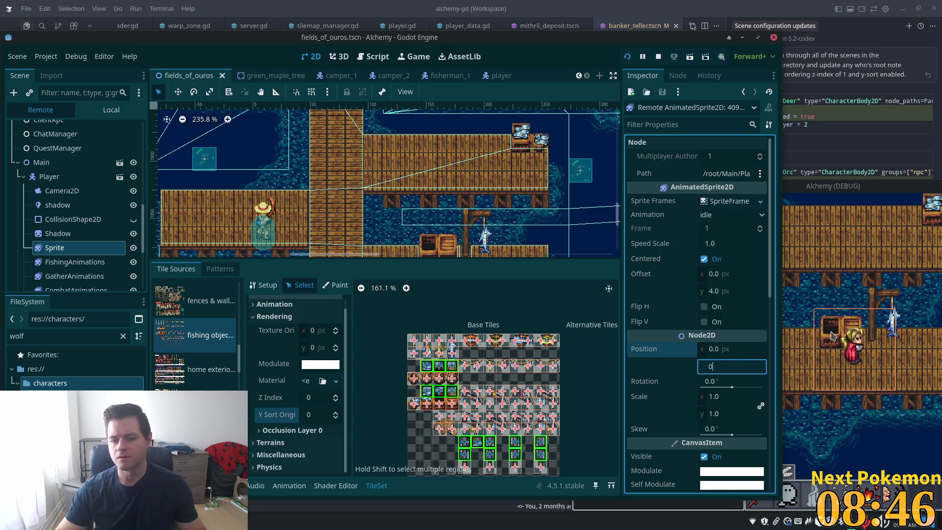
{"action": "type", "text": "0"}
{"action": "key", "text": "Tab"}
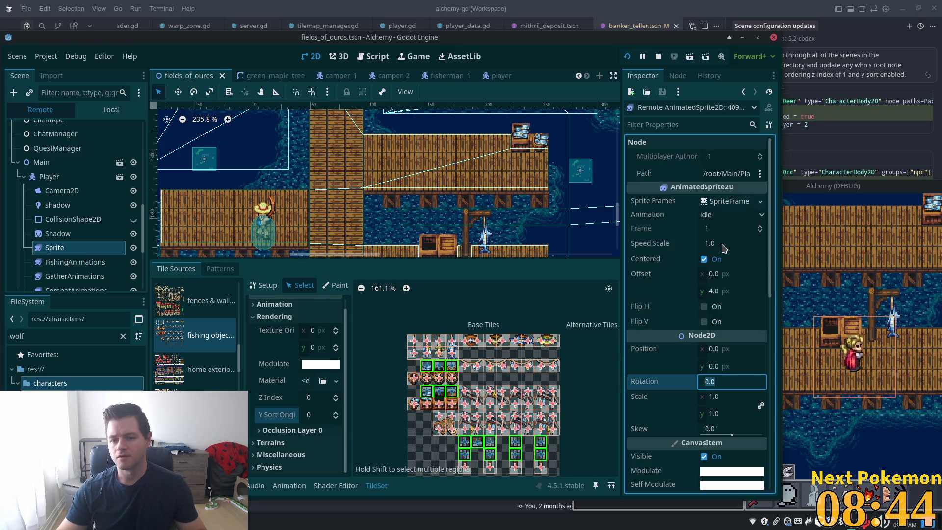
{"action": "left_click", "coordinate": [722, 293]}
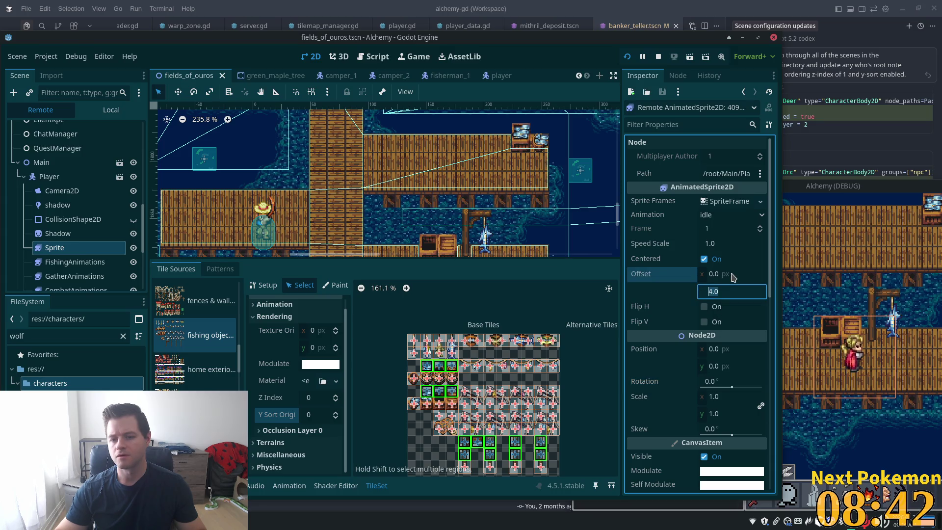
{"action": "type", "text": "0"}
{"action": "key", "text": "Tab"}
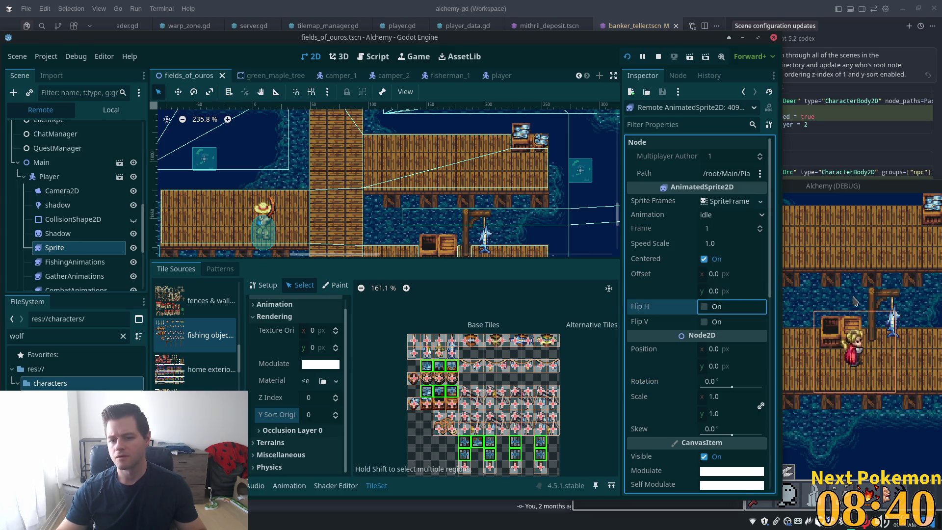
Step: Walk the player up onto the grass and back down the docks past the fisherman
{"action": "left_click", "coordinate": [854, 300]}
{"action": "key", "text": "Down"}
{"action": "key", "text": "Up"}
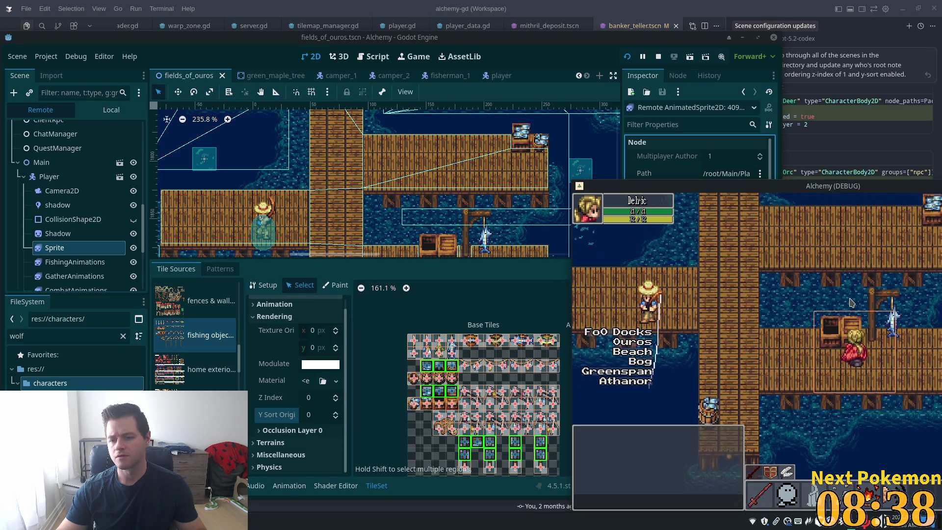
{"action": "key", "text": "Left"}
{"action": "key", "text": "Up"}
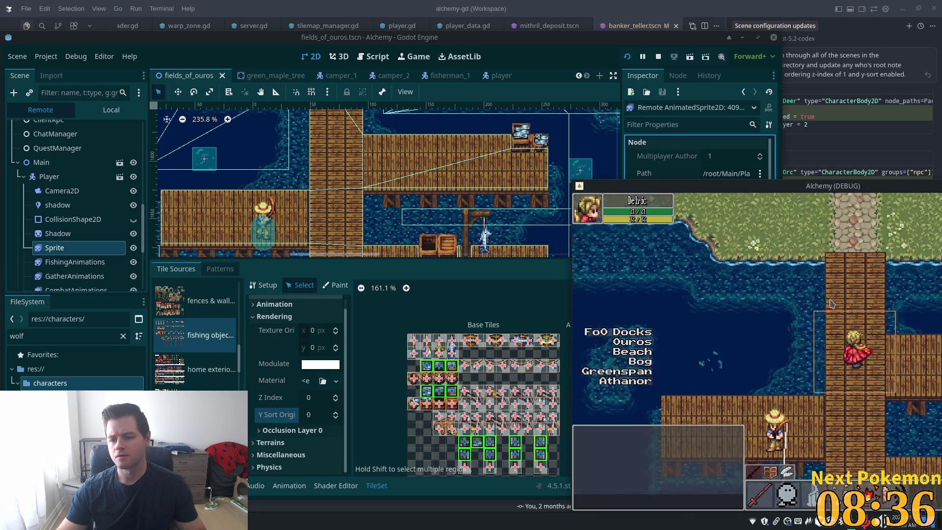
{"action": "key", "text": "Down"}
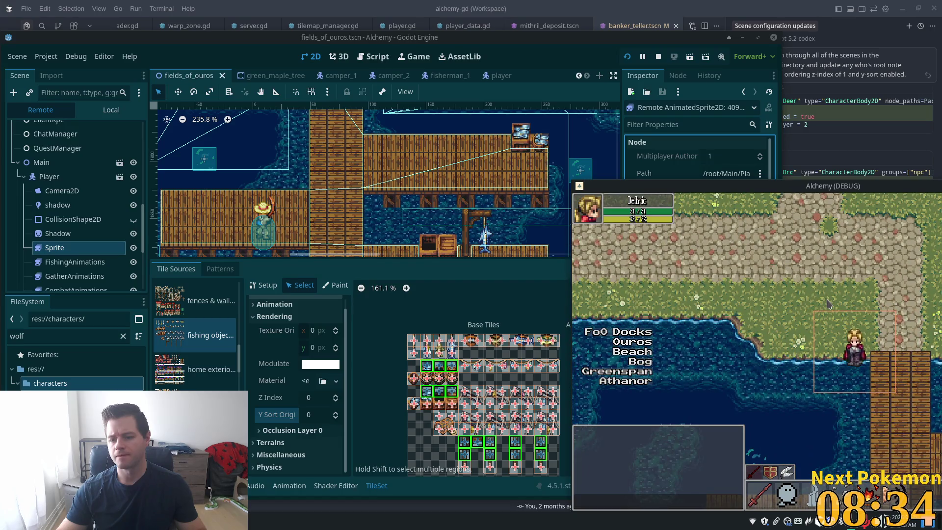
{"action": "key", "text": "Right"}
{"action": "key", "text": "Left"}
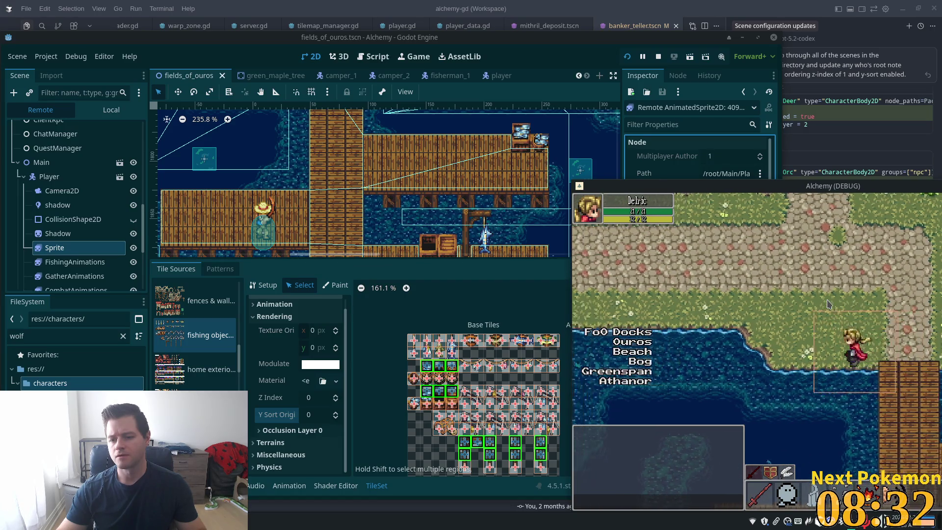
{"action": "key", "text": "Down"}
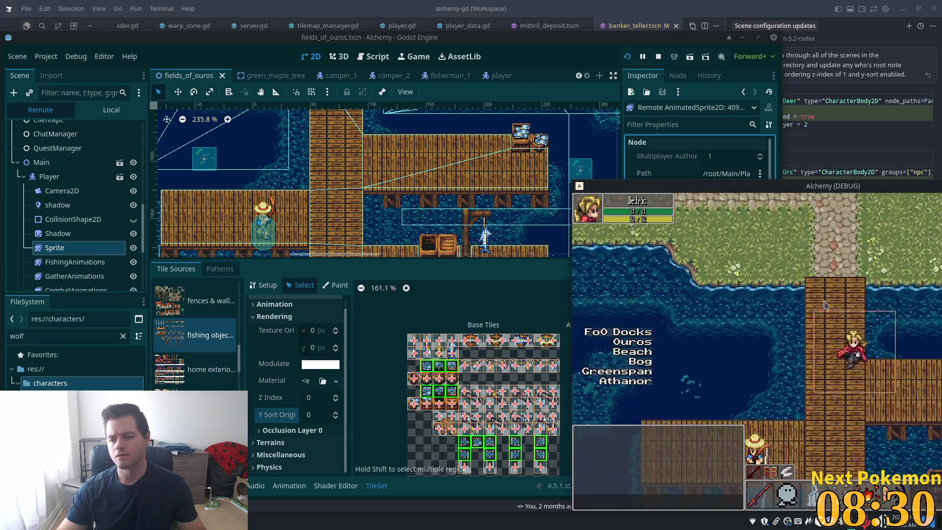
{"action": "key", "text": "Right"}
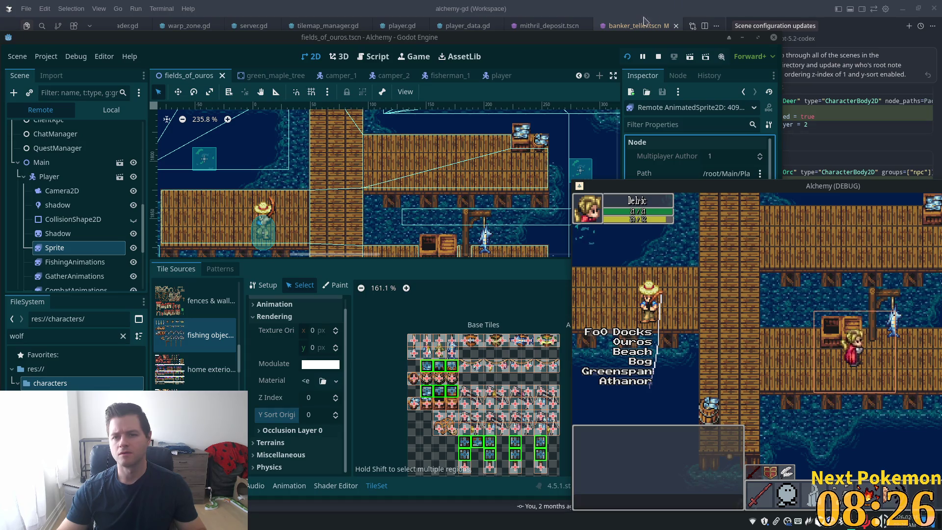
{"action": "left_click", "coordinate": [480, 288]}
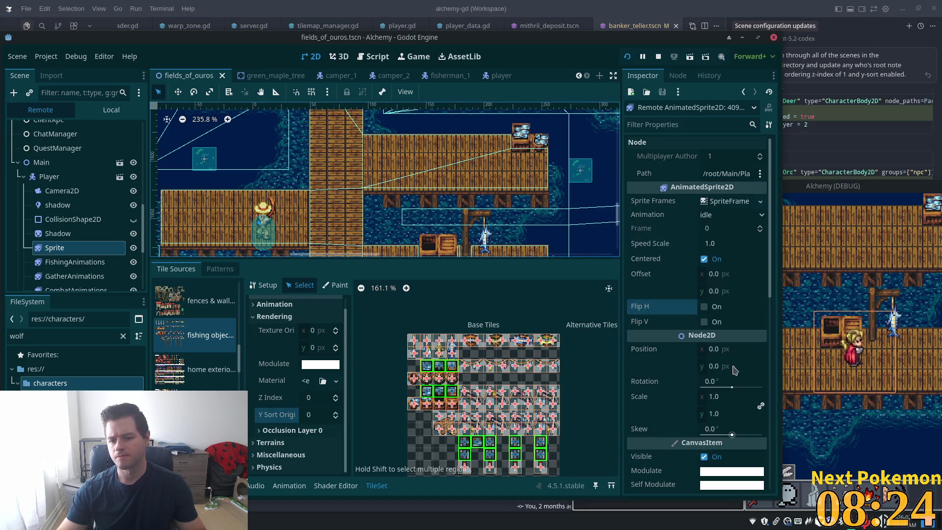
Step: Set the live Sprite's Offset y to -1, nudge it to -2.0 and back to -1.0
{"action": "left_click", "coordinate": [722, 292]}
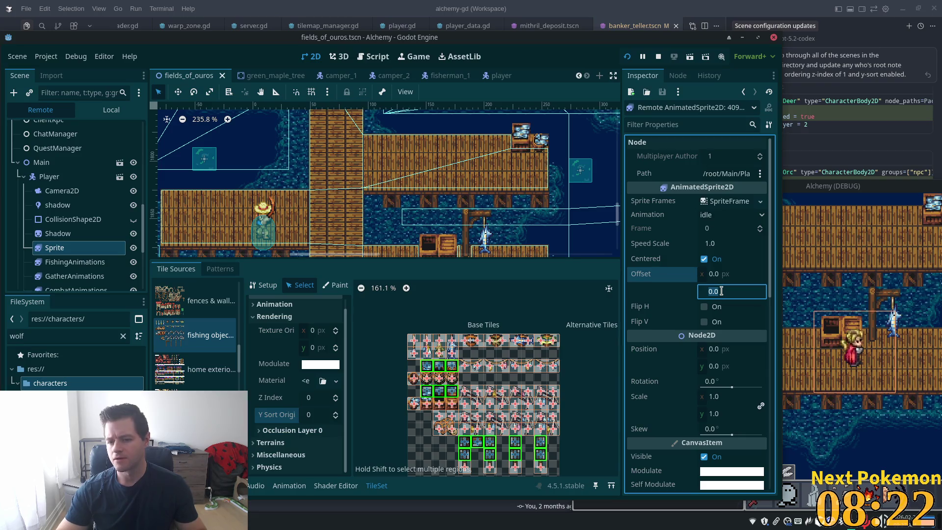
{"action": "type", "text": "-1"}
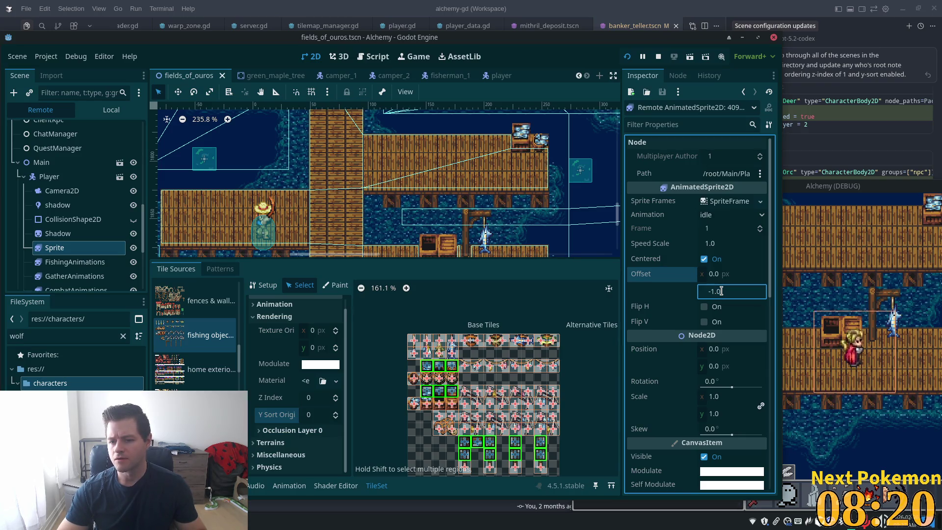
{"action": "key", "text": "Down"}
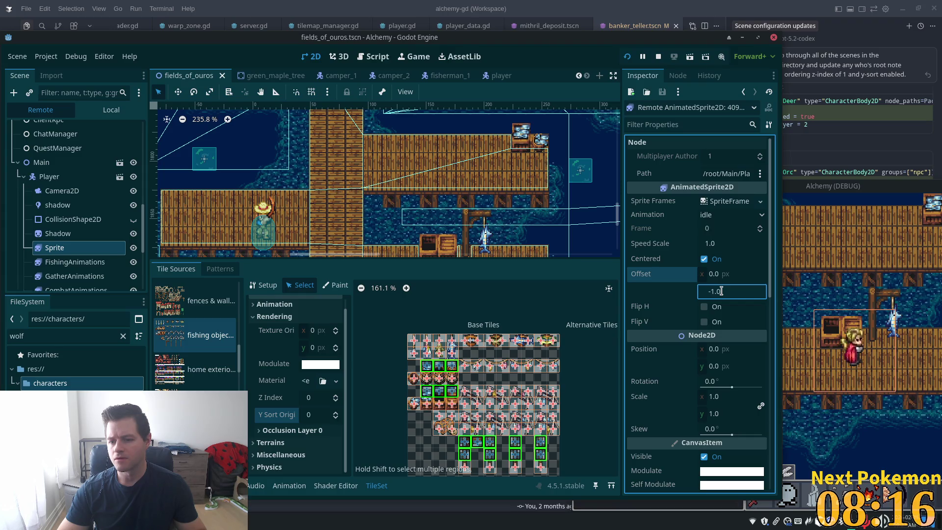
{"action": "key", "text": "Up"}
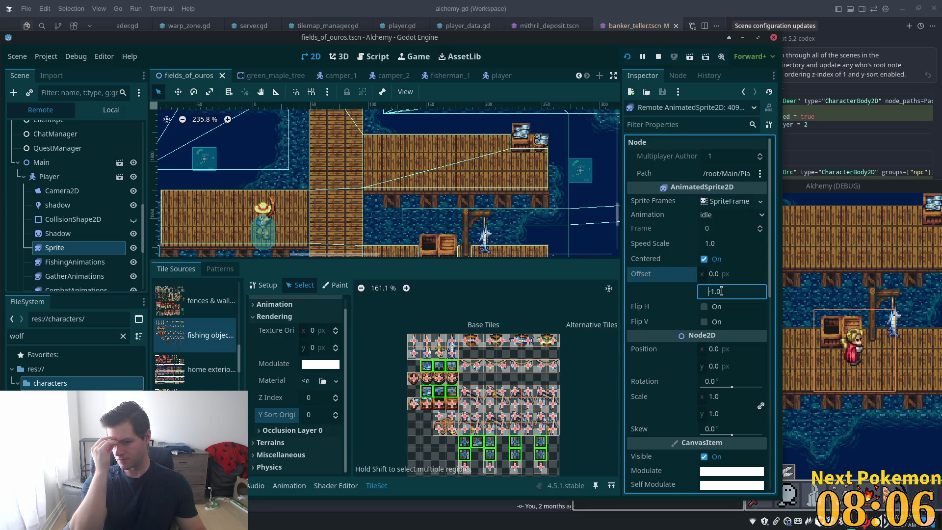
Step: Walk the character along the river past the other player, then inspect the Player's CollisionShape2D
{"action": "left_click", "coordinate": [878, 253]}
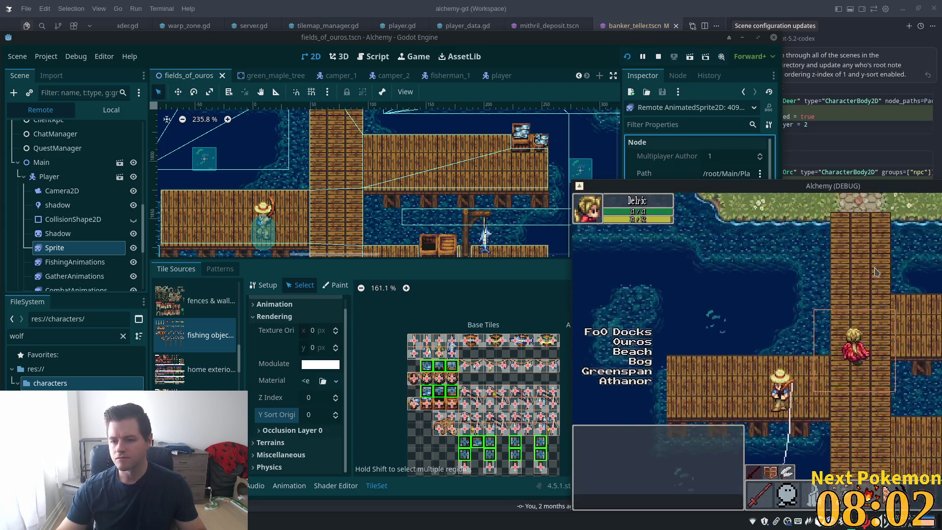
{"action": "key", "text": "w"}
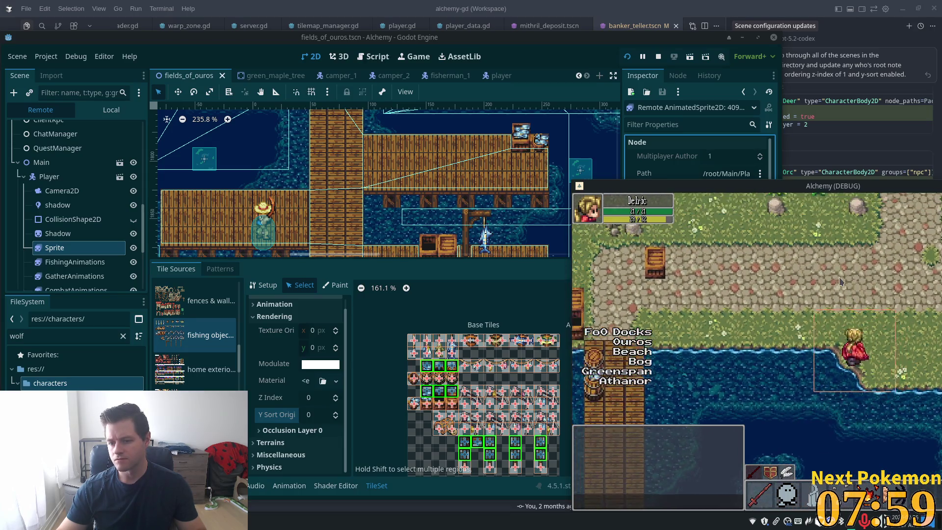
{"action": "key", "text": "s"}
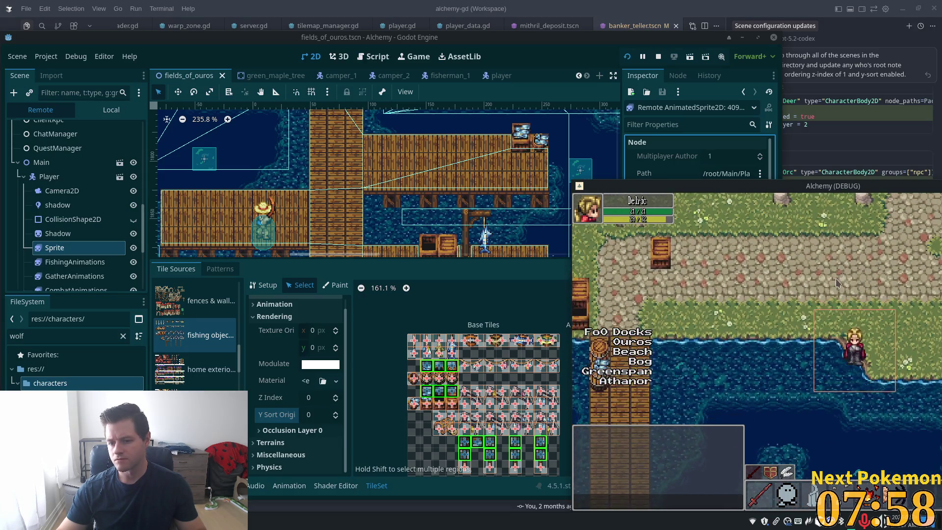
{"action": "key", "text": "w"}
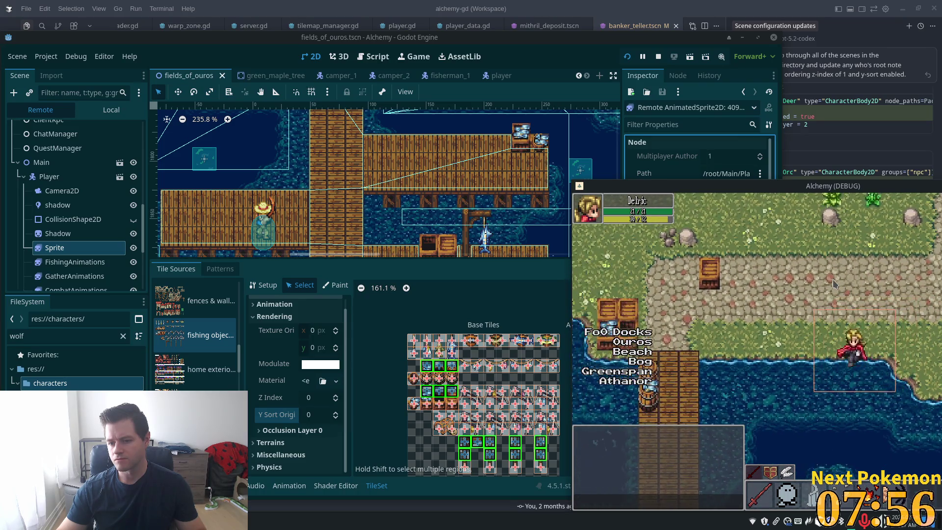
{"action": "key", "text": "a"}
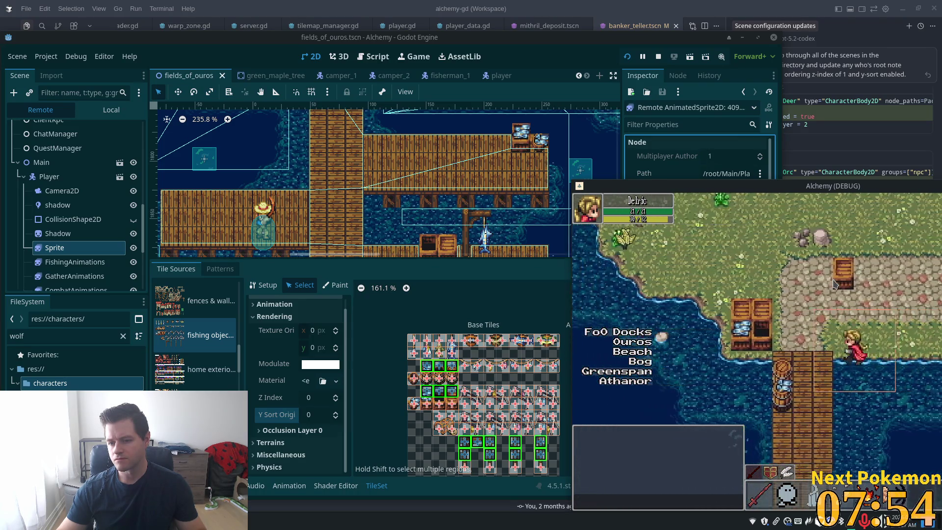
{"action": "key", "text": "w"}
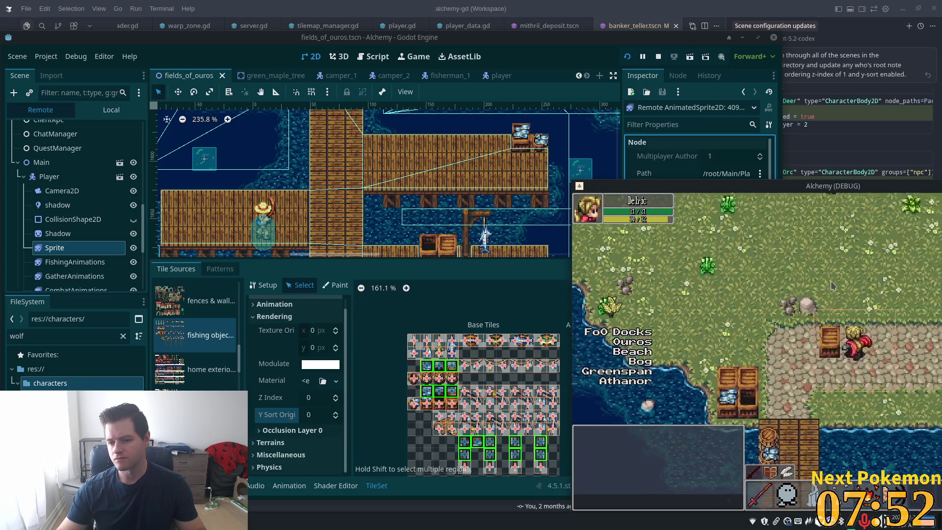
{"action": "key", "text": "s"}
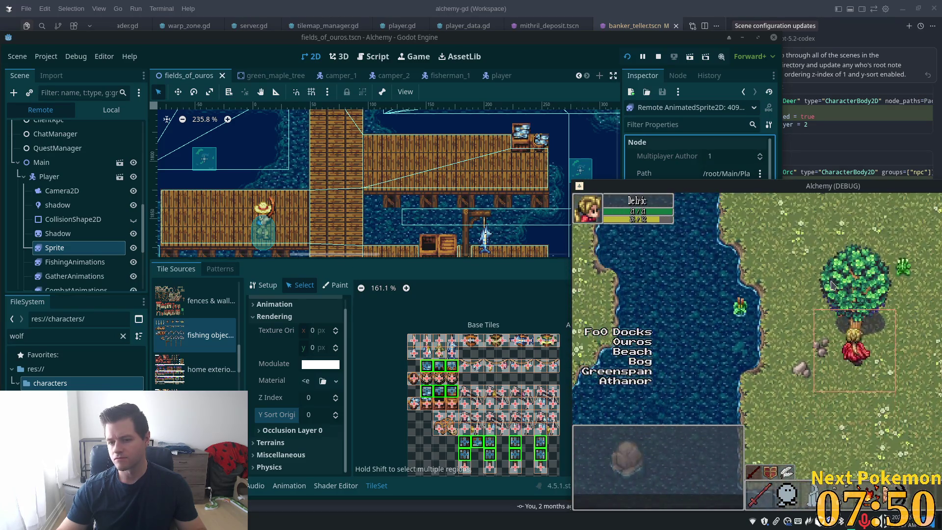
{"action": "key", "text": "d"}
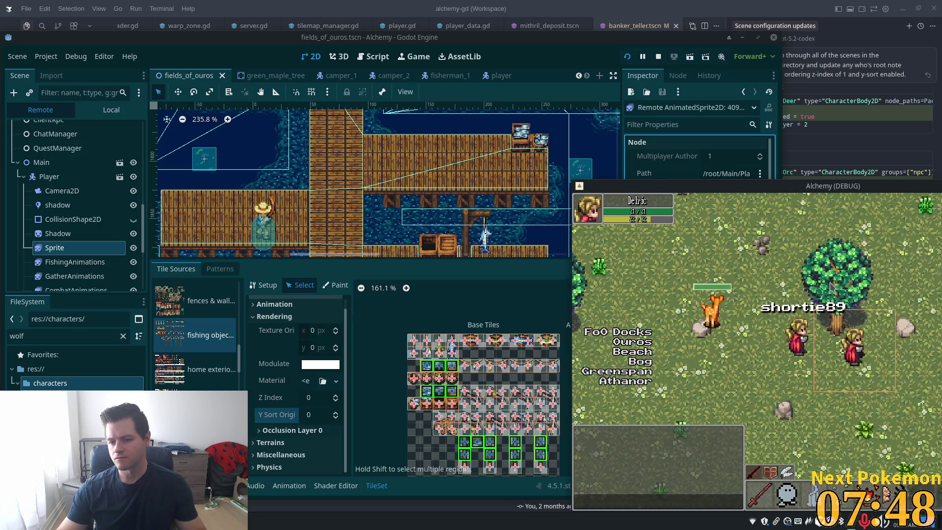
{"action": "key", "text": "s"}
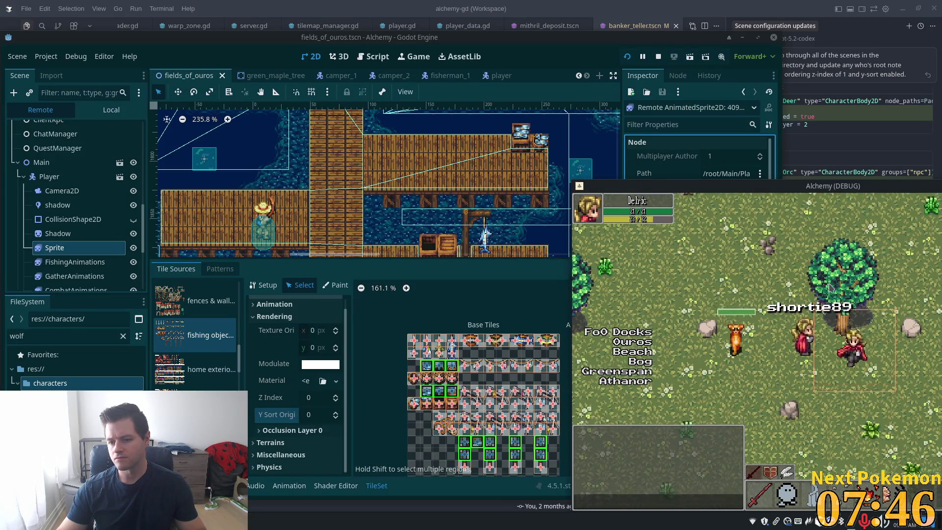
{"action": "key", "text": "s"}
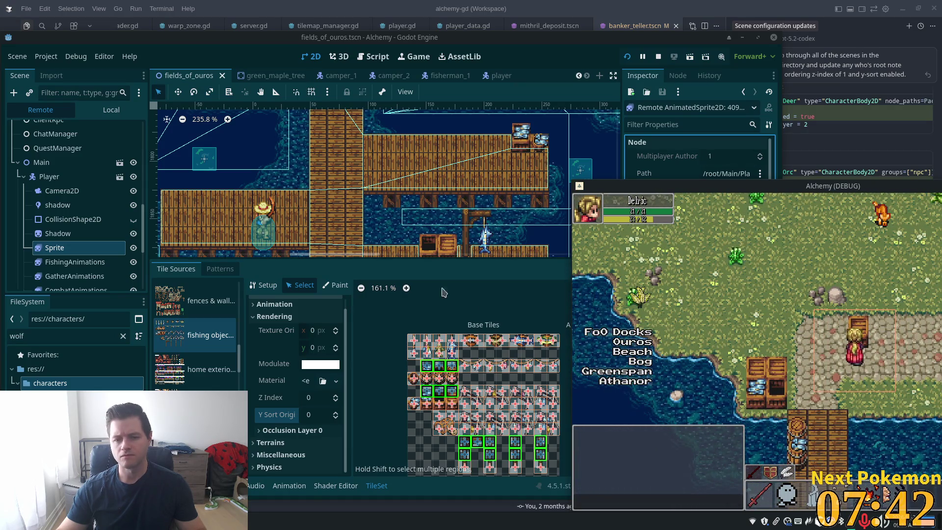
{"action": "left_click", "coordinate": [61, 221]}
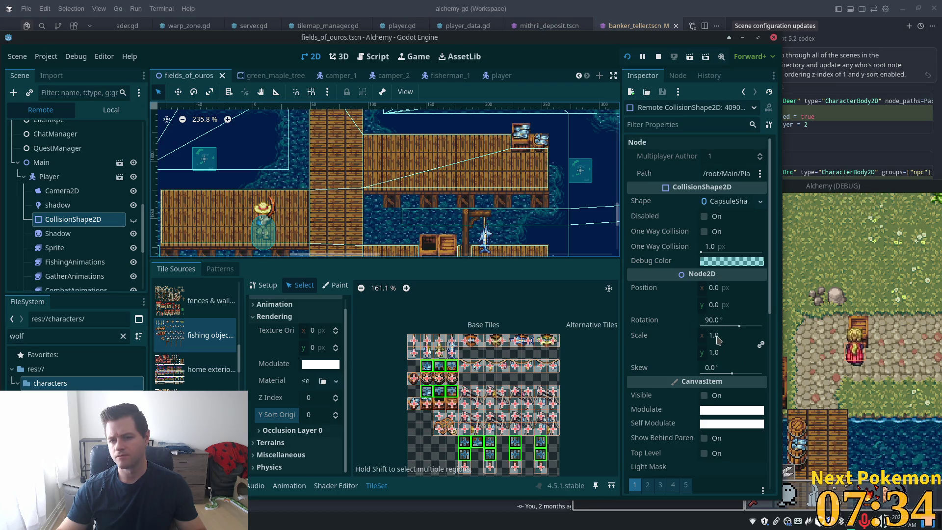
Step: Try the running Player's CollisionShape2D Position y at -1.0, then bring it back to 0.0
{"action": "scroll", "coordinate": [717, 340], "scroll_direction": "down", "scroll_amount": 4}
{"action": "scroll", "coordinate": [718, 340], "scroll_direction": "down", "scroll_amount": 4}
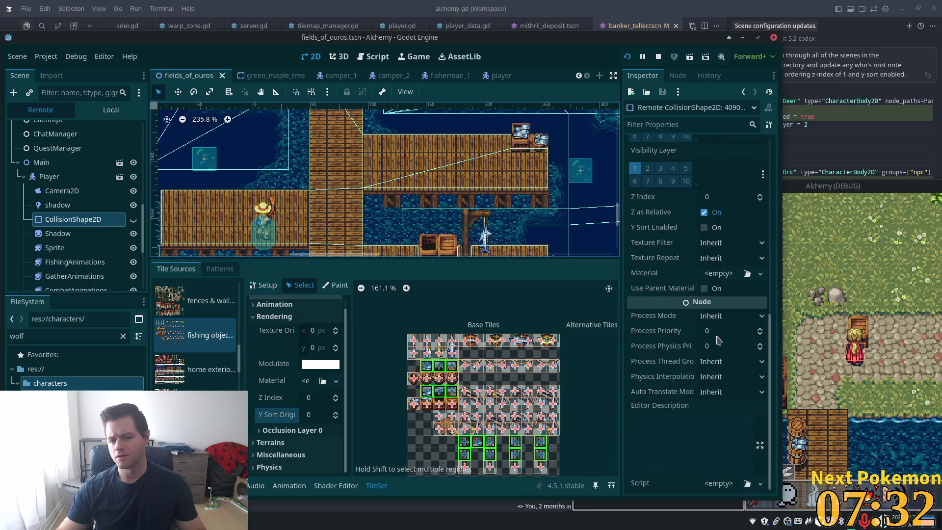
{"action": "scroll", "coordinate": [717, 340], "scroll_direction": "up", "scroll_amount": 8}
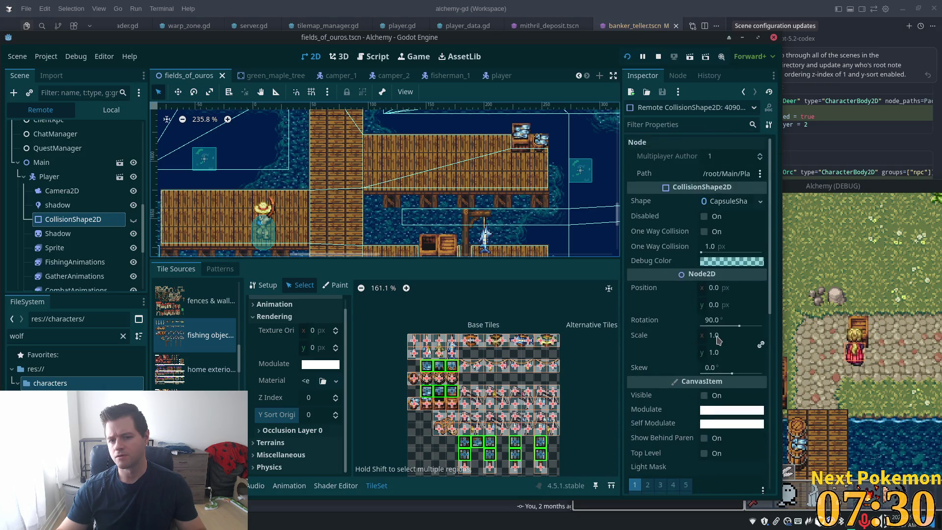
{"action": "left_click", "coordinate": [733, 300]}
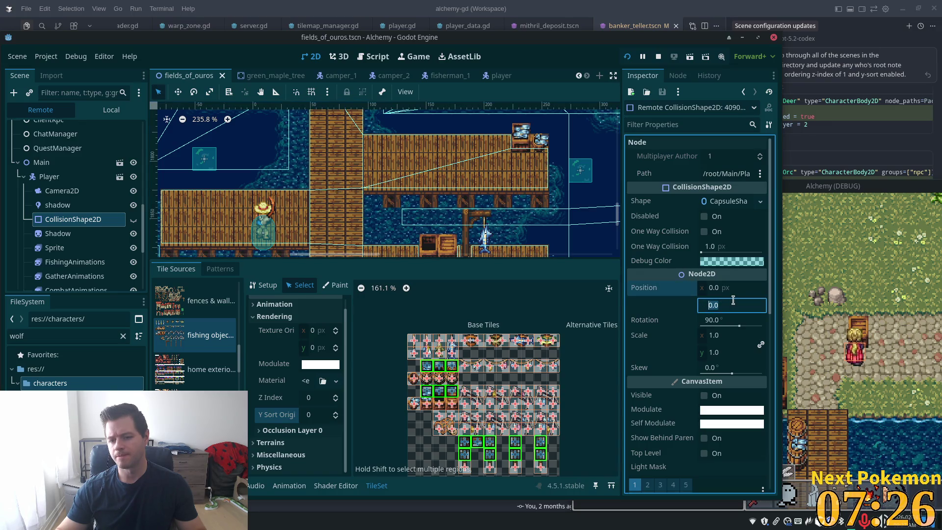
{"action": "type", "text": "-1.0"}
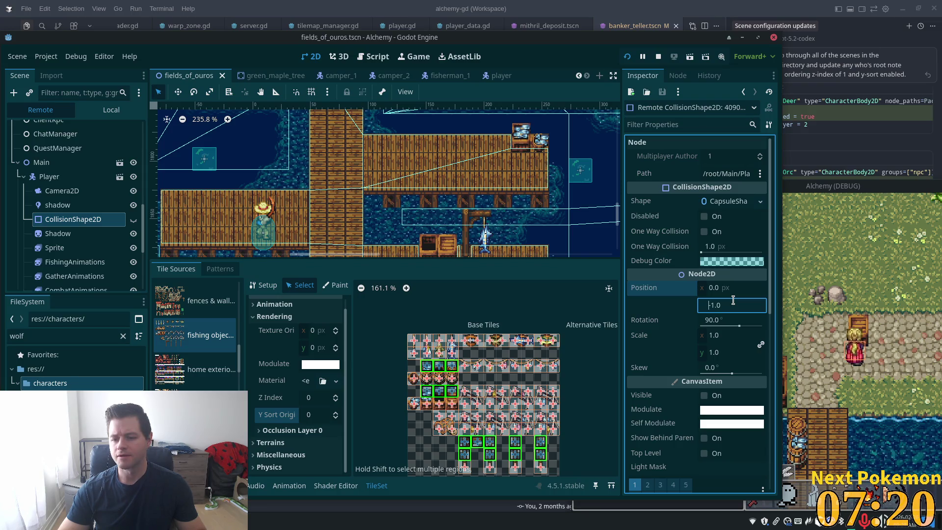
{"action": "key", "text": "Down"}
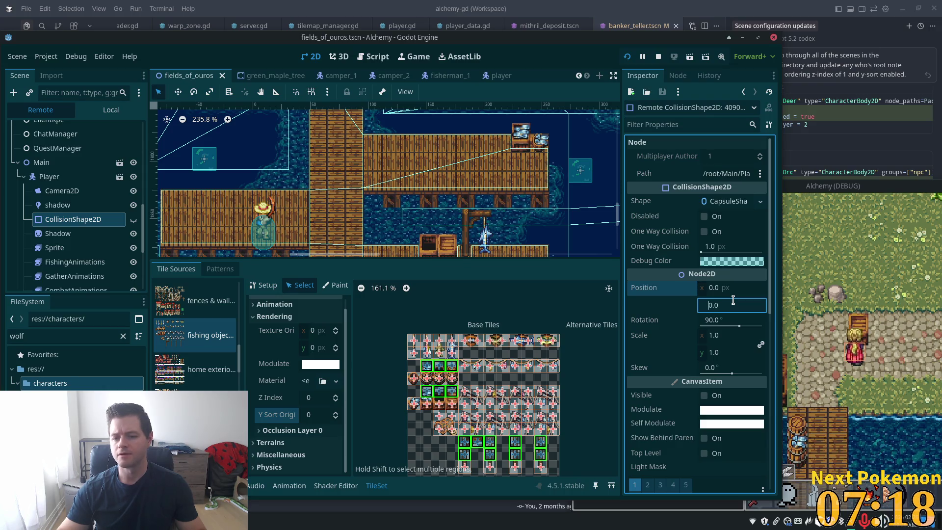
Step: Cycle through the running game and the code editor, then return to Godot
{"action": "left_click", "coordinate": [899, 322]}
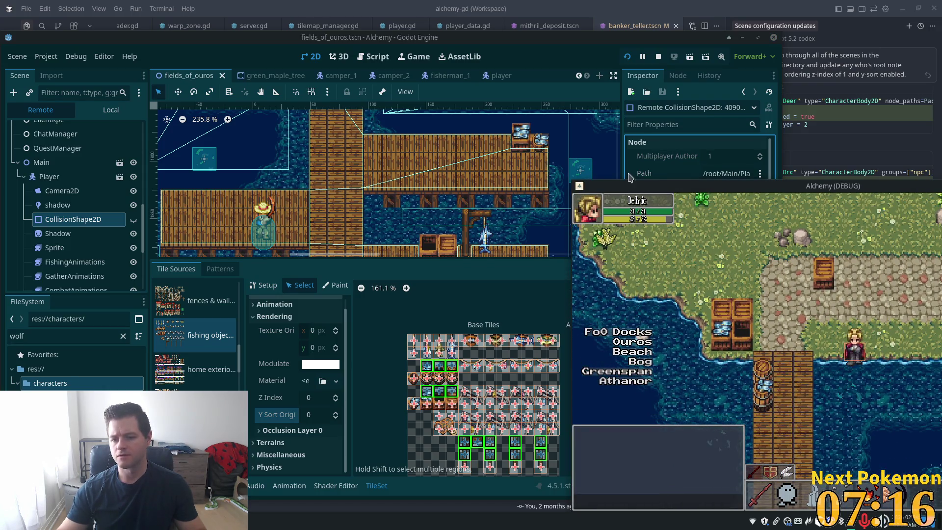
{"action": "left_click", "coordinate": [732, 9]}
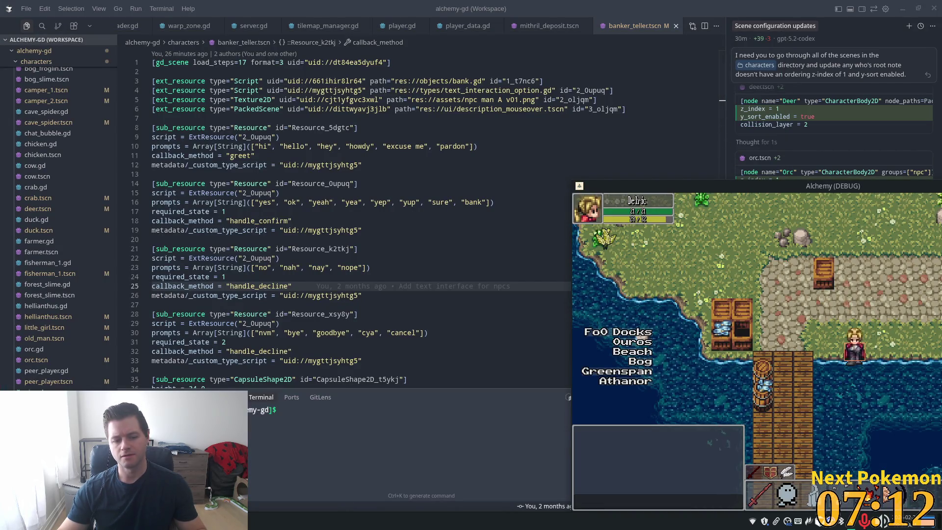
{"action": "key", "text": "alt+Tab"}
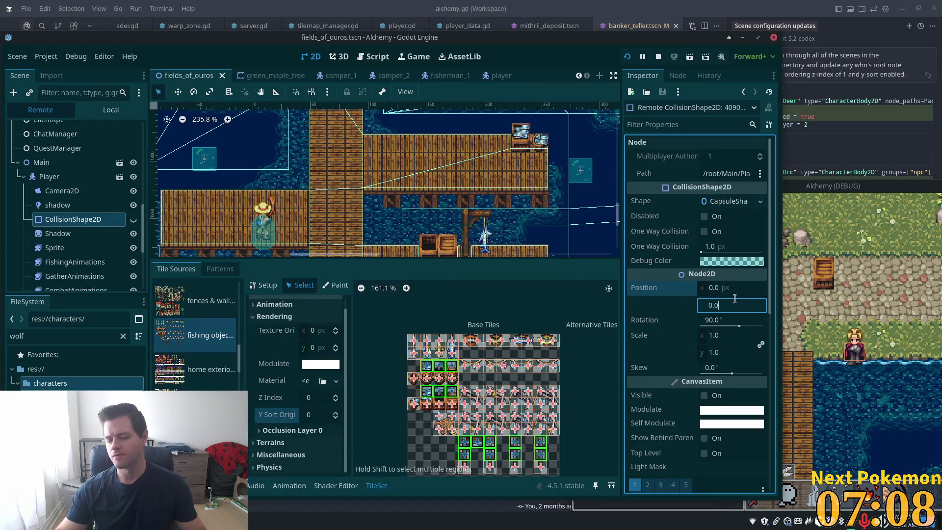
Step: Set the collision shape's Position y to 3.0, test-walk toward the dock, then select Player
{"action": "type", "text": "1"}
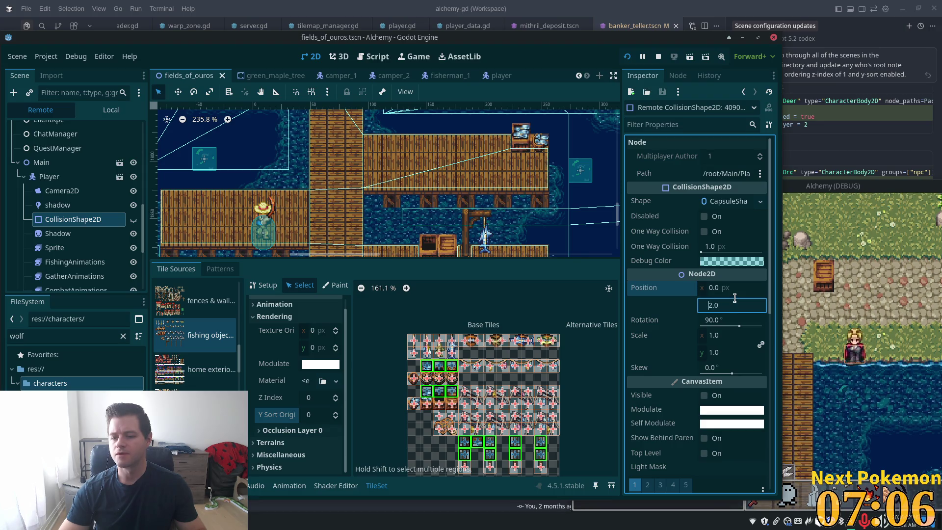
{"action": "type", "text": "3"}
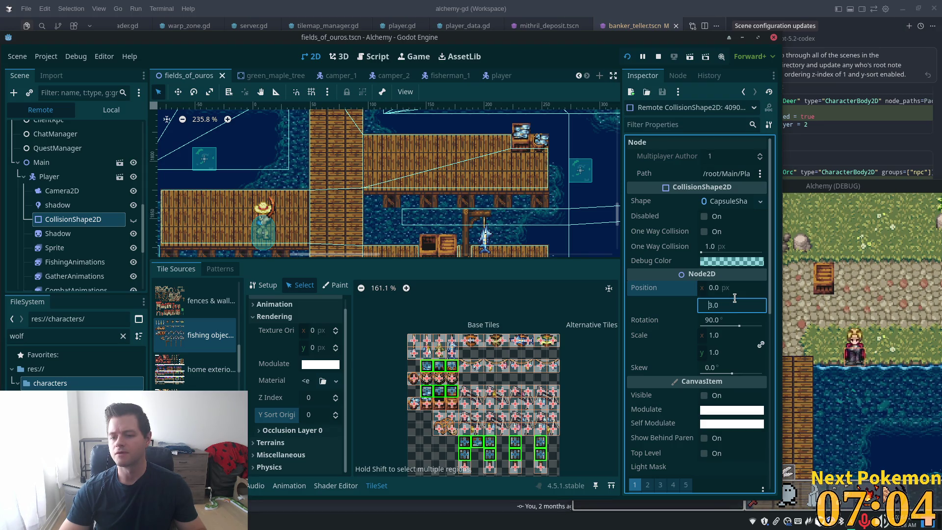
{"action": "left_click", "coordinate": [876, 308]}
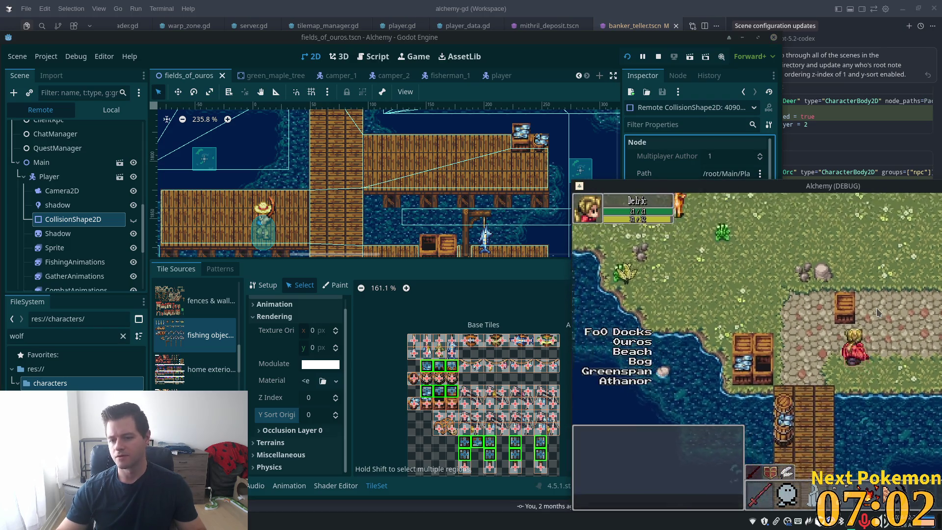
{"action": "key", "text": "Right"}
{"action": "key", "text": "Down"}
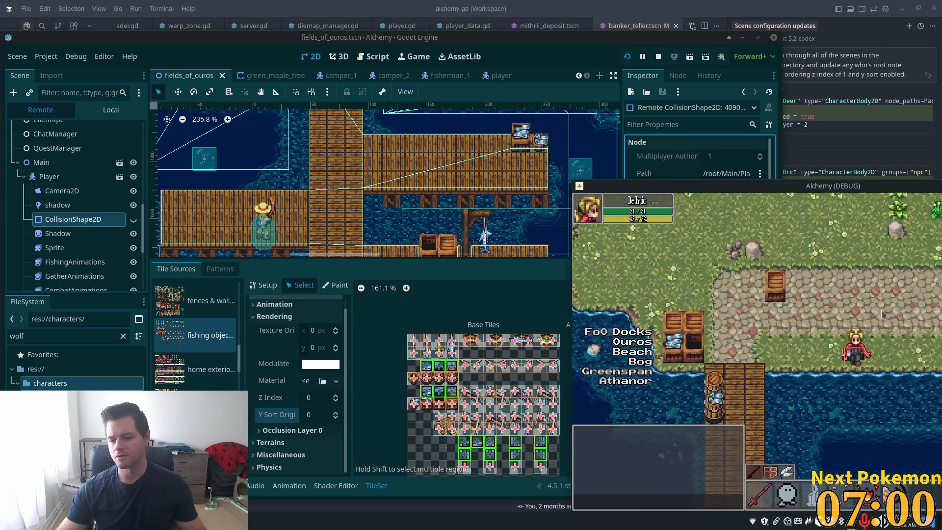
{"action": "key", "text": "Right"}
{"action": "key", "text": "Down"}
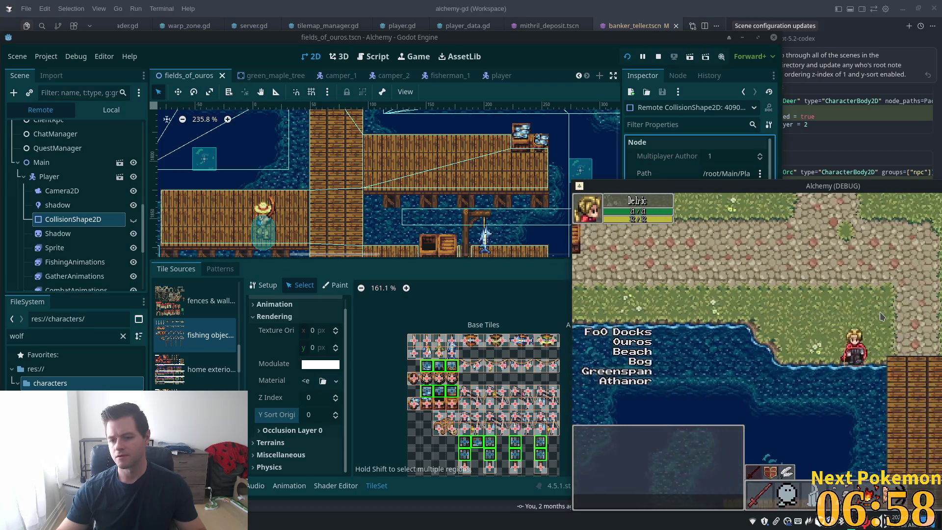
{"action": "key", "text": "Up"}
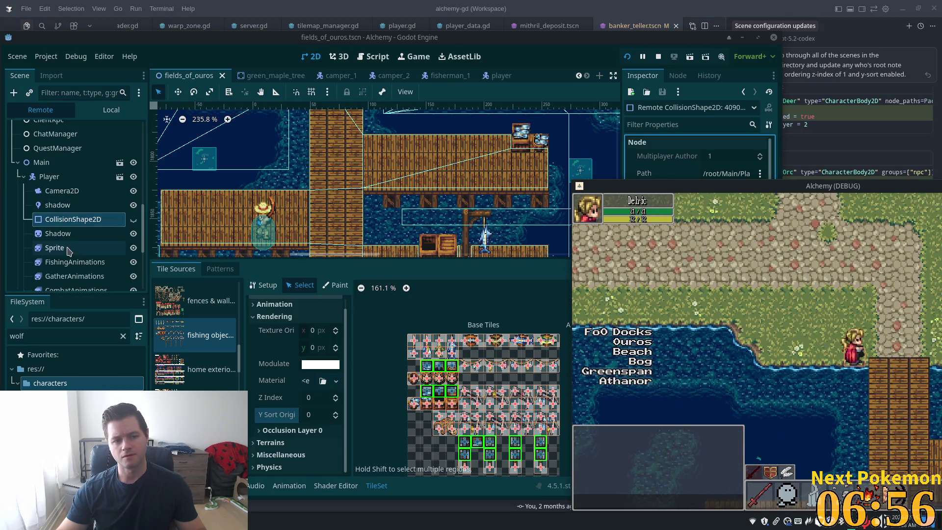
{"action": "left_click", "coordinate": [62, 178]}
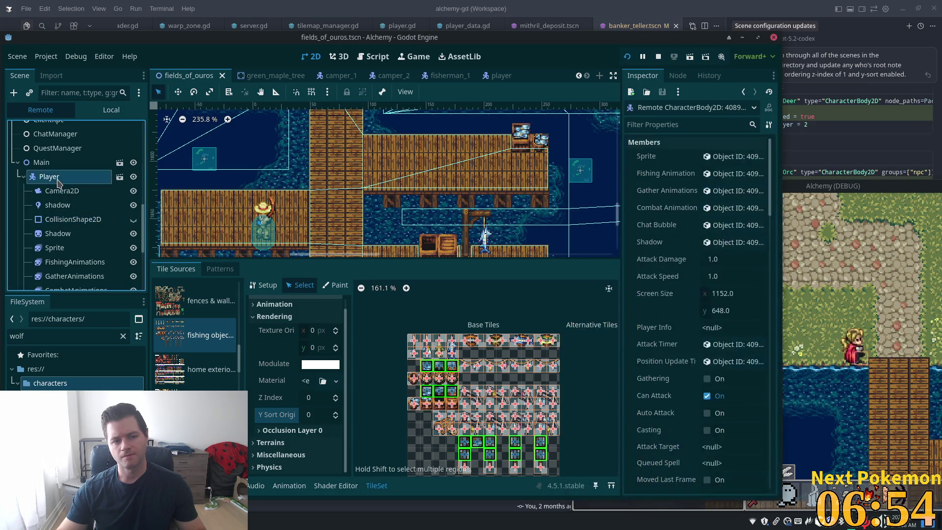
Step: Select the live Player's Sprite and change its Offset y from -1.0 to 0.0
{"action": "scroll", "coordinate": [663, 307], "scroll_direction": "down", "scroll_amount": 5}
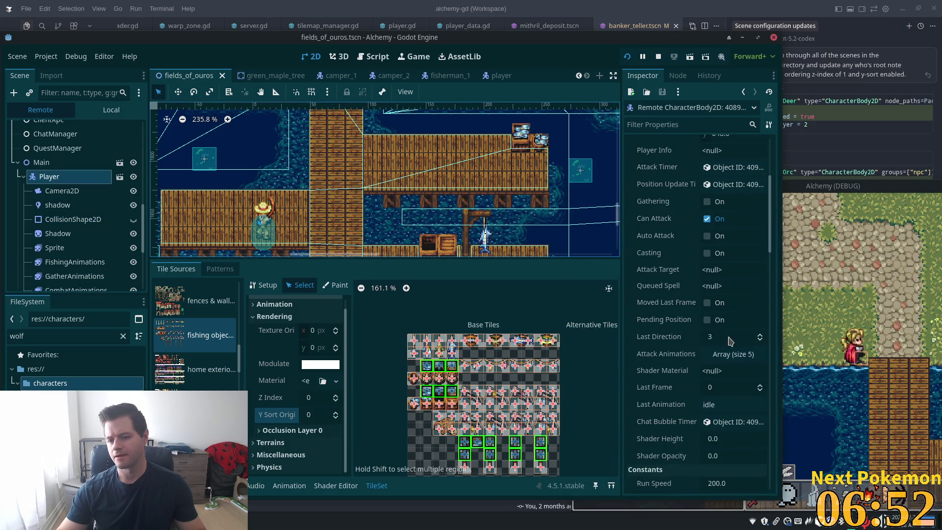
{"action": "scroll", "coordinate": [729, 341], "scroll_direction": "down", "scroll_amount": 15}
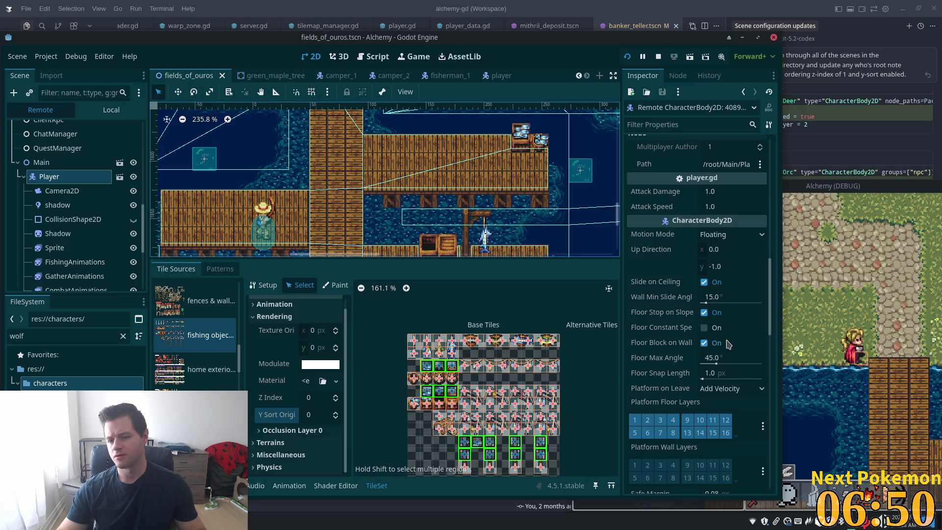
{"action": "left_click", "coordinate": [54, 248]}
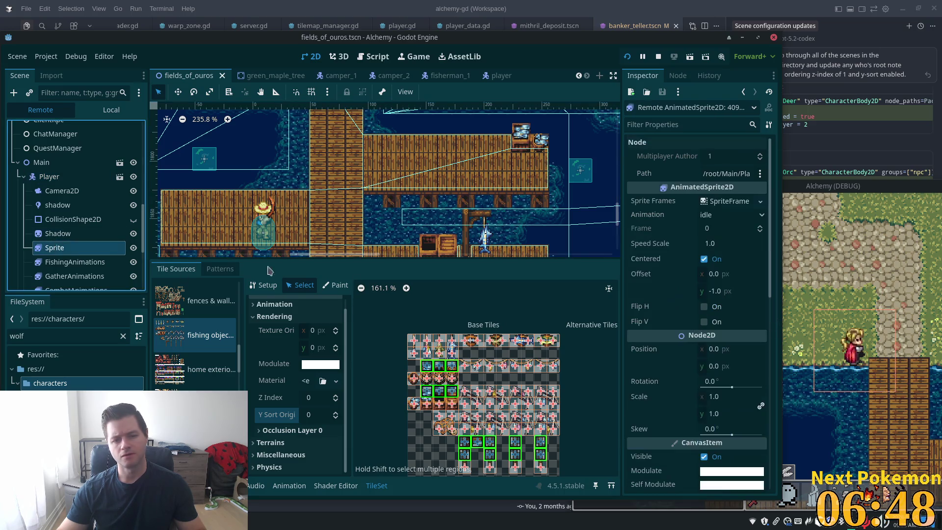
{"action": "left_click", "coordinate": [733, 292]}
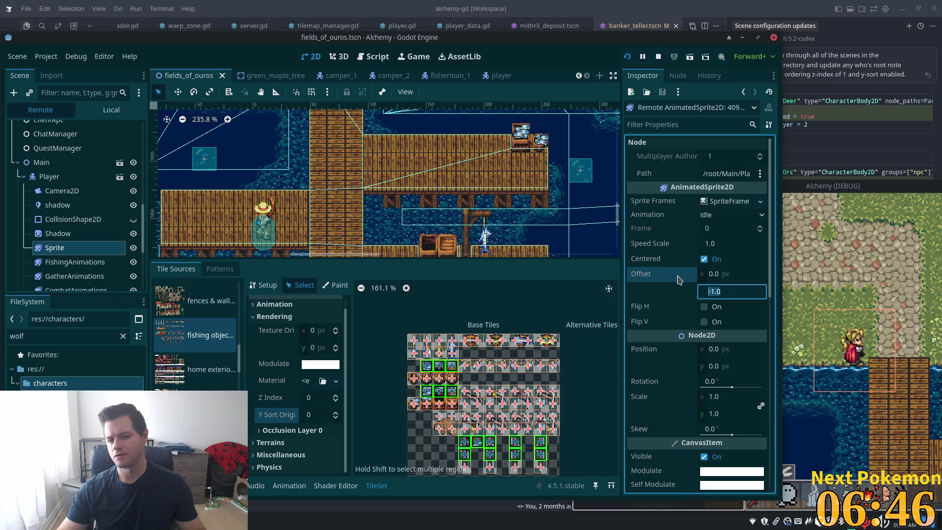
{"action": "left_click", "coordinate": [708, 293]}
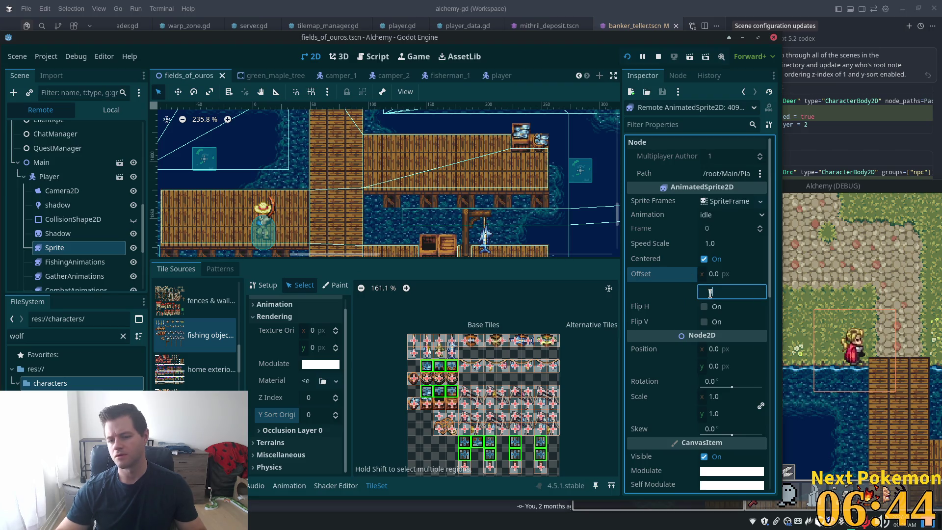
Step: Walk the character left by the docks and minimize the code editor window
{"action": "left_click", "coordinate": [905, 290]}
{"action": "key", "text": "Left"}
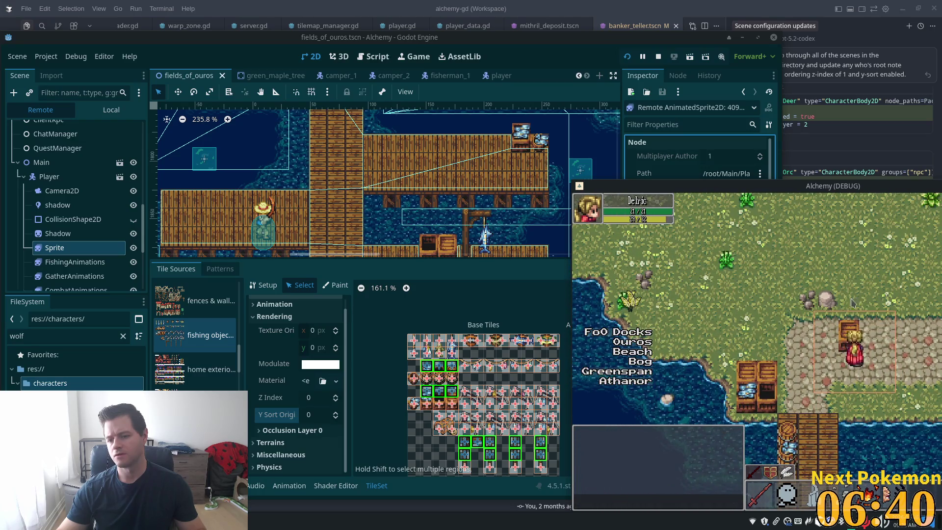
{"action": "mouse_move", "coordinate": [782, 39]}
{"action": "left_mouse_down"}
{"action": "mouse_move", "coordinate": [780, 231]}
{"action": "mouse_move", "coordinate": [773, 31]}
{"action": "left_mouse_up"}
{"action": "left_click", "coordinate": [913, 39]}
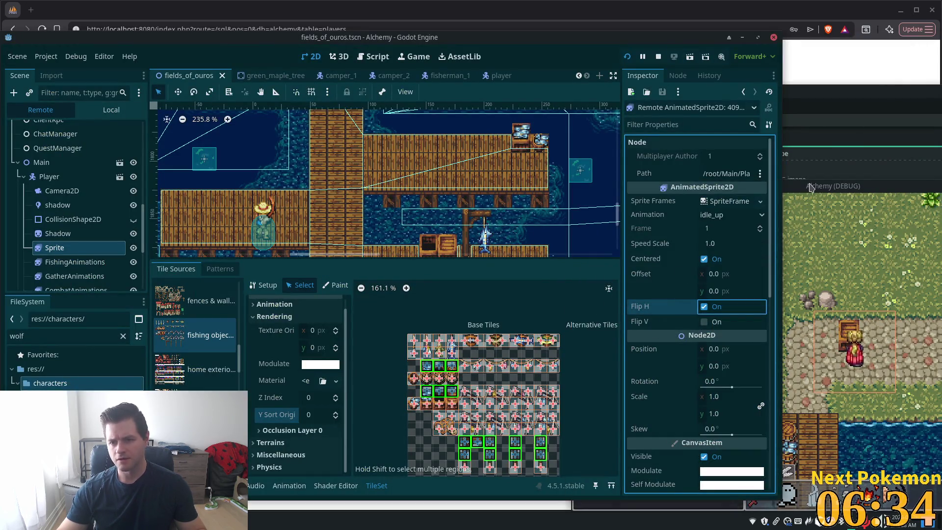
Step: Review the remote Sprite's Inspector properties, then bring the Alchemy (DEBUG) game window forward
{"action": "key", "text": "alt+Tab"}
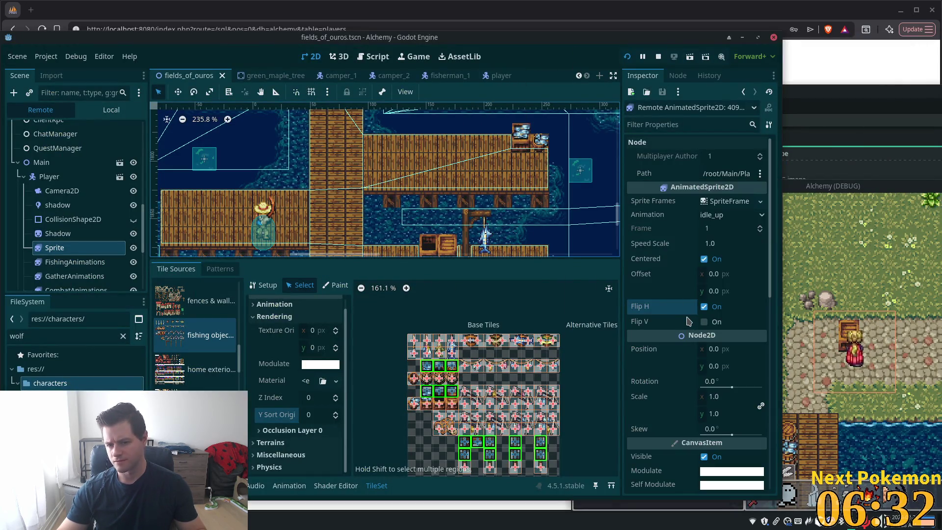
{"action": "scroll", "coordinate": [676, 321], "scroll_direction": "down", "scroll_amount": 3}
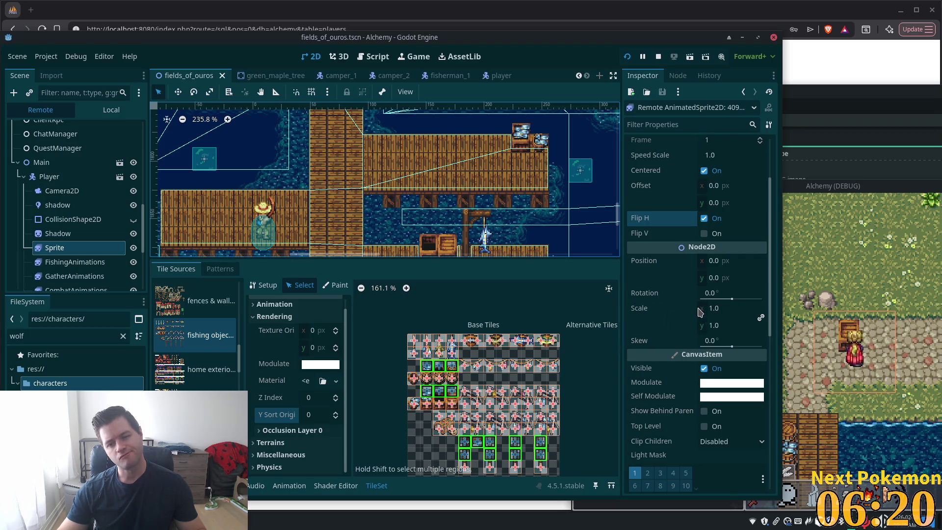
{"action": "scroll", "coordinate": [699, 311], "scroll_direction": "up", "scroll_amount": 3}
{"action": "scroll", "coordinate": [699, 311], "scroll_direction": "down", "scroll_amount": 3}
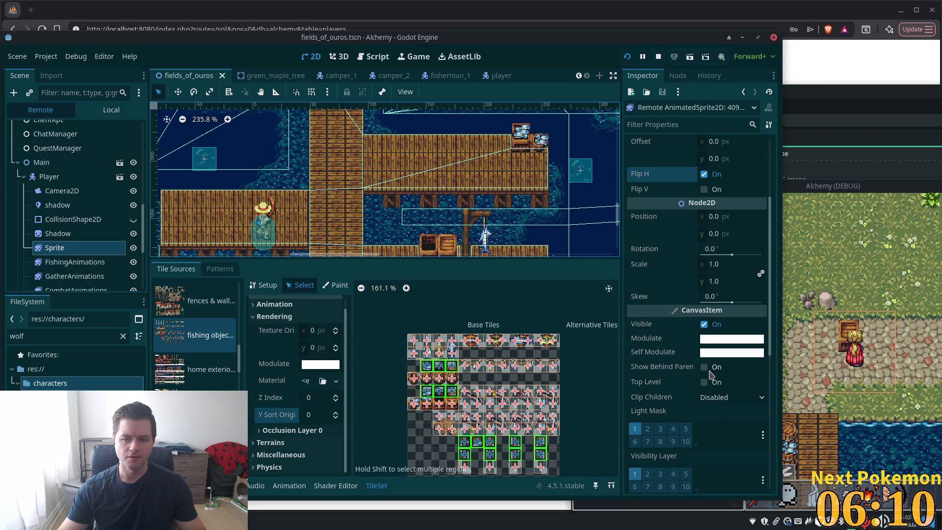
{"action": "left_click", "coordinate": [851, 380]}
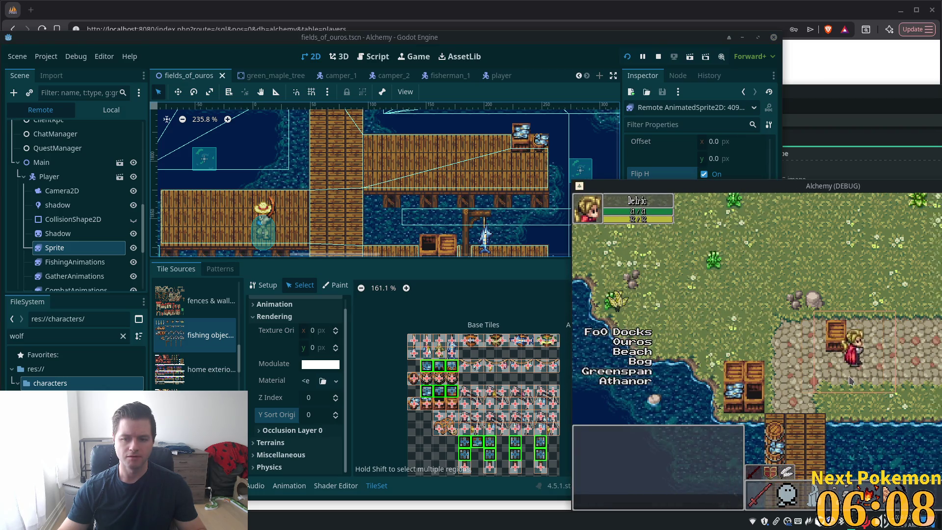
Step: Walk the player left, up, right and down, then stop the game and open player.tscn
{"action": "key", "text": "Left"}
{"action": "key", "text": "Up"}
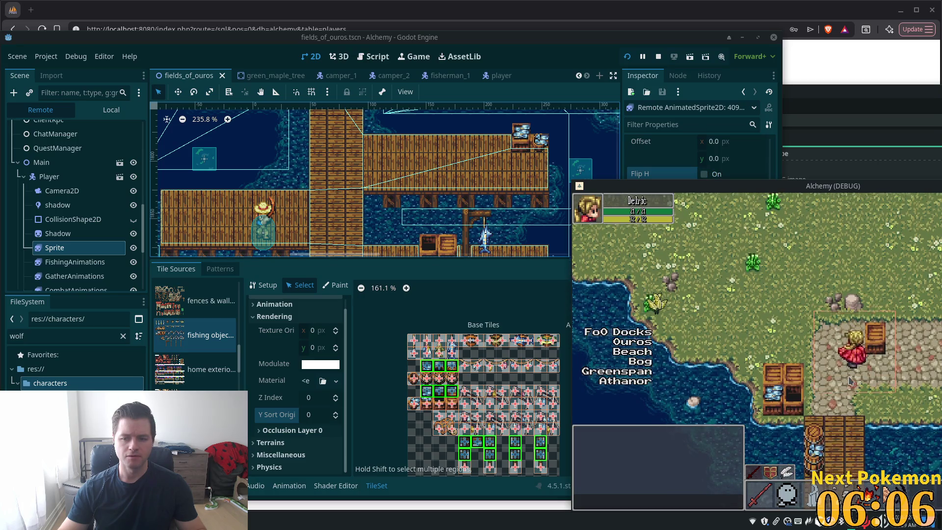
{"action": "key", "text": "Right"}
{"action": "key", "text": "Down"}
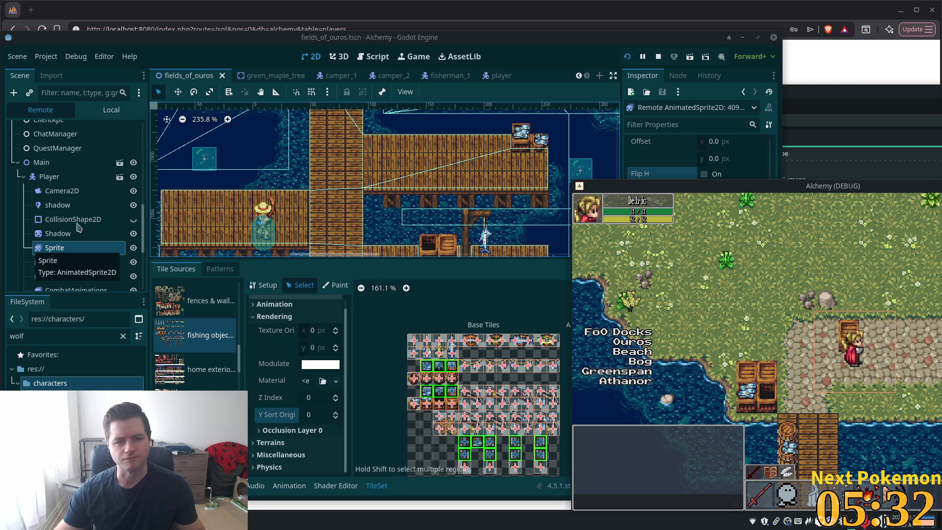
{"action": "left_click", "coordinate": [661, 56]}
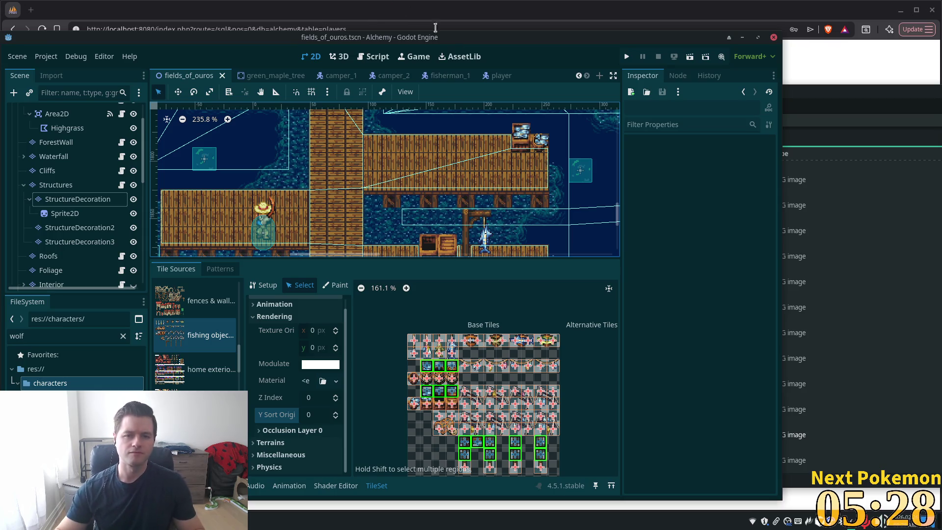
{"action": "left_click", "coordinate": [497, 76]}
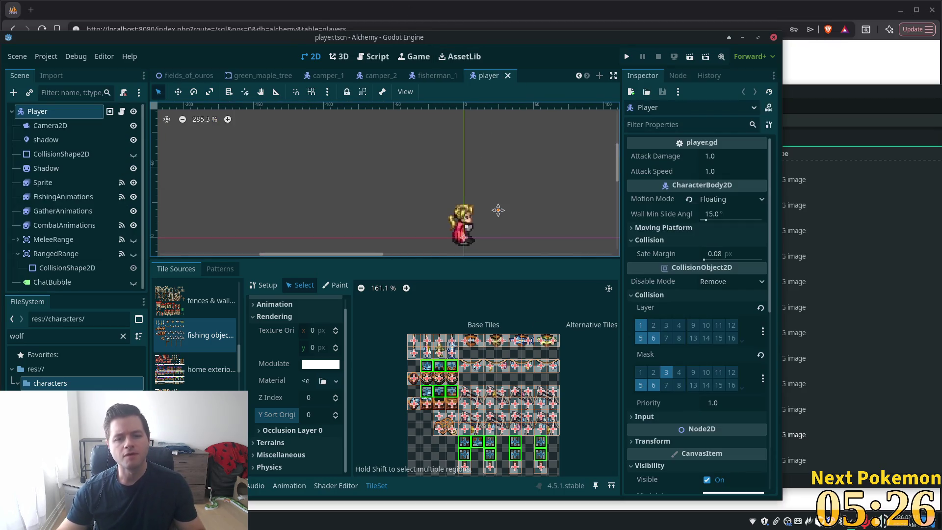
Step: Make the player's CollisionShape2D visible in the viewport
{"action": "scroll", "coordinate": [475, 185], "scroll_direction": "up", "scroll_amount": 3}
{"action": "scroll", "coordinate": [491, 221], "scroll_direction": "up", "scroll_amount": 3}
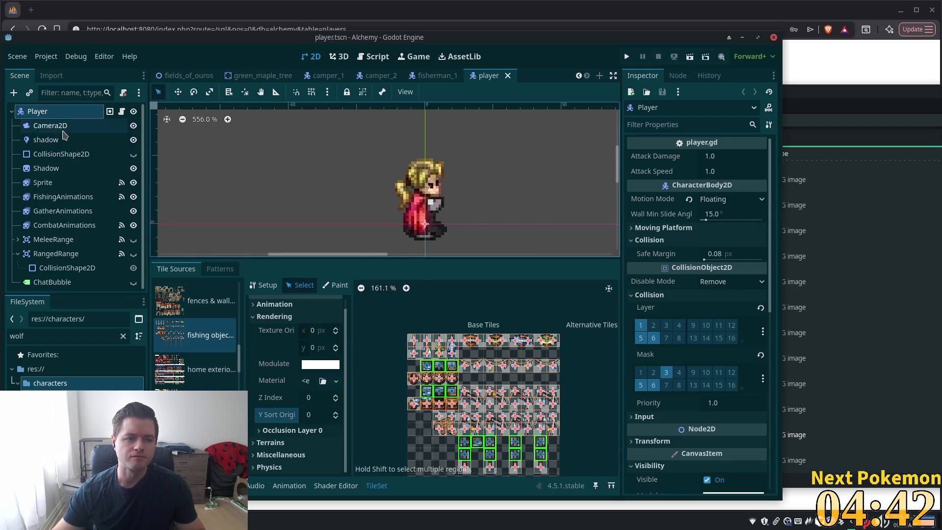
{"action": "left_click", "coordinate": [133, 154]}
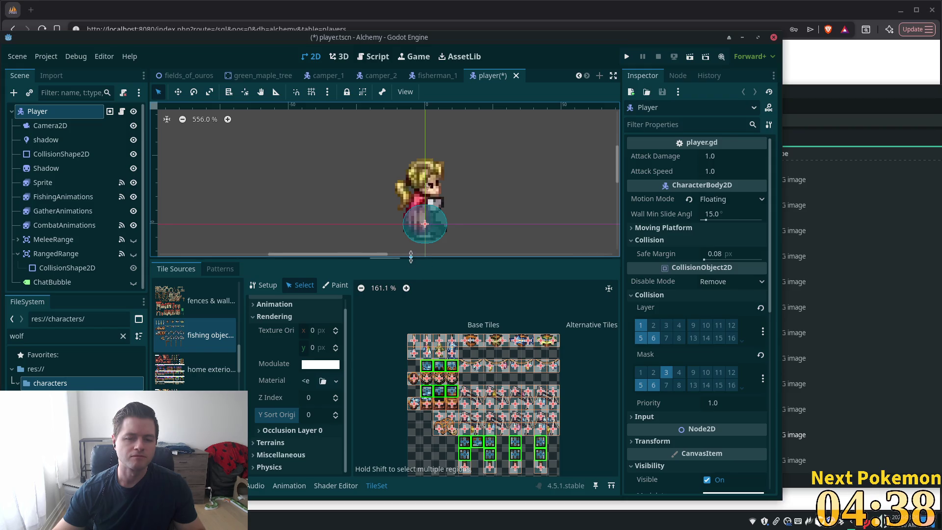
Step: Revert the player Sprite's Position to 0, 0
{"action": "scroll", "coordinate": [692, 276], "scroll_direction": "down", "scroll_amount": 5}
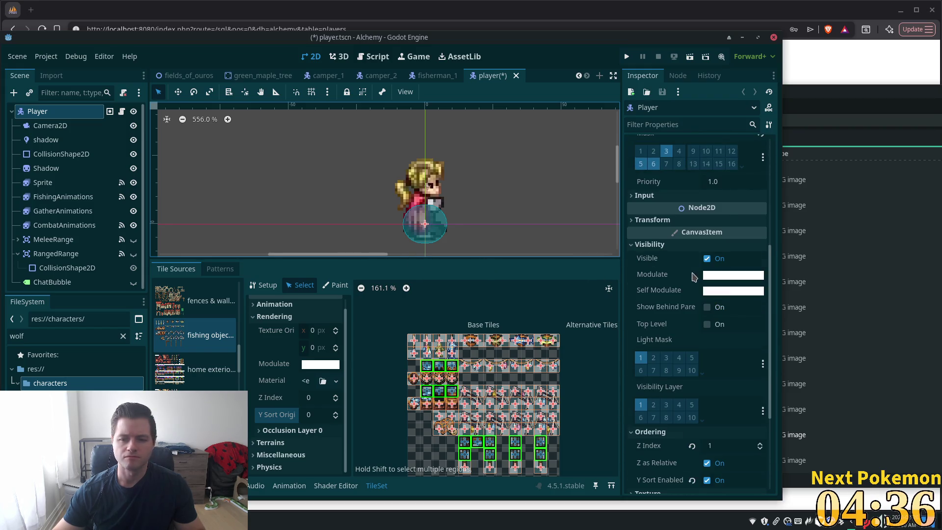
{"action": "scroll", "coordinate": [693, 276], "scroll_direction": "up", "scroll_amount": 5}
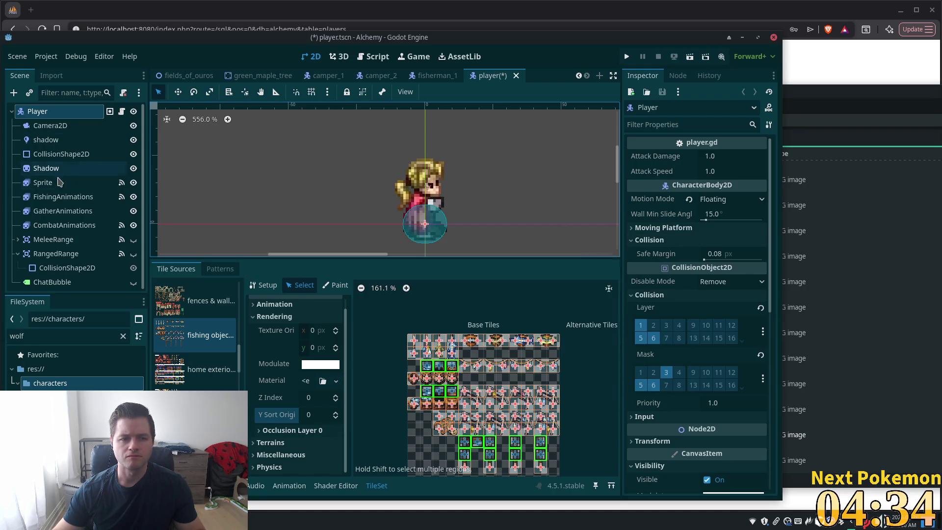
{"action": "left_click", "coordinate": [59, 182]}
{"action": "left_click", "coordinate": [692, 338]}
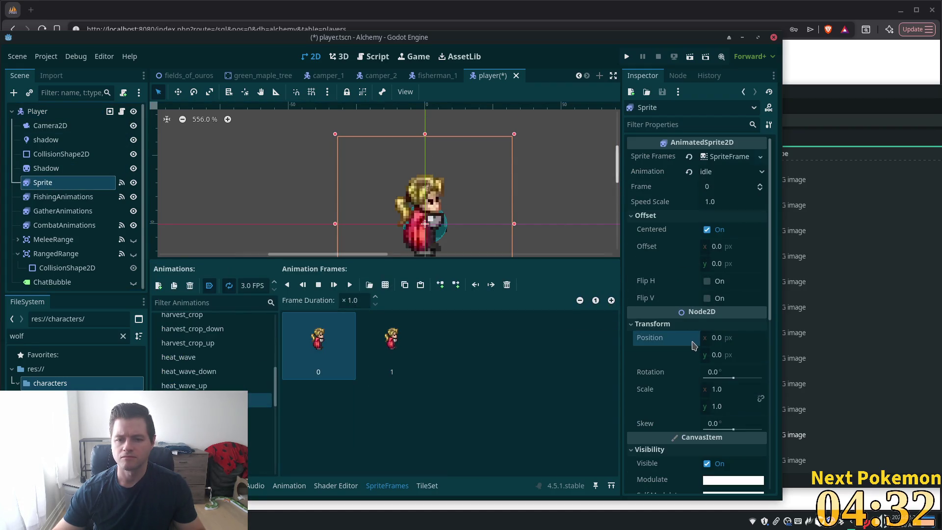
Step: Re-centre on the player and inspect its capsule CollisionShape2D: radius 7, height 16, rotated 90°
{"action": "scroll", "coordinate": [486, 218], "scroll_direction": "down", "scroll_amount": 2}
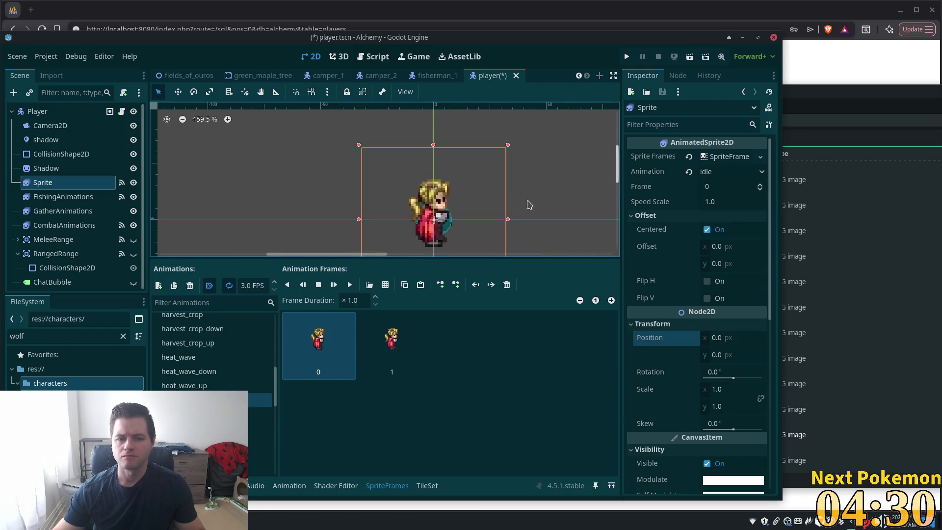
{"action": "mouse_move", "coordinate": [540, 201]}
{"action": "left_mouse_down"}
{"action": "mouse_move", "coordinate": [547, 132]}
{"action": "mouse_move", "coordinate": [542, 154]}
{"action": "left_mouse_up"}
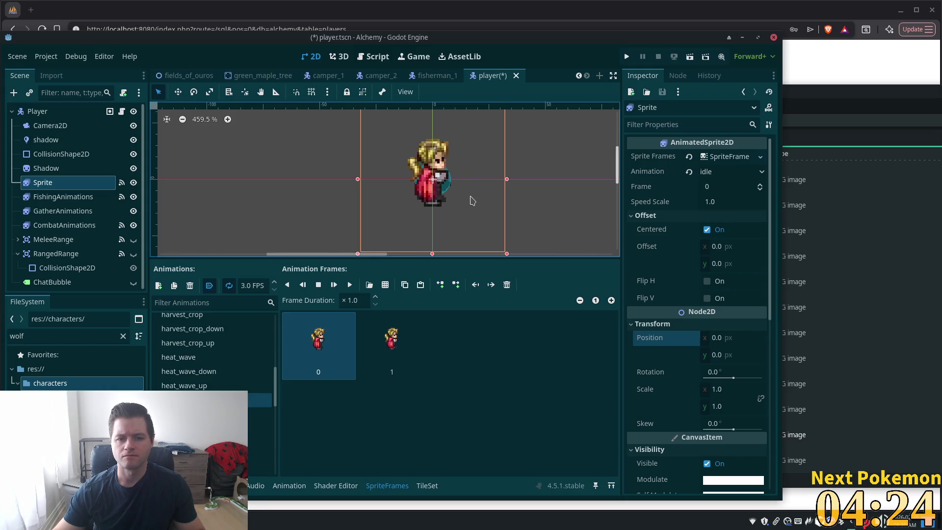
{"action": "left_click", "coordinate": [68, 156]}
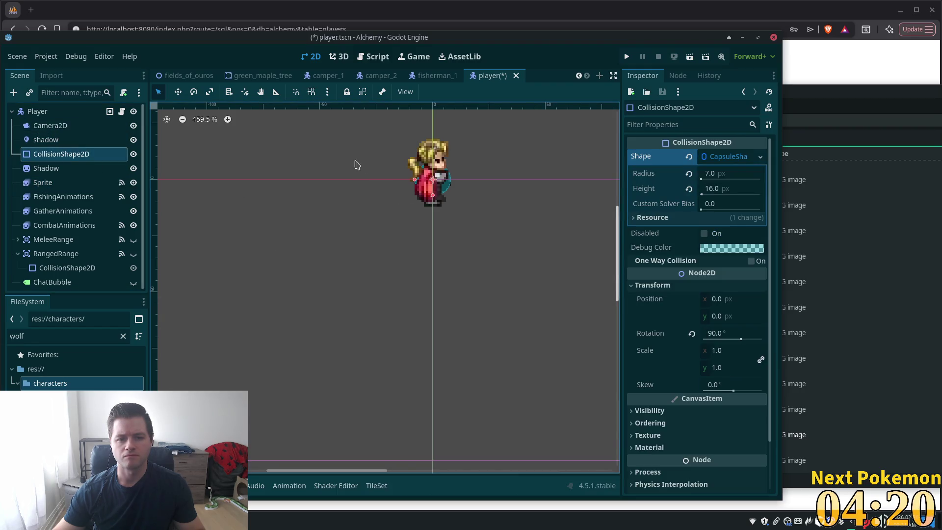
Step: Nudge the Sprite up 6 pixels with the Move tool, then undo it
{"action": "left_click", "coordinate": [65, 172], "text": "ctrl"}
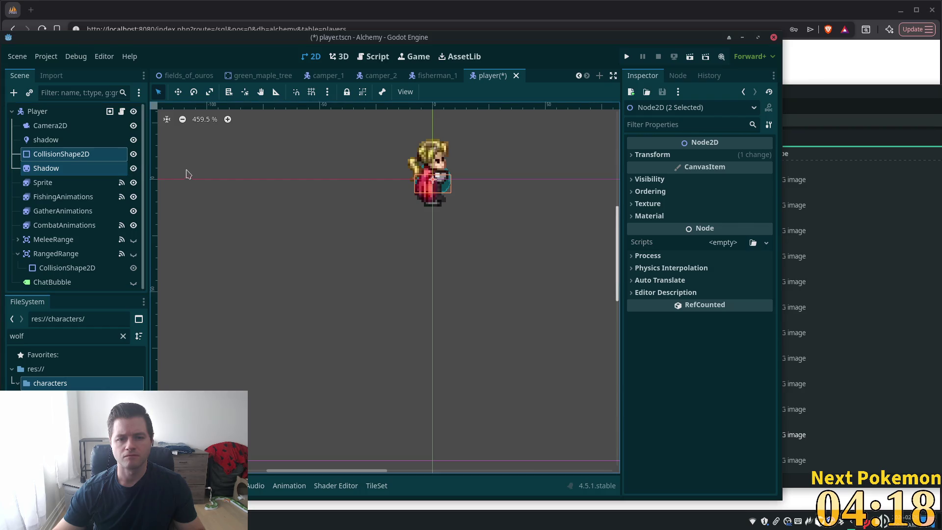
{"action": "left_click", "coordinate": [178, 92]}
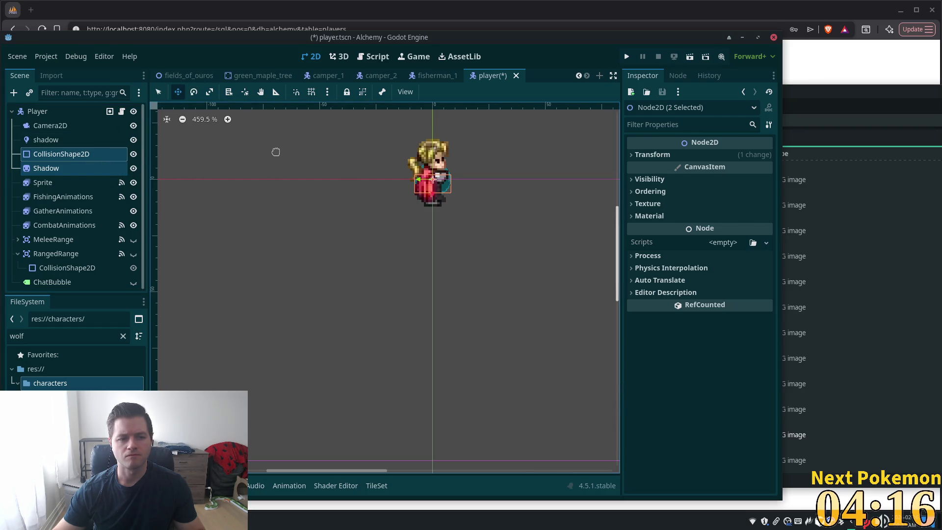
{"action": "left_click", "coordinate": [65, 197]}
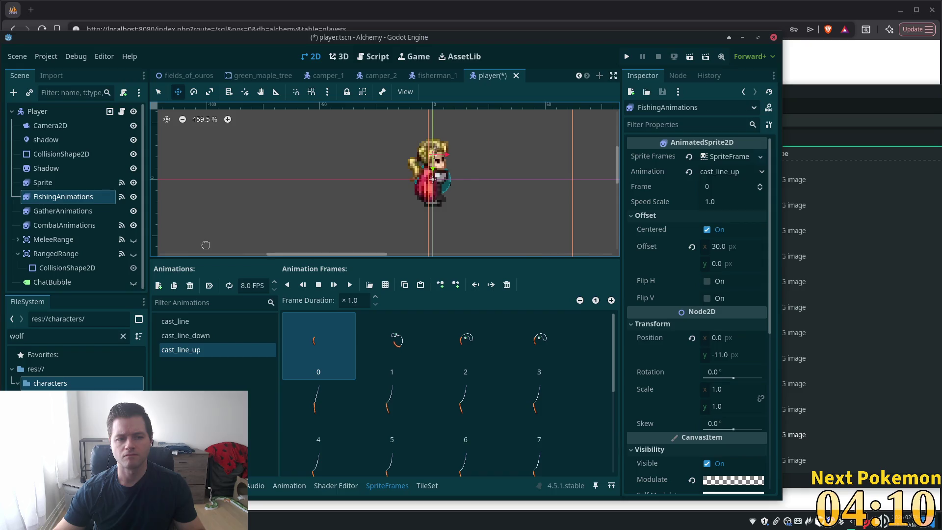
{"action": "left_click", "coordinate": [53, 184]}
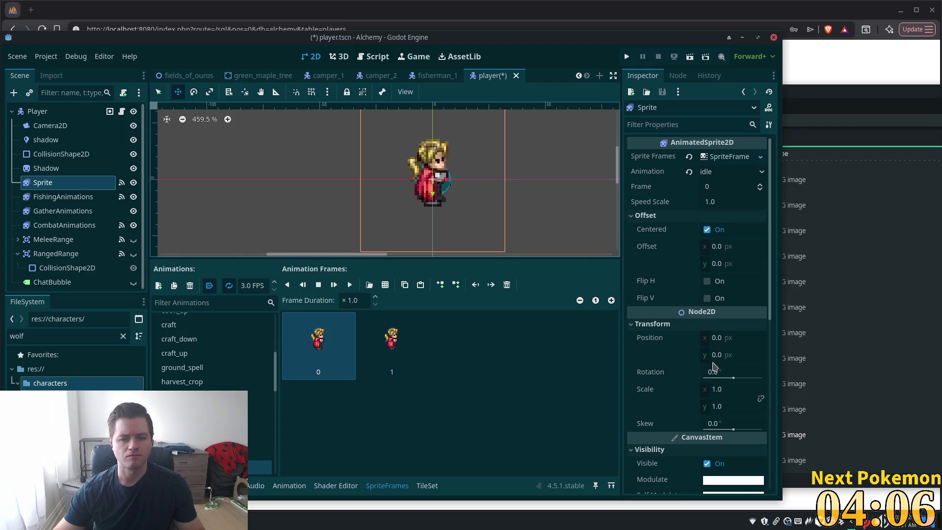
{"action": "left_click_drag", "start_coordinate": [714, 363], "coordinate": [697, 363]}
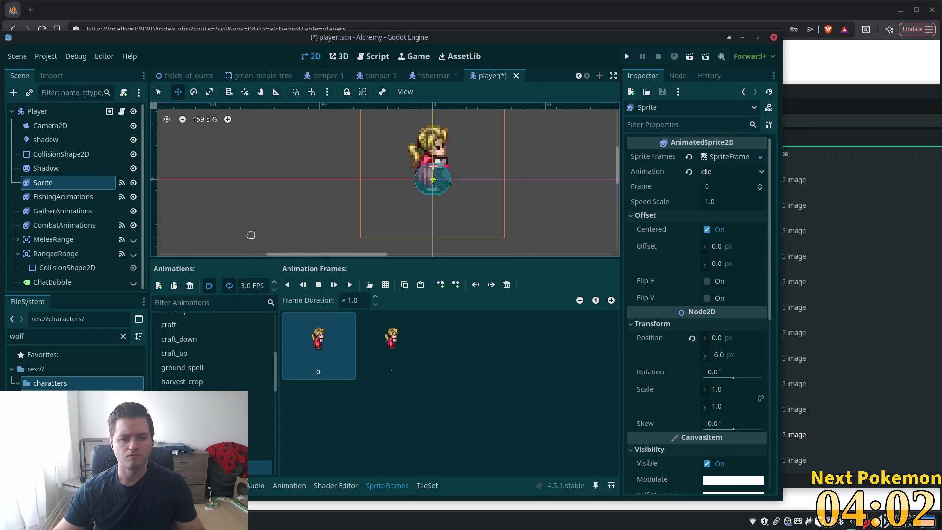
{"action": "key", "text": "ctrl+z"}
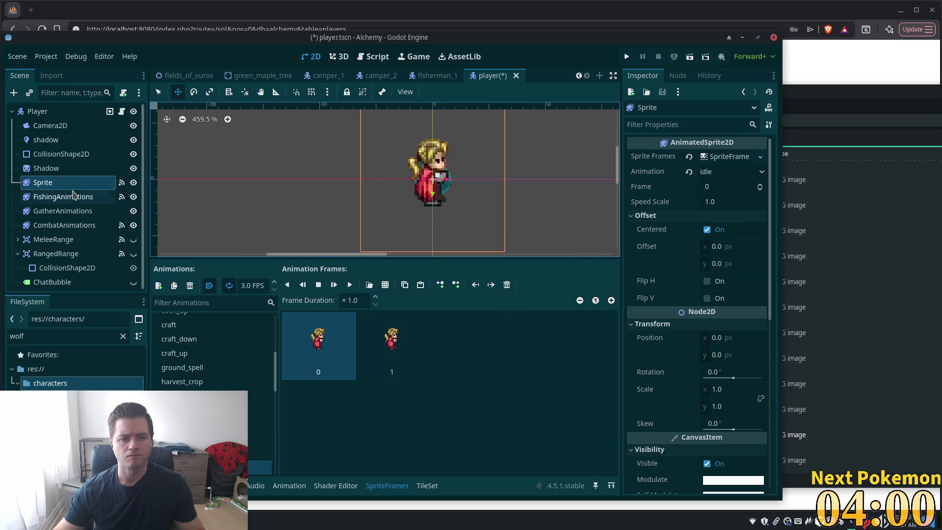
Step: Select FishingAnimations, GatherAnimations and CombatAnimations together
{"action": "left_click", "coordinate": [63, 197]}
{"action": "left_click", "coordinate": [64, 211], "text": "shift"}
{"action": "left_click", "coordinate": [64, 226], "text": "shift"}
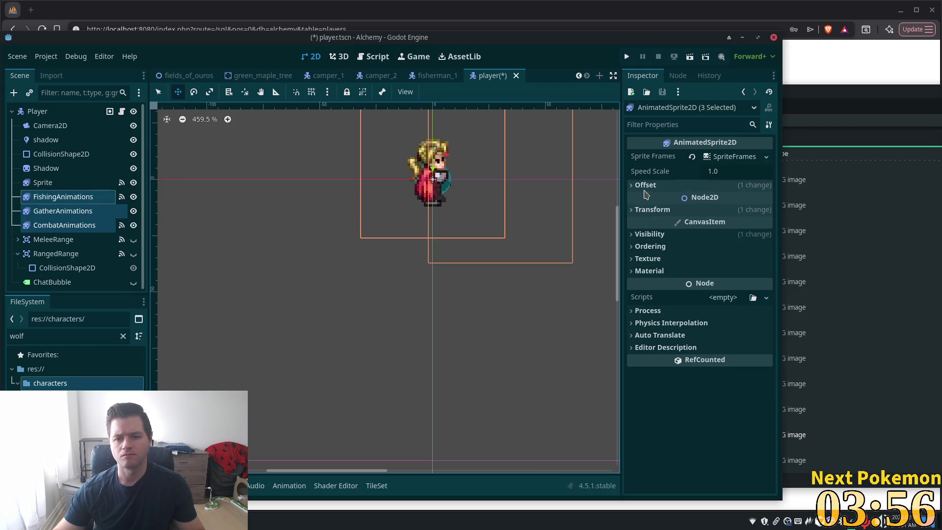
Step: Revert GatherAnimations and CombatAnimations Position y to 0 and save the player scene
{"action": "left_click", "coordinate": [652, 210]}
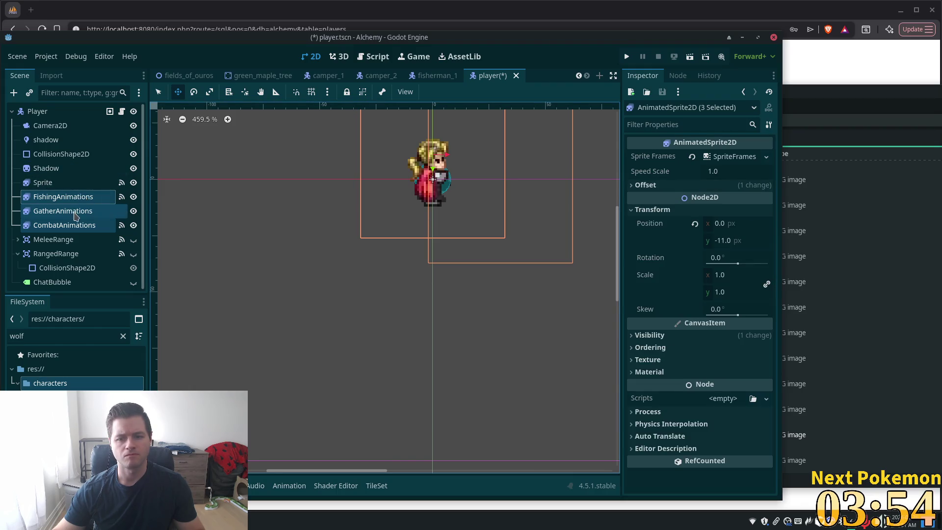
{"action": "left_click", "coordinate": [38, 200]}
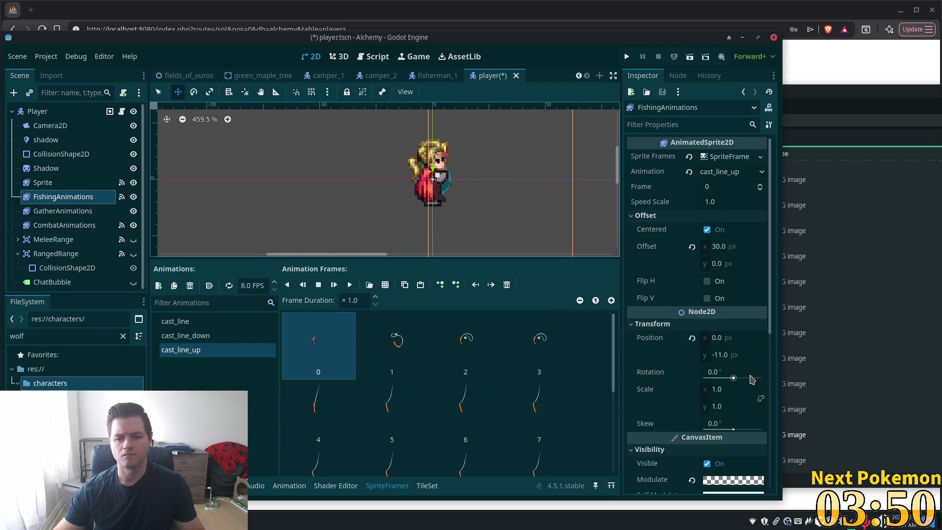
{"action": "left_click", "coordinate": [42, 210]}
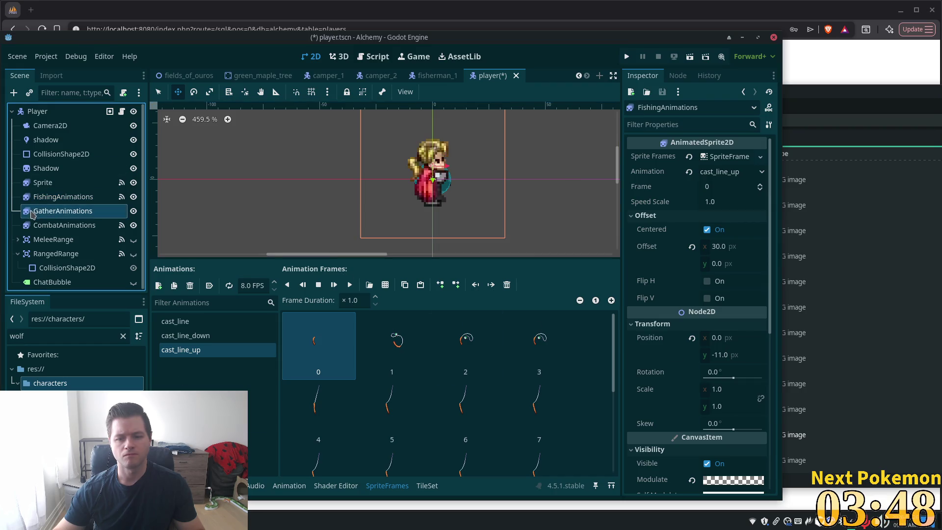
{"action": "left_click", "coordinate": [42, 225]}
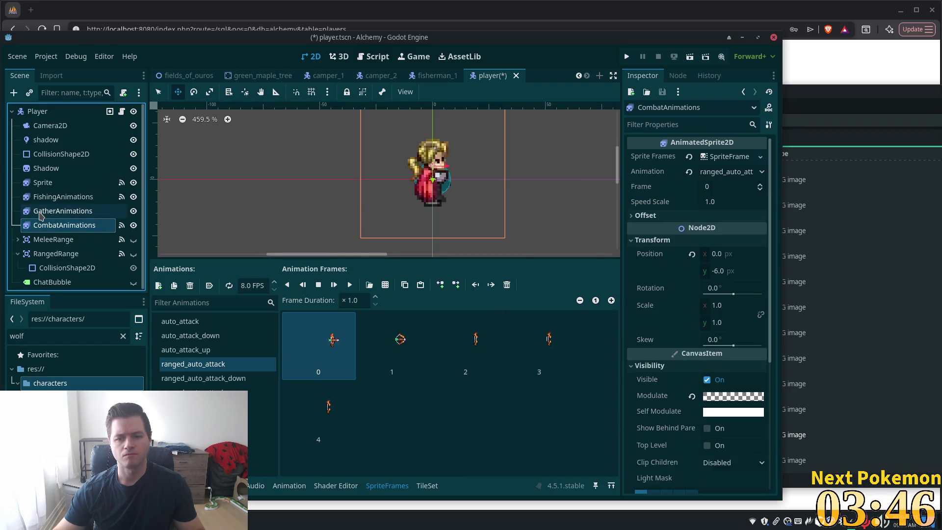
{"action": "left_click", "coordinate": [43, 211], "text": "ctrl"}
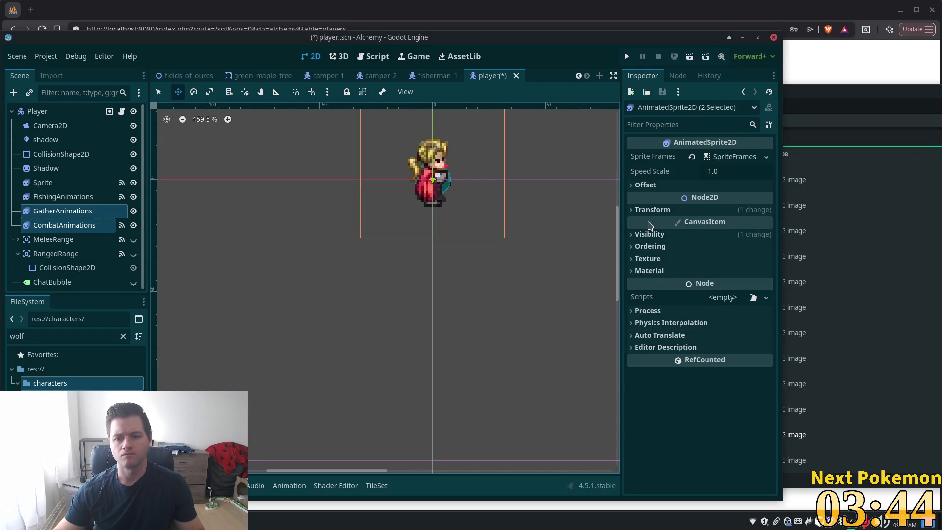
{"action": "left_click", "coordinate": [642, 210]}
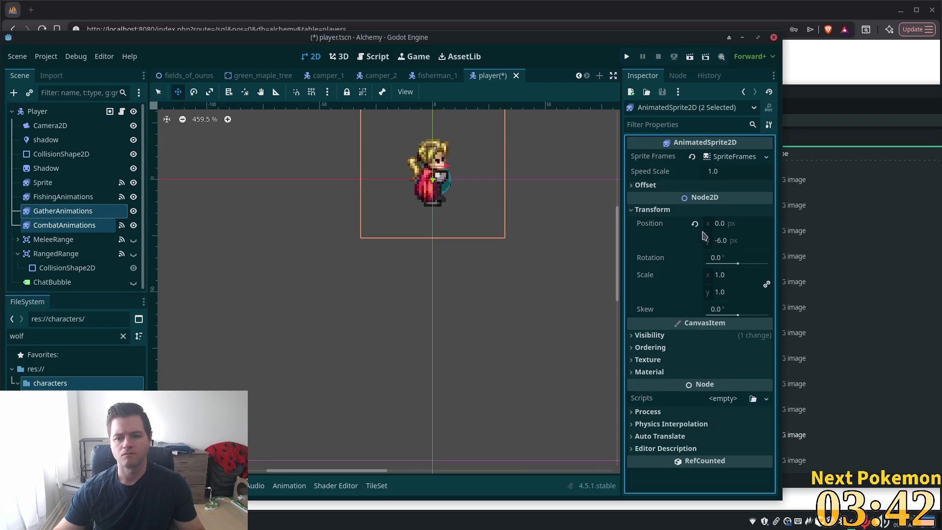
{"action": "left_click", "coordinate": [694, 224]}
{"action": "key", "text": "ctrl+s"}
Step: Set the FishingAnimations sprite's Position y to 5.0
{"action": "left_click", "coordinate": [44, 196]}
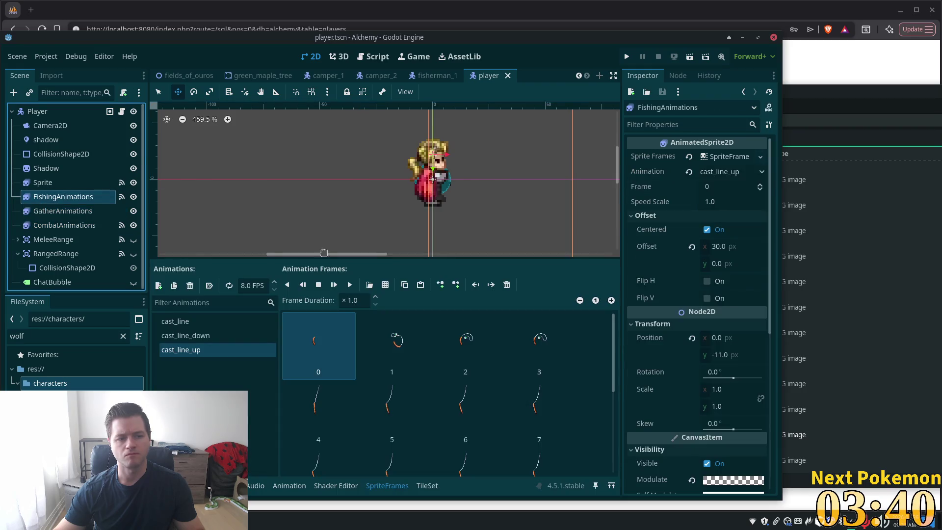
{"action": "left_click", "coordinate": [716, 264]}
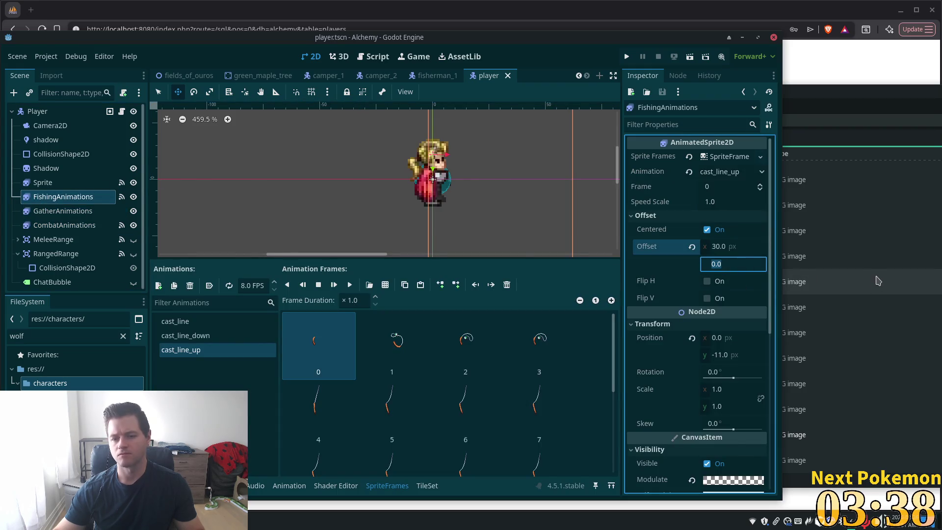
{"action": "left_click", "coordinate": [737, 355]}
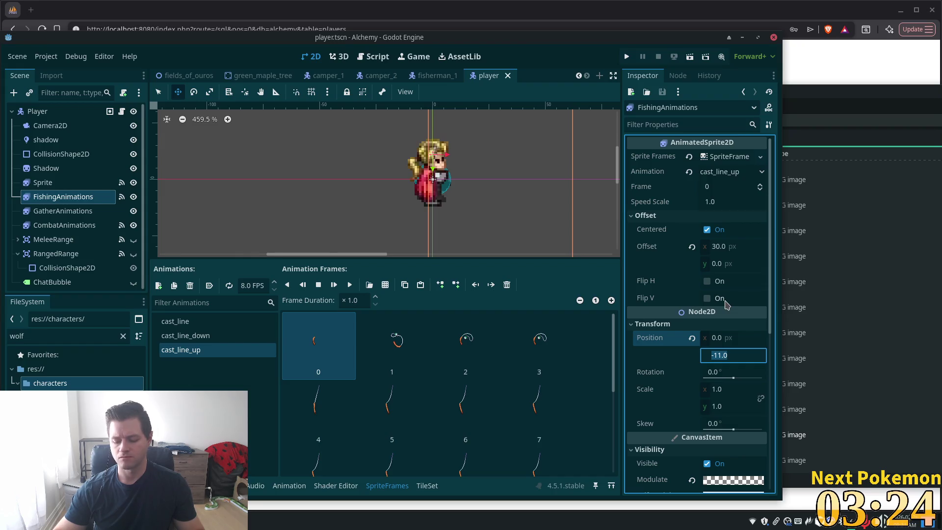
{"action": "key", "text": "Tab"}
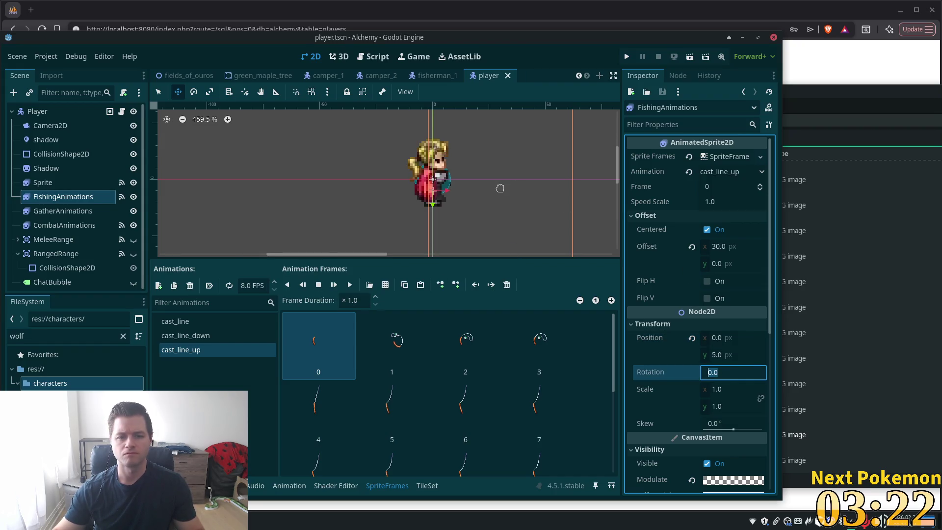
{"action": "left_click", "coordinate": [54, 141]}
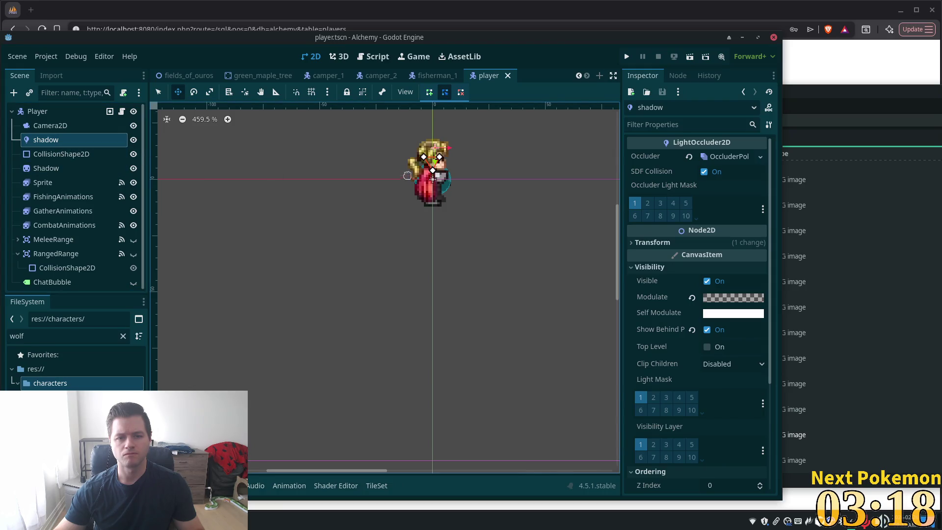
Step: Drag the shadow occluder down under the character and save the scene
{"action": "mouse_move", "coordinate": [366, 176]}
{"action": "left_mouse_down"}
{"action": "mouse_move", "coordinate": [368, 222]}
{"action": "mouse_move", "coordinate": [369, 179]}
{"action": "left_mouse_up"}
{"action": "key", "text": "ctrl+s"}
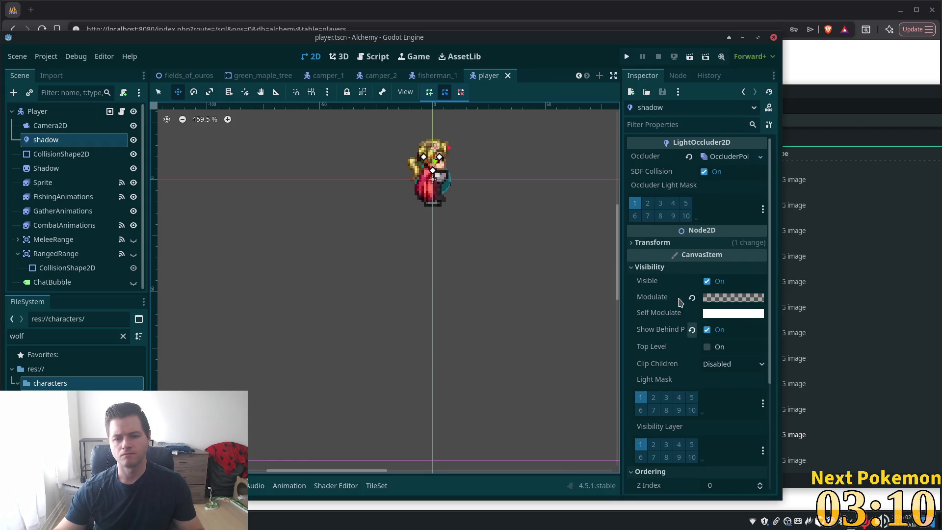
{"action": "scroll", "coordinate": [697, 319], "scroll_direction": "down", "scroll_amount": 5}
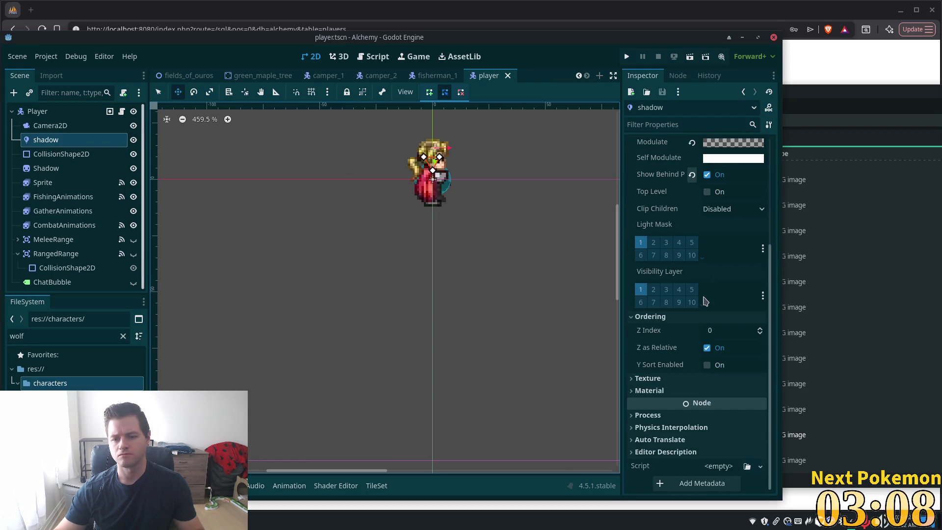
{"action": "scroll", "coordinate": [670, 371], "scroll_direction": "up", "scroll_amount": 5}
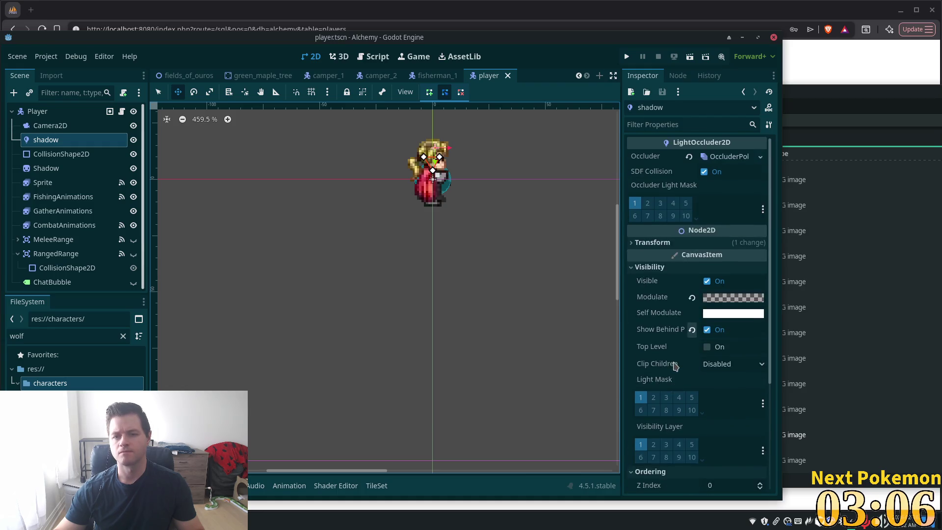
Step: Lower the shadow LightOccluder2D's Transform Position y from -14.0 to -8.0
{"action": "left_click", "coordinate": [639, 266]}
{"action": "left_click", "coordinate": [638, 242]}
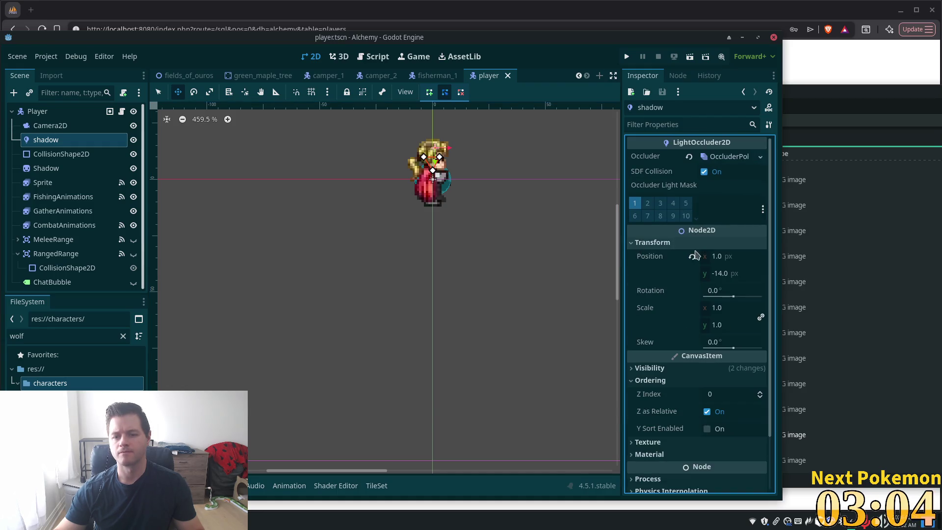
{"action": "left_click", "coordinate": [740, 276]}
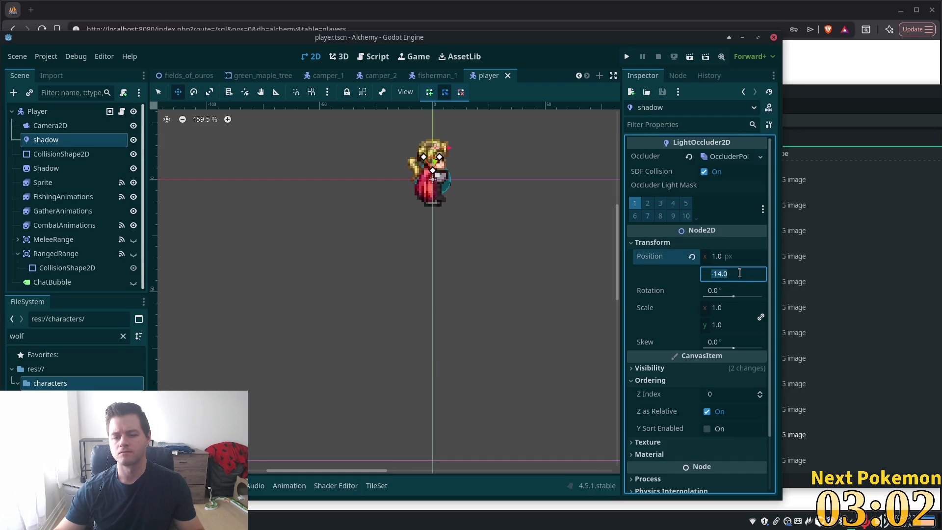
{"action": "key", "text": "Up"}
{"action": "key", "text": "Up"}
{"action": "key", "text": "Up"}
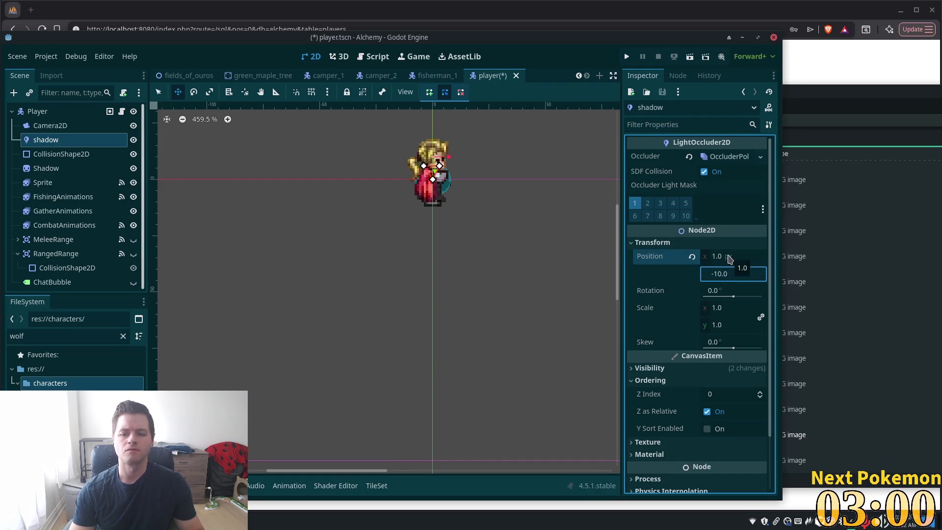
{"action": "left_click", "coordinate": [55, 155]}
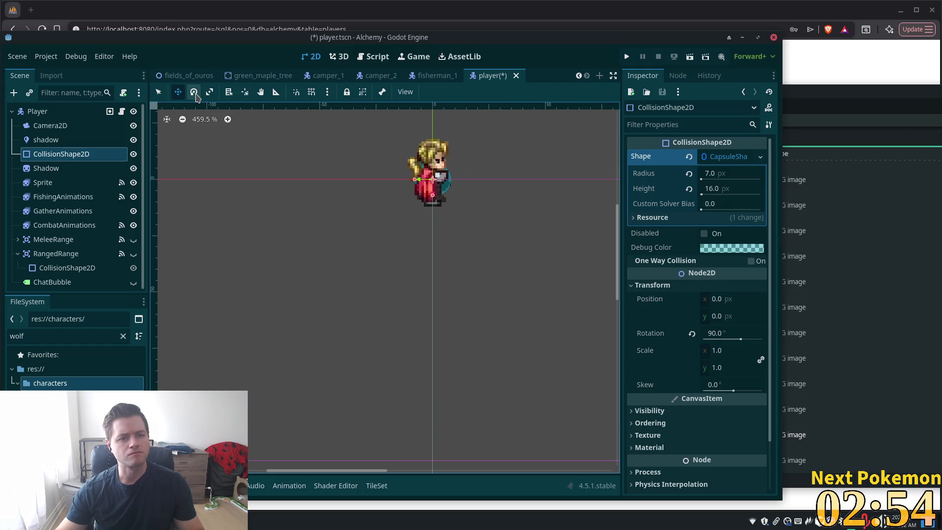
Step: Lower the collision shape to 6.0 px and the Shadow sprite slightly, then save player.tscn
{"action": "left_click_drag", "start_coordinate": [344, 167], "coordinate": [343, 176]}
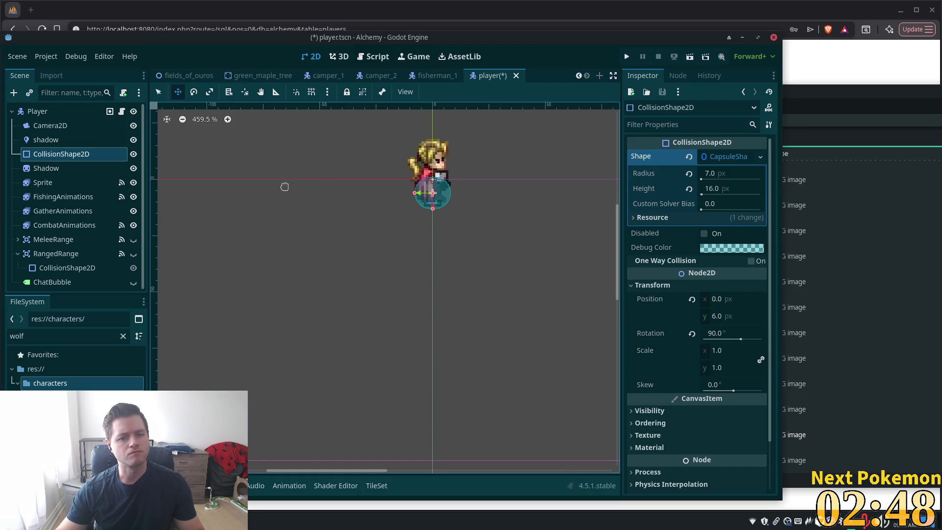
{"action": "left_click", "coordinate": [73, 168]}
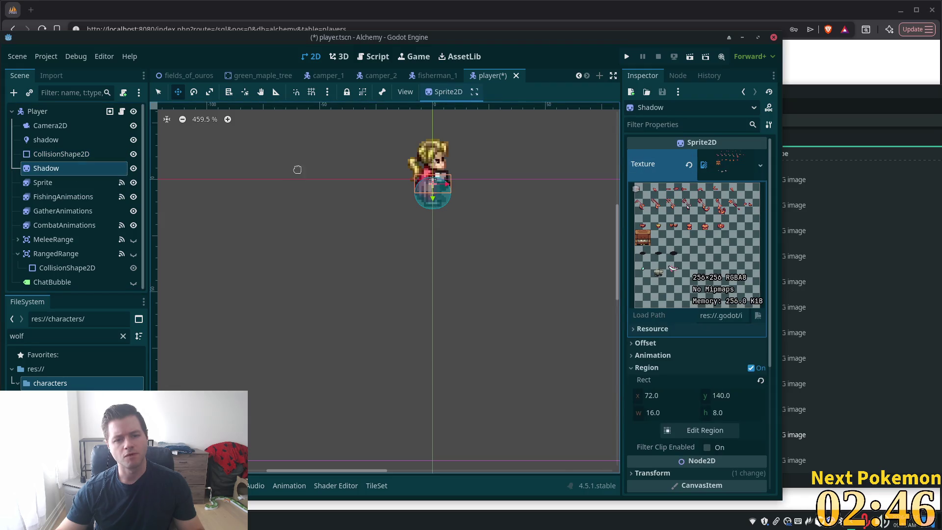
{"action": "left_click_drag", "start_coordinate": [297, 169], "coordinate": [297, 181]}
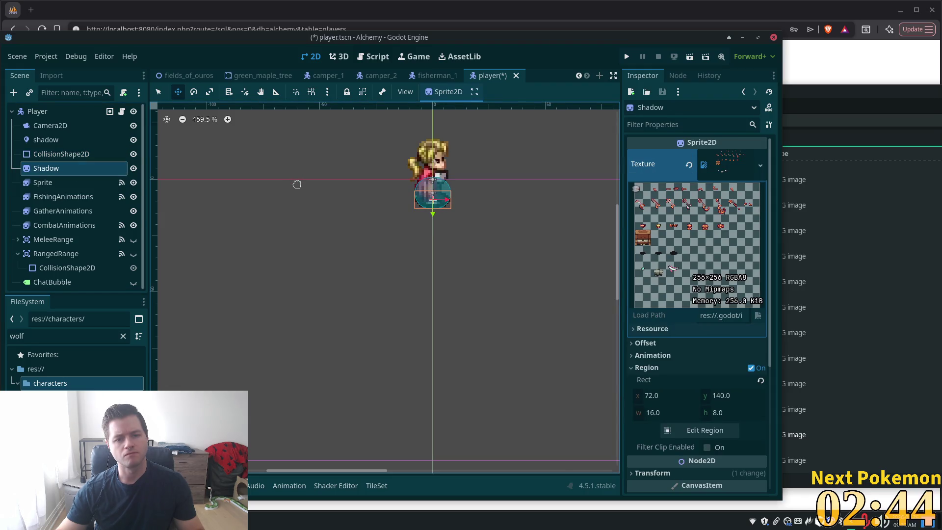
{"action": "key", "text": "ctrl+s"}
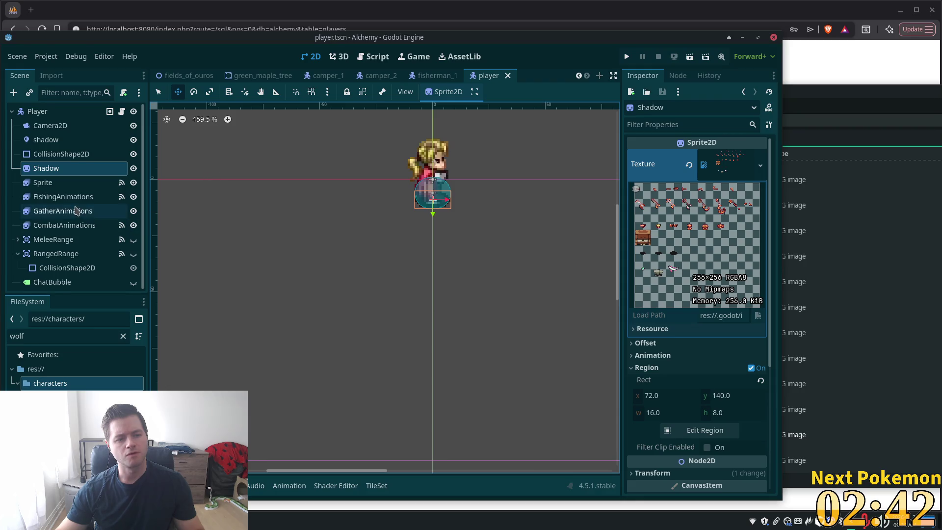
{"action": "left_click", "coordinate": [63, 251]}
{"action": "left_click", "coordinate": [58, 240]}
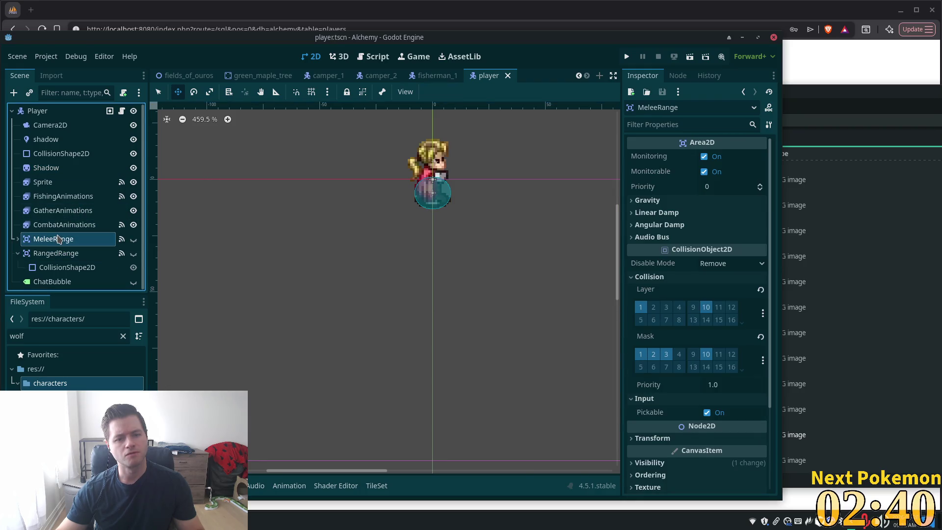
Step: Make MeleeRange and RangedRange visible and shift both slightly down
{"action": "left_click", "coordinate": [132, 239]}
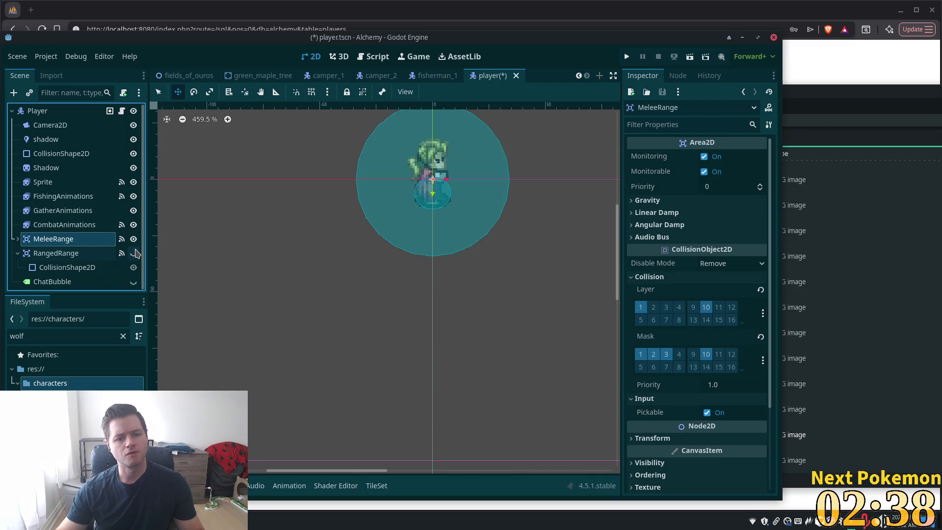
{"action": "left_click", "coordinate": [133, 254]}
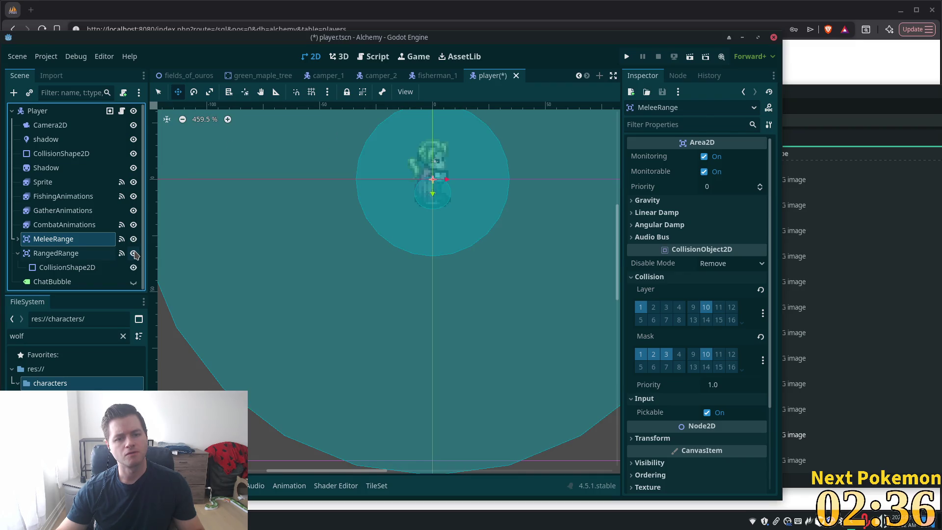
{"action": "left_click", "coordinate": [73, 253], "text": "ctrl"}
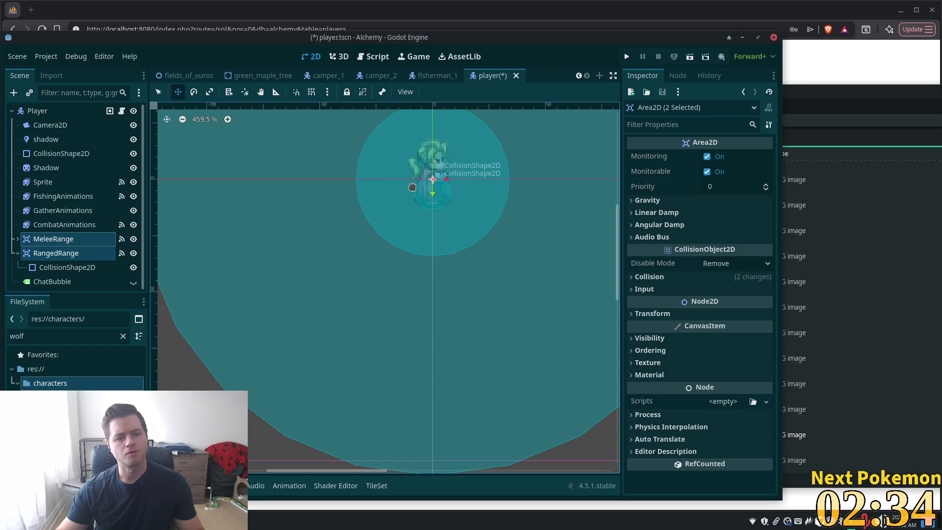
{"action": "mouse_move", "coordinate": [388, 188]}
{"action": "left_mouse_down"}
{"action": "mouse_move", "coordinate": [387, 204]}
{"action": "mouse_move", "coordinate": [390, 193]}
{"action": "left_mouse_up"}
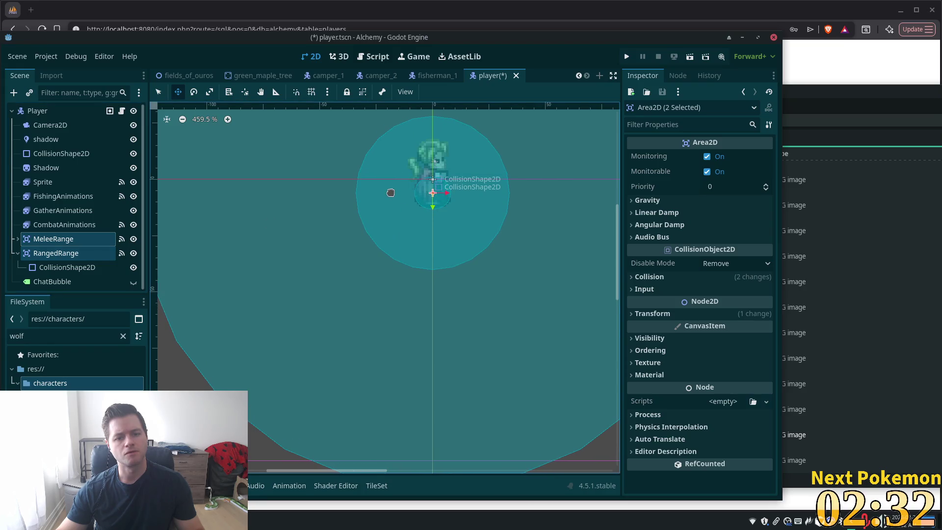
Step: Inspect RangedRange and its collision shape, then save and run the game with F5
{"action": "left_click", "coordinate": [43, 254], "text": "ctrl"}
{"action": "left_click", "coordinate": [42, 255]}
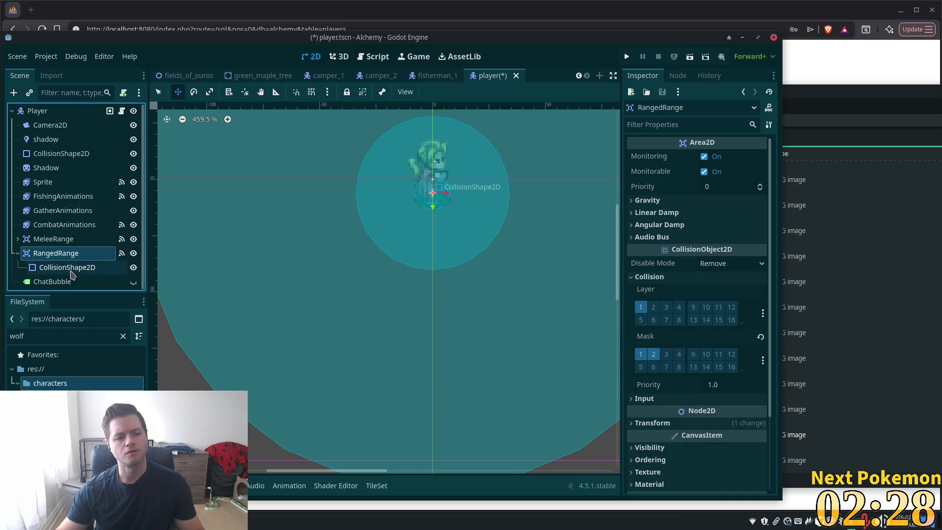
{"action": "left_click", "coordinate": [49, 267]}
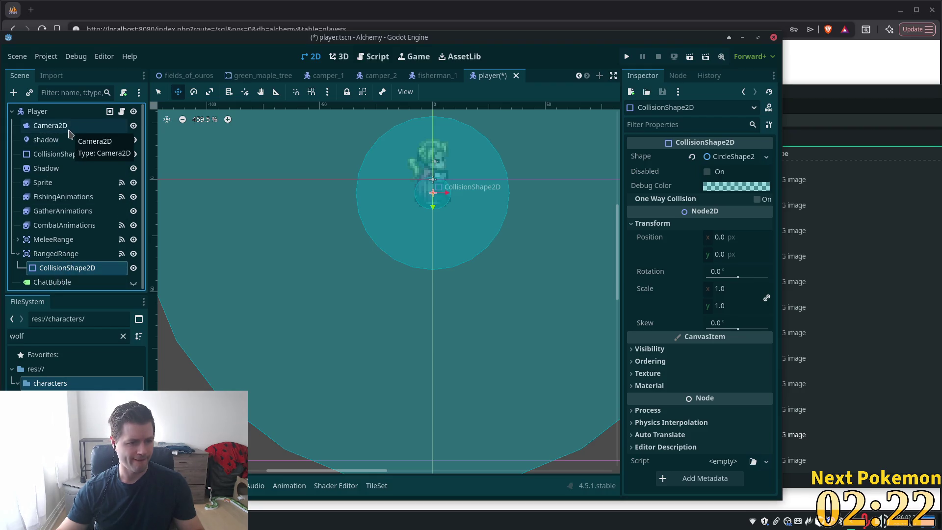
{"action": "key", "text": "F5"}
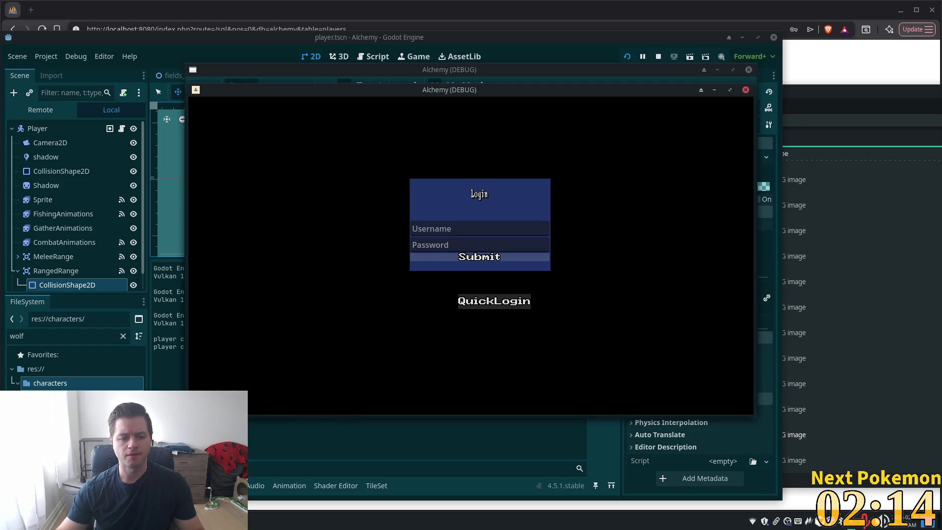
Step: Log in and walk the character along the shore and docks to the western pier
{"action": "left_click", "coordinate": [494, 300]}
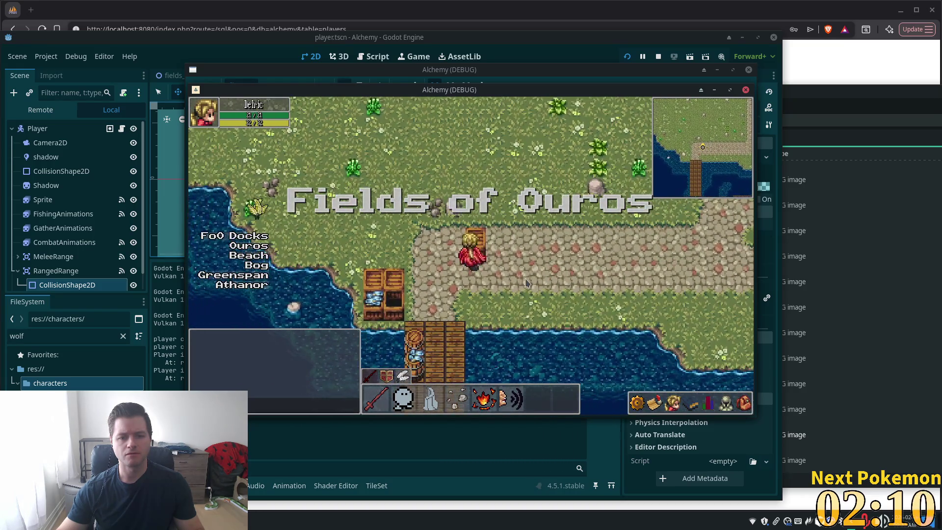
{"action": "key", "text": "Down"}
{"action": "key", "text": "Right"}
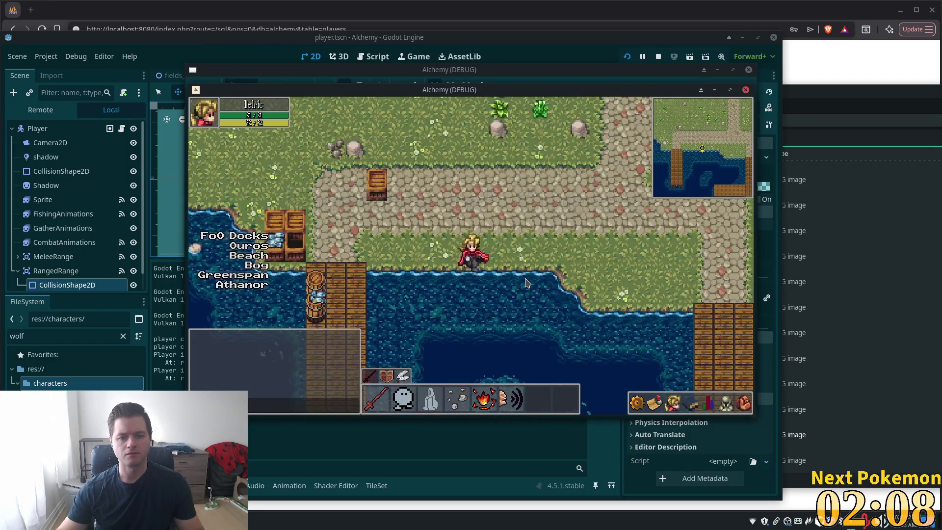
{"action": "key", "text": "Right"}
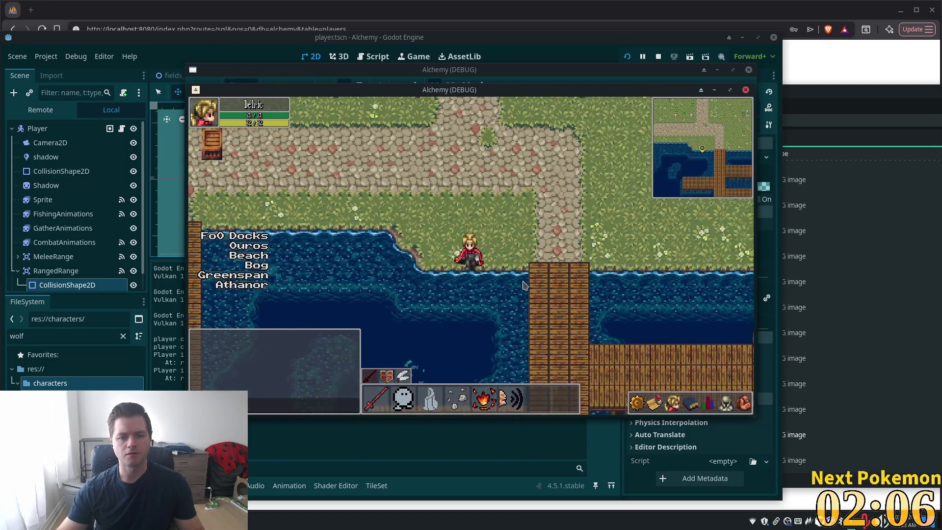
{"action": "key", "text": "Up"}
{"action": "key", "text": "Down"}
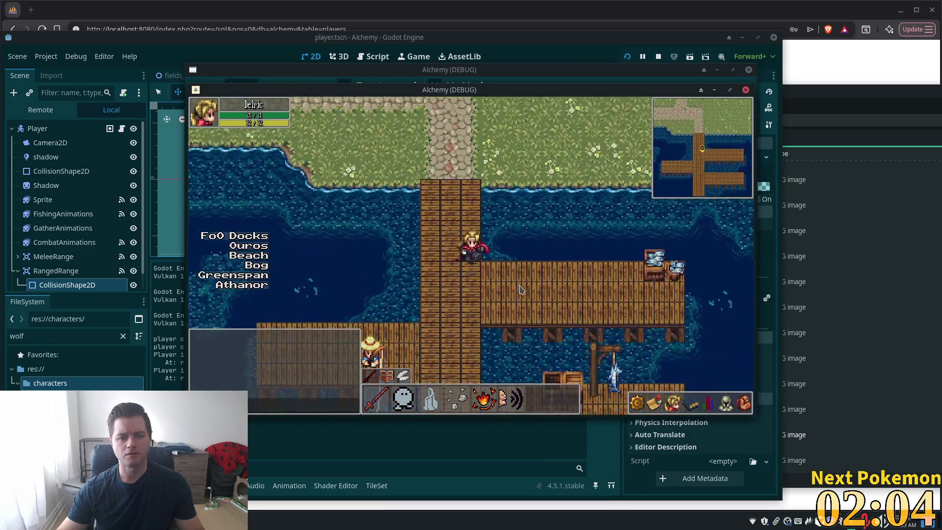
{"action": "key", "text": "Right"}
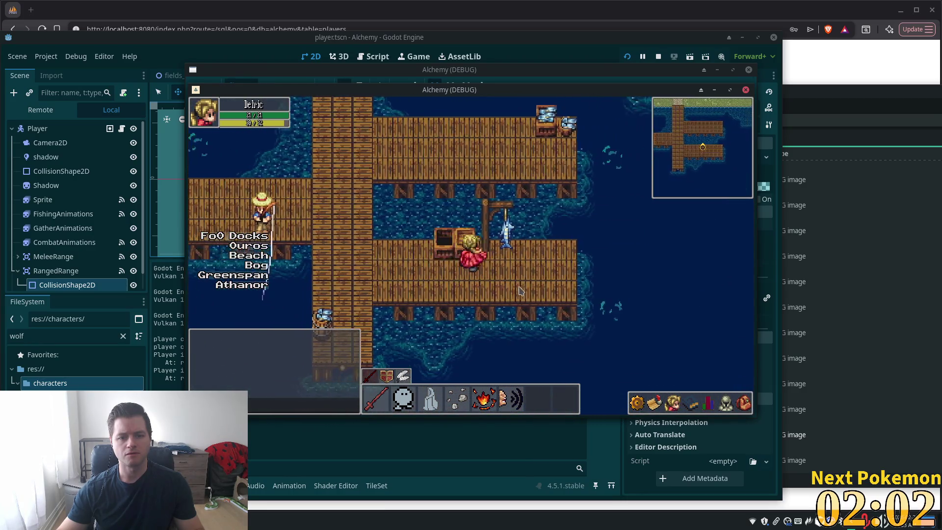
{"action": "key", "text": "Right"}
{"action": "key", "text": "Left"}
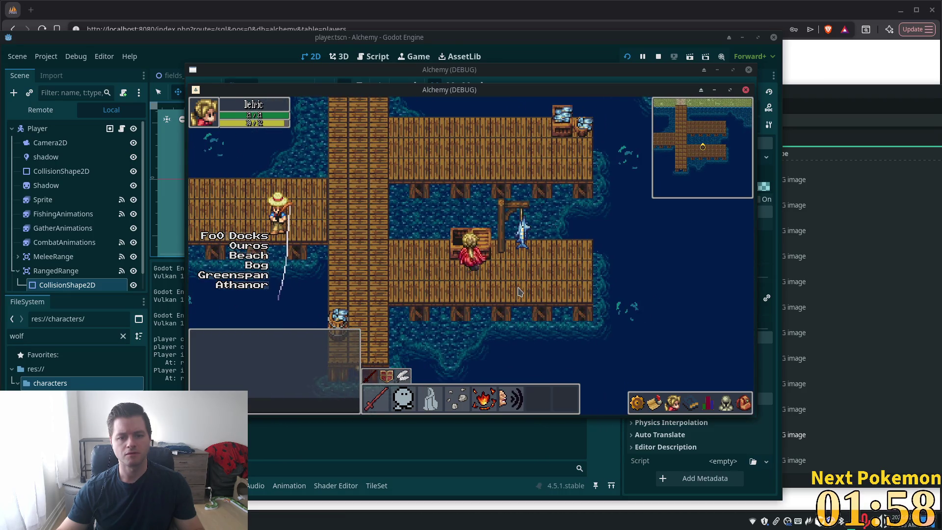
{"action": "key", "text": "Left"}
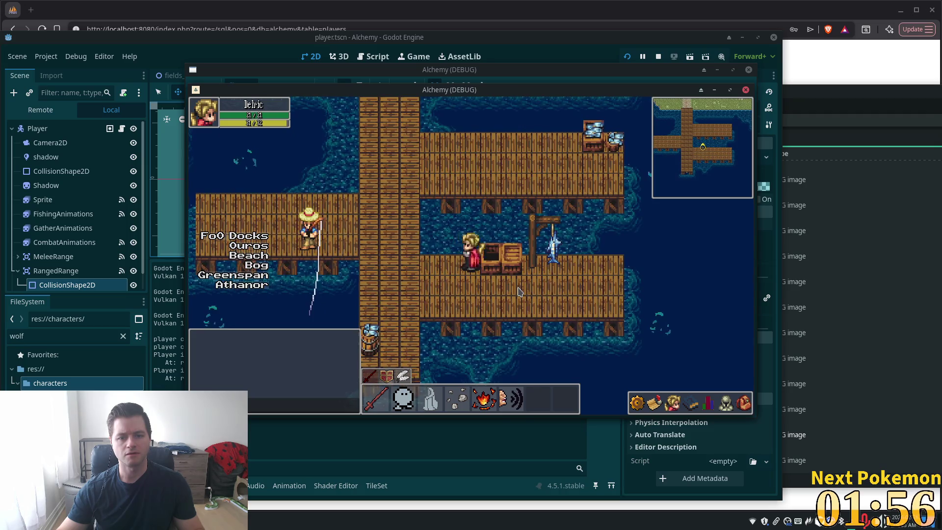
{"action": "key", "text": "Left"}
Step: Walk past the fisherman onto the grassy shore, then back south down the pier
{"action": "key", "text": "Right"}
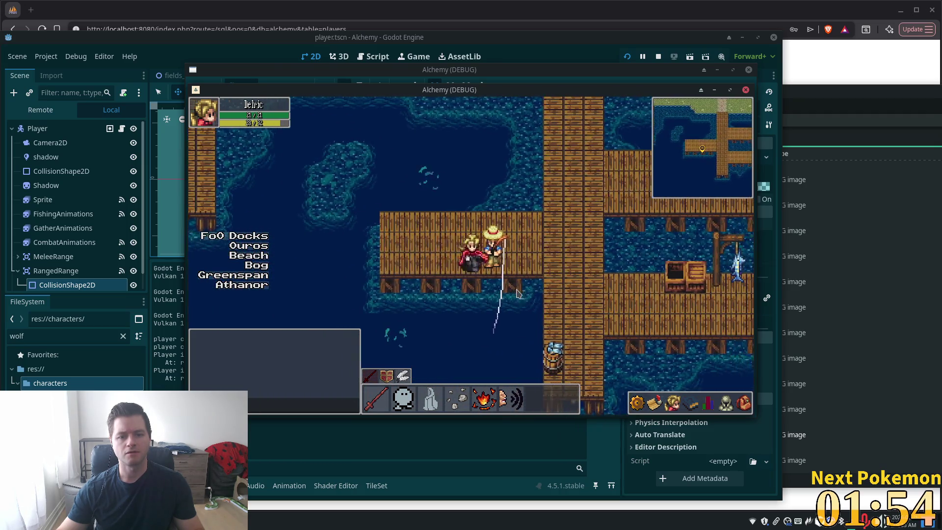
{"action": "key", "text": "Right"}
{"action": "key", "text": "Up"}
{"action": "key", "text": "Right"}
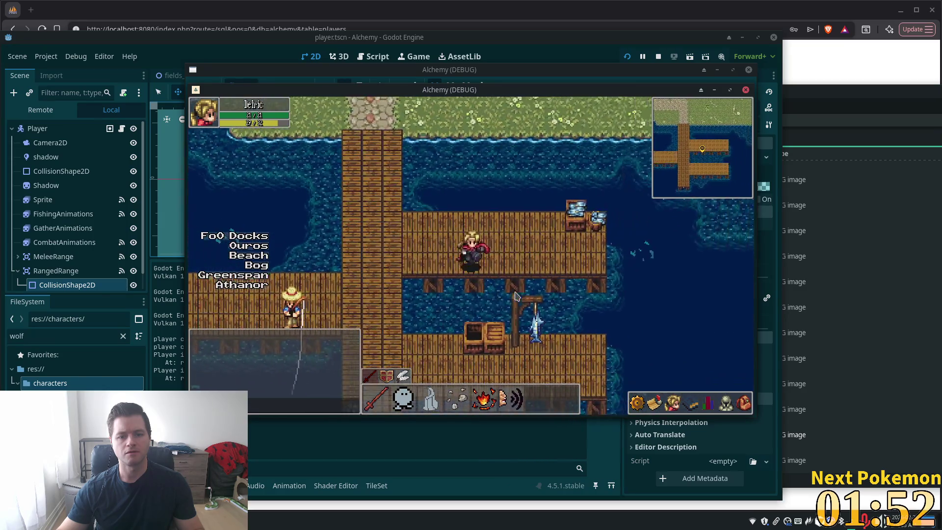
{"action": "key", "text": "Up"}
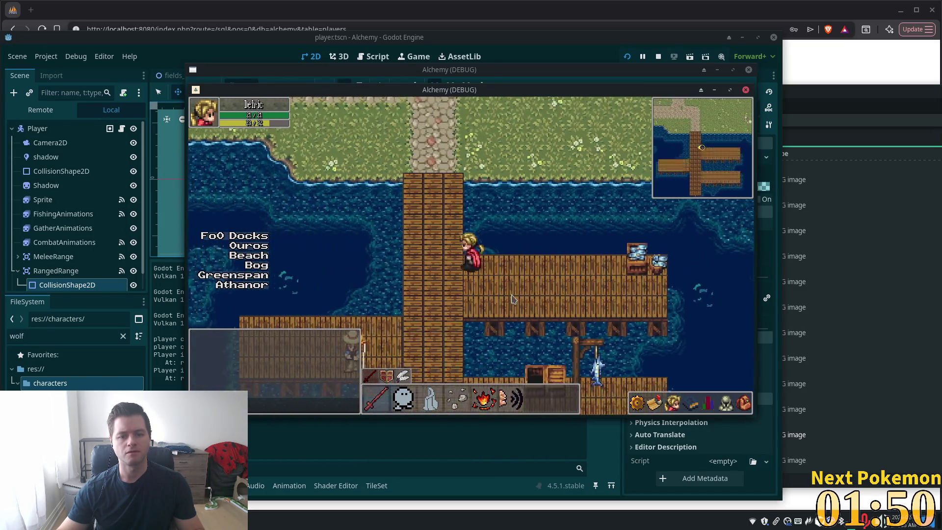
{"action": "key", "text": "Left"}
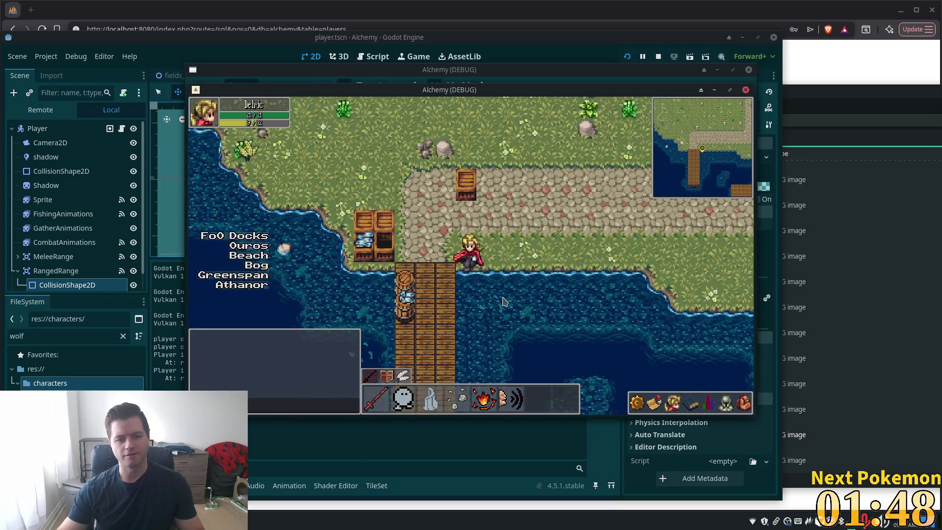
{"action": "key", "text": "Up"}
{"action": "key", "text": "Down"}
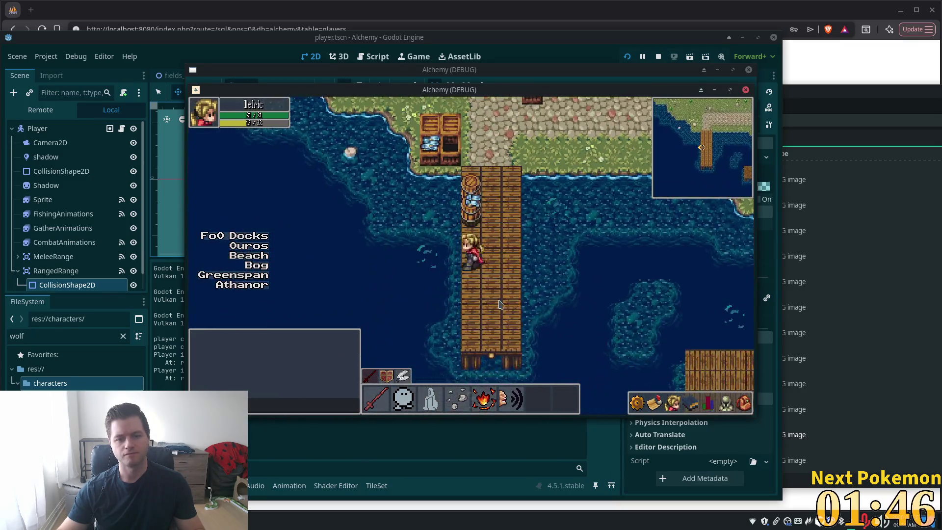
{"action": "key", "text": "Down"}
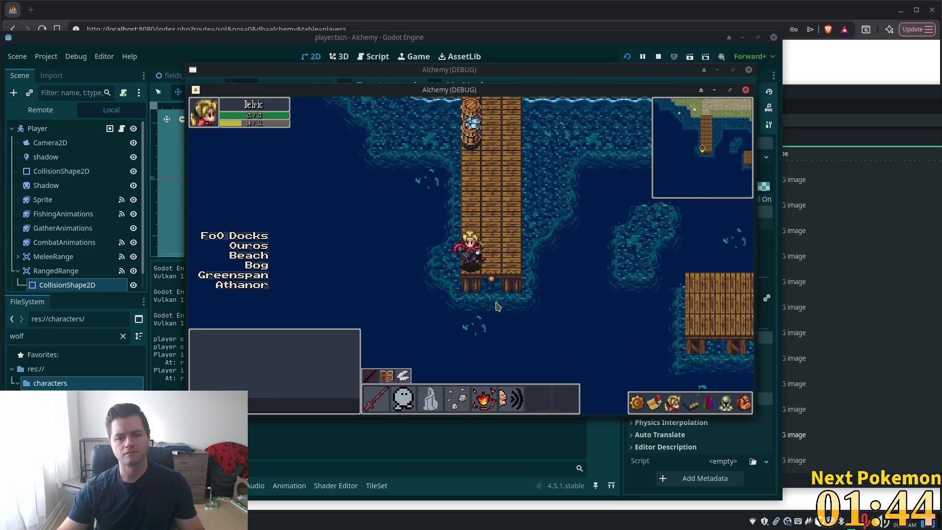
{"action": "key", "text": "1"}
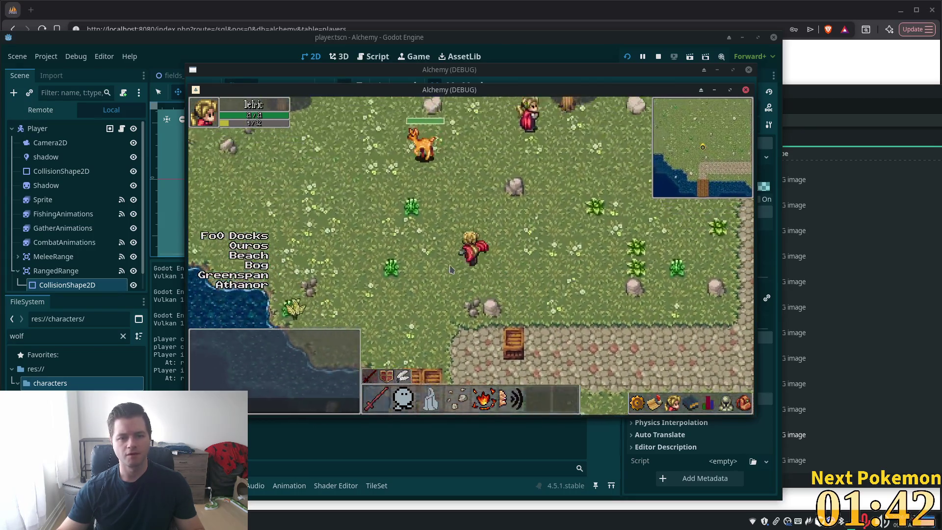
{"action": "key", "text": "Left"}
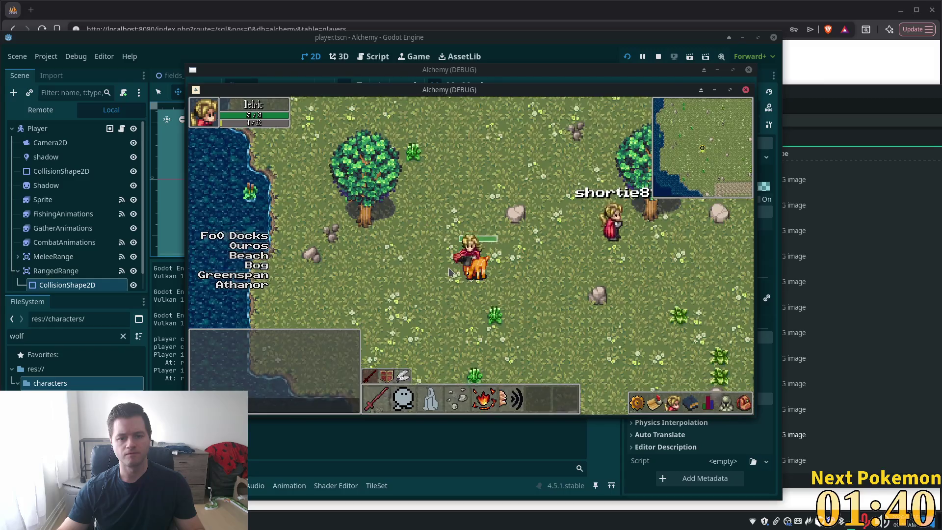
{"action": "key", "text": "Left"}
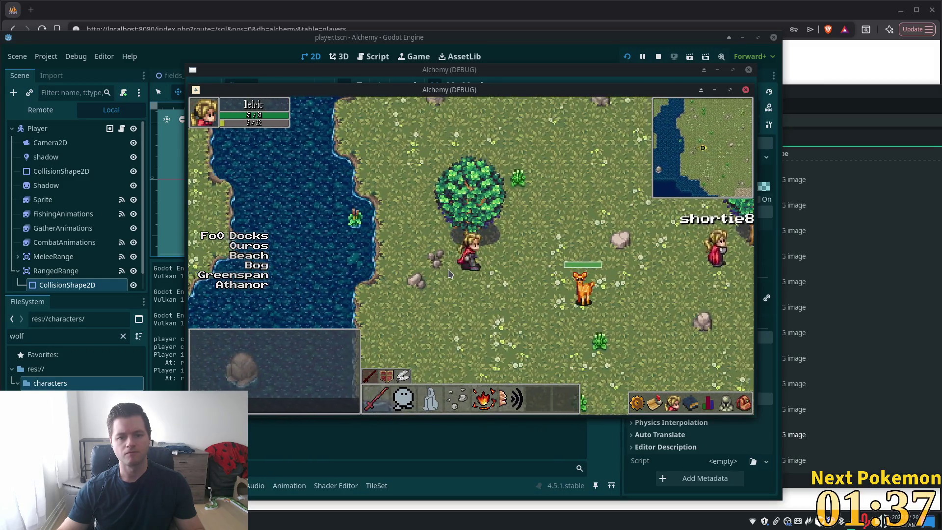
{"action": "key", "text": "Right"}
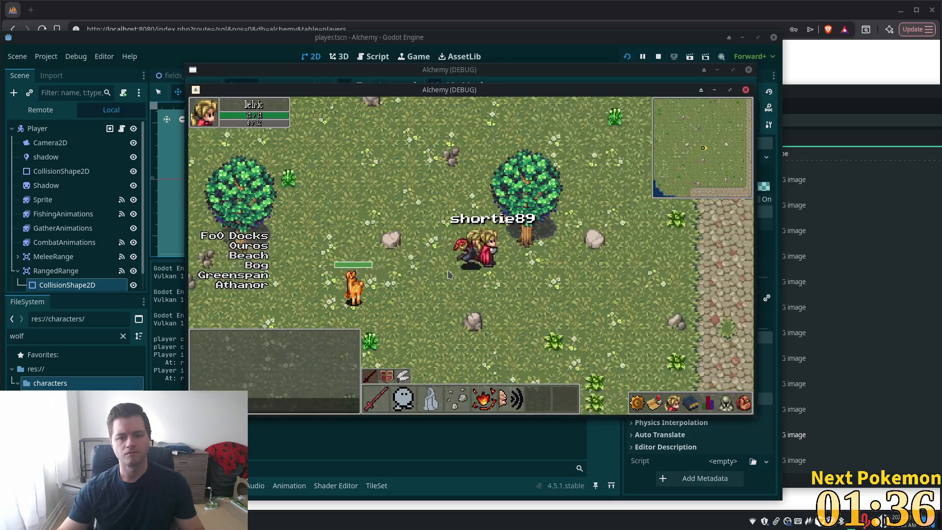
{"action": "key", "text": "Down"}
{"action": "key", "text": "Right"}
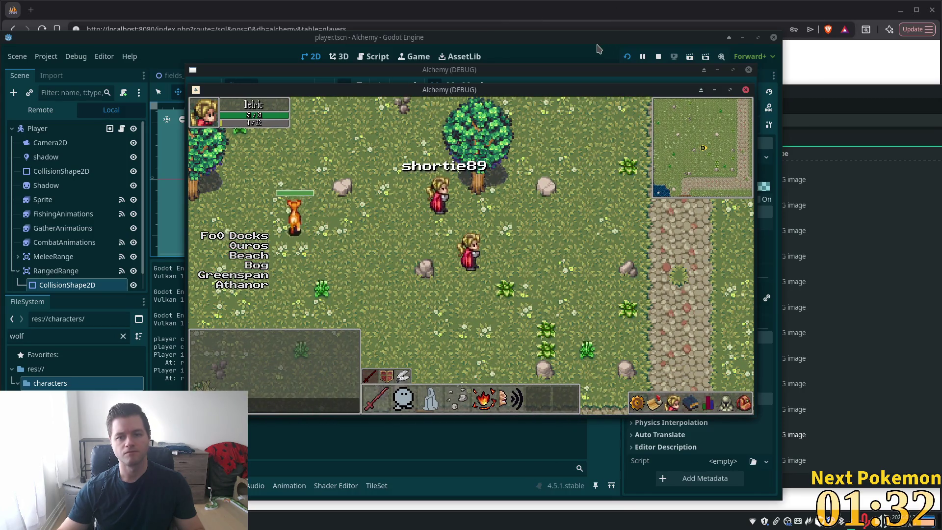
{"action": "key", "text": "F8"}
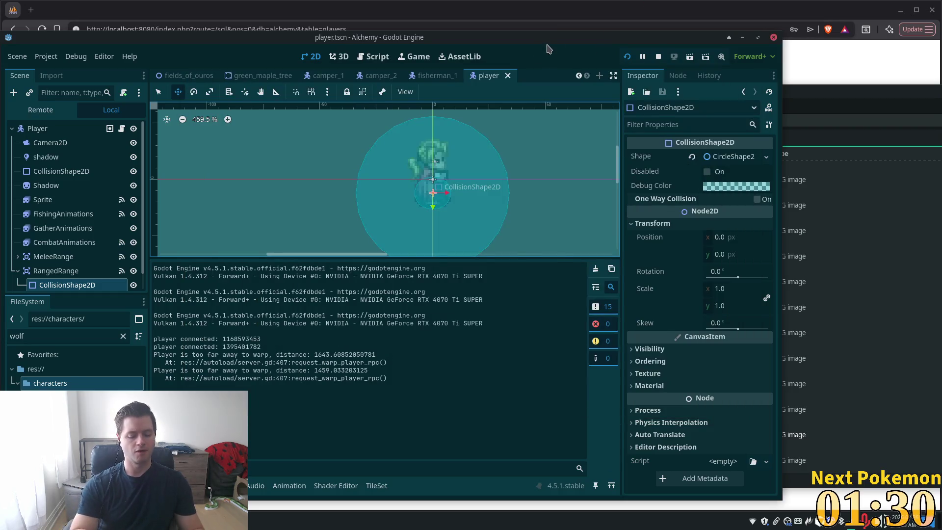
Step: Open the peer_player scene through quick open, after first landing on its script
{"action": "key", "text": "shift+alt+o"}
{"action": "type", "text": "peer_player"}
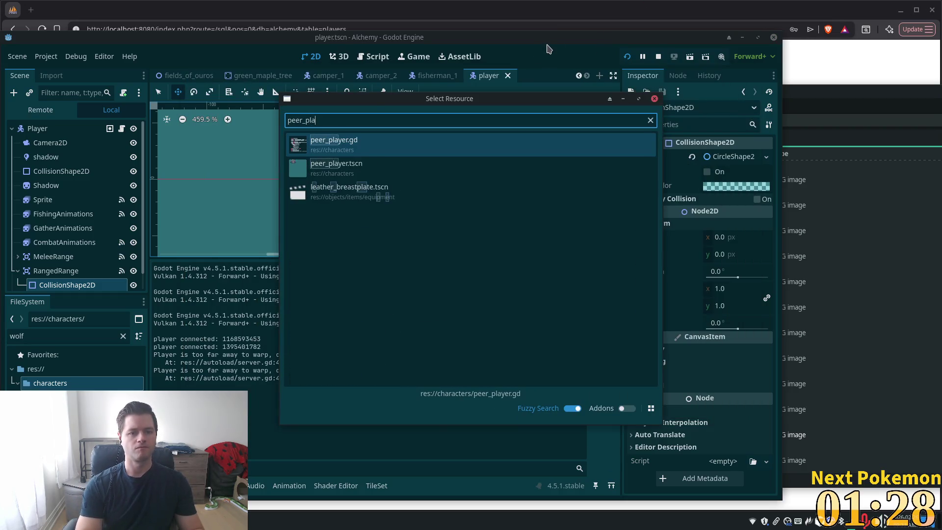
{"action": "key", "text": "Return"}
{"action": "key", "text": "shift+alt+o"}
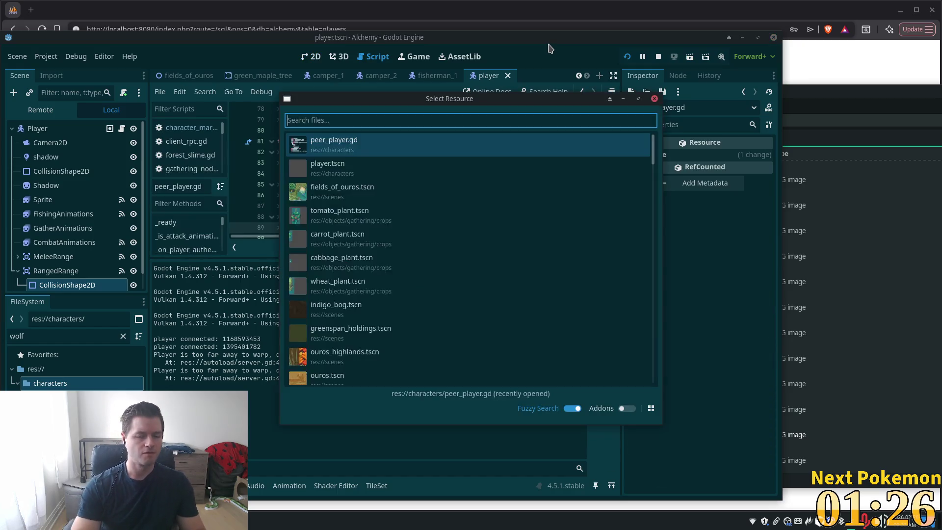
{"action": "type", "text": "peer_pla"}
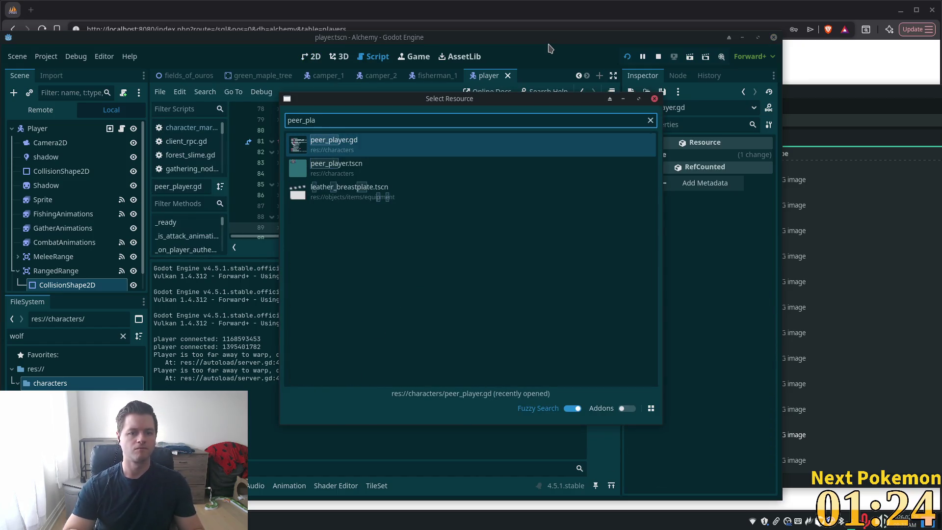
{"action": "key", "text": "Down"}
{"action": "key", "text": "Return"}
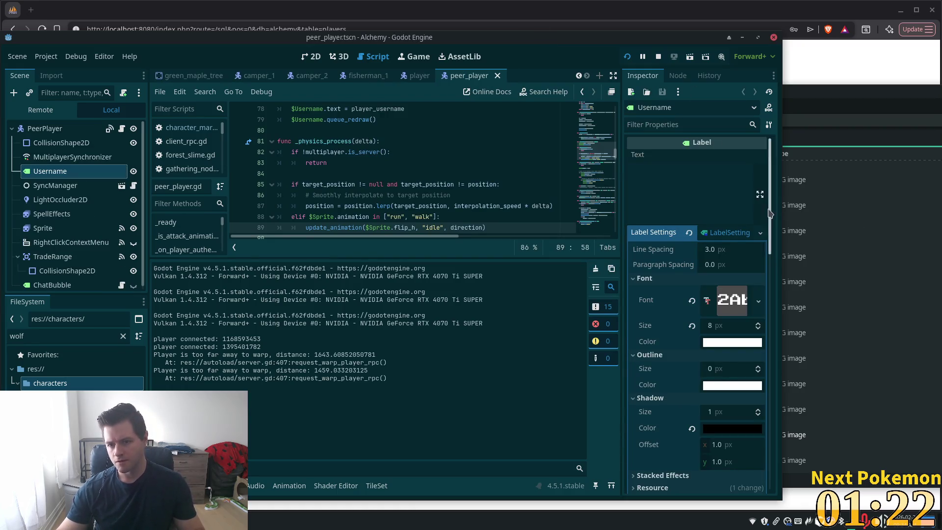
Step: Give the Username label Z Index 1 with Y Sort enabled, save, and relaunch the game
{"action": "left_click_drag", "start_coordinate": [772, 216], "coordinate": [738, 472]}
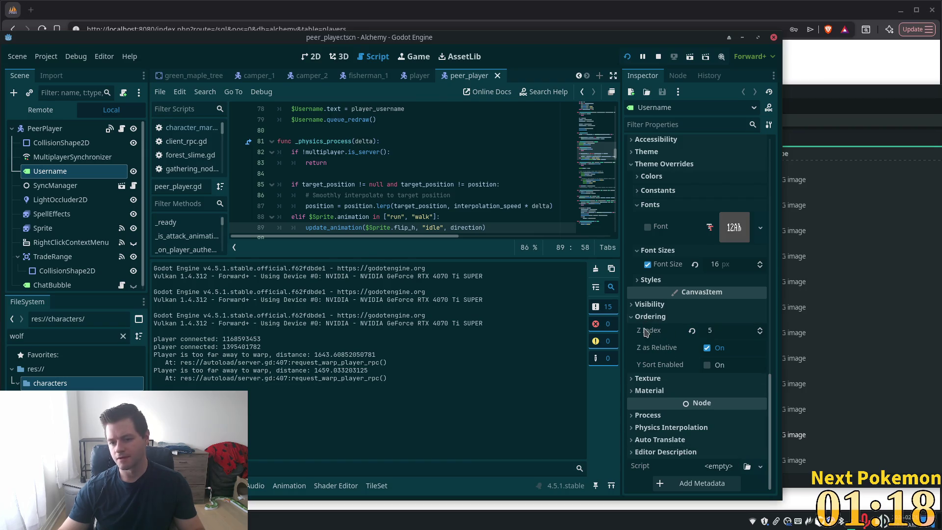
{"action": "left_click", "coordinate": [650, 304]}
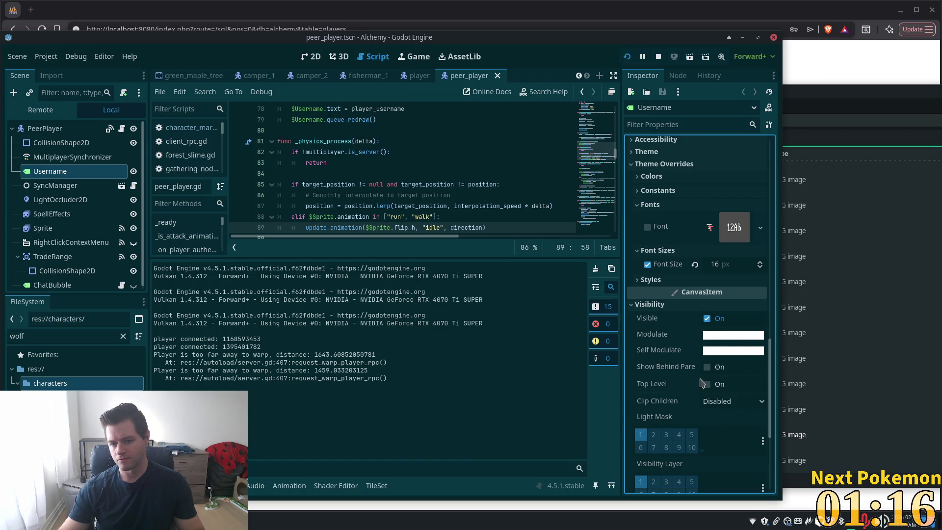
{"action": "left_click", "coordinate": [650, 304]}
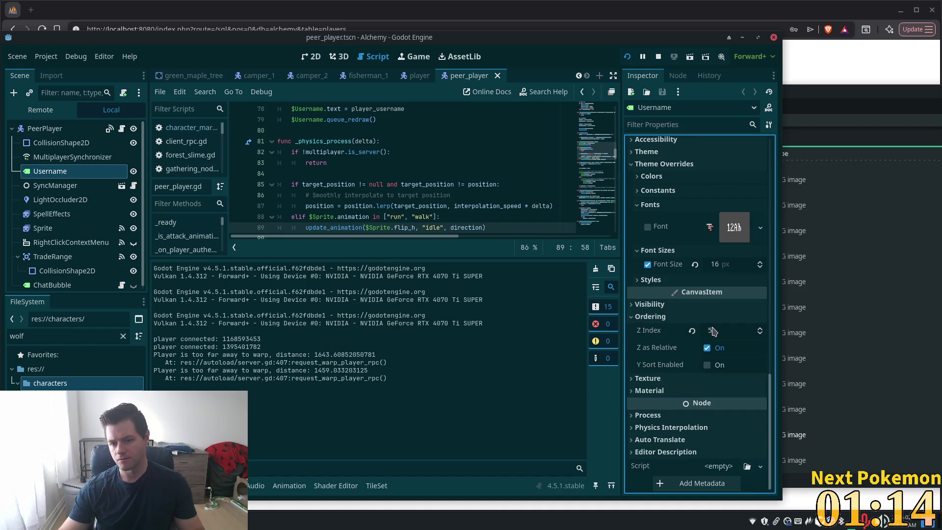
{"action": "left_click", "coordinate": [764, 337]}
{"action": "type", "text": "1"}
{"action": "key", "text": "Tab"}
{"action": "key", "text": "ctrl+s"}
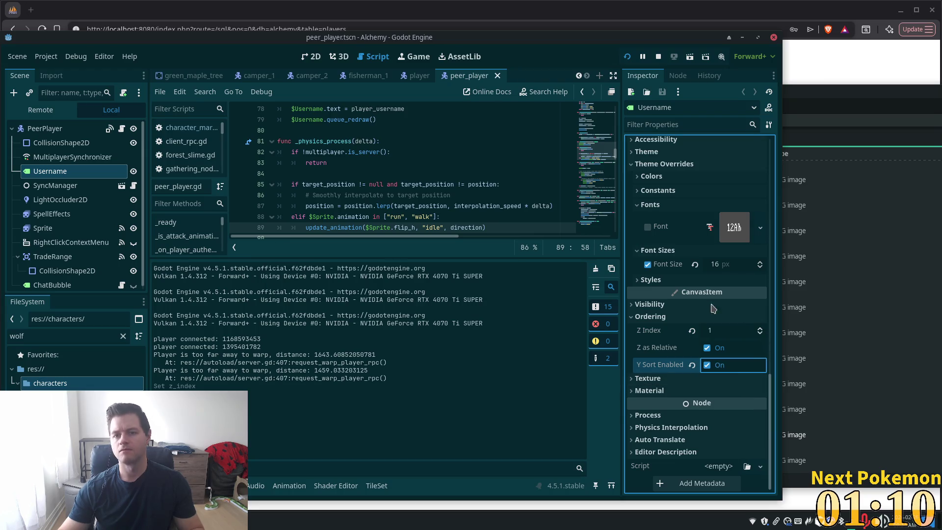
{"action": "key", "text": "alt+Tab"}
{"action": "key", "text": "w"}
{"action": "key", "text": "a"}
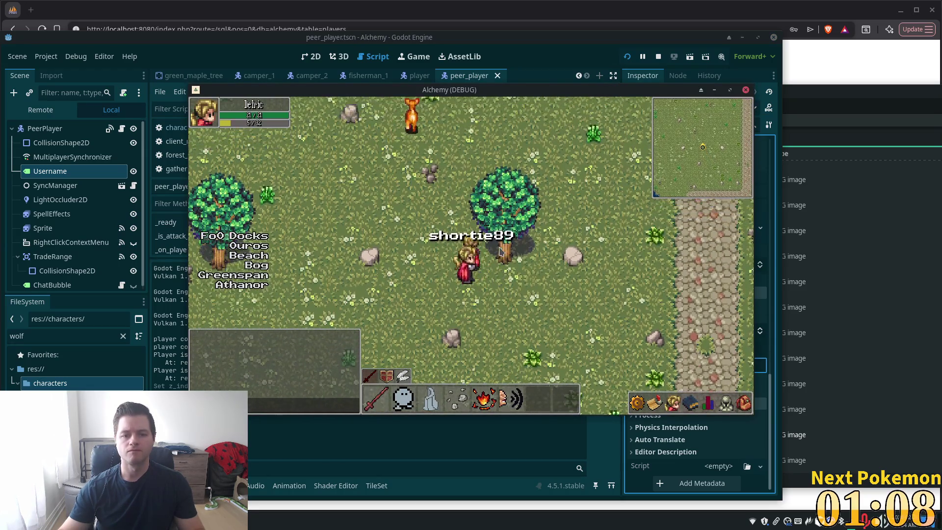
{"action": "key", "text": "s"}
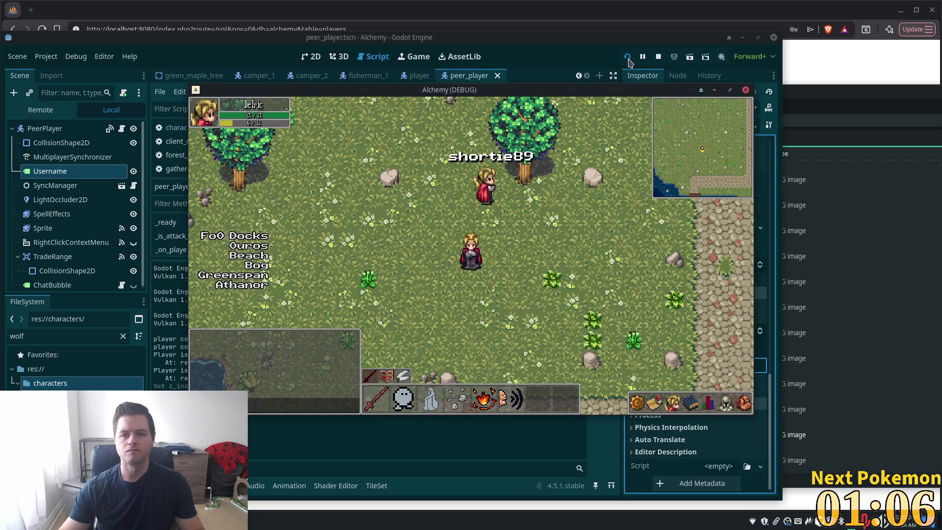
{"action": "left_click", "coordinate": [628, 58]}
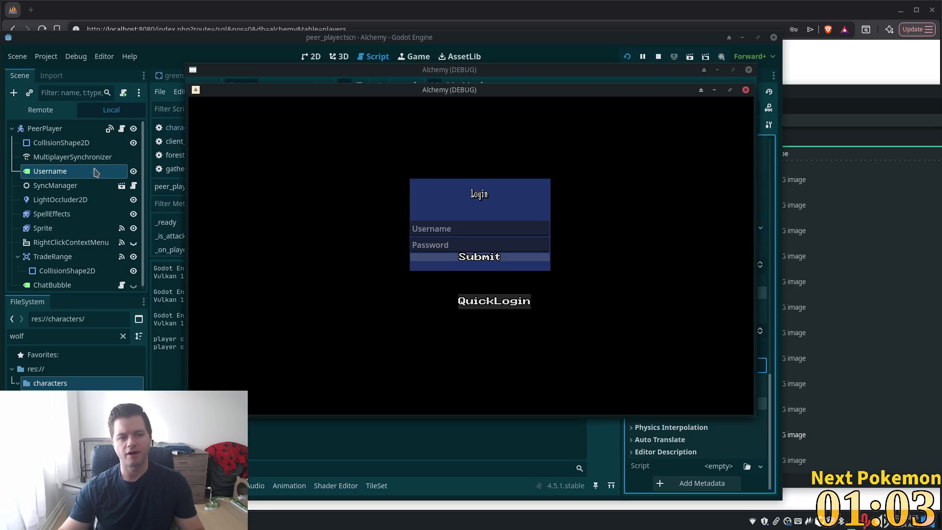
{"action": "left_click", "coordinate": [74, 172]}
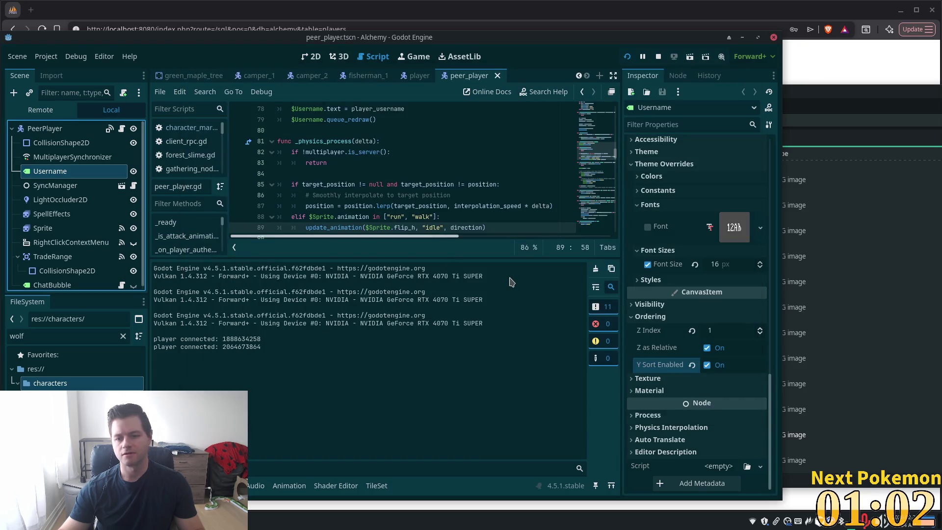
Step: Undo Y Sort and the Z Index change back to 5, then select PeerPlayer
{"action": "key", "text": "ctrl+z"}
{"action": "key", "text": "ctrl+s"}
{"action": "left_click", "coordinate": [54, 128]}
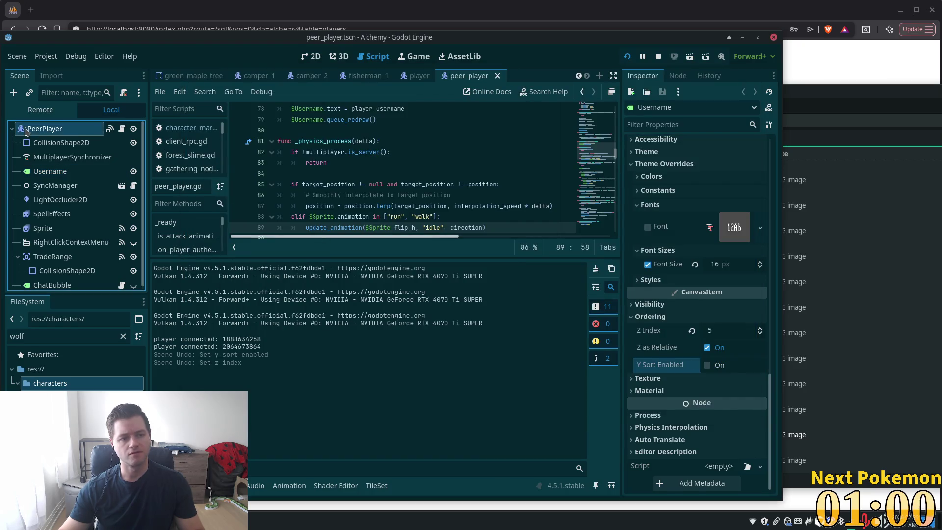
Step: Check PeerPlayer's Visibility and Ordering properties for its Z Index and Y Sort
{"action": "scroll", "coordinate": [769, 359], "scroll_direction": "down", "scroll_amount": 3}
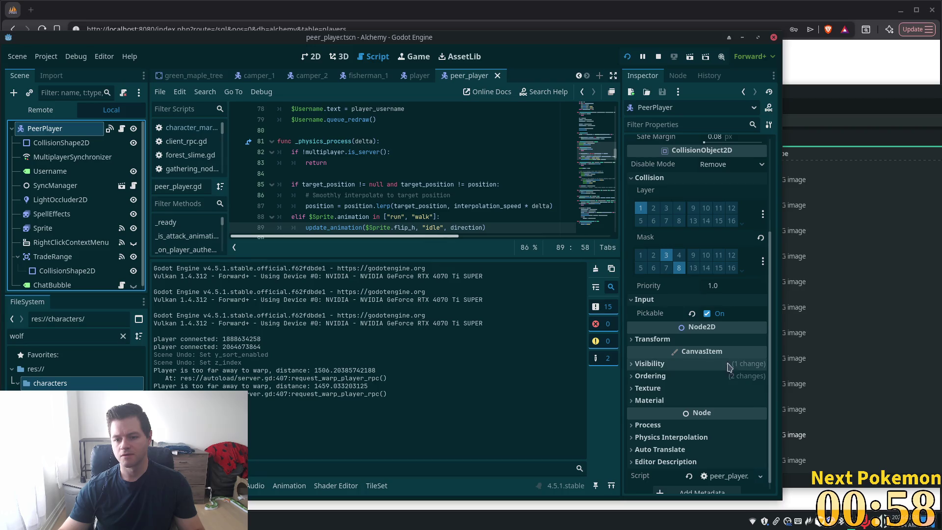
{"action": "left_click", "coordinate": [658, 364]}
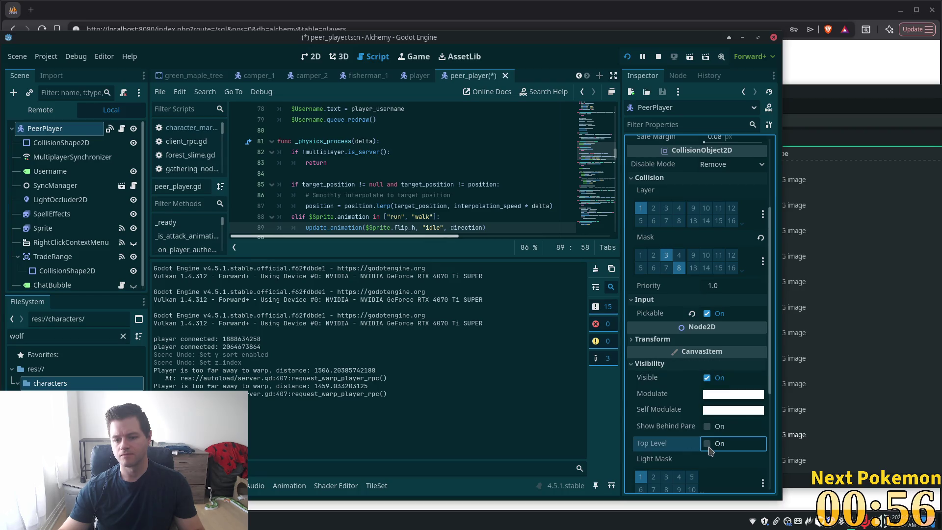
{"action": "left_click", "coordinate": [642, 368]}
{"action": "left_click", "coordinate": [656, 380]}
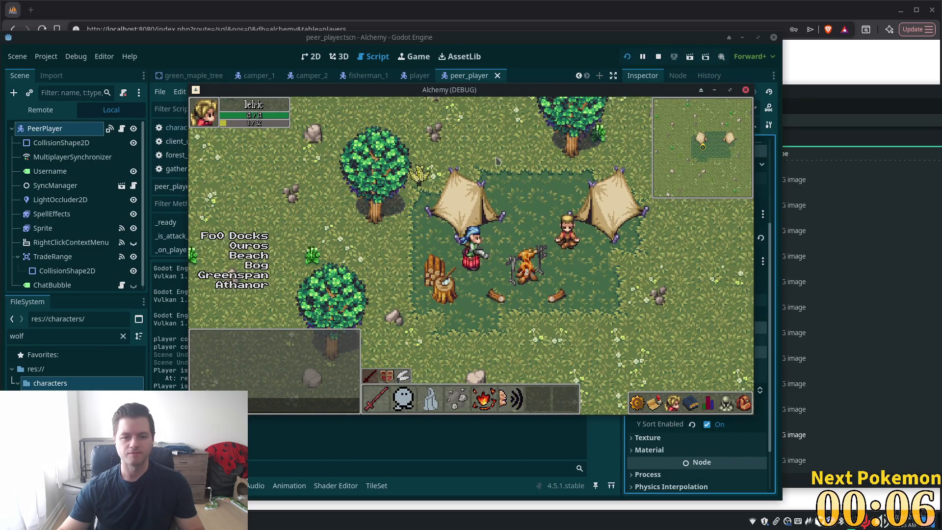
Step: Inspect the live Player node under Main in the Remote tree, then bring the Pokémon popout forward
{"action": "left_click", "coordinate": [52, 111]}
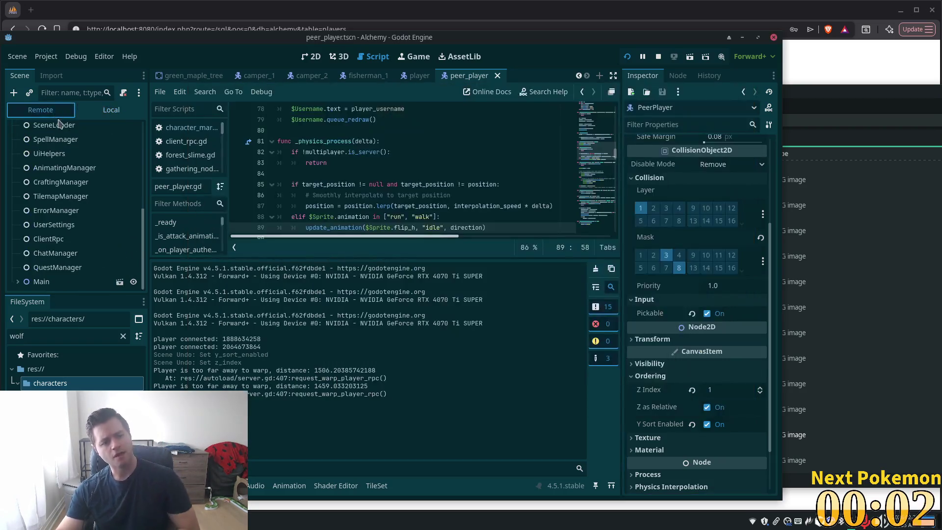
{"action": "left_click", "coordinate": [18, 282]}
{"action": "scroll", "coordinate": [24, 255], "scroll_direction": "down", "scroll_amount": 2}
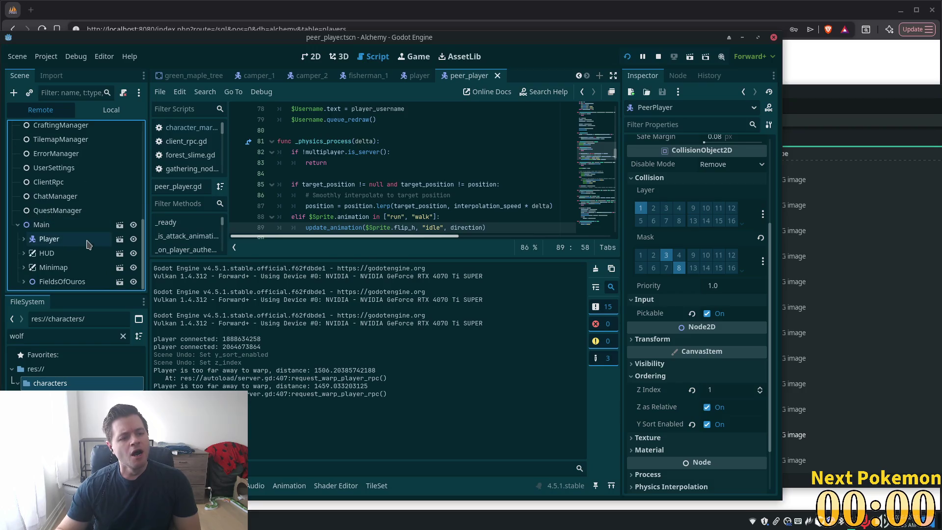
{"action": "left_click", "coordinate": [40, 240]}
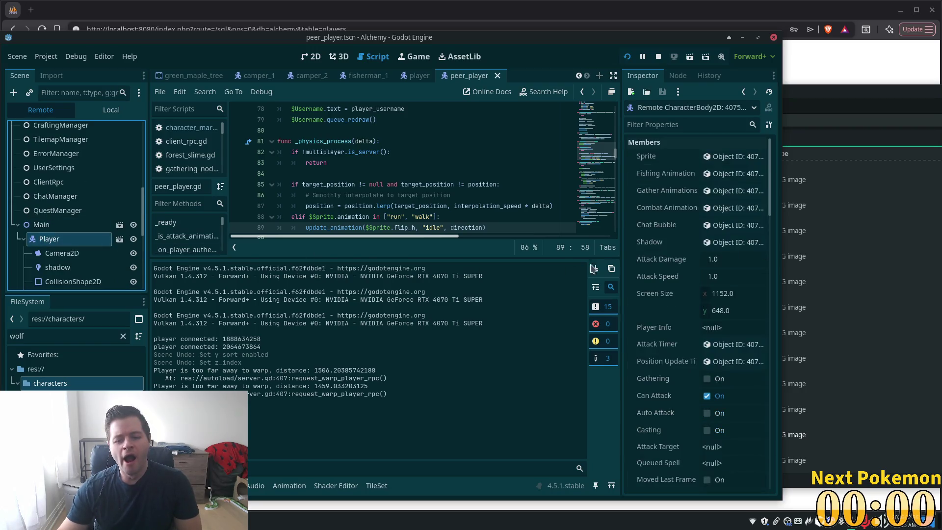
{"action": "left_click_drag", "start_coordinate": [772, 244], "coordinate": [772, 436]}
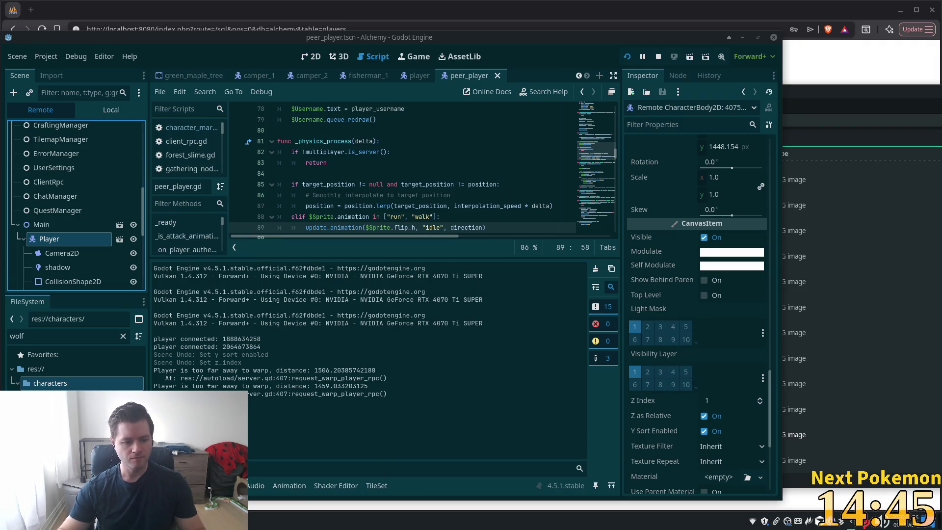
{"action": "left_click", "coordinate": [182, 360]}
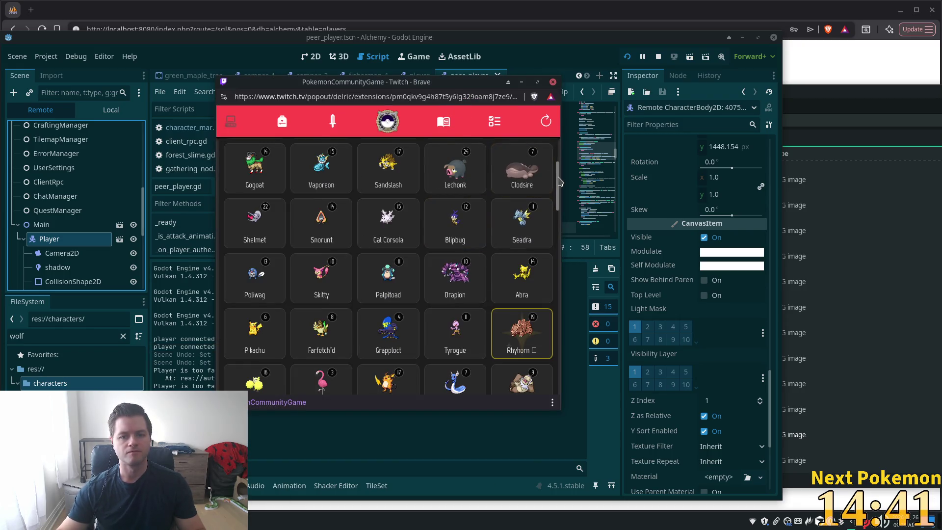
Step: Sort the Pokémon collection by Base stats
{"action": "scroll", "coordinate": [522, 162], "scroll_direction": "down", "scroll_amount": 5}
{"action": "scroll", "coordinate": [521, 162], "scroll_direction": "up", "scroll_amount": 3}
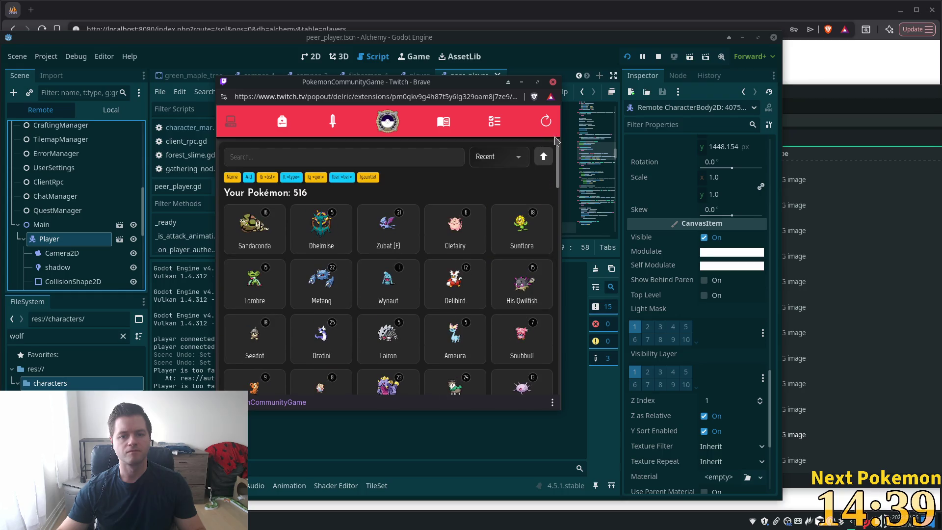
{"action": "left_click", "coordinate": [526, 156]}
{"action": "scroll", "coordinate": [525, 221], "scroll_direction": "down", "scroll_amount": 2}
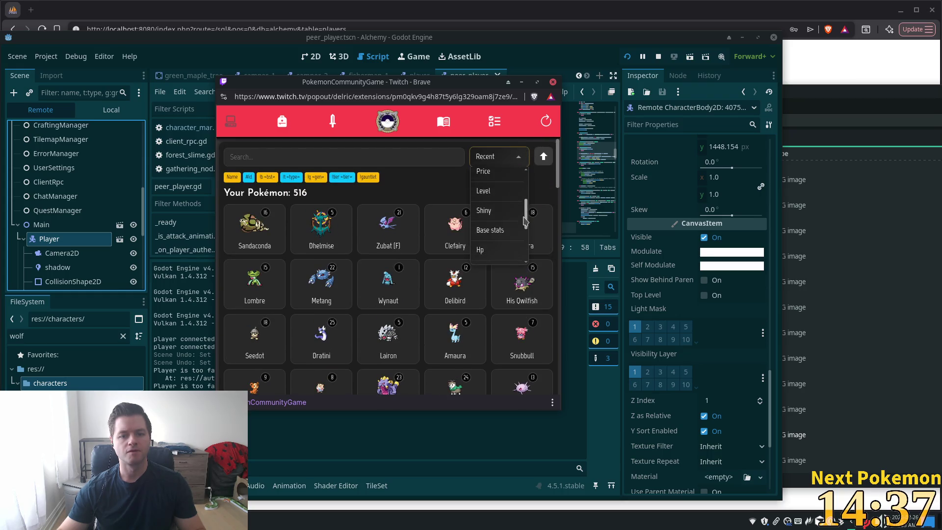
{"action": "scroll", "coordinate": [525, 221], "scroll_direction": "down", "scroll_amount": 3}
{"action": "scroll", "coordinate": [532, 236], "scroll_direction": "up", "scroll_amount": 2}
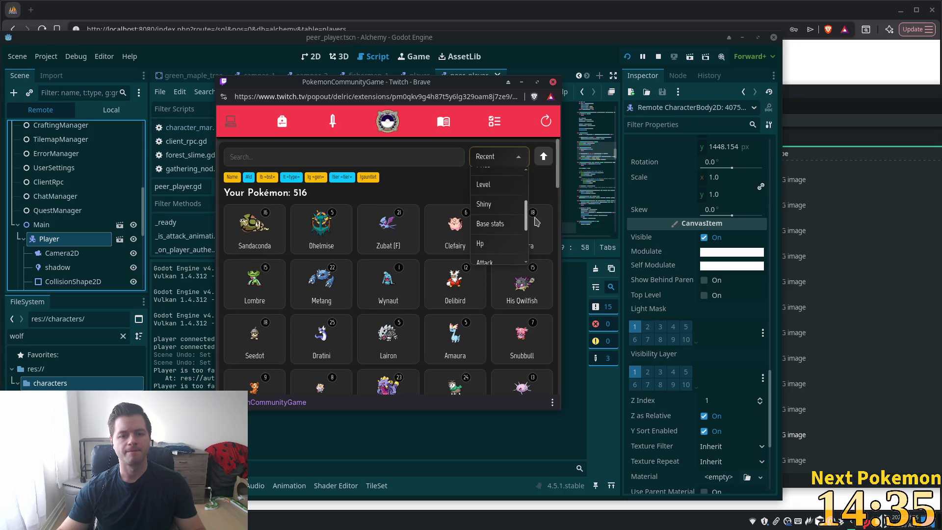
{"action": "left_click", "coordinate": [512, 224]}
Step: View Snover's details, description and base stats
{"action": "scroll", "coordinate": [553, 254], "scroll_direction": "down", "scroll_amount": 5}
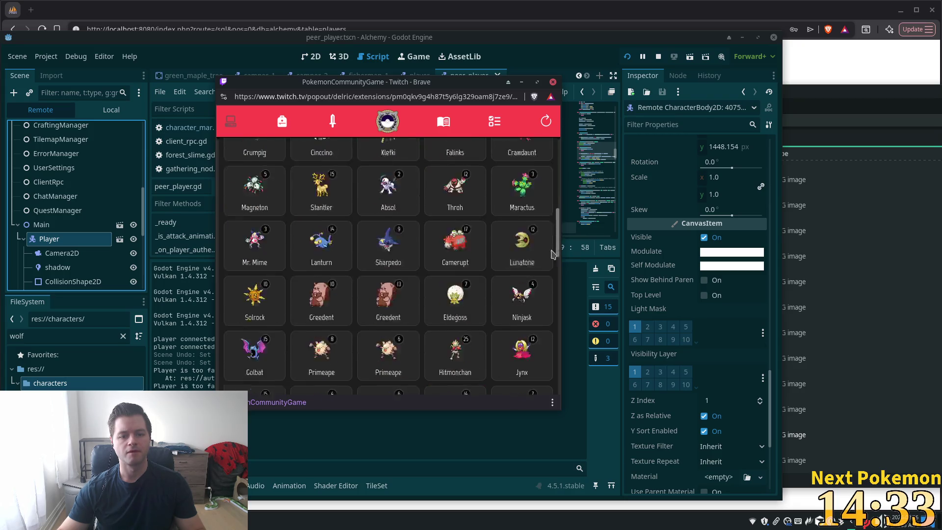
{"action": "scroll", "coordinate": [553, 275], "scroll_direction": "down", "scroll_amount": 5}
{"action": "left_click", "coordinate": [533, 275]}
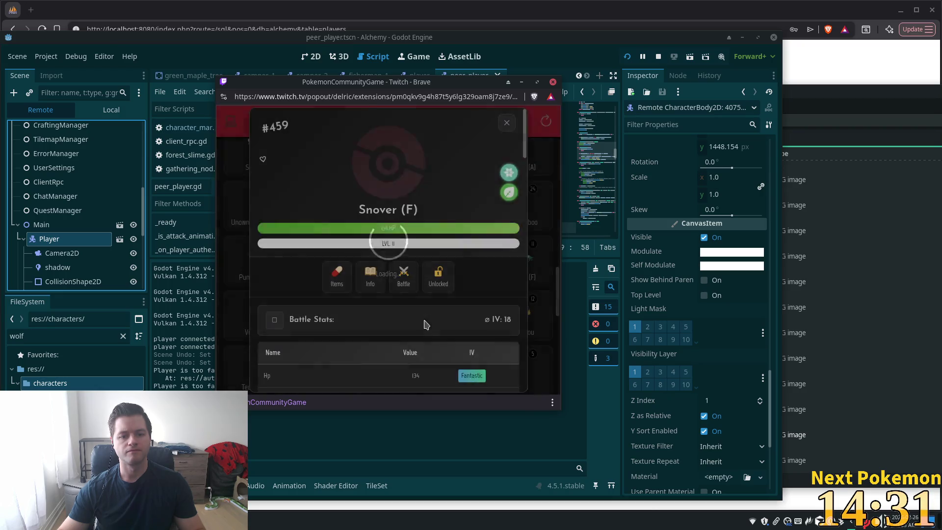
{"action": "left_click", "coordinate": [388, 273]}
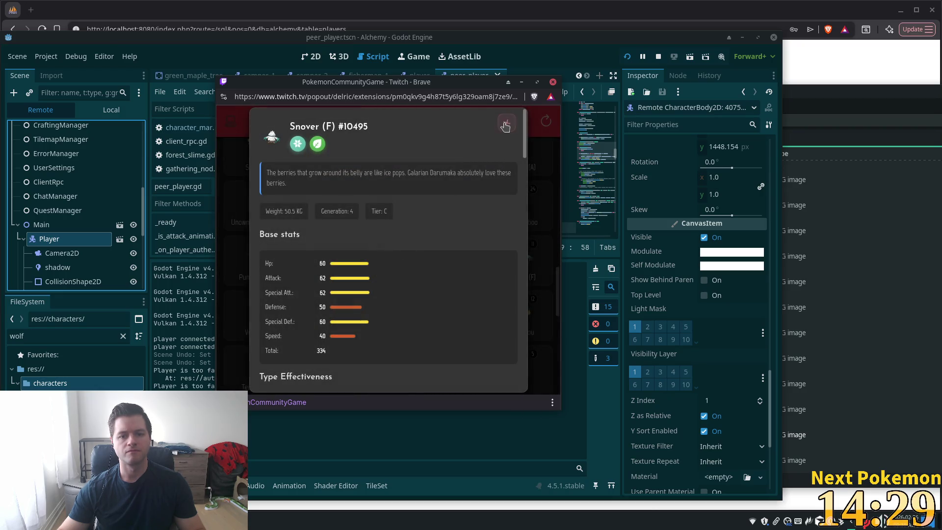
{"action": "left_click", "coordinate": [506, 125]}
{"action": "left_click", "coordinate": [539, 161]}
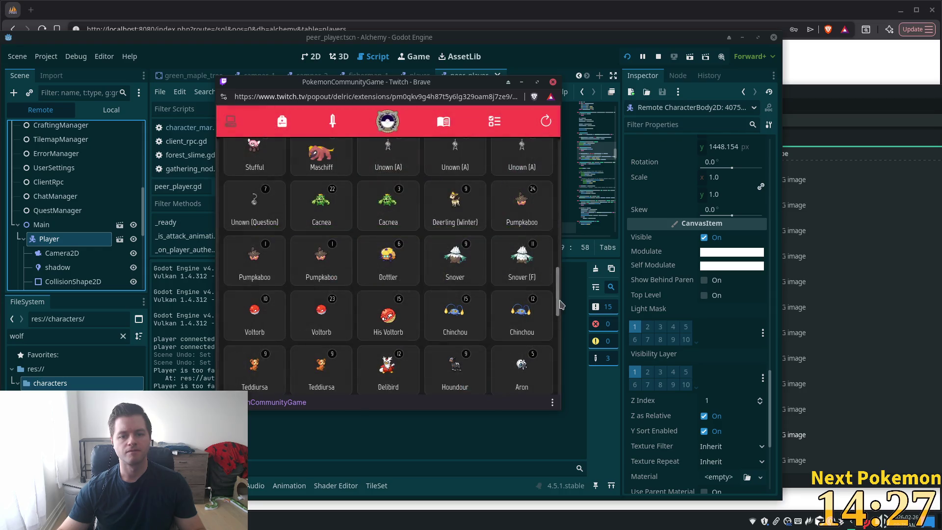
Step: View the details of Ludicolo and the second Trevenant
{"action": "scroll", "coordinate": [554, 274], "scroll_direction": "up", "scroll_amount": 6}
{"action": "scroll", "coordinate": [536, 235], "scroll_direction": "up", "scroll_amount": 10}
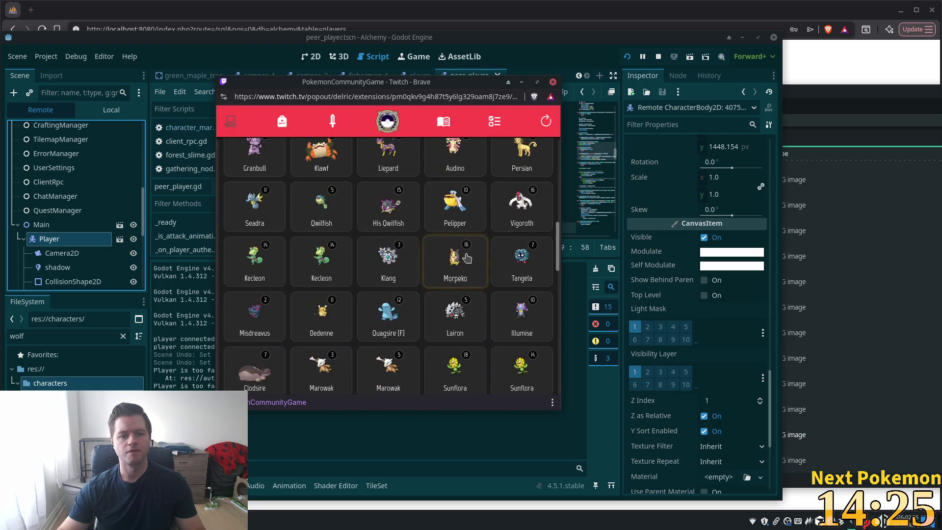
{"action": "scroll", "coordinate": [529, 183], "scroll_direction": "up", "scroll_amount": 5}
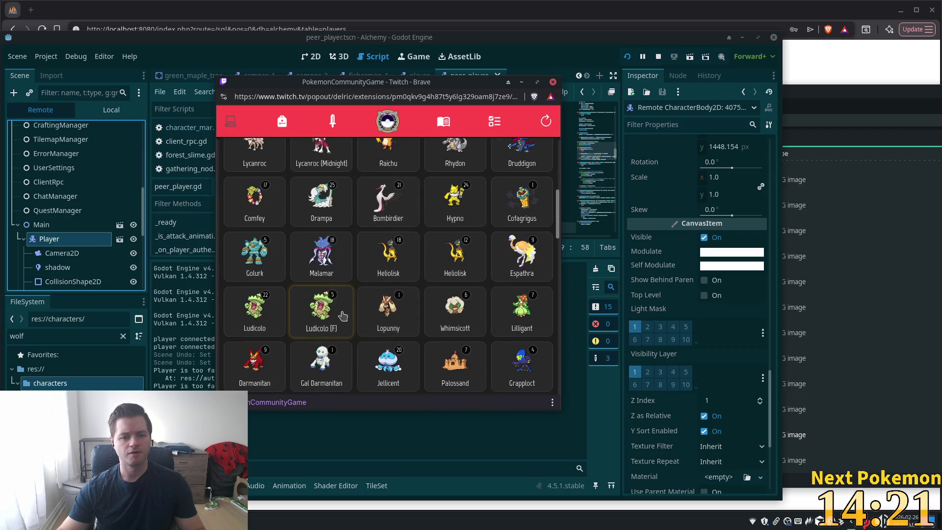
{"action": "left_click", "coordinate": [336, 314]}
{"action": "left_click", "coordinate": [374, 284]}
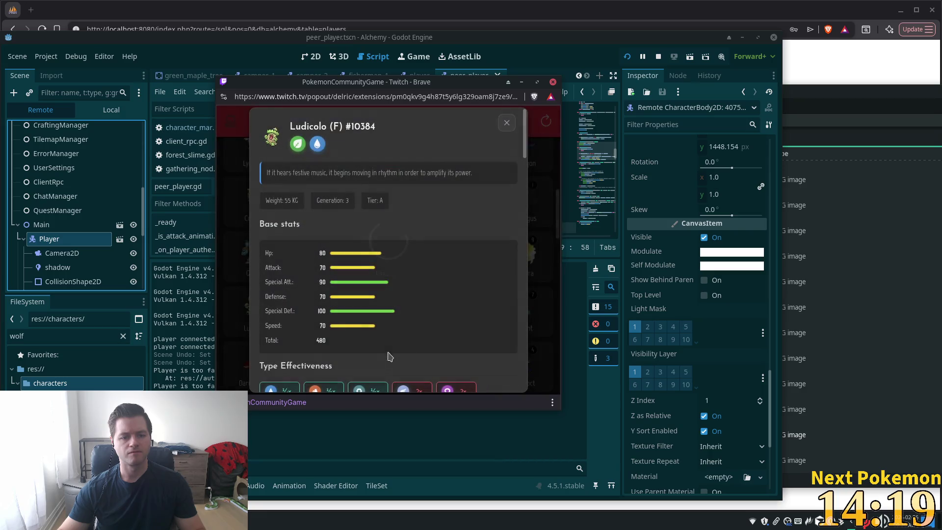
{"action": "left_click", "coordinate": [507, 123]}
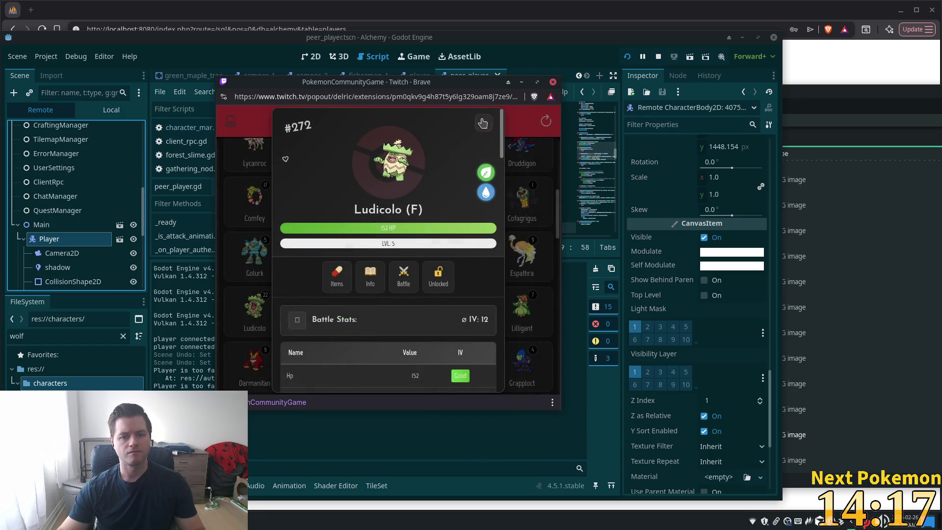
{"action": "left_click", "coordinate": [482, 122]}
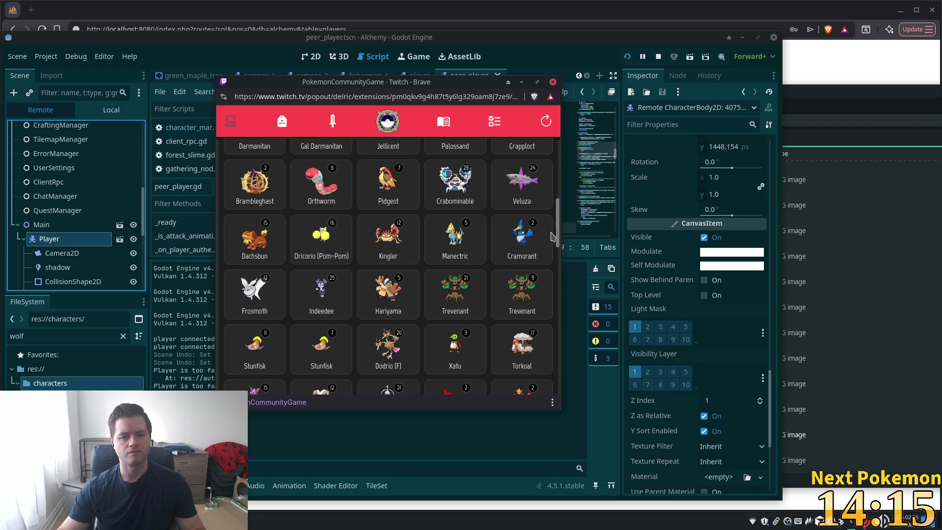
{"action": "left_click", "coordinate": [514, 258]}
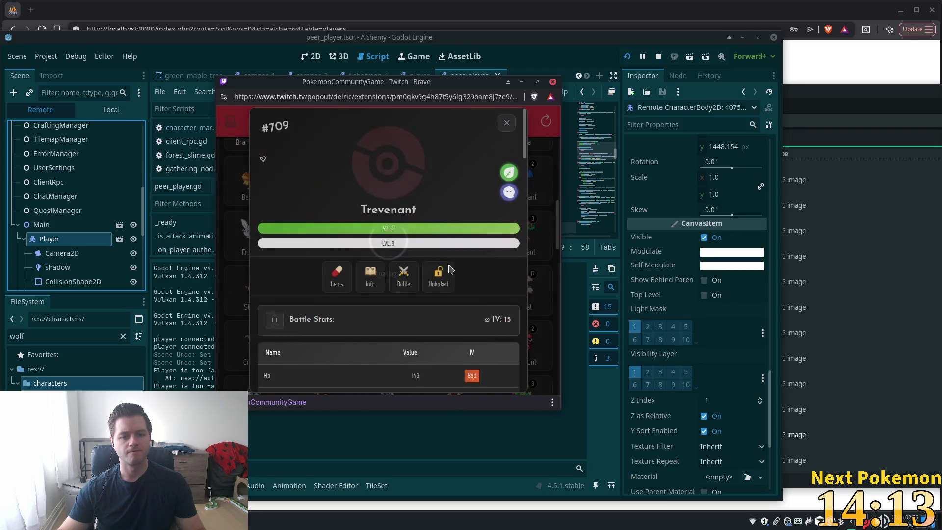
{"action": "left_click", "coordinate": [507, 129]}
{"action": "left_click", "coordinate": [537, 171]}
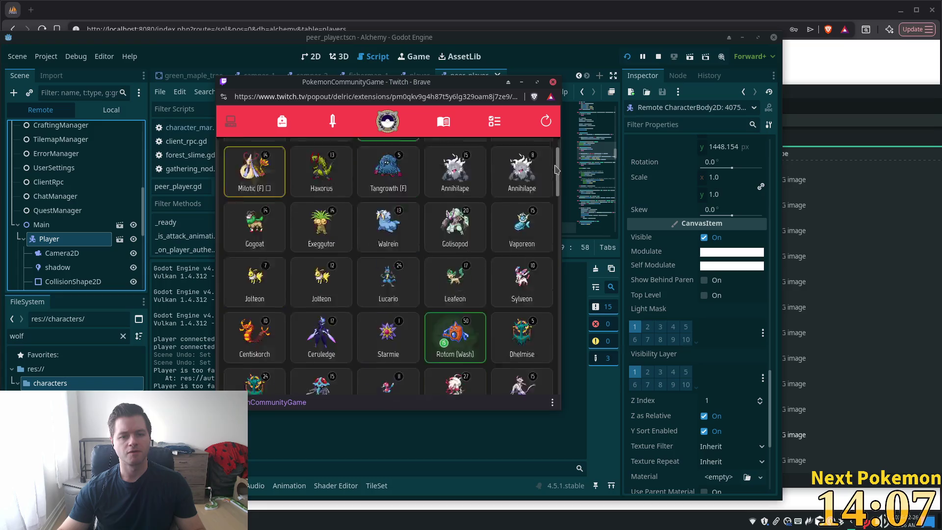
{"action": "mouse_move", "coordinate": [555, 170]}
{"action": "left_mouse_down"}
{"action": "mouse_move", "coordinate": [557, 182]}
{"action": "mouse_move", "coordinate": [558, 147]}
{"action": "mouse_move", "coordinate": [554, 221]}
{"action": "left_mouse_up"}
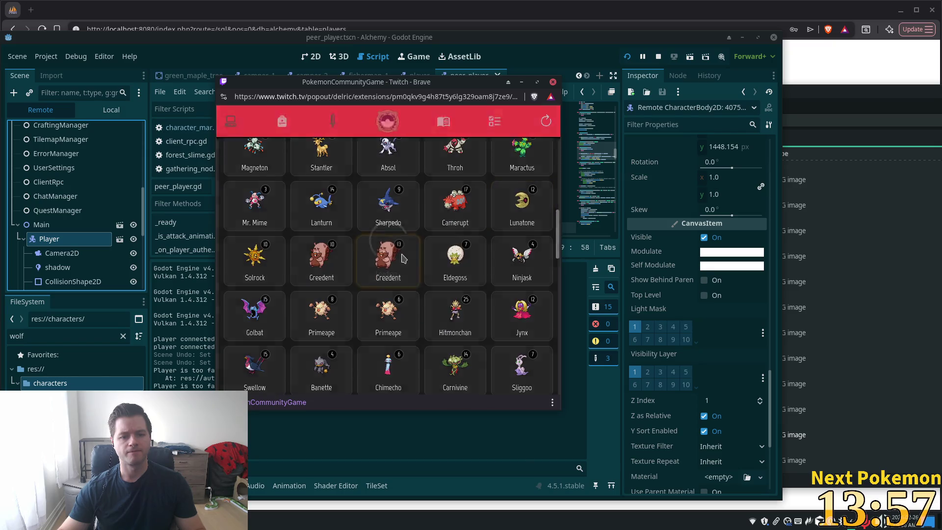
Step: Review the level 13 Greedent's description, base stats and battle stats
{"action": "left_click", "coordinate": [394, 279]}
{"action": "left_click", "coordinate": [380, 283]}
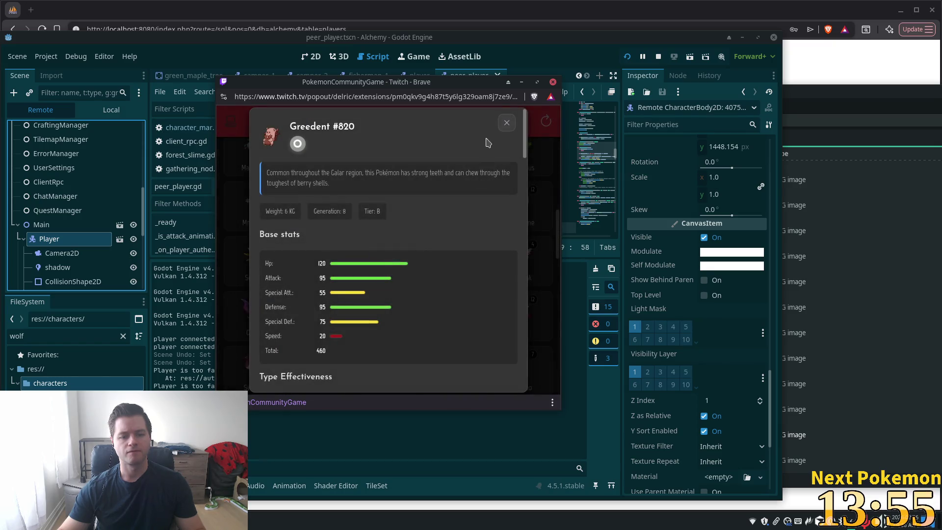
{"action": "left_click", "coordinate": [543, 209]}
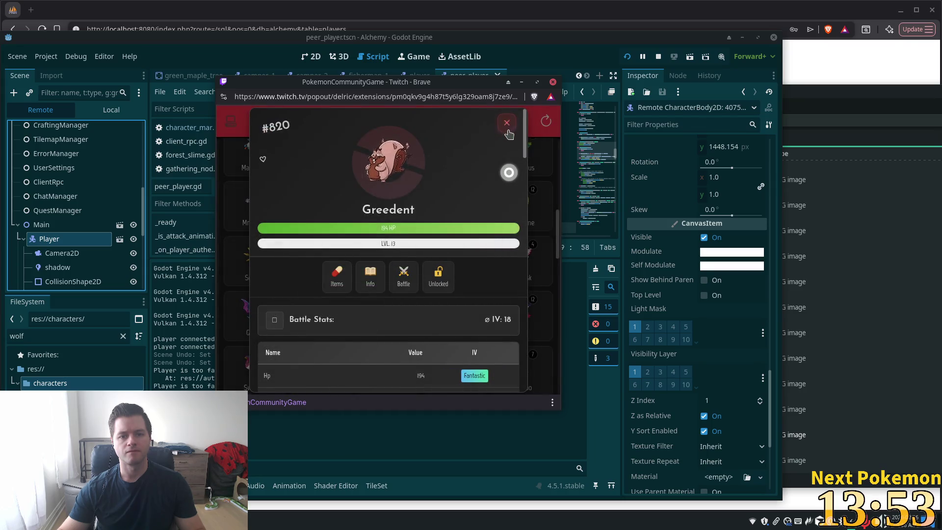
{"action": "left_click", "coordinate": [509, 132]}
{"action": "left_click", "coordinate": [390, 269]}
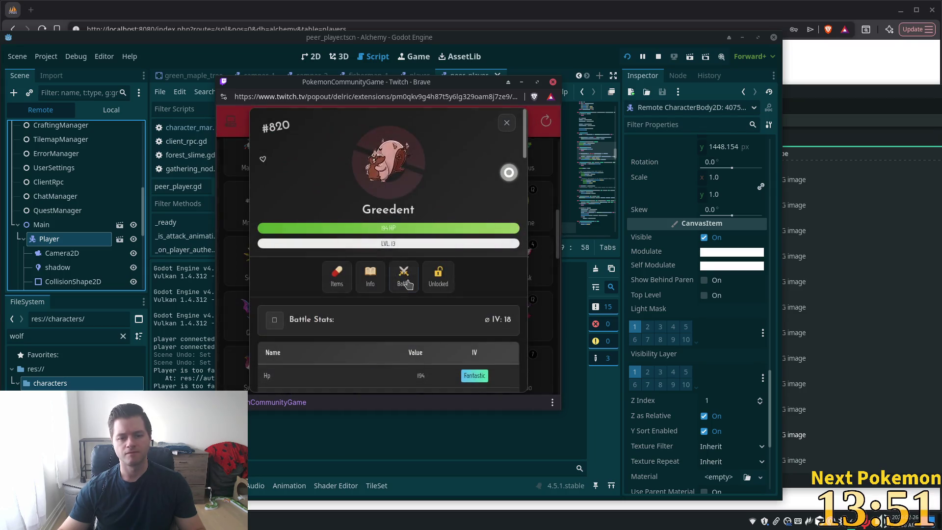
{"action": "left_click", "coordinate": [507, 123]}
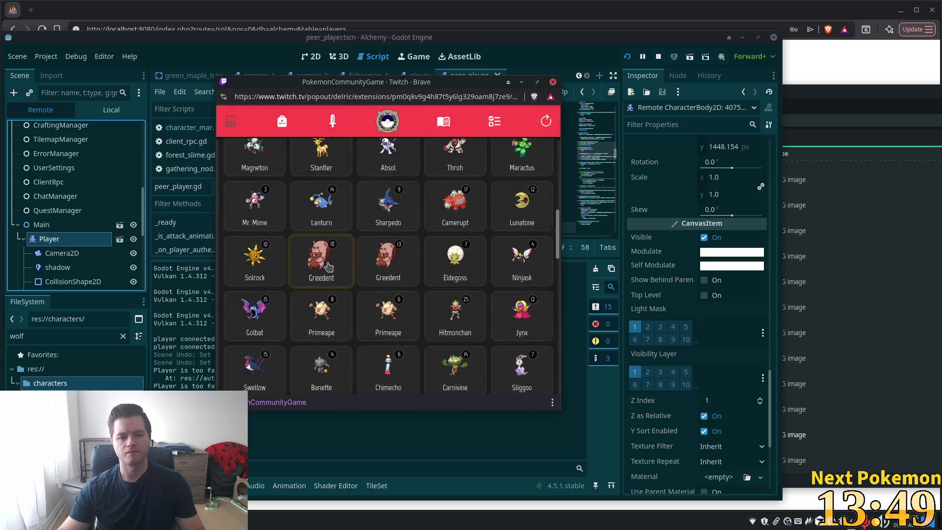
Step: Start a Wondertrade of the level 10 Greedent
{"action": "left_click", "coordinate": [328, 266]}
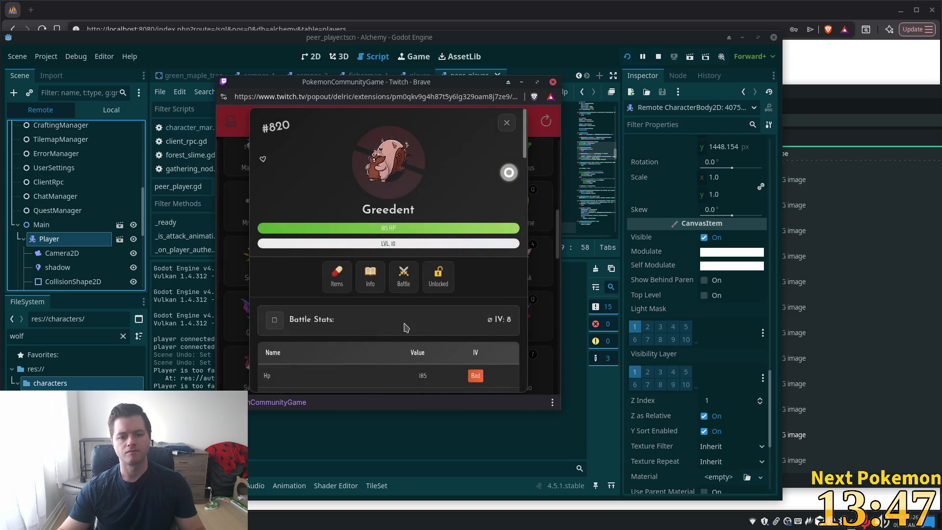
{"action": "scroll", "coordinate": [405, 328], "scroll_direction": "down", "scroll_amount": 10}
{"action": "left_click", "coordinate": [400, 374]}
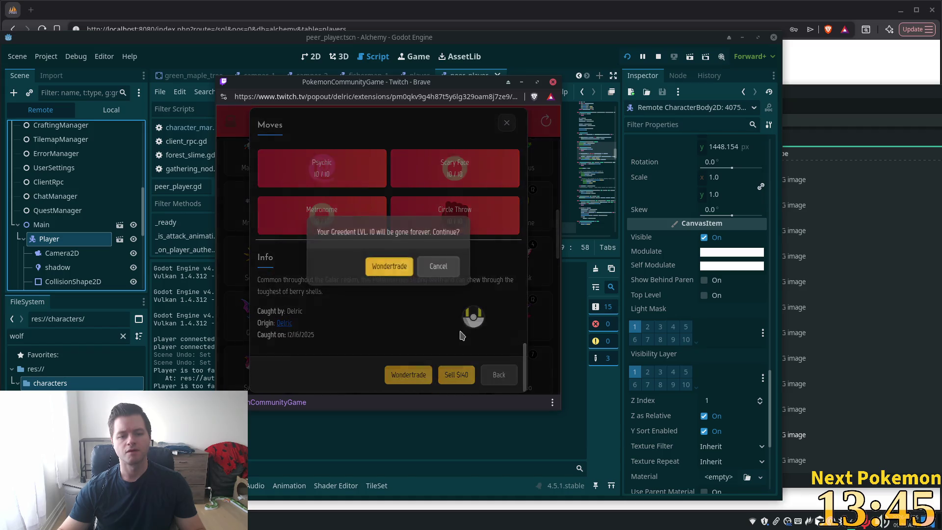
Step: Confirm the Greedent wondertrade and close the new level 9 Sneasel entry
{"action": "left_click", "coordinate": [390, 271]}
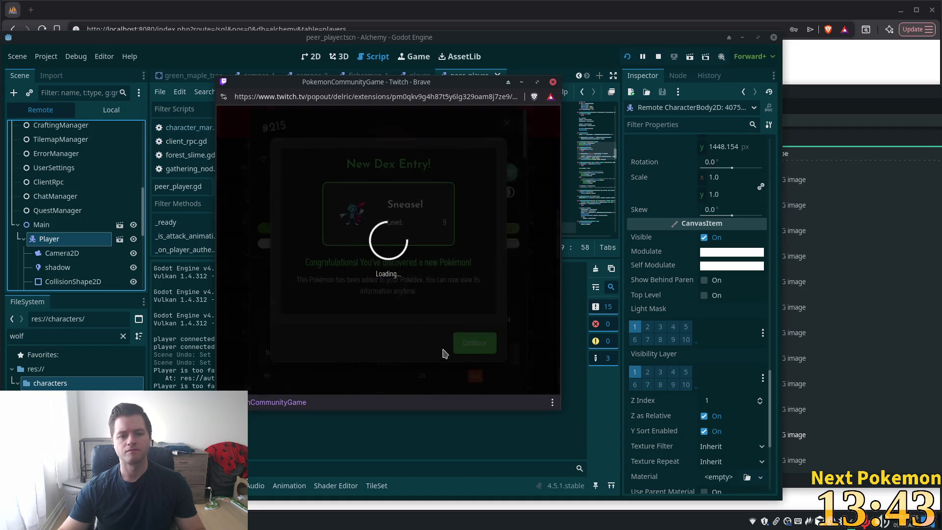
{"action": "left_click", "coordinate": [461, 342]}
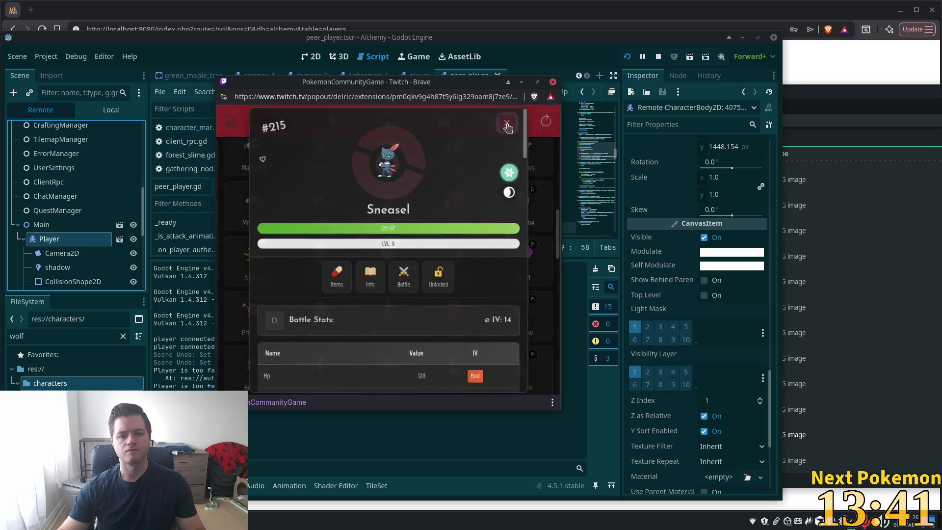
{"action": "left_click", "coordinate": [507, 123]}
Step: Open the Missions list and scroll through it
{"action": "left_click", "coordinate": [494, 122]}
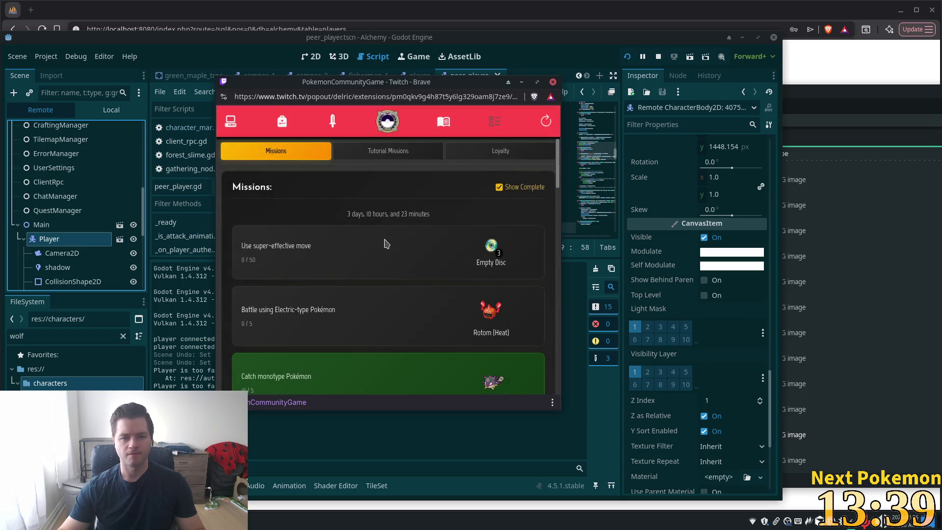
{"action": "scroll", "coordinate": [378, 265], "scroll_direction": "down", "scroll_amount": 5}
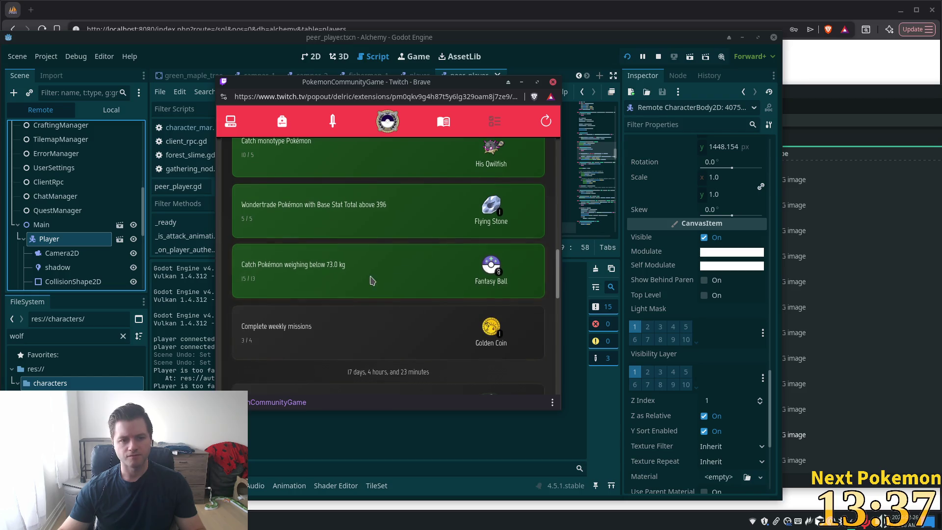
{"action": "scroll", "coordinate": [370, 278], "scroll_direction": "up", "scroll_amount": 1}
{"action": "scroll", "coordinate": [369, 274], "scroll_direction": "down", "scroll_amount": 1}
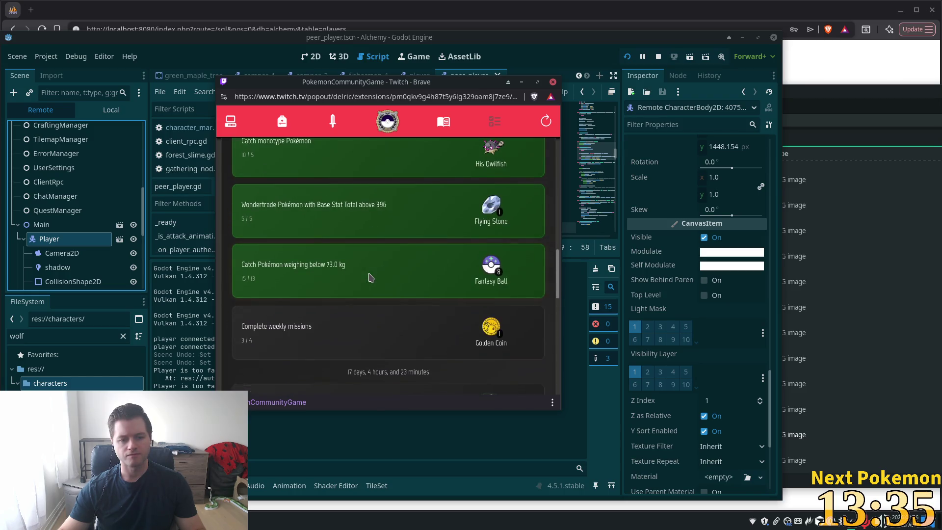
{"action": "scroll", "coordinate": [368, 275], "scroll_direction": "up", "scroll_amount": 5}
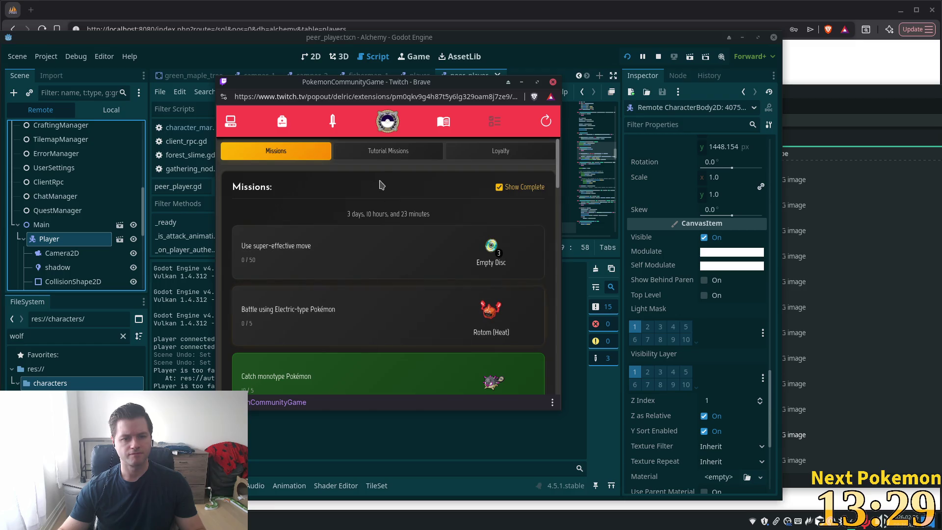
Step: Browse the battle team, Pyroar's options, Missions and bag, then return to the Pokémon list
{"action": "left_click", "coordinate": [332, 123]}
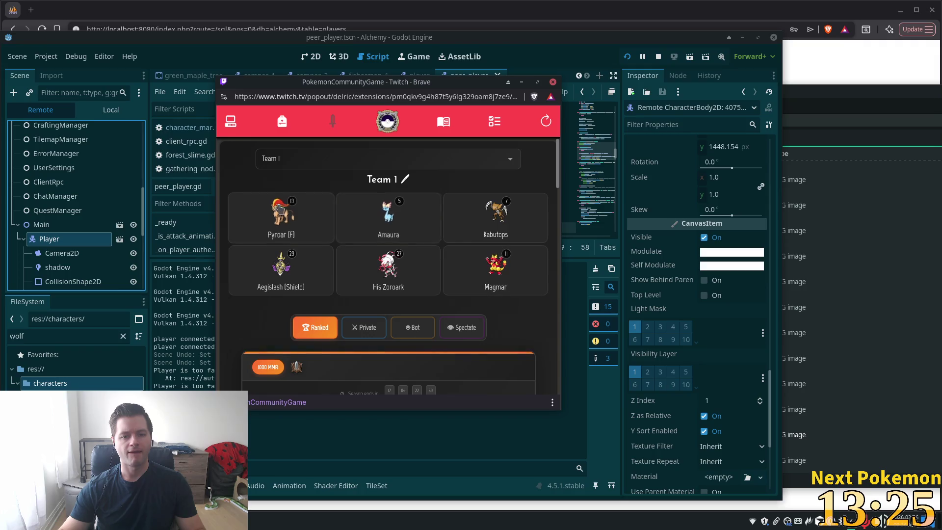
{"action": "left_click", "coordinate": [254, 217]}
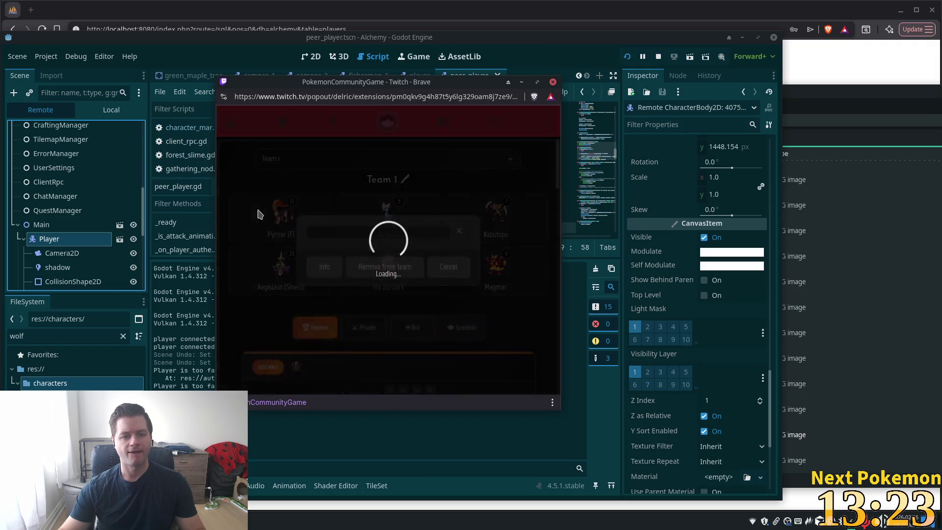
{"action": "left_click", "coordinate": [459, 179]}
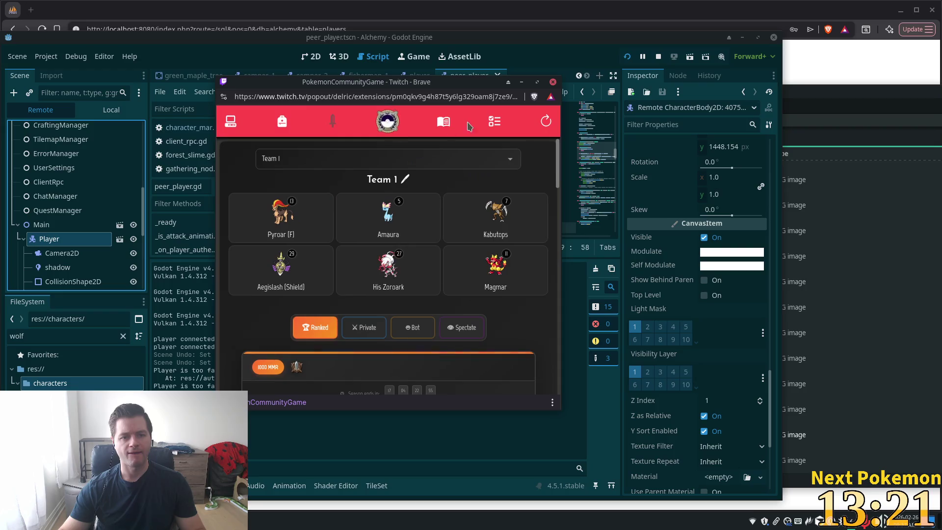
{"action": "left_click", "coordinate": [494, 122]}
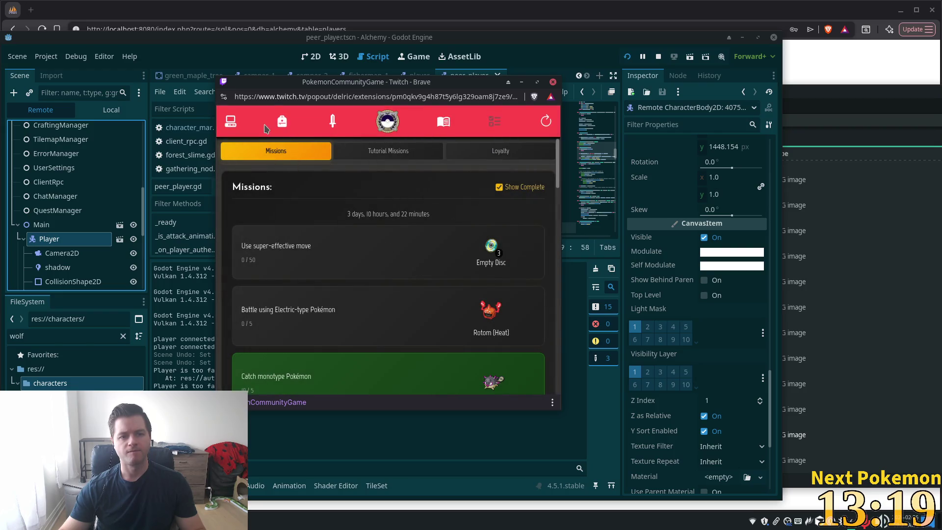
{"action": "left_click", "coordinate": [281, 122]}
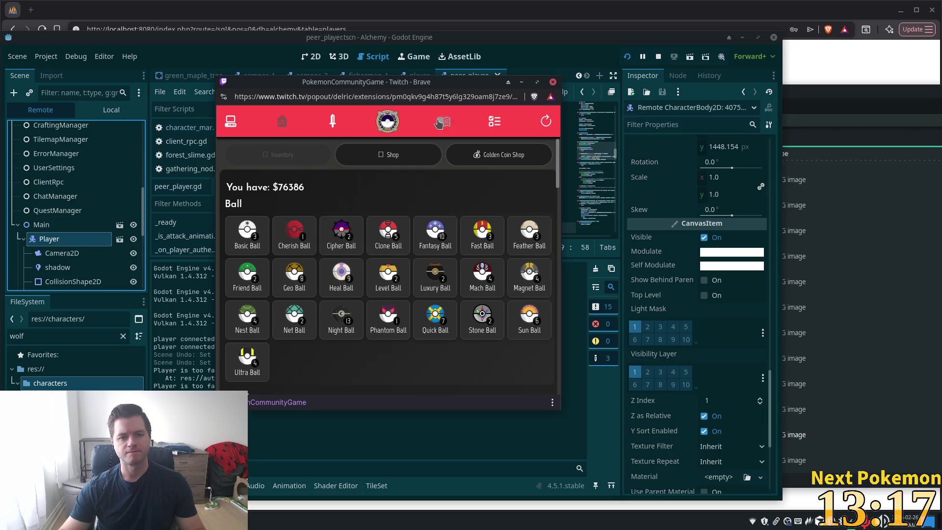
{"action": "left_click", "coordinate": [332, 123]}
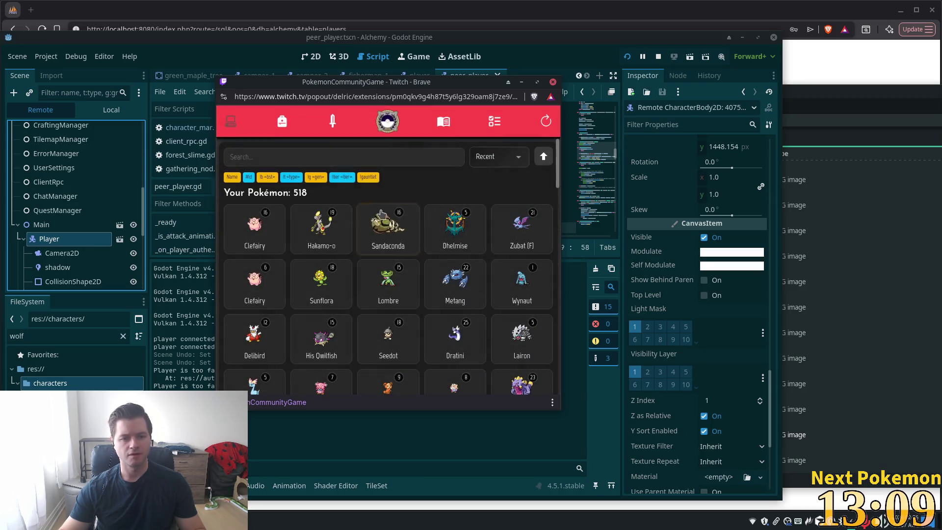
{"action": "left_click", "coordinate": [421, 161]}
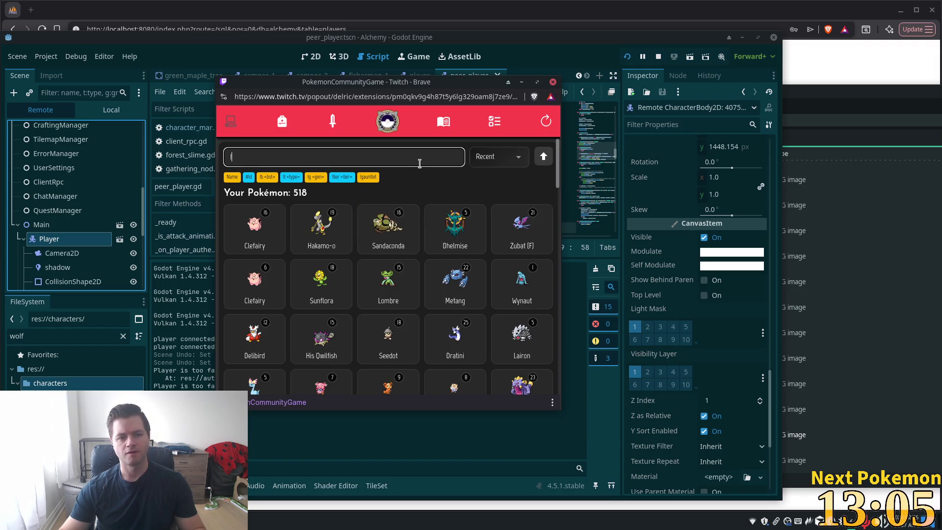
Step: Filter the Pokémon list to Electric type, 44 results, and sort it by Base stats
{"action": "type", "text": "!t"}
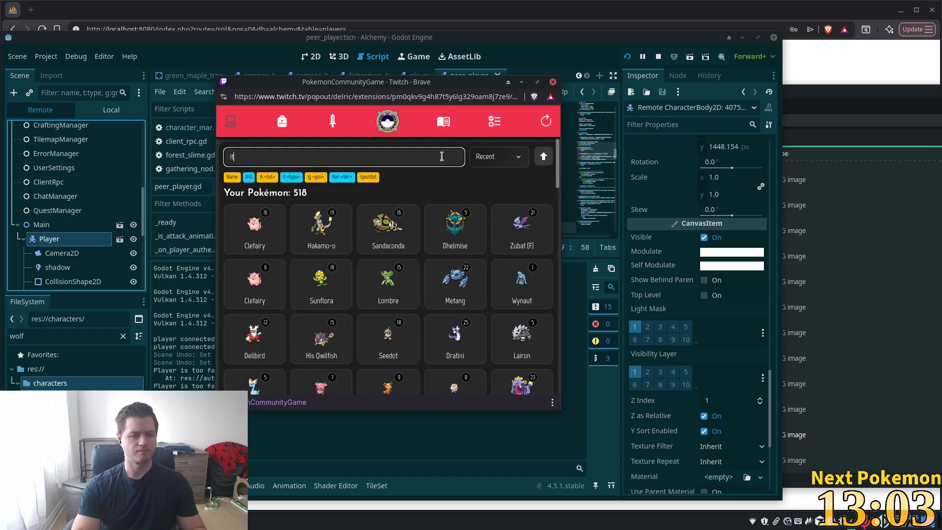
{"action": "type", "text": "ctric"}
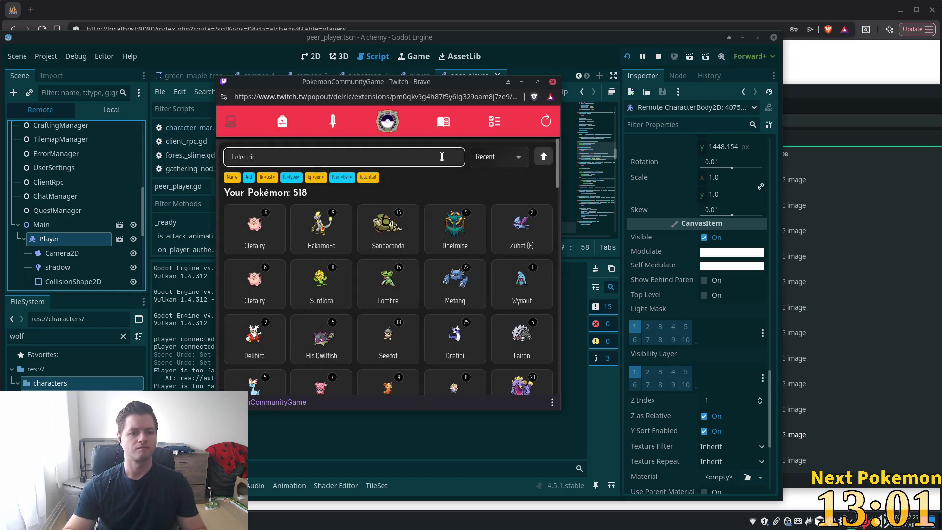
{"action": "left_click", "coordinate": [498, 161]}
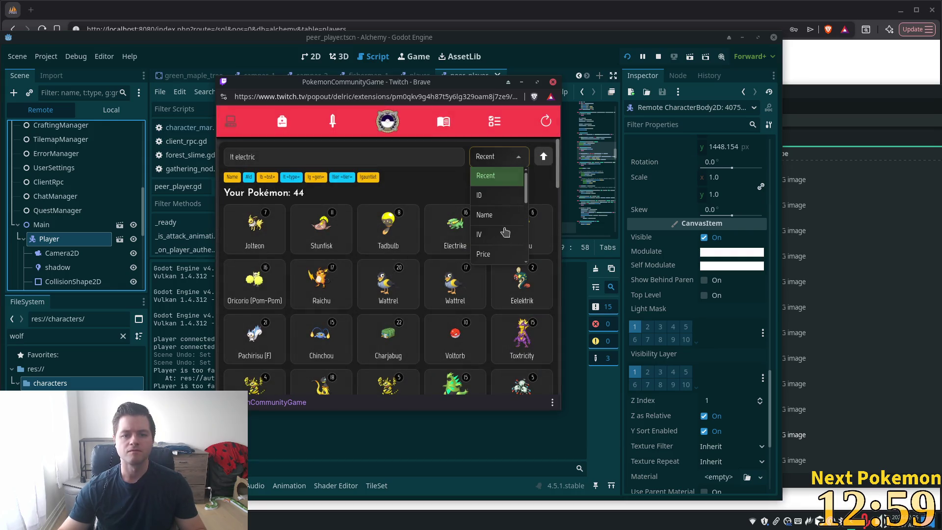
{"action": "scroll", "coordinate": [508, 233], "scroll_direction": "down", "scroll_amount": 5}
{"action": "scroll", "coordinate": [507, 240], "scroll_direction": "down", "scroll_amount": 3}
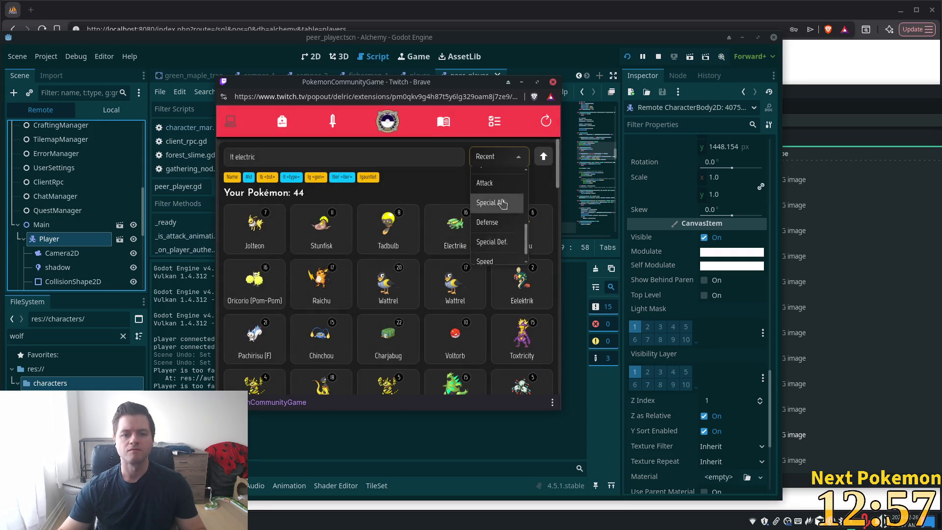
{"action": "left_click", "coordinate": [500, 252]}
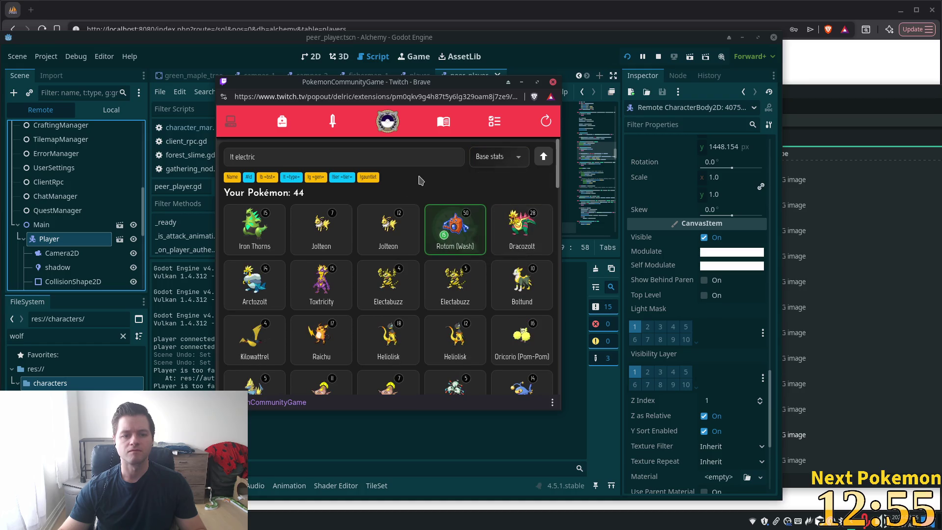
Step: View the details of Iron Thorns, the top Pokémon, then close them
{"action": "left_click", "coordinate": [254, 236]}
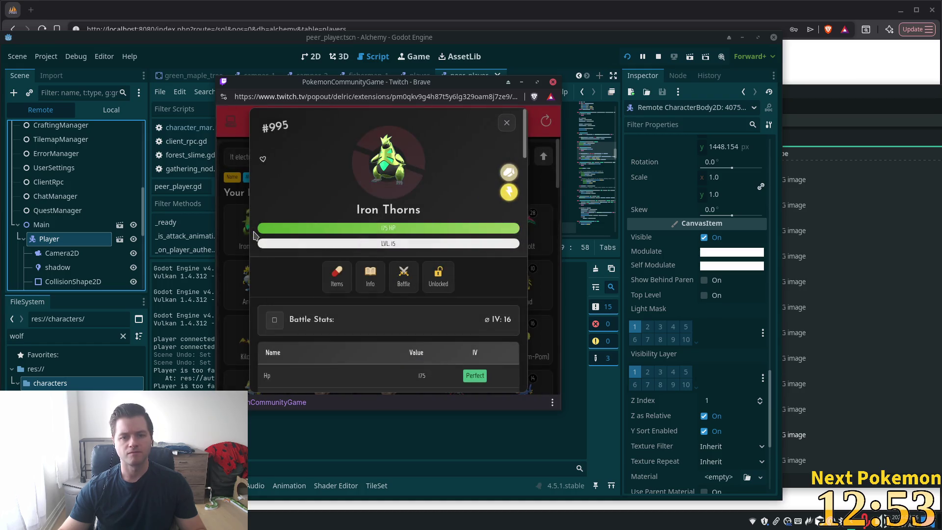
{"action": "scroll", "coordinate": [515, 147], "scroll_direction": "down", "scroll_amount": 5}
{"action": "left_click", "coordinate": [507, 123]}
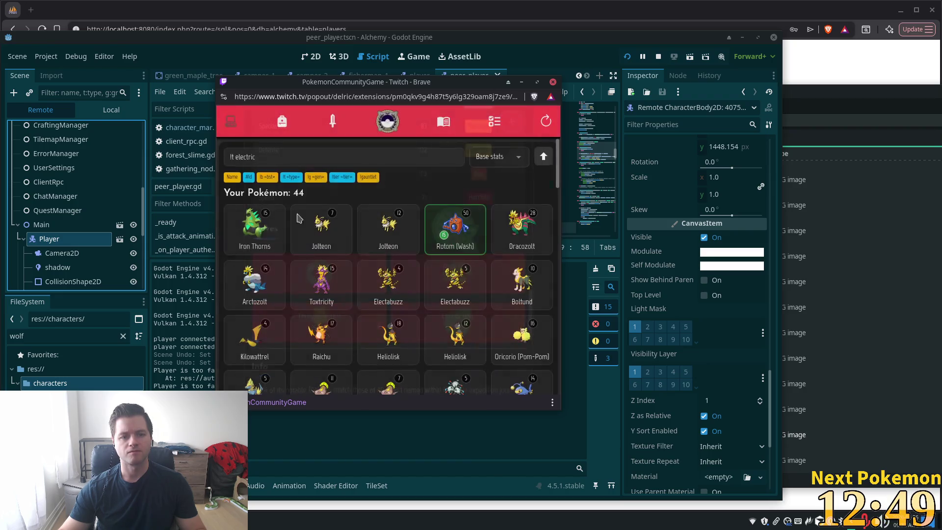
Step: Open Team 1's battle section, look over the Ranked battles, and switch to Bot battles
{"action": "left_click", "coordinate": [334, 122]}
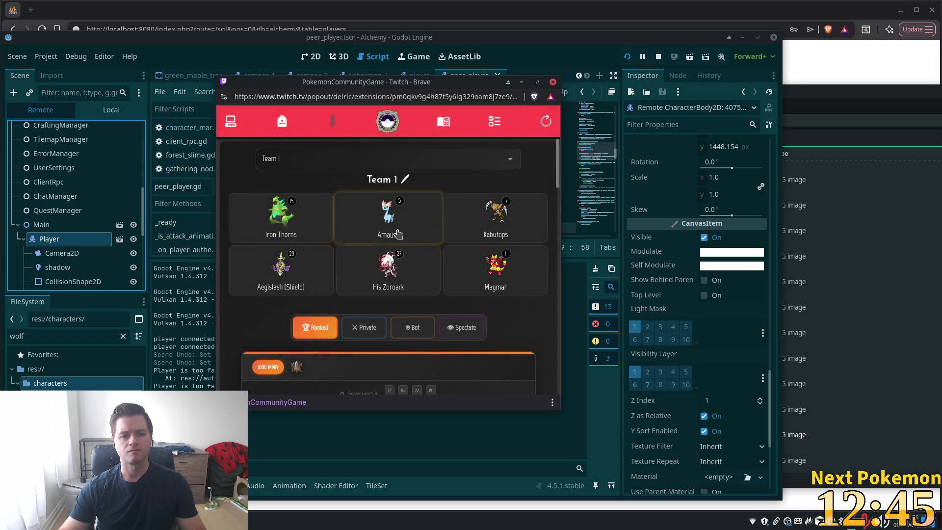
{"action": "scroll", "coordinate": [395, 295], "scroll_direction": "down", "scroll_amount": 5}
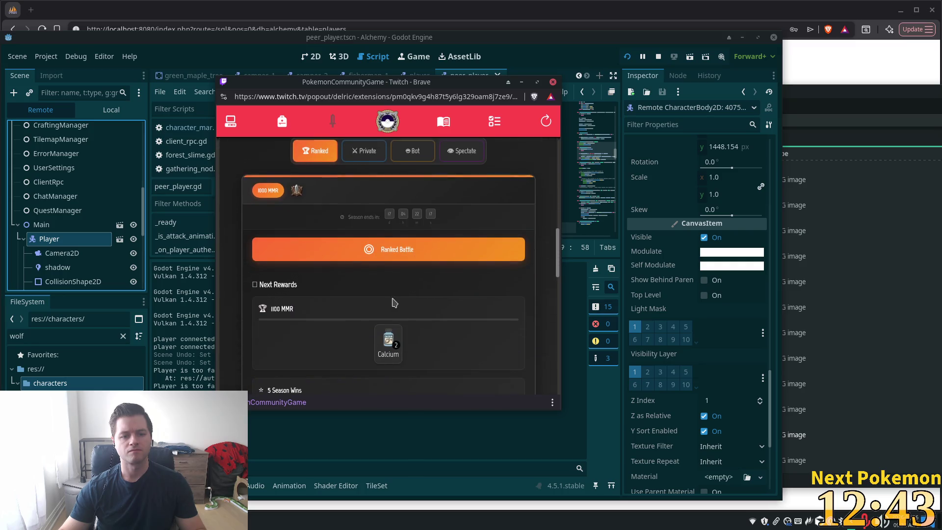
{"action": "scroll", "coordinate": [390, 285], "scroll_direction": "down", "scroll_amount": 4}
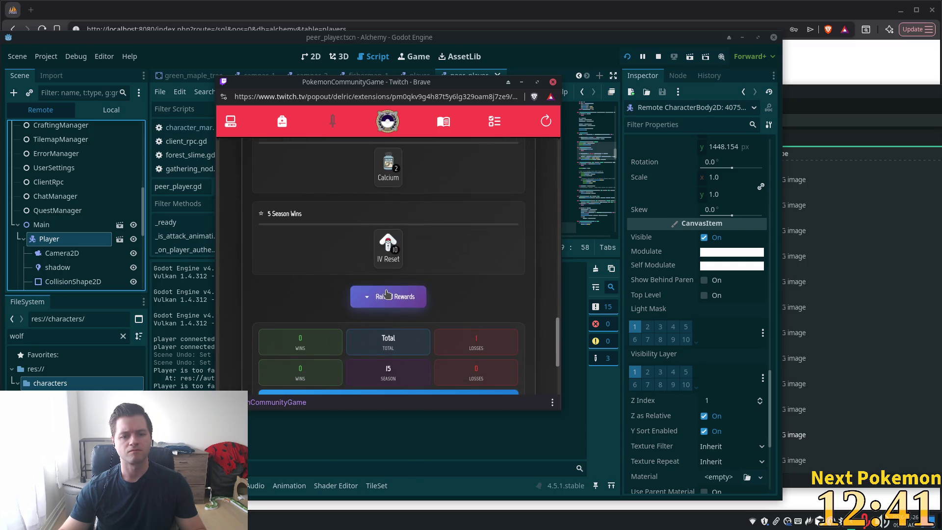
{"action": "scroll", "coordinate": [384, 296], "scroll_direction": "up", "scroll_amount": 5}
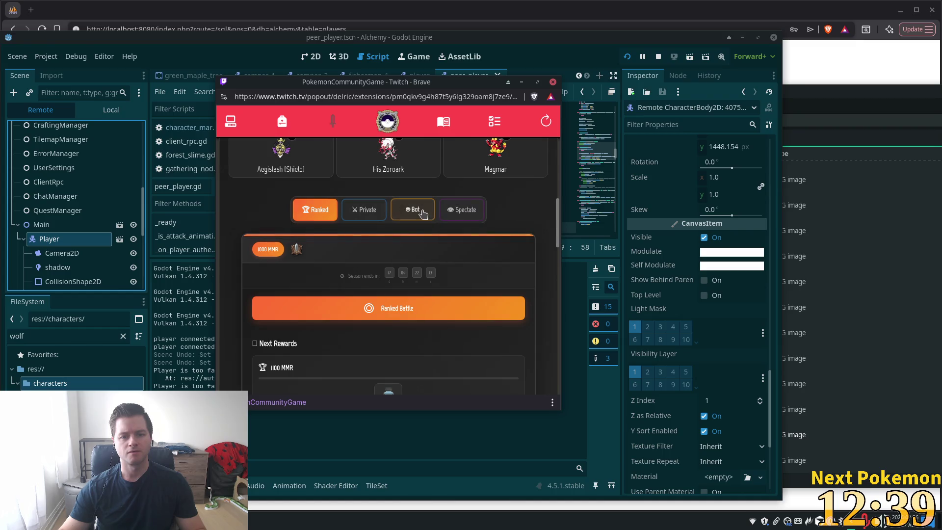
{"action": "scroll", "coordinate": [416, 236], "scroll_direction": "down", "scroll_amount": 7}
{"action": "scroll", "coordinate": [400, 248], "scroll_direction": "up", "scroll_amount": 5}
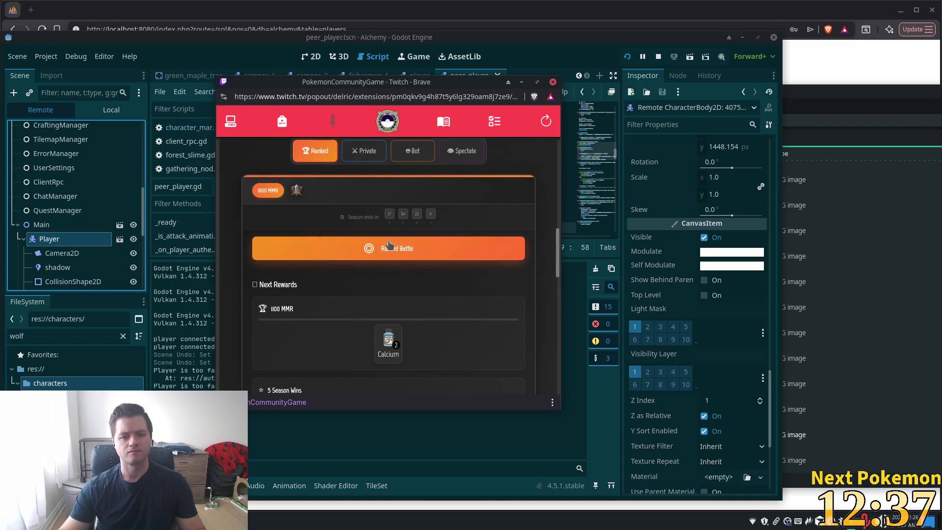
{"action": "left_click", "coordinate": [415, 156]}
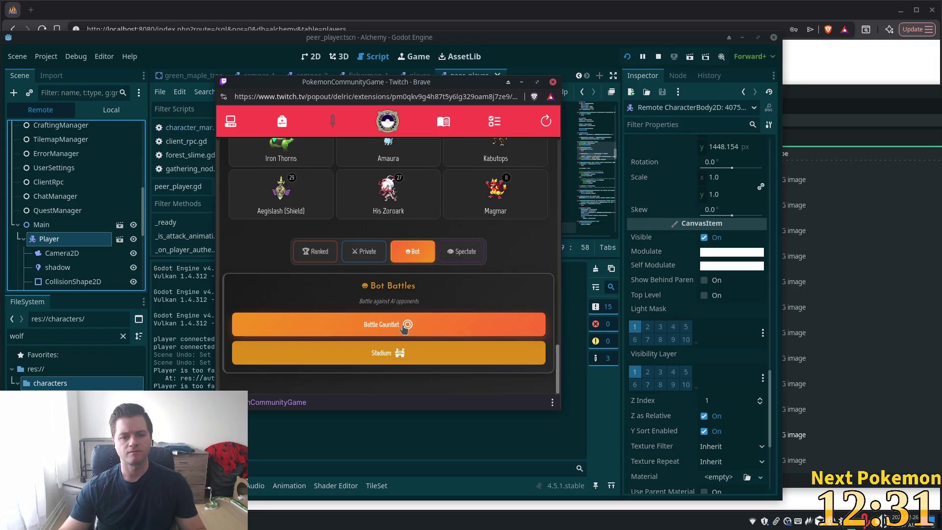
Step: Review Battle Gauntlet (300–350 base stats, Mood Mint reward), make the window taller, choose Stadium
{"action": "left_click", "coordinate": [403, 329]}
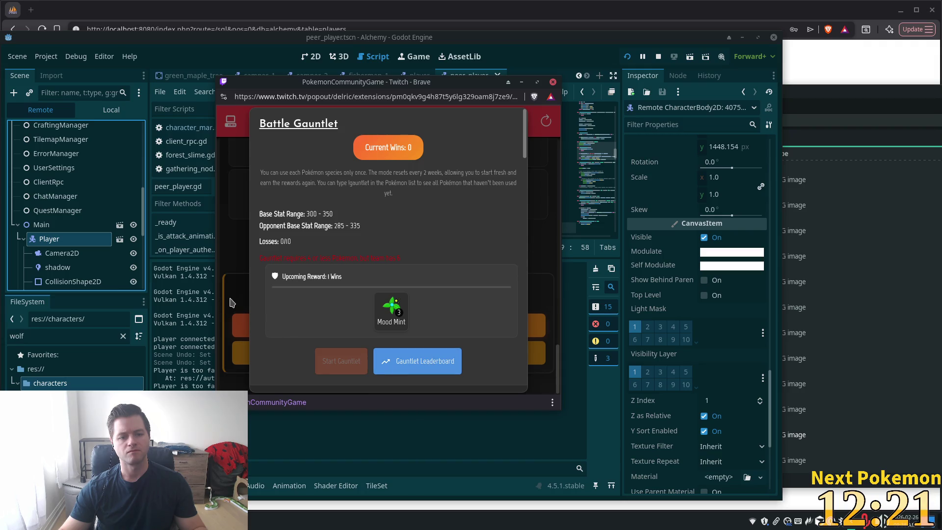
{"action": "scroll", "coordinate": [384, 224], "scroll_direction": "down", "scroll_amount": 1}
{"action": "left_click", "coordinate": [496, 376]}
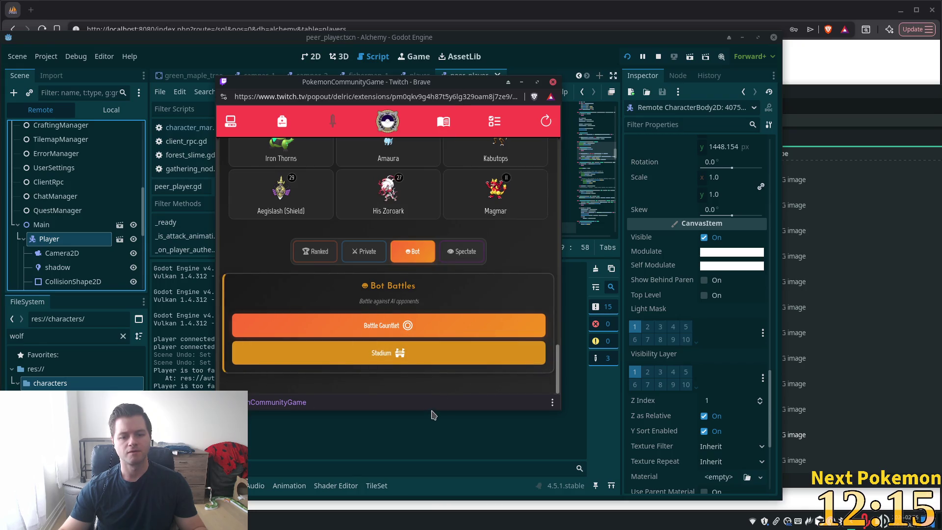
{"action": "left_click_drag", "start_coordinate": [435, 456], "coordinate": [438, 500]}
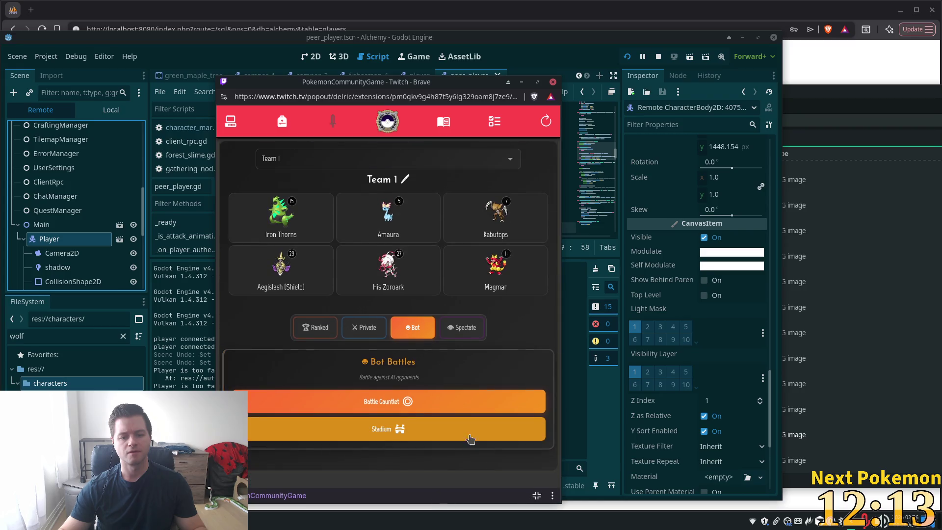
{"action": "left_click", "coordinate": [470, 437]}
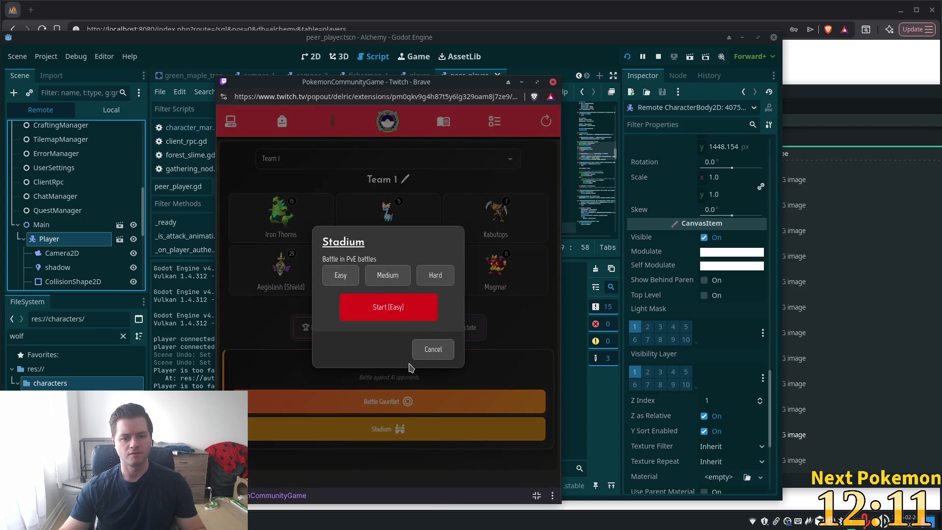
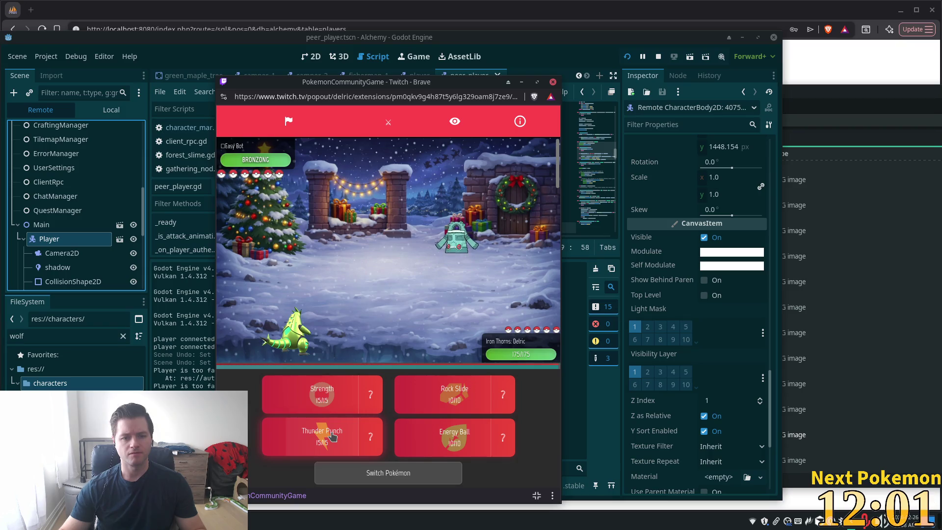
Step: Inspect the opposing Bronzong, attack with Energy Ball, then switch Iron Thorns out for Kabutops
{"action": "left_click", "coordinate": [246, 159]}
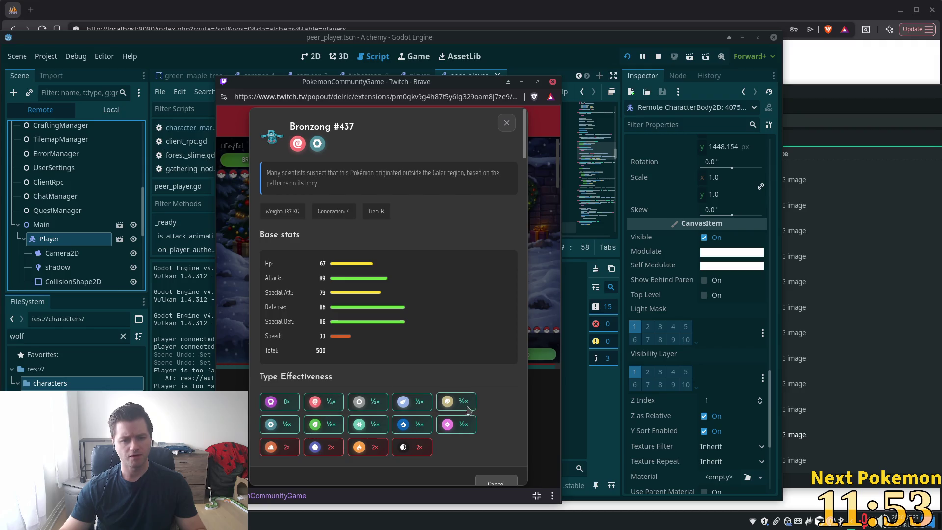
{"action": "left_click", "coordinate": [505, 125]}
{"action": "left_click", "coordinate": [451, 442]}
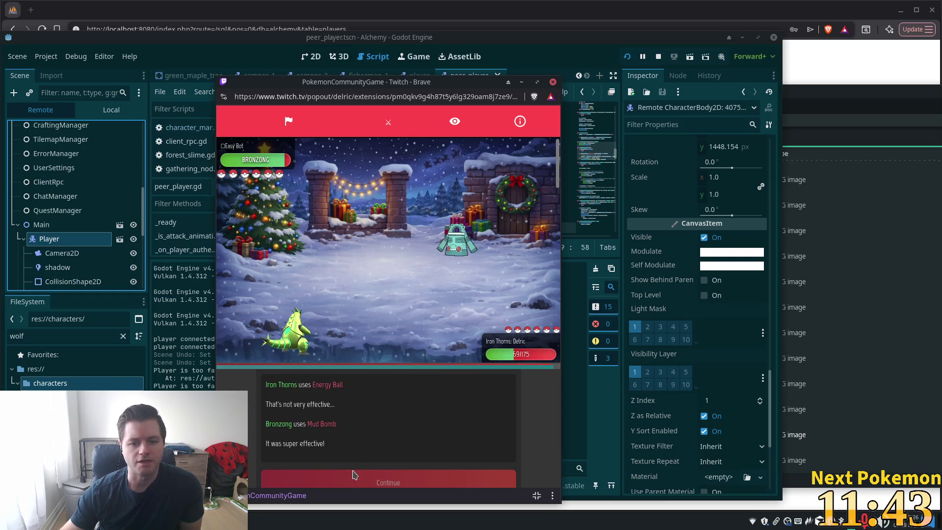
{"action": "left_click", "coordinate": [356, 486]}
{"action": "left_click", "coordinate": [335, 444]}
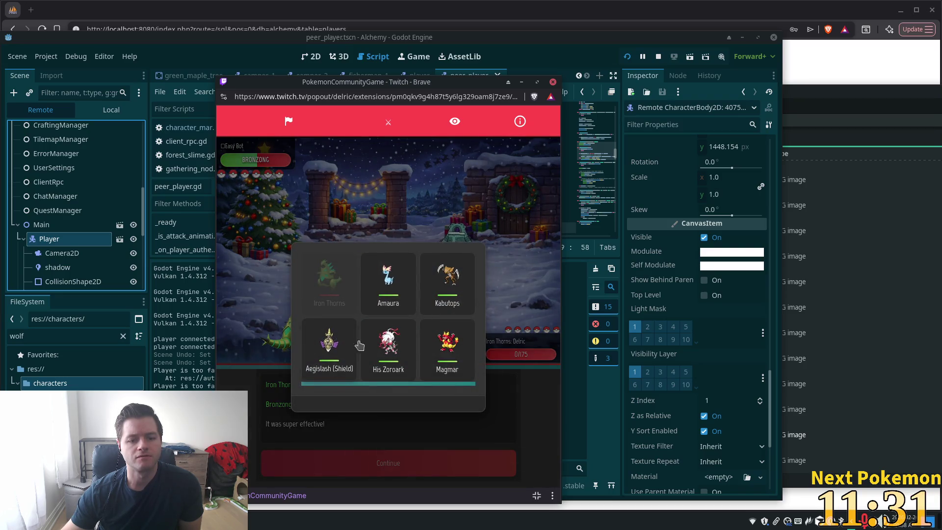
{"action": "left_click", "coordinate": [447, 280]}
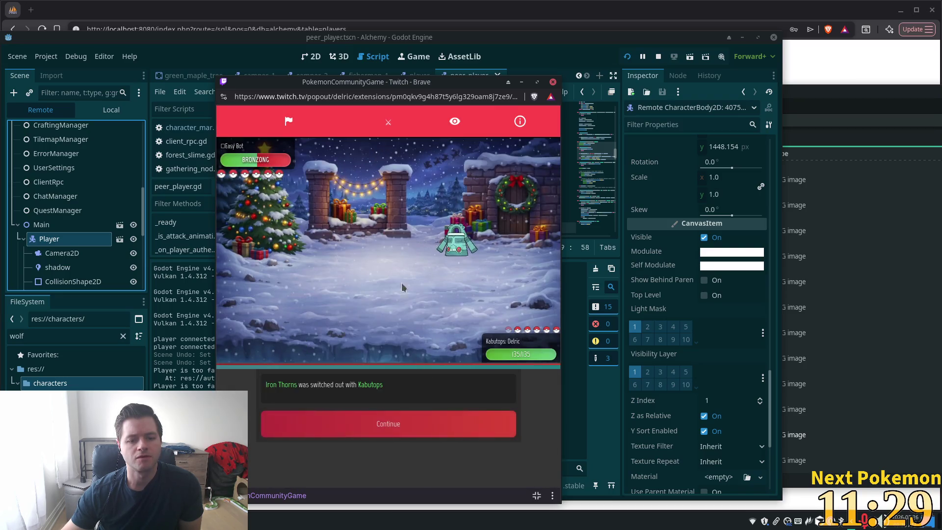
{"action": "left_click", "coordinate": [360, 422]}
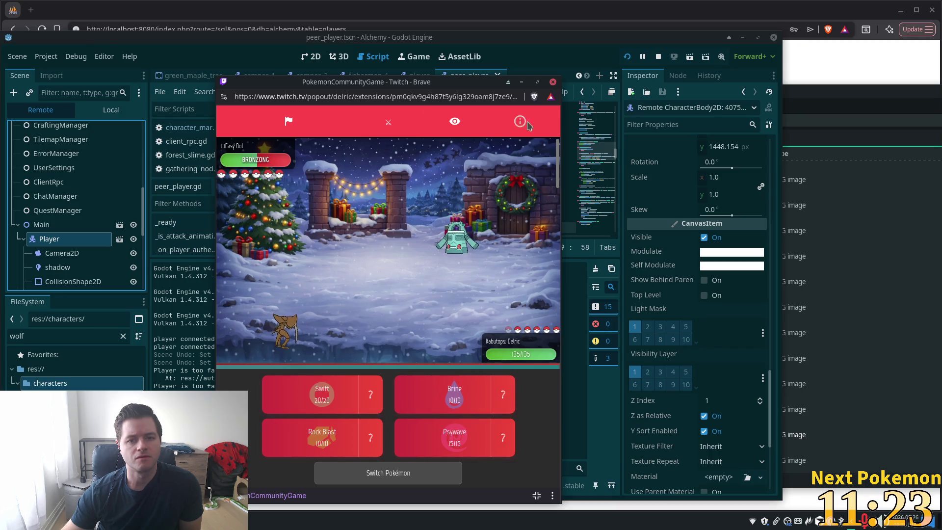
Step: Surrender the battle and acknowledge the loss
{"action": "left_click", "coordinate": [288, 123]}
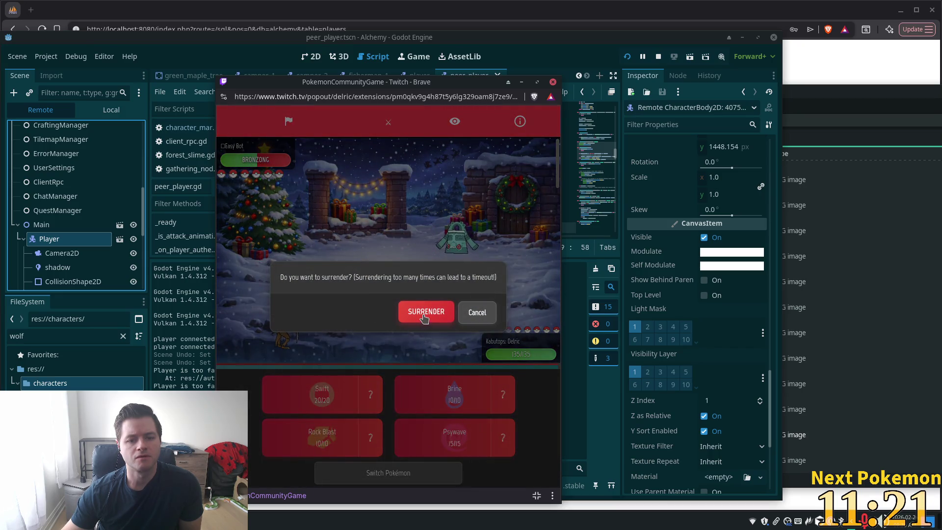
{"action": "left_click", "coordinate": [425, 317]}
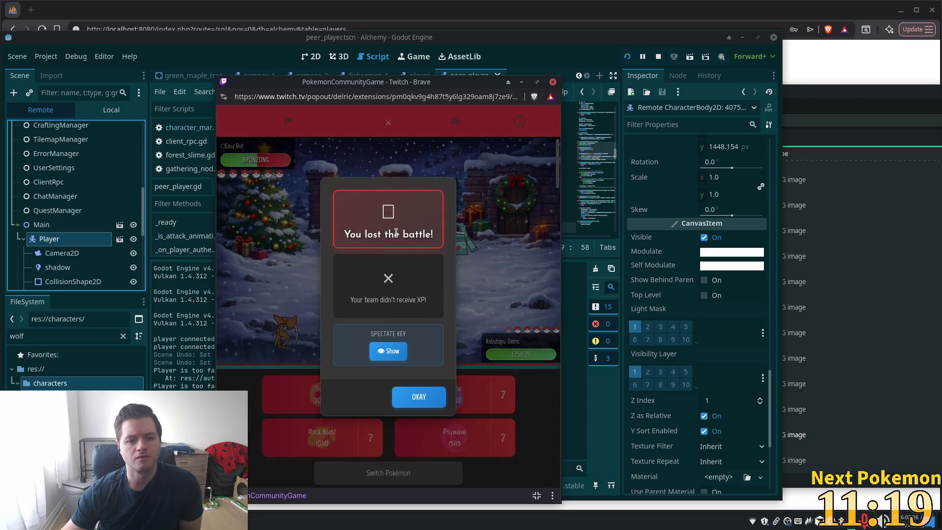
{"action": "left_click", "coordinate": [419, 396]}
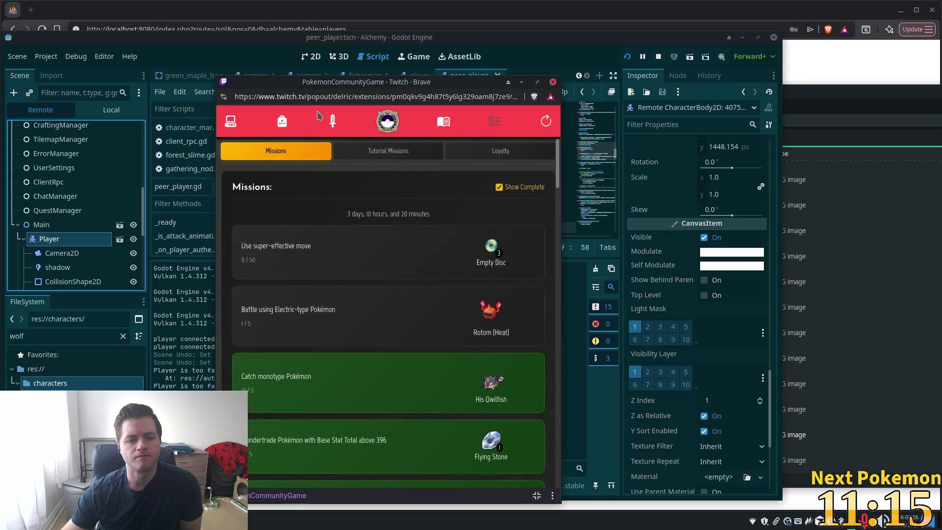
Step: Open the team page and view the Bot > Stadium options without starting a battle
{"action": "left_click", "coordinate": [332, 122]}
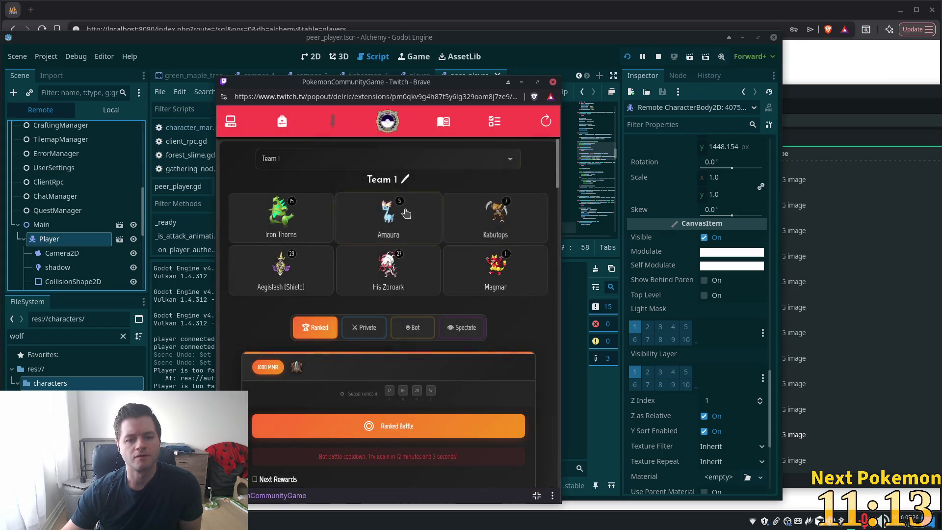
{"action": "scroll", "coordinate": [386, 292], "scroll_direction": "down", "scroll_amount": 2}
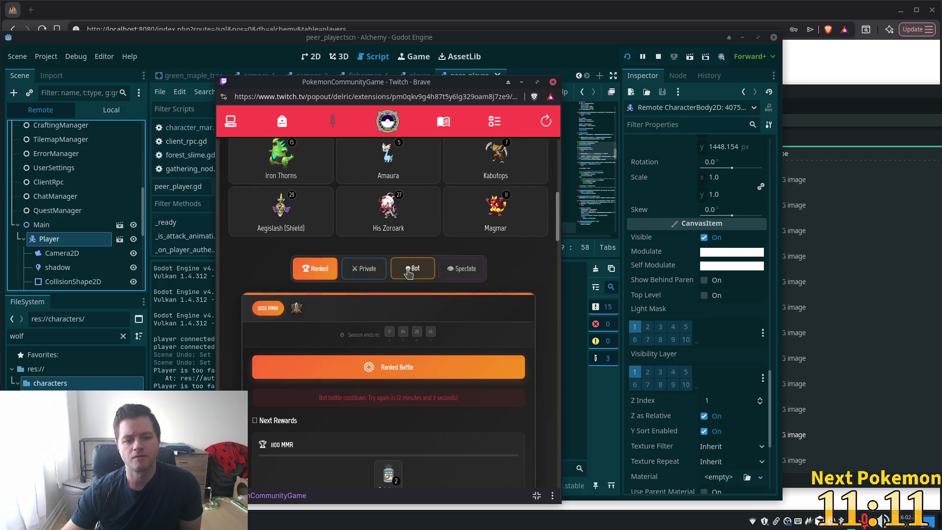
{"action": "left_click", "coordinate": [409, 273]}
{"action": "left_click", "coordinate": [444, 423]}
{"action": "left_click", "coordinate": [446, 356]}
{"action": "mouse_move", "coordinate": [636, 11]}
{"action": "left_mouse_down"}
{"action": "mouse_move", "coordinate": [636, 22]}
{"action": "mouse_move", "coordinate": [636, 13]}
{"action": "left_mouse_up"}
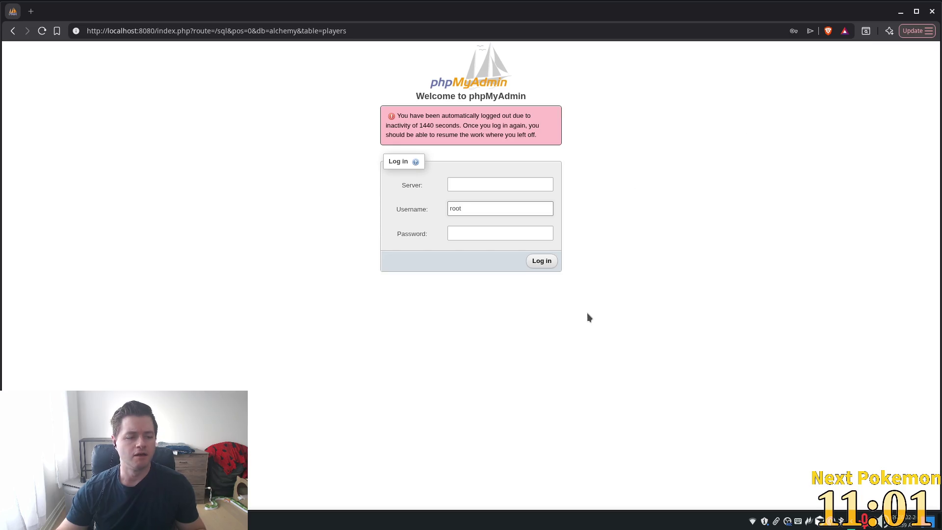
Step: Bring the peer_player Godot window to the front and browse the Remote scene tree
{"action": "key", "text": "alt+Tab"}
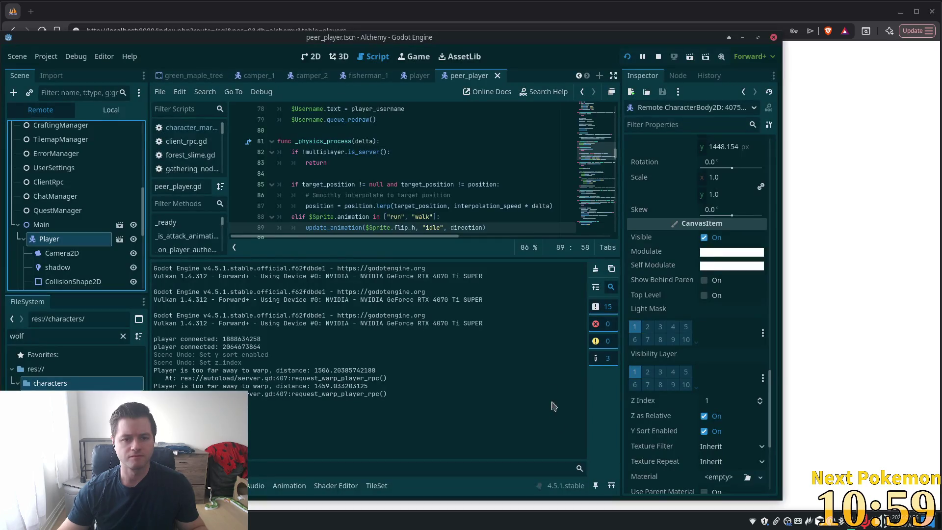
{"action": "key", "text": "alt+Tab"}
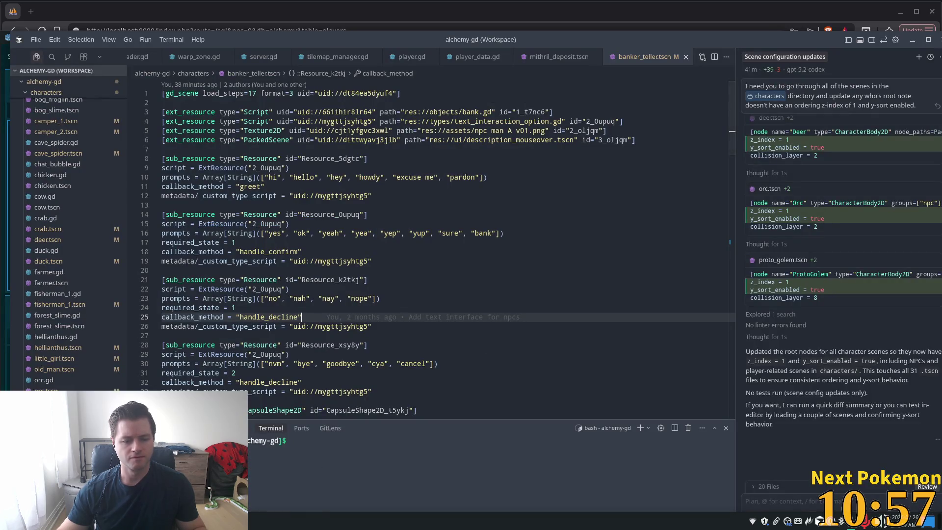
{"action": "right_click", "coordinate": [176, 521]}
{"action": "left_click", "coordinate": [323, 461]}
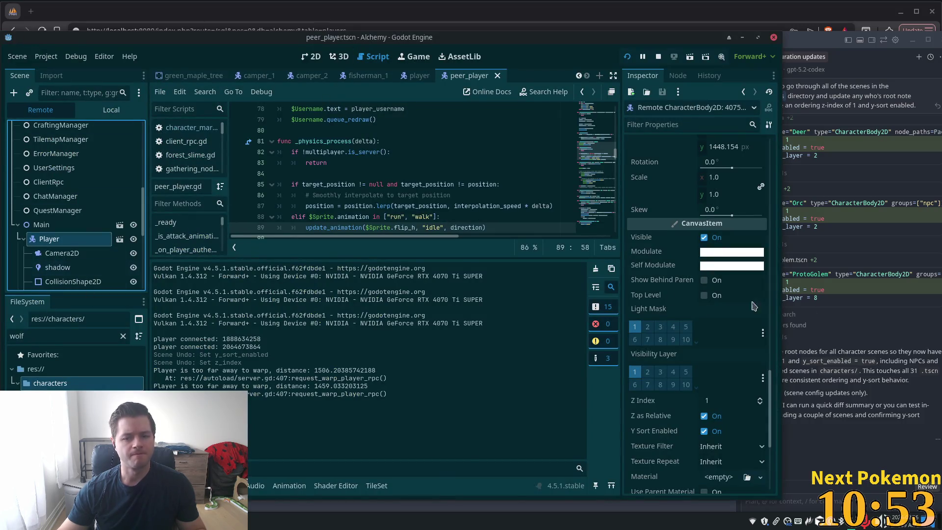
{"action": "scroll", "coordinate": [718, 374], "scroll_direction": "down", "scroll_amount": 1}
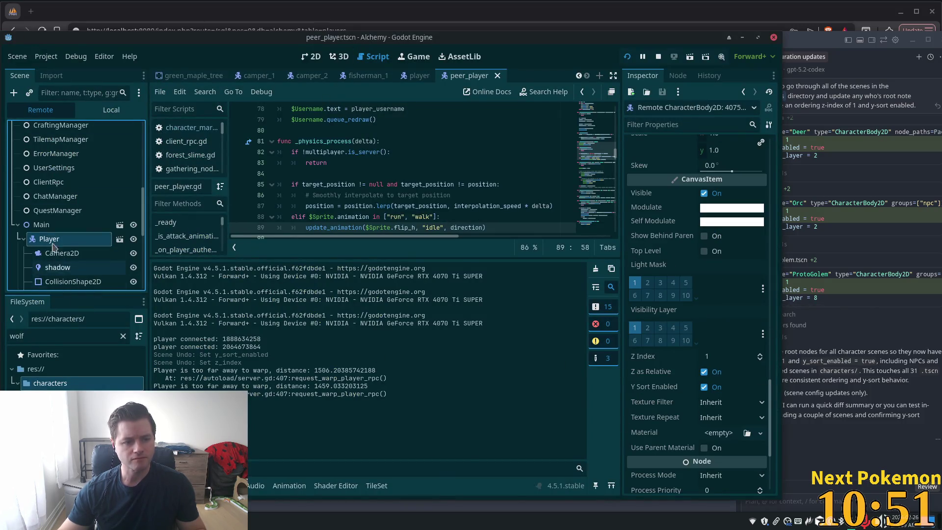
{"action": "scroll", "coordinate": [105, 253], "scroll_direction": "down", "scroll_amount": 10}
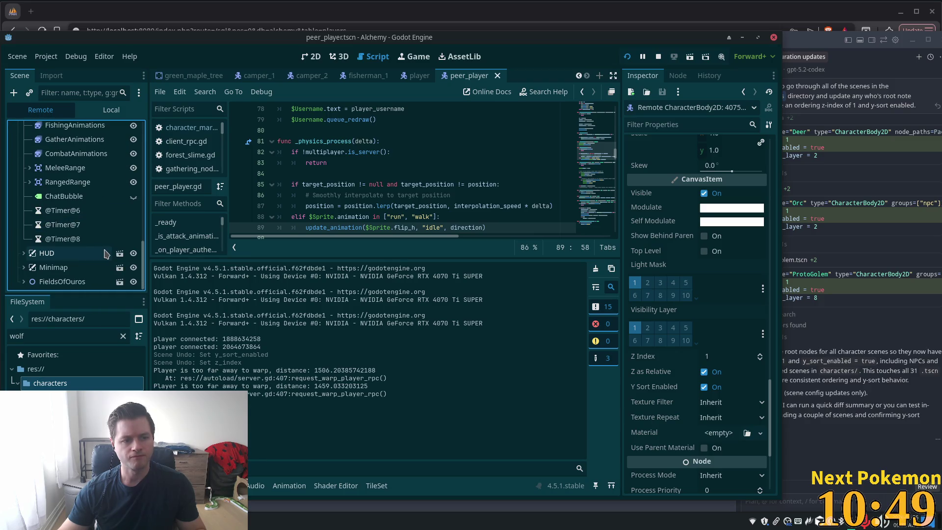
{"action": "scroll", "coordinate": [55, 260], "scroll_direction": "up", "scroll_amount": 3}
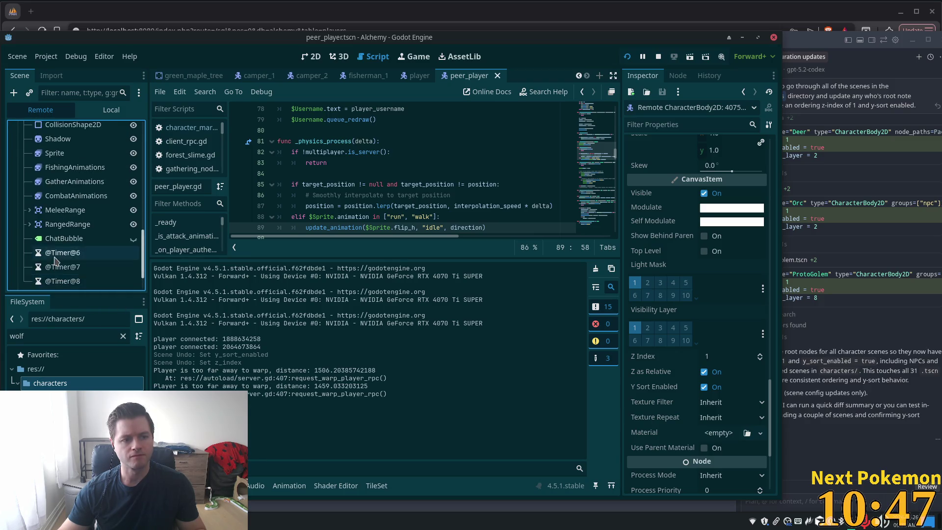
{"action": "scroll", "coordinate": [49, 270], "scroll_direction": "down", "scroll_amount": 3}
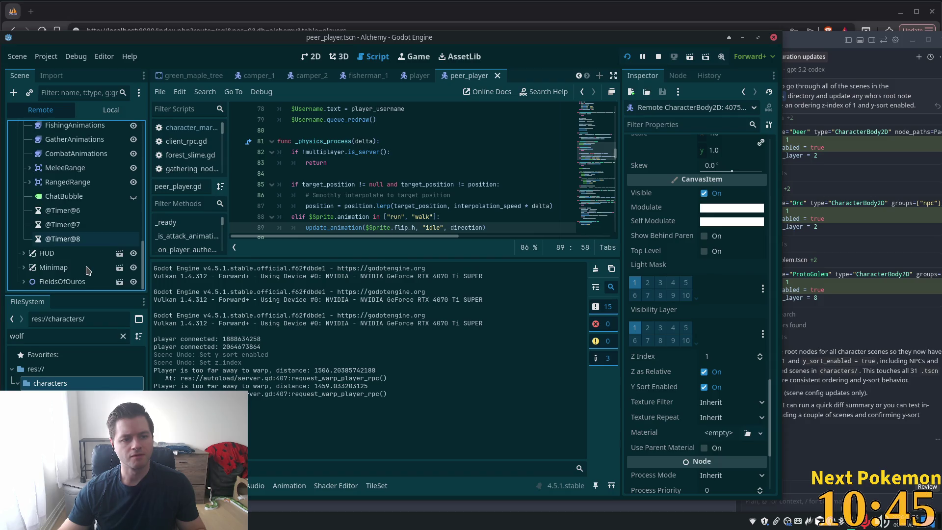
Step: Expand FieldsOfOuros and Camp in the Remote tree and inspect Camp's Z Index and Y Sort
{"action": "left_click", "coordinate": [23, 281]}
{"action": "scroll", "coordinate": [64, 255], "scroll_direction": "down", "scroll_amount": 5}
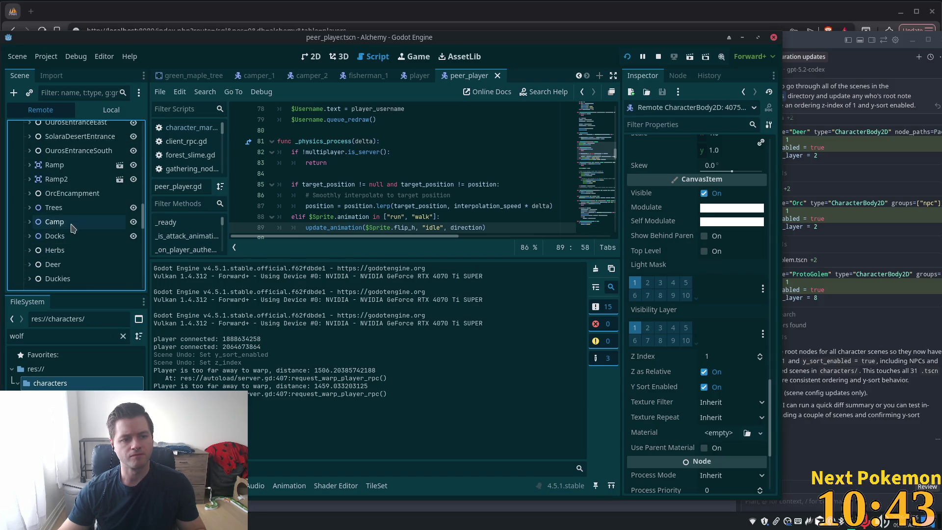
{"action": "double_click", "coordinate": [68, 224]}
{"action": "scroll", "coordinate": [682, 375], "scroll_direction": "down", "scroll_amount": 5}
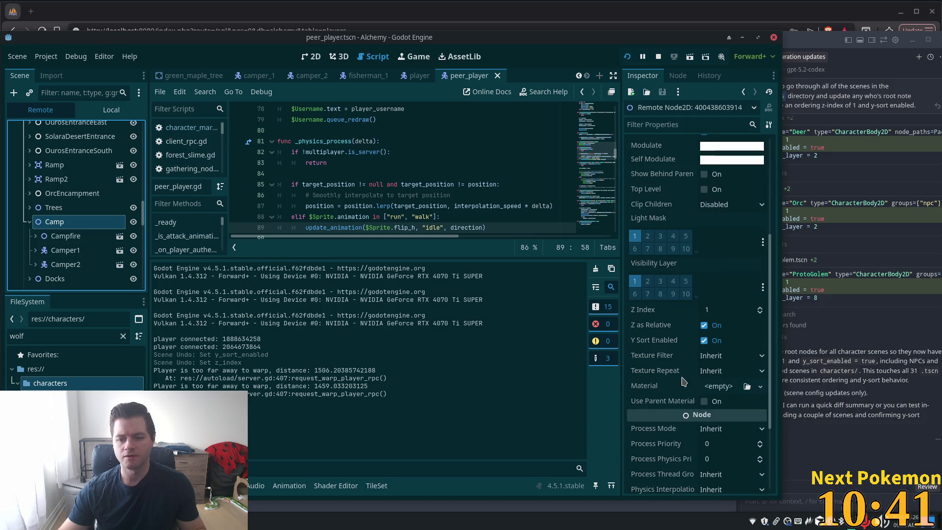
{"action": "scroll", "coordinate": [687, 421], "scroll_direction": "down", "scroll_amount": 3}
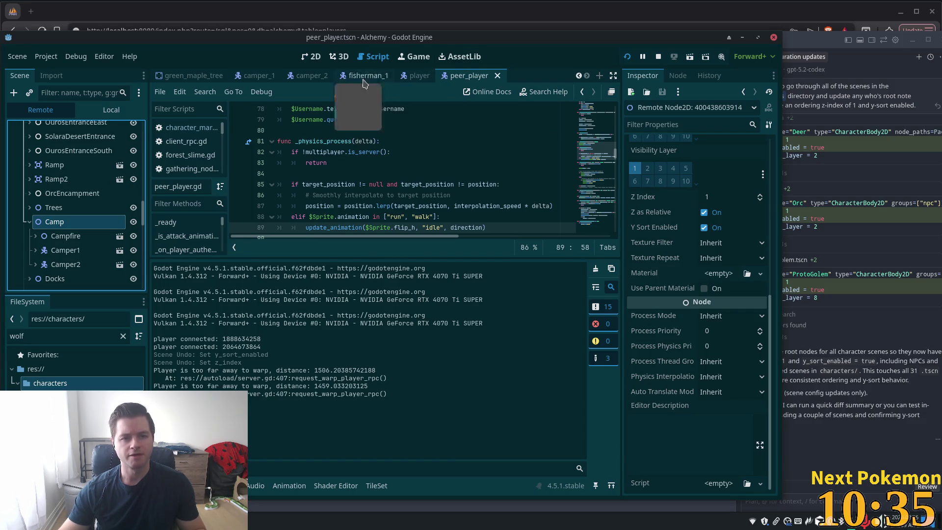
{"action": "scroll", "coordinate": [253, 81], "scroll_direction": "up", "scroll_amount": 5}
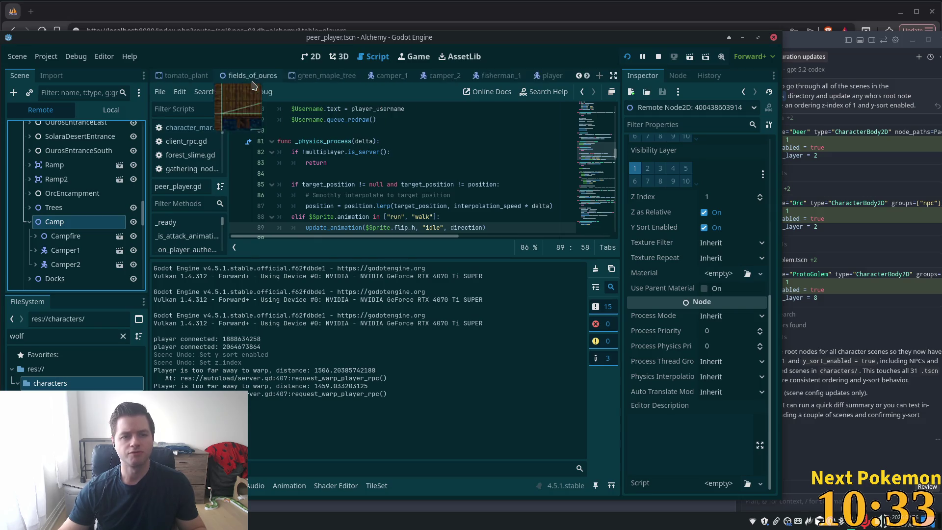
{"action": "scroll", "coordinate": [252, 84], "scroll_direction": "down", "scroll_amount": 5}
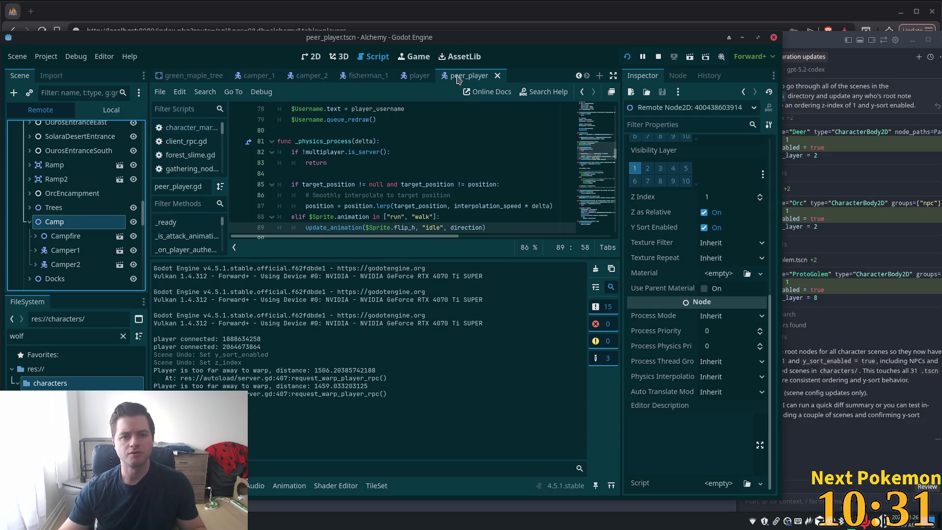
{"action": "left_click", "coordinate": [491, 76]}
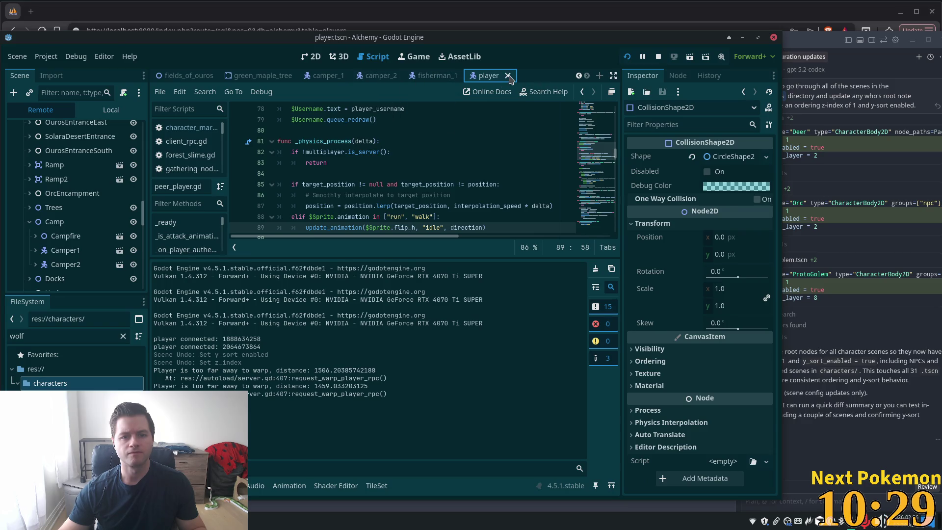
Step: Close the player, fisherman_1 and green_maple_tree scenes and open fields_of_ouros.tscn
{"action": "left_click", "coordinate": [508, 76]}
{"action": "left_click", "coordinate": [531, 76]}
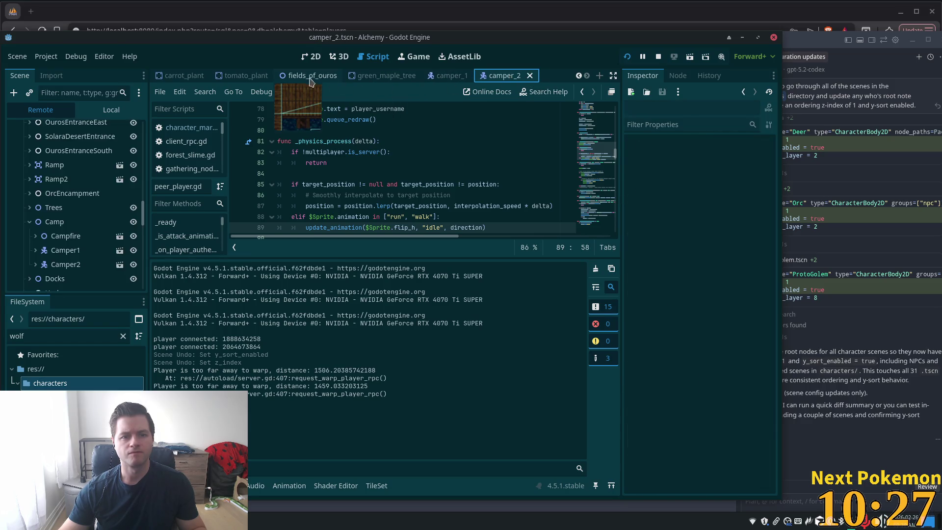
{"action": "left_click", "coordinate": [415, 77]}
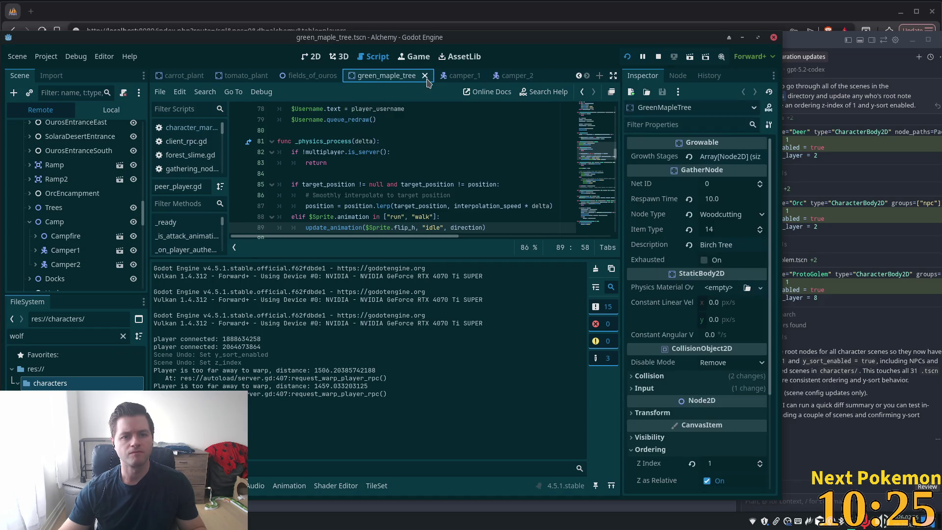
{"action": "left_click", "coordinate": [425, 76]}
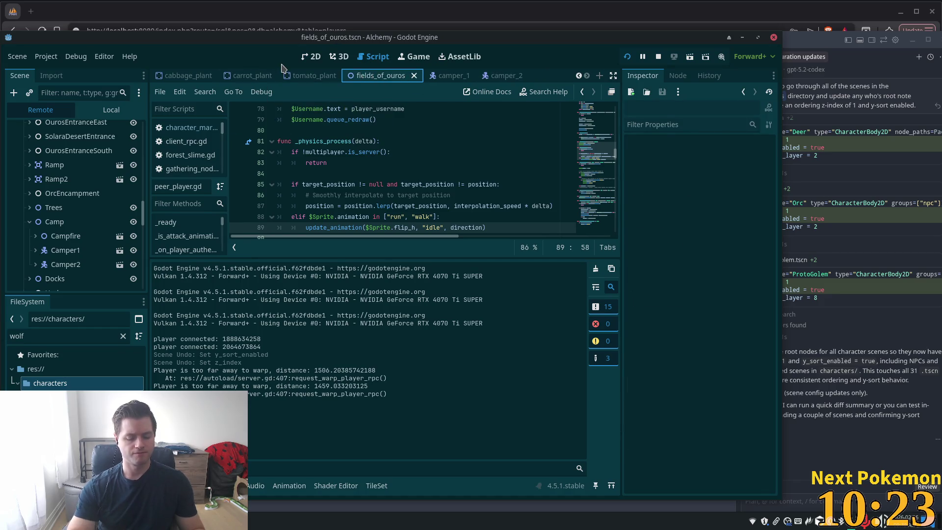
{"action": "key", "text": "alt+shift+o"}
{"action": "type", "text": "field"}
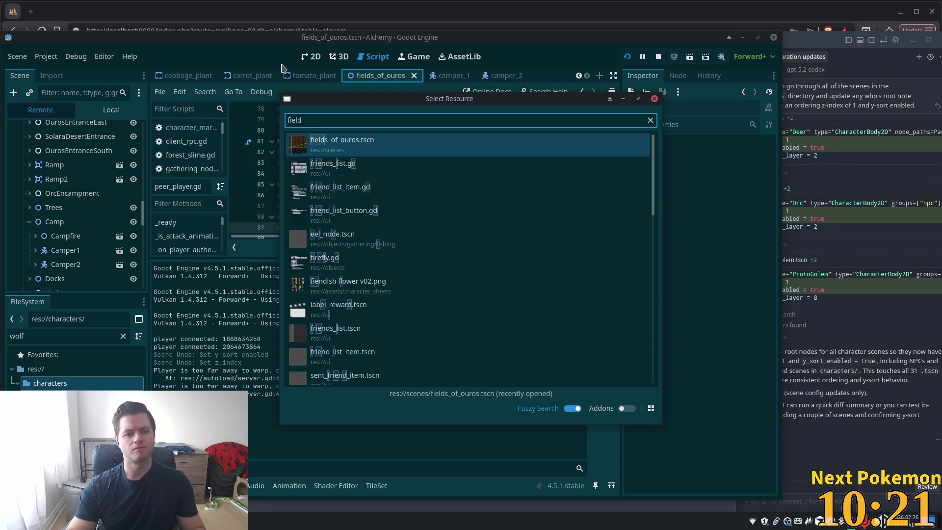
{"action": "double_click", "coordinate": [359, 152]}
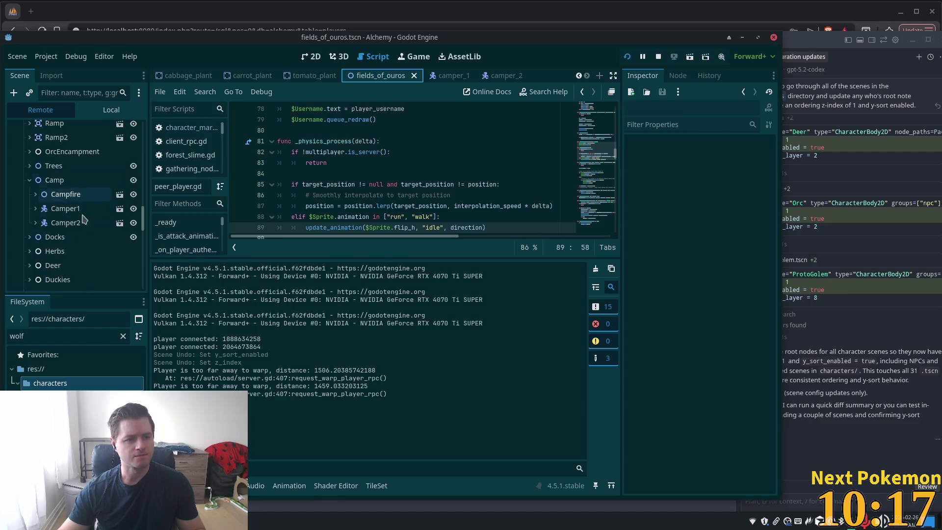
Step: In the local scene tree, set Camp's Z Index to 0, save, and run the project
{"action": "left_click", "coordinate": [93, 107]}
{"action": "scroll", "coordinate": [68, 216], "scroll_direction": "down", "scroll_amount": 5}
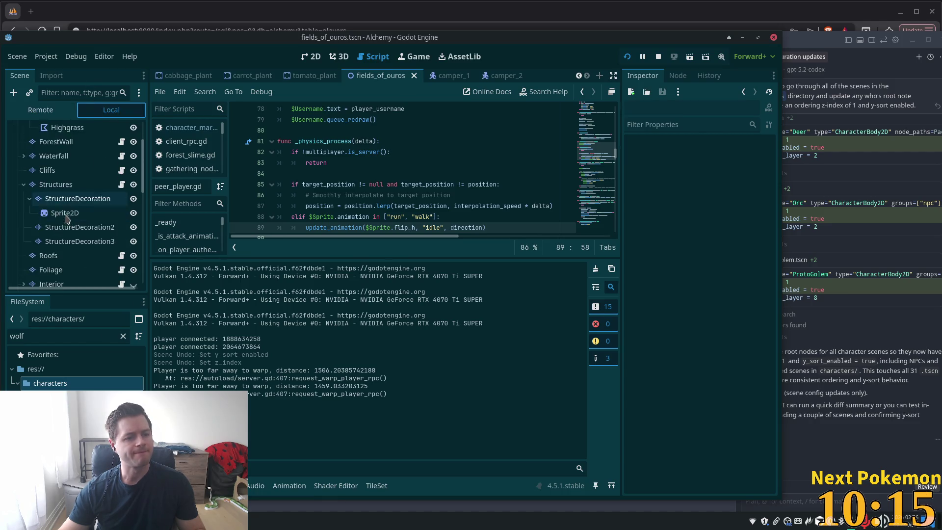
{"action": "scroll", "coordinate": [68, 235], "scroll_direction": "down", "scroll_amount": 3}
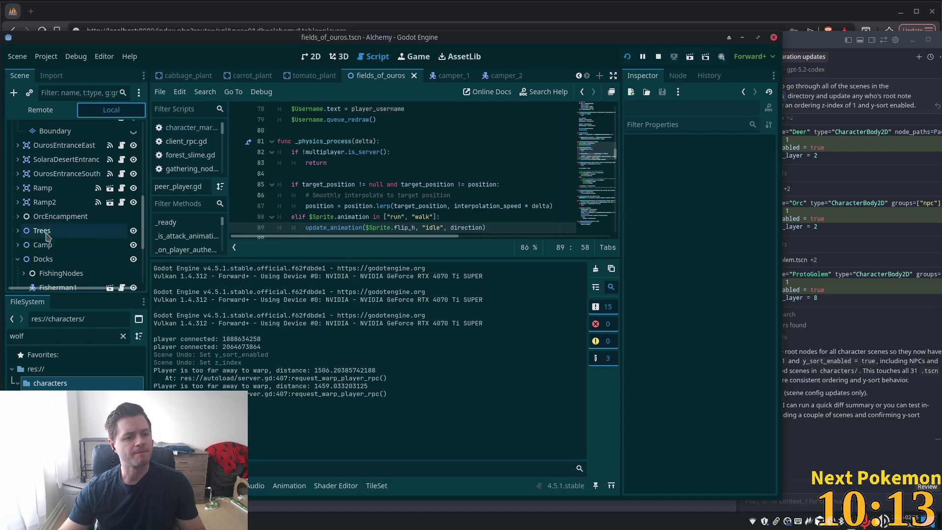
{"action": "scroll", "coordinate": [54, 250], "scroll_direction": "down", "scroll_amount": 4}
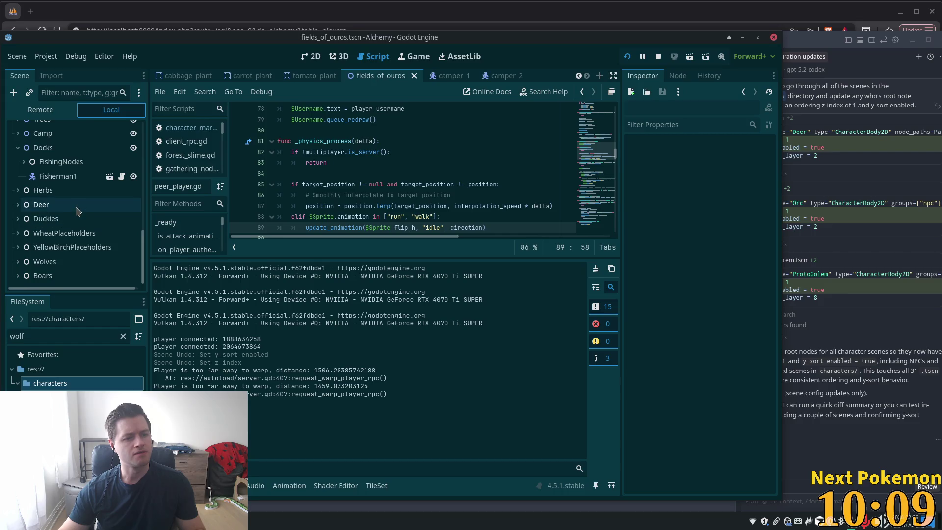
{"action": "scroll", "coordinate": [69, 226], "scroll_direction": "up", "scroll_amount": 2}
{"action": "left_click", "coordinate": [49, 175]}
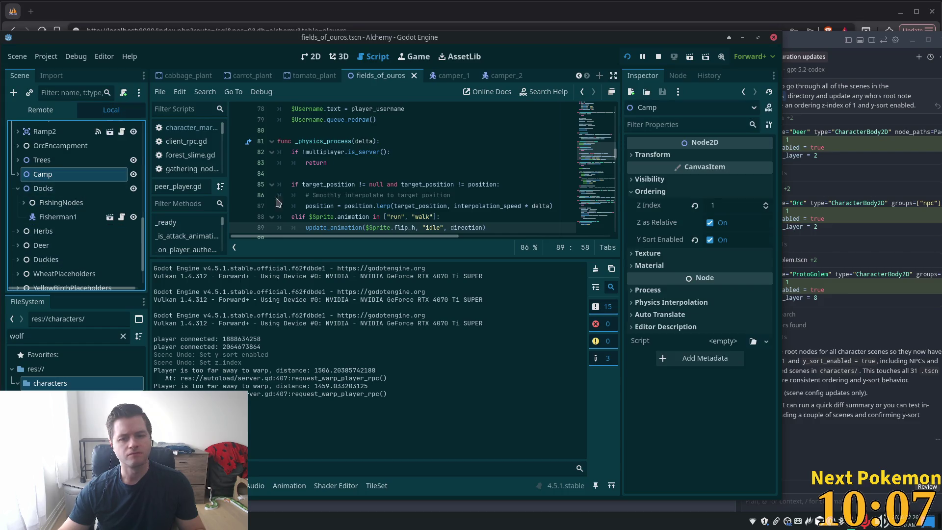
{"action": "left_click", "coordinate": [731, 206]}
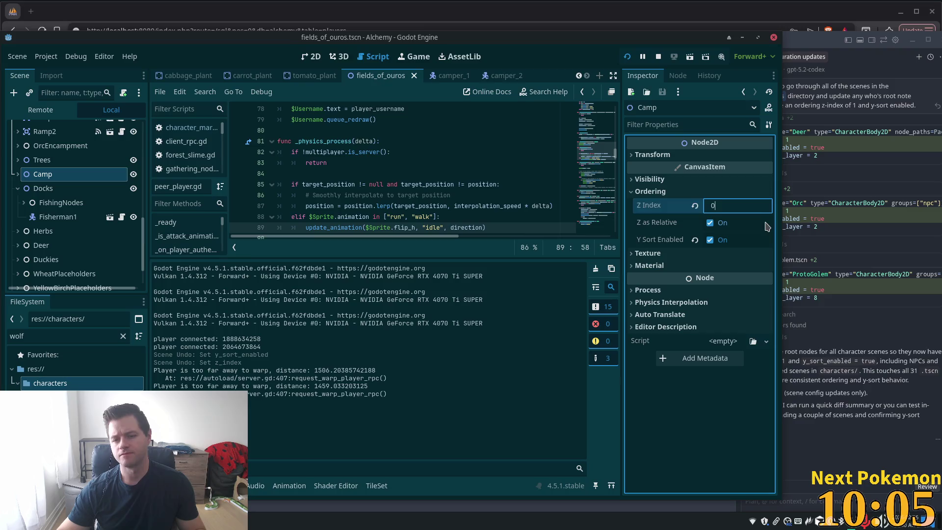
{"action": "key", "text": "Tab"}
{"action": "key", "text": "ctrl+s"}
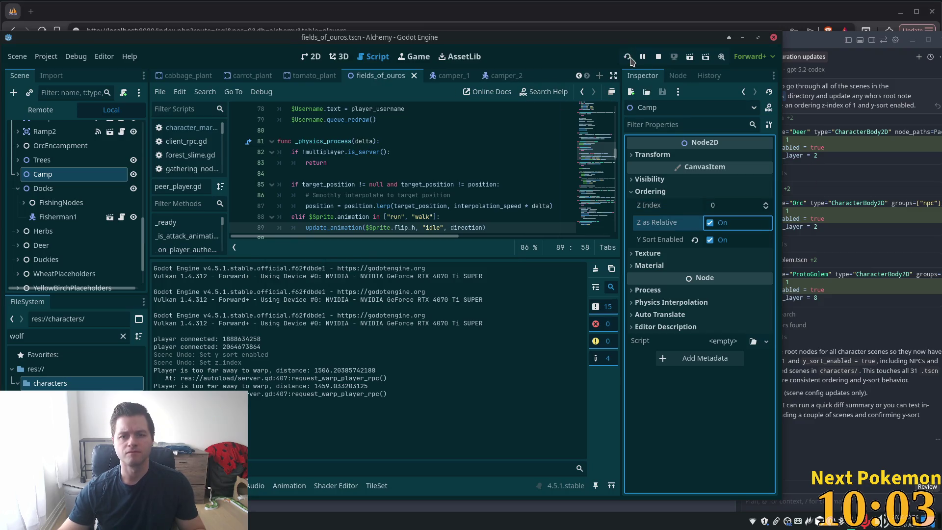
{"action": "left_click", "coordinate": [628, 57]}
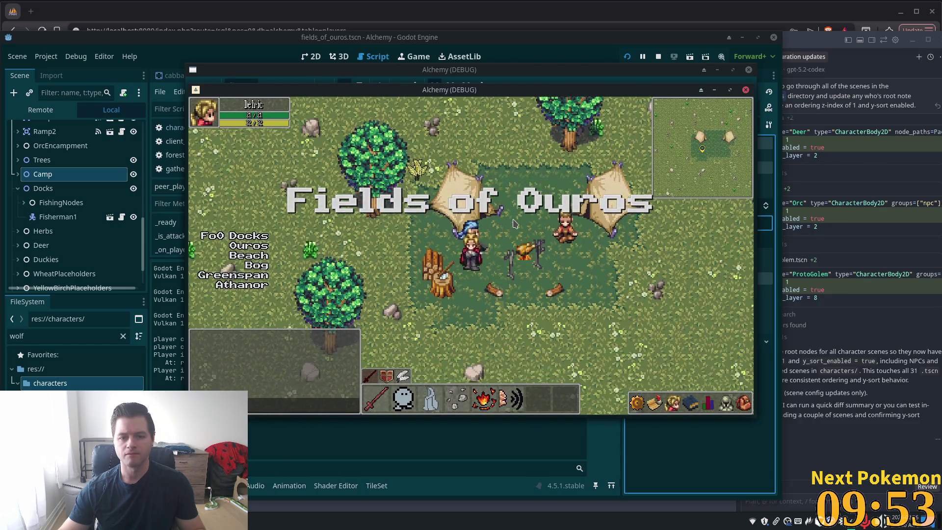
Step: Walk the player around the camp with the W, A, S, D keys
{"action": "key", "text": "w"}
{"action": "key", "text": "d"}
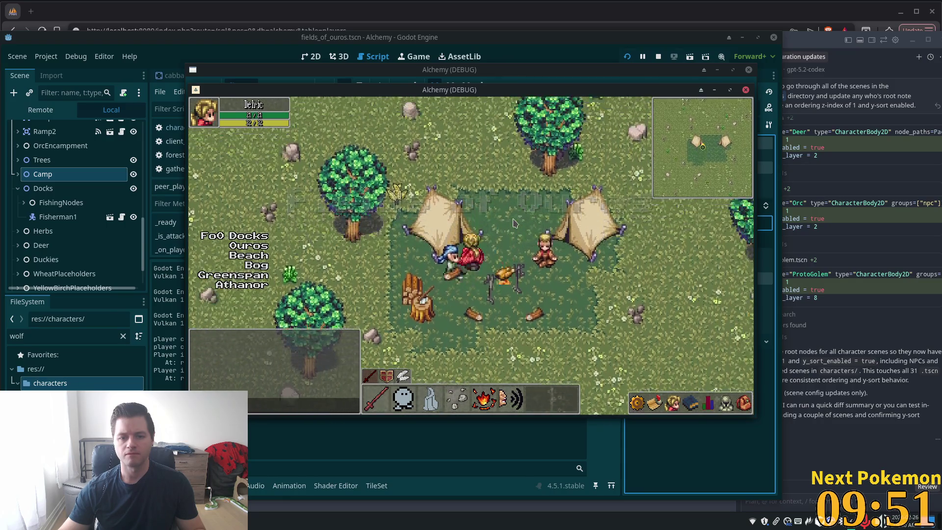
{"action": "key", "text": "s"}
{"action": "key", "text": "d"}
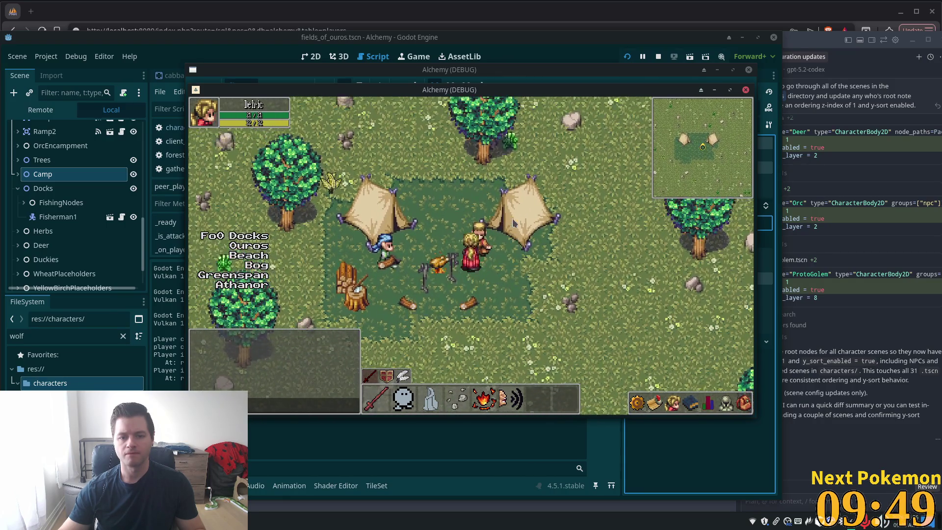
{"action": "key", "text": "s"}
{"action": "key", "text": "a"}
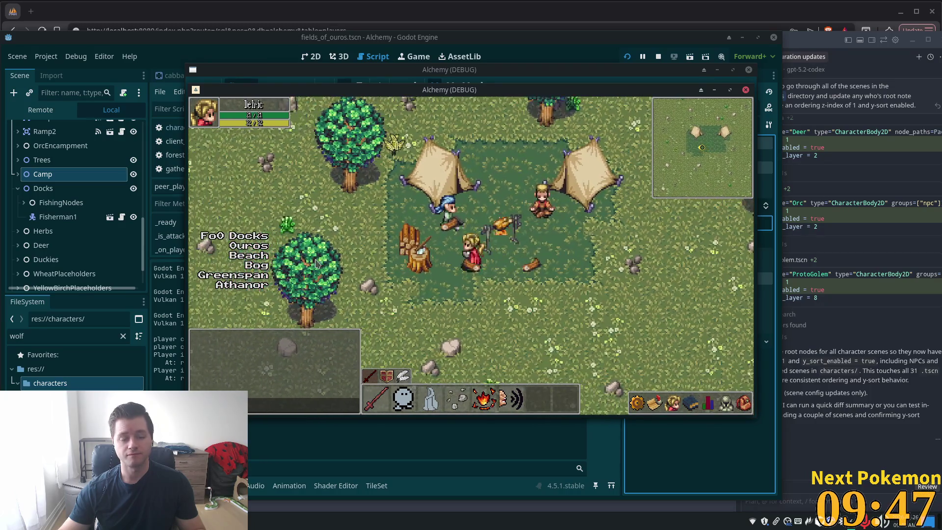
Step: Return to the editor and show the fields_of_ouros map in the 2D view
{"action": "left_click", "coordinate": [614, 38]}
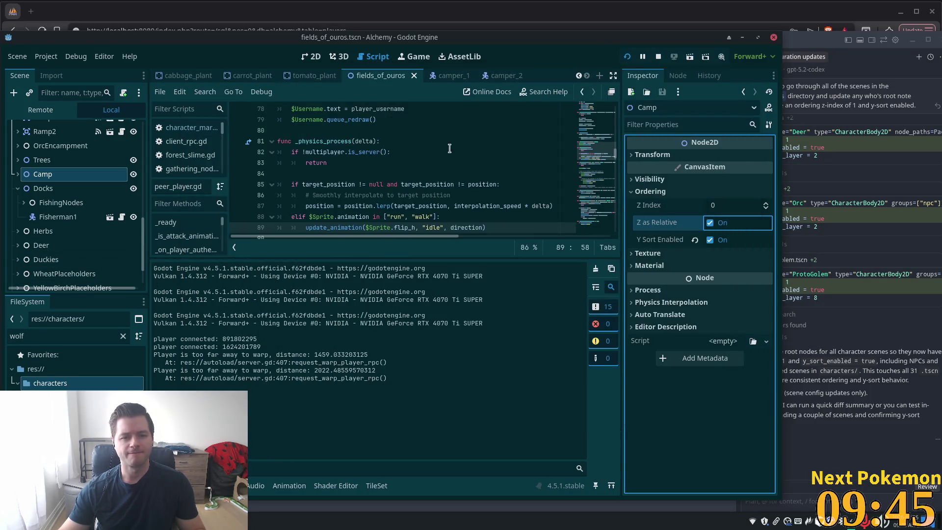
{"action": "left_click", "coordinate": [311, 56]}
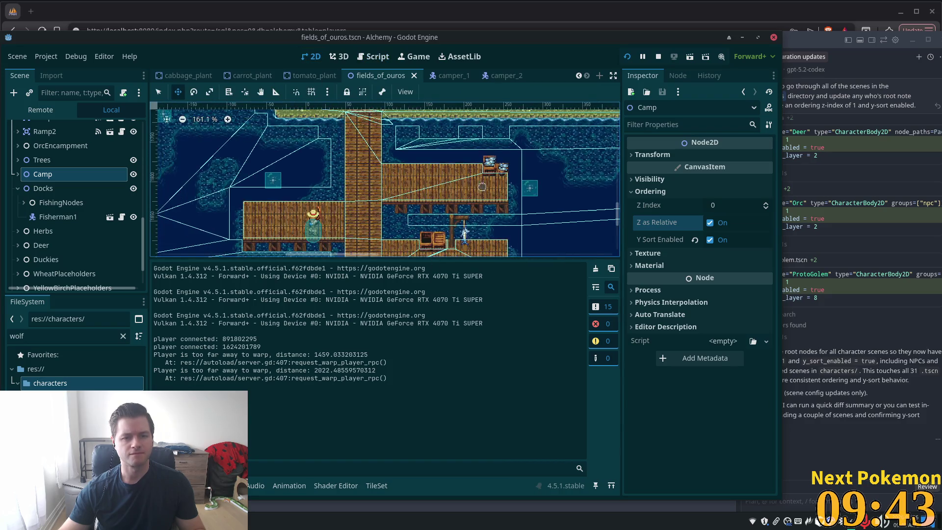
{"action": "scroll", "coordinate": [478, 187], "scroll_direction": "down", "scroll_amount": 10}
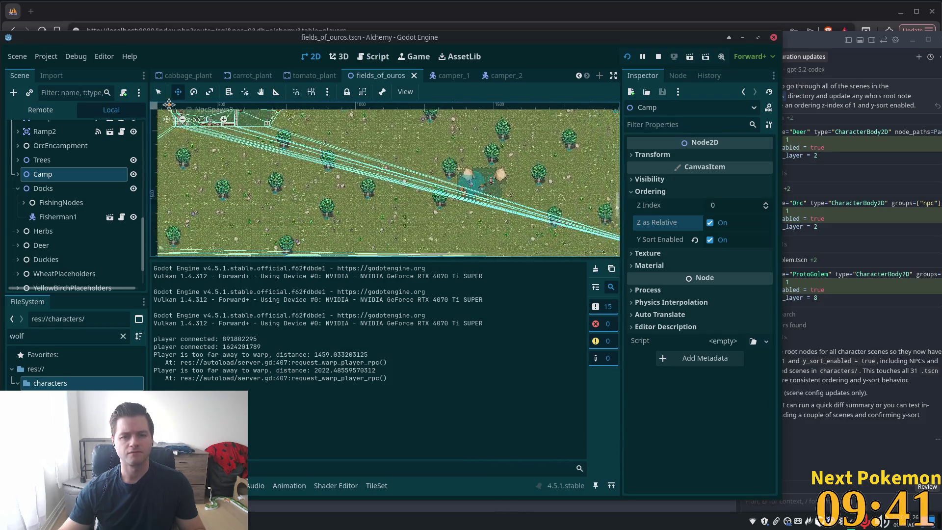
Step: Zoom in on the camp, select Camper1, then select the Foliage tile layer
{"action": "scroll", "coordinate": [483, 190], "scroll_direction": "up", "scroll_amount": 10}
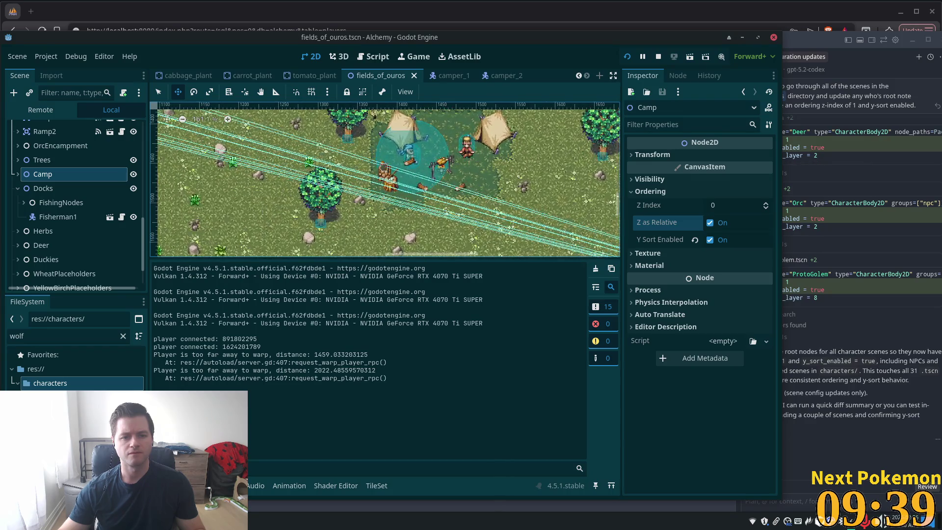
{"action": "scroll", "coordinate": [425, 152], "scroll_direction": "up", "scroll_amount": 7}
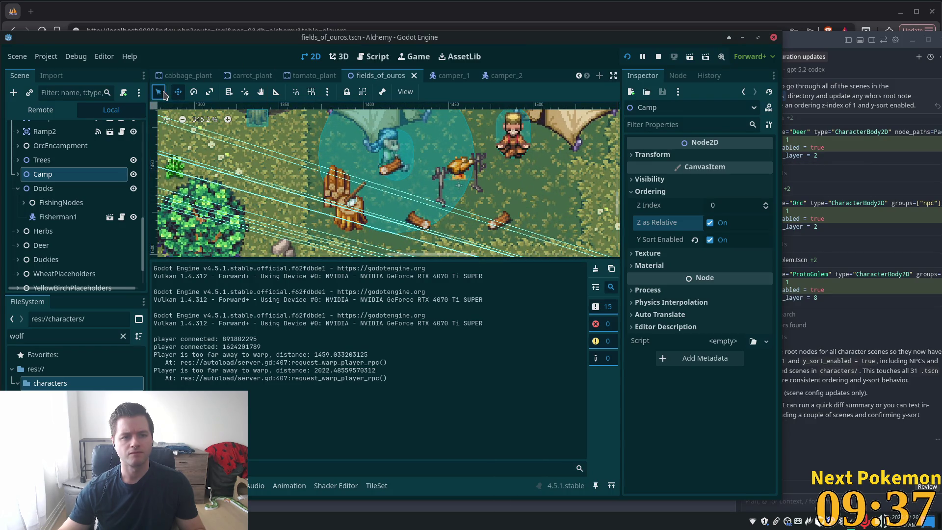
{"action": "left_click", "coordinate": [392, 172]}
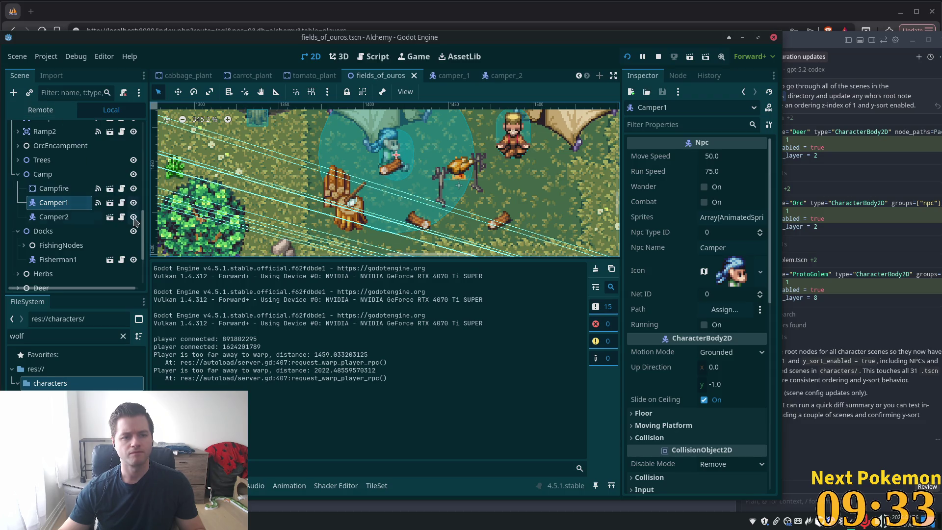
{"action": "scroll", "coordinate": [74, 220], "scroll_direction": "up", "scroll_amount": 10}
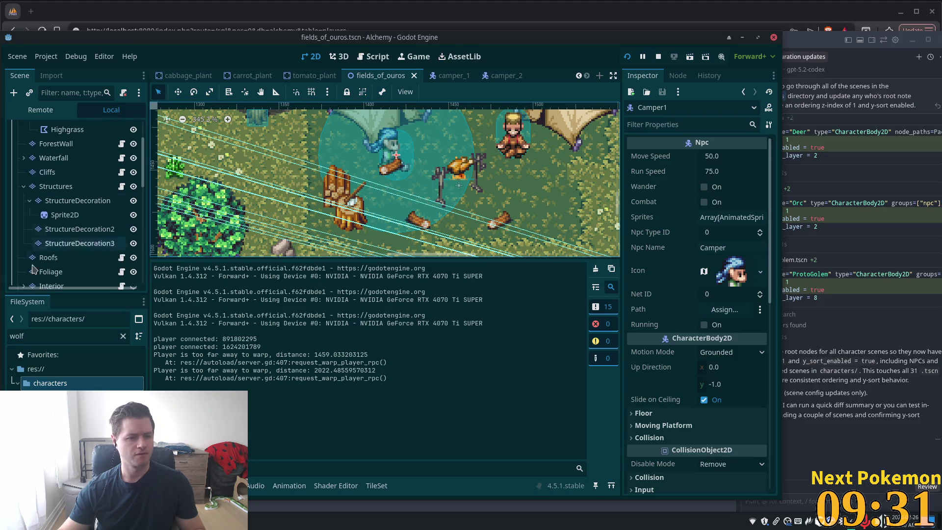
{"action": "left_click", "coordinate": [54, 272]}
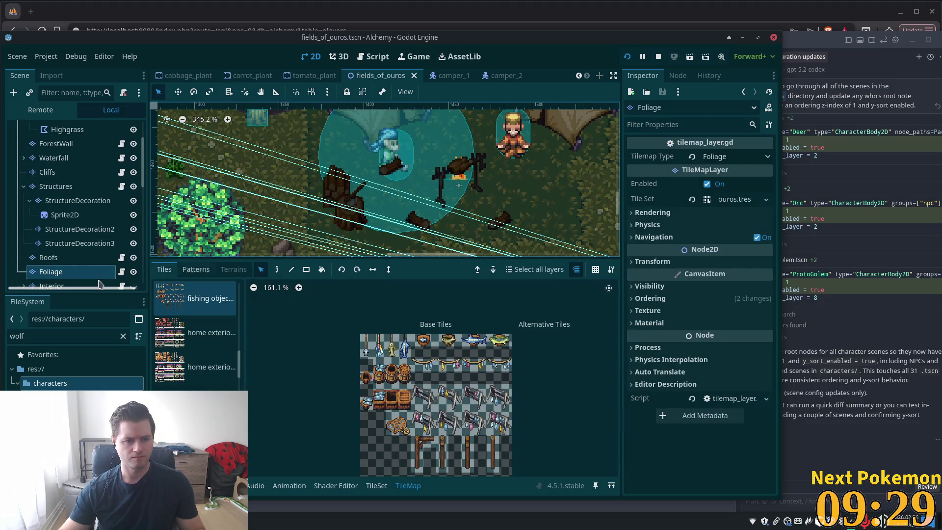
Step: Select the StructureDecoration2 layer and reveal its Ordering settings: Z Index 1, Y Sort enabled
{"action": "scroll", "coordinate": [107, 282], "scroll_direction": "down", "scroll_amount": 3}
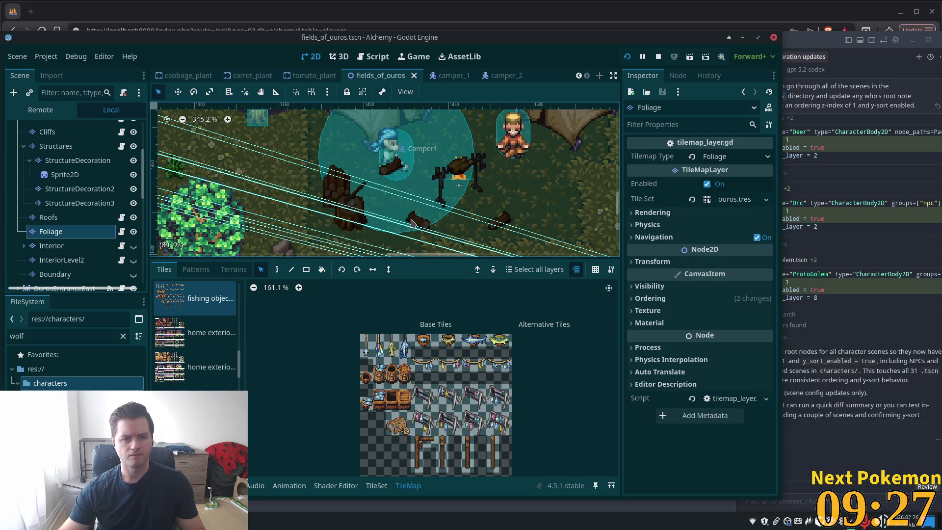
{"action": "left_click", "coordinate": [276, 270]}
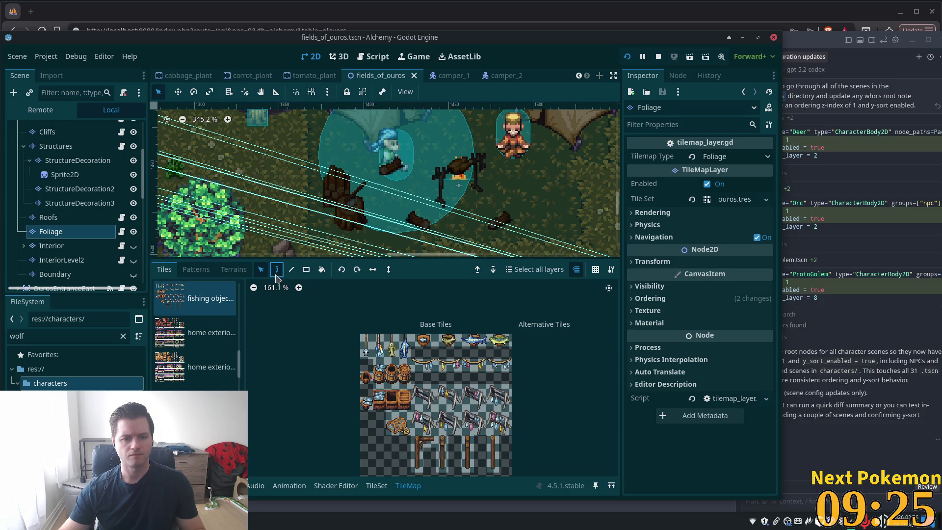
{"action": "left_click", "coordinate": [388, 210]}
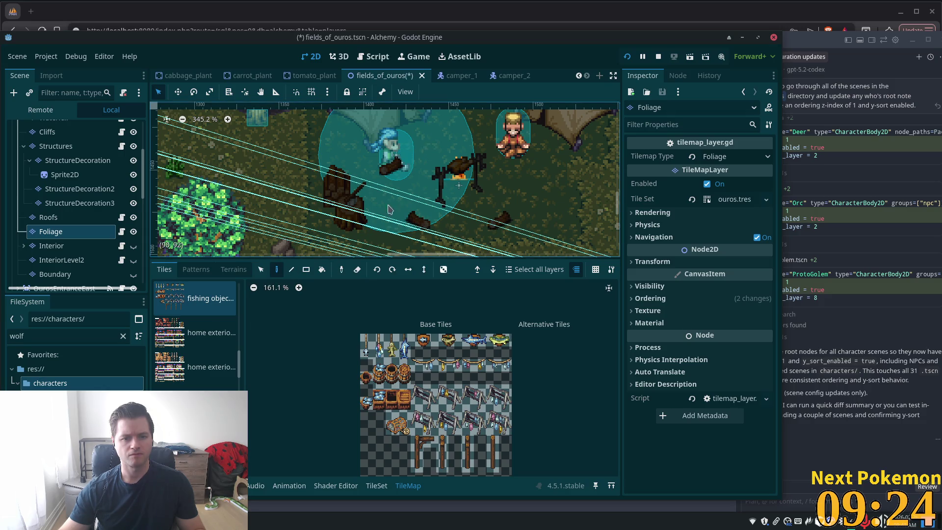
{"action": "left_click", "coordinate": [66, 193]}
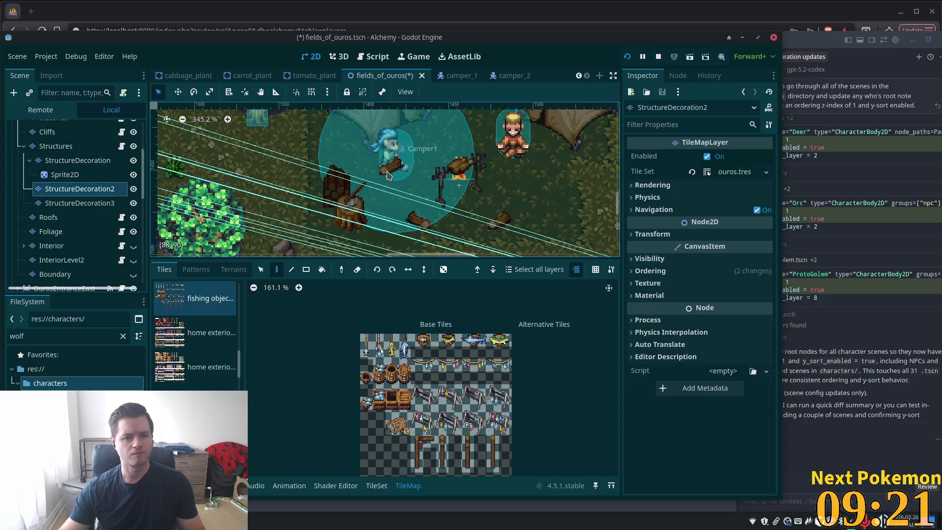
{"action": "left_click", "coordinate": [638, 270]}
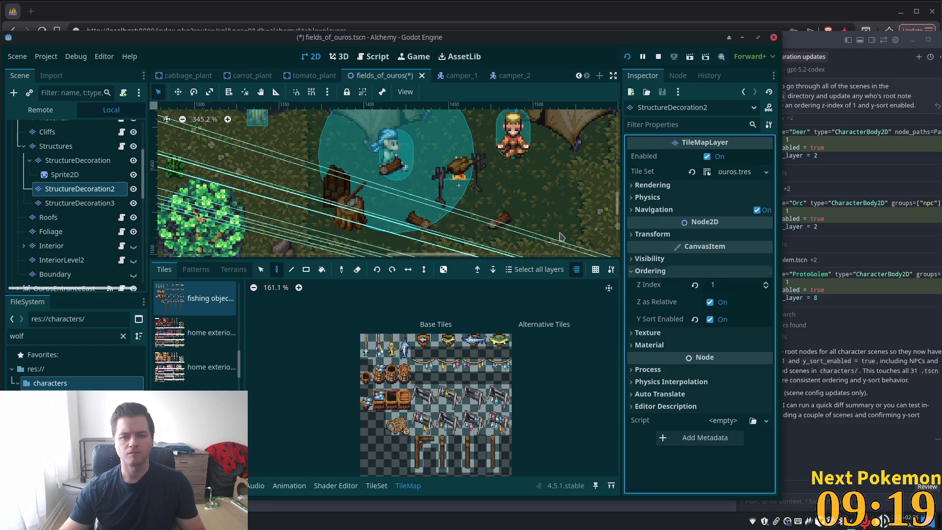
Step: Compare the Structures and StructureDecoration ordering, reselect StructureDecoration2, then select Camper1
{"action": "left_click", "coordinate": [72, 147]}
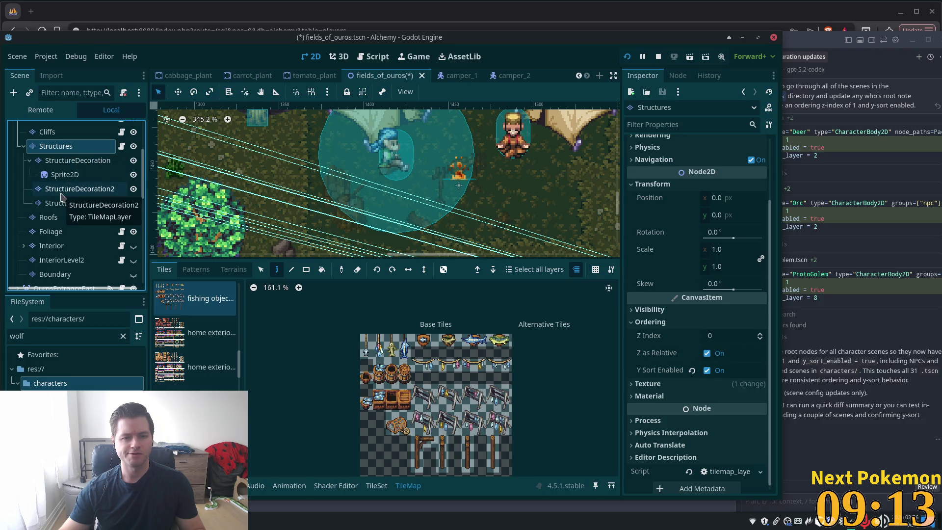
{"action": "left_click", "coordinate": [73, 162]}
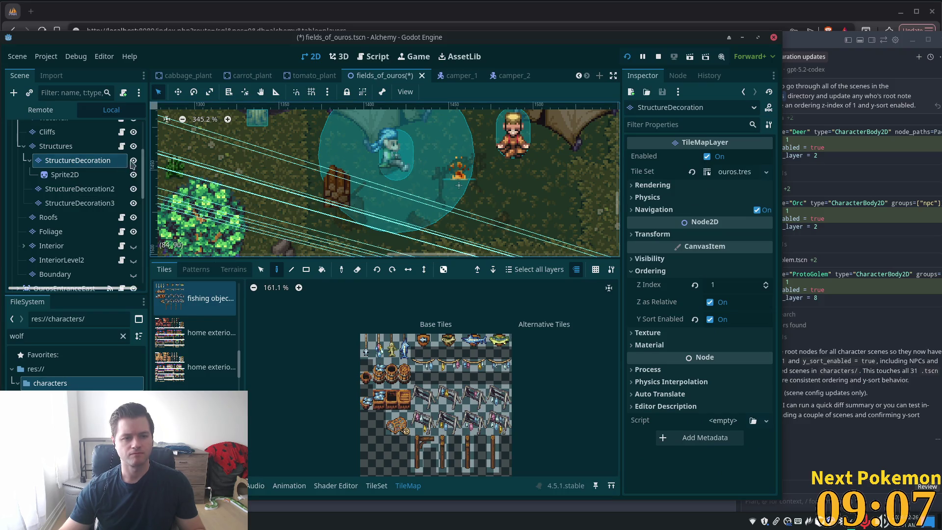
{"action": "left_click", "coordinate": [84, 150]}
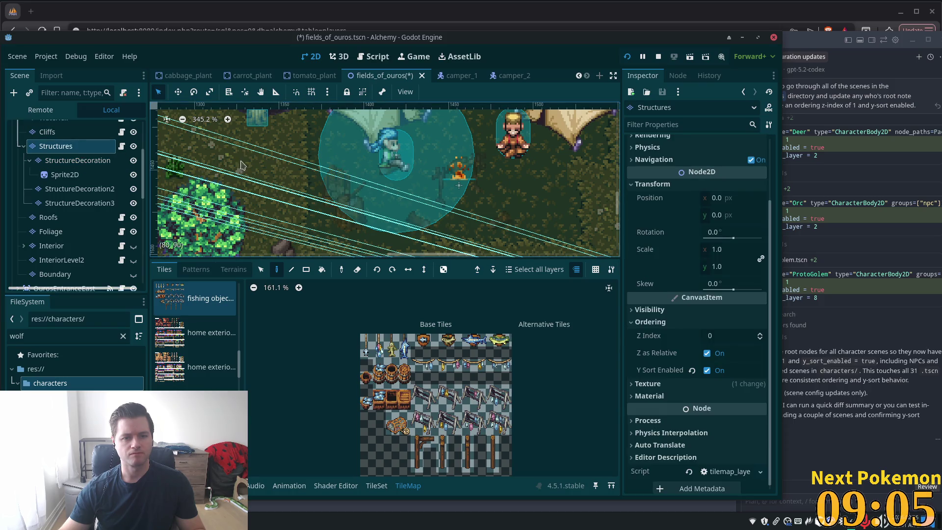
{"action": "left_click", "coordinate": [59, 165]}
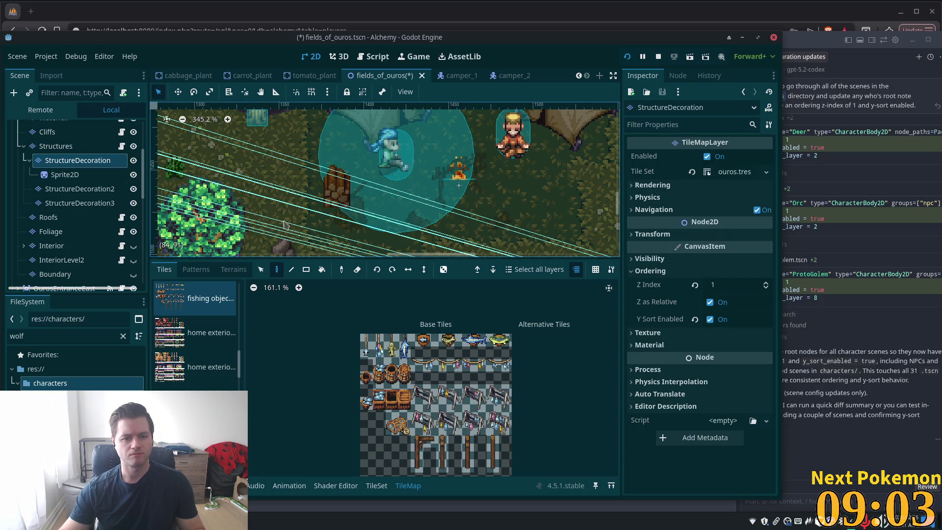
{"action": "left_click", "coordinate": [268, 269]}
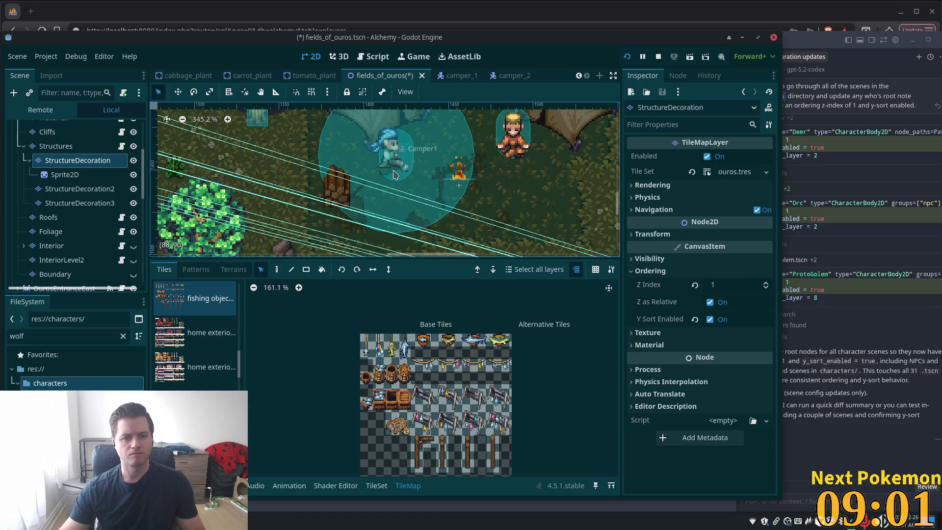
{"action": "left_click", "coordinate": [79, 189]}
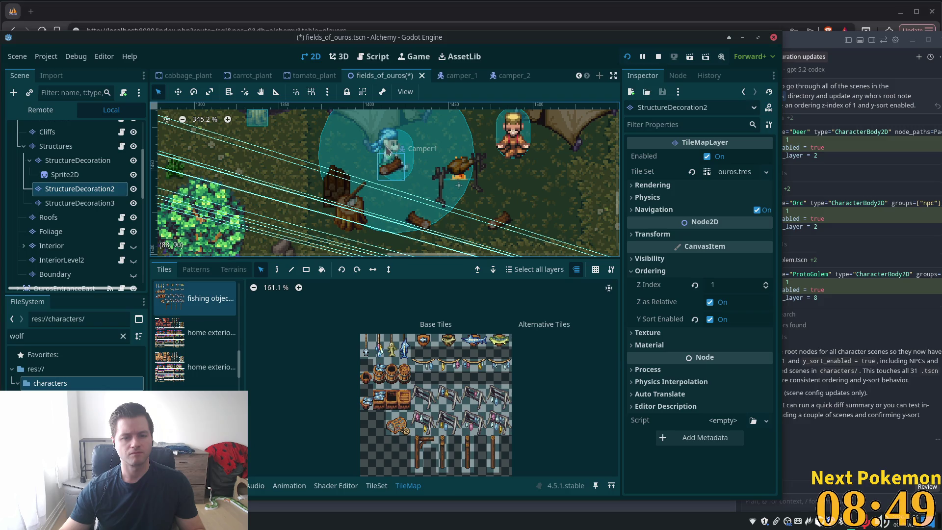
{"action": "scroll", "coordinate": [118, 181], "scroll_direction": "down", "scroll_amount": 10}
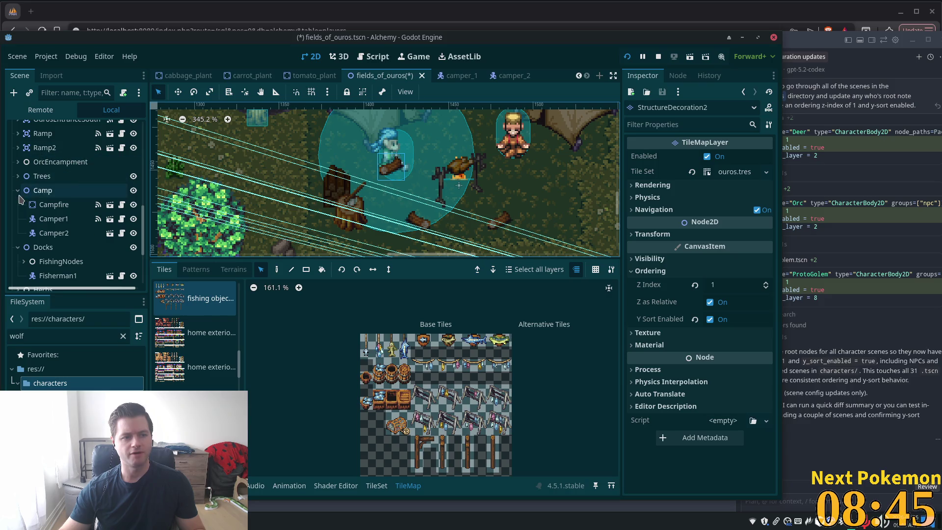
{"action": "left_click", "coordinate": [54, 220]}
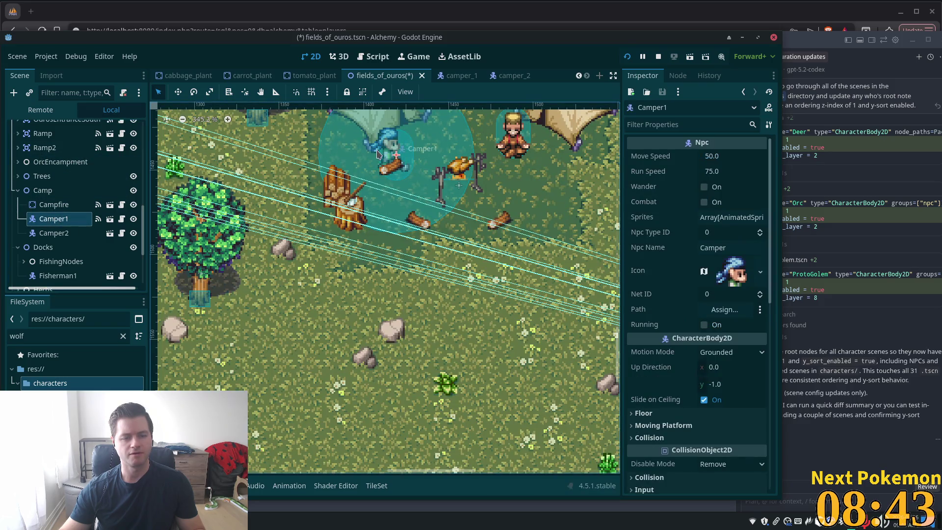
Step: Nudge Camper1 slightly down-right with the Move tool, save fields_of_ouros, and open camper_1
{"action": "key", "text": "w"}
{"action": "left_click_drag", "start_coordinate": [329, 149], "coordinate": [331, 162]}
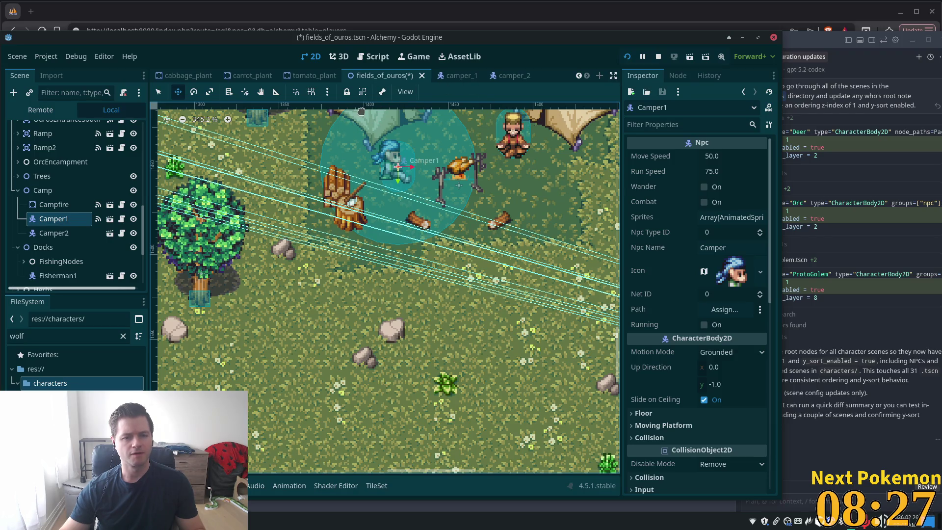
{"action": "left_click", "coordinate": [43, 134]}
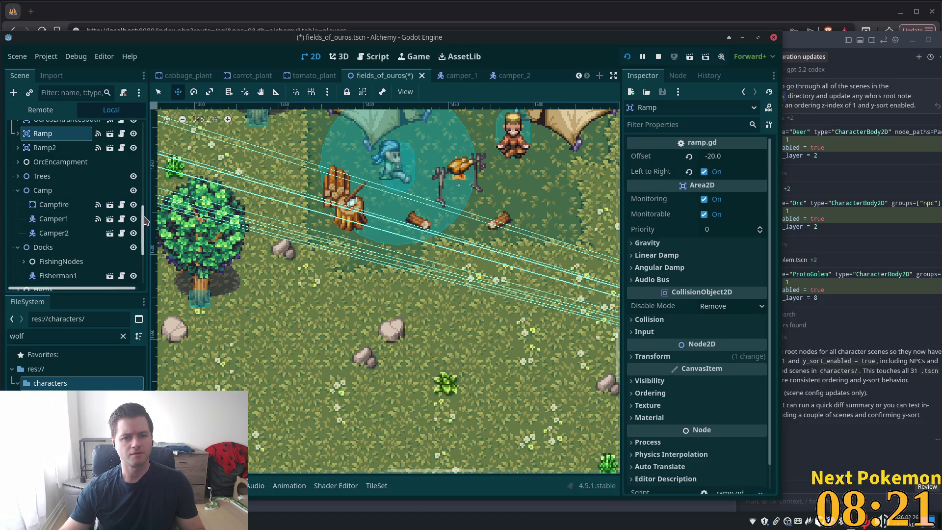
{"action": "key", "text": "ctrl+s"}
{"action": "left_click", "coordinate": [438, 80]}
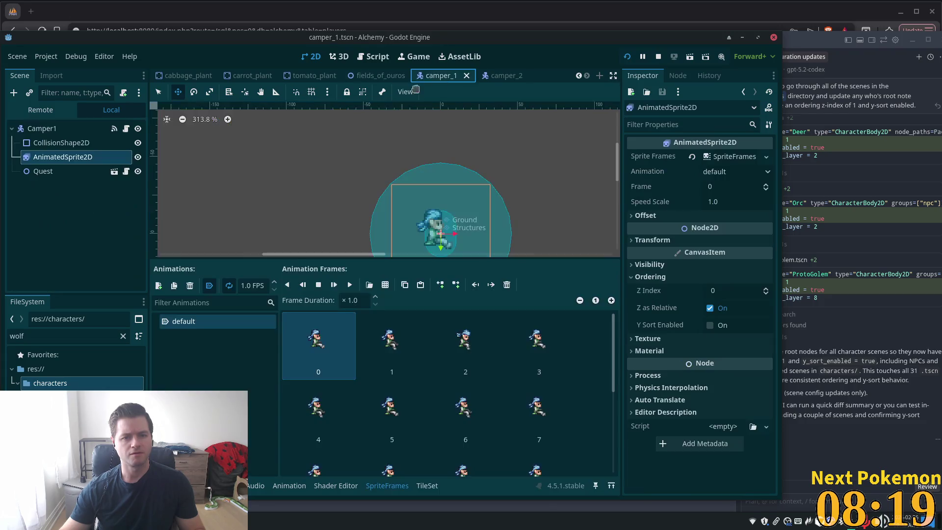
Step: Hide CollisionShape2D and Quest in camper_1, save it, and return to fields_of_ouros
{"action": "left_click", "coordinate": [139, 143]}
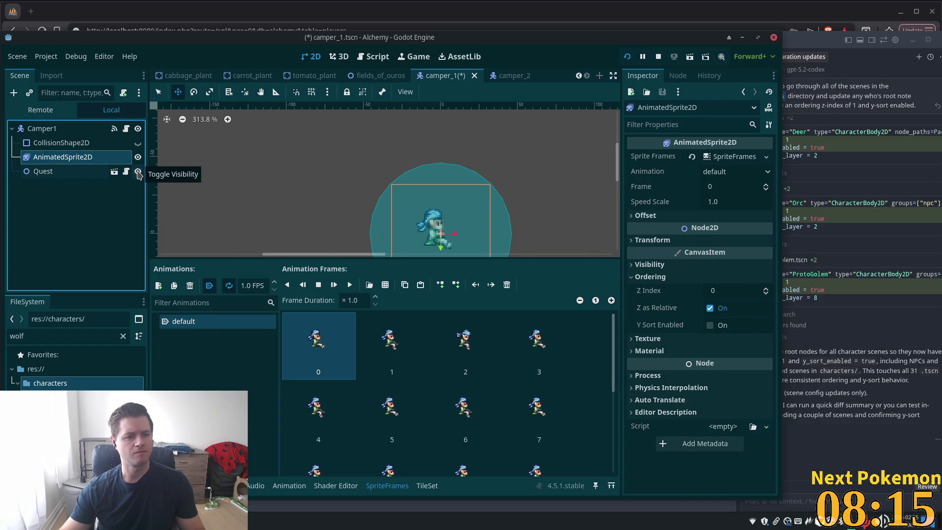
{"action": "left_click", "coordinate": [138, 172]}
{"action": "key", "text": "ctrl+s"}
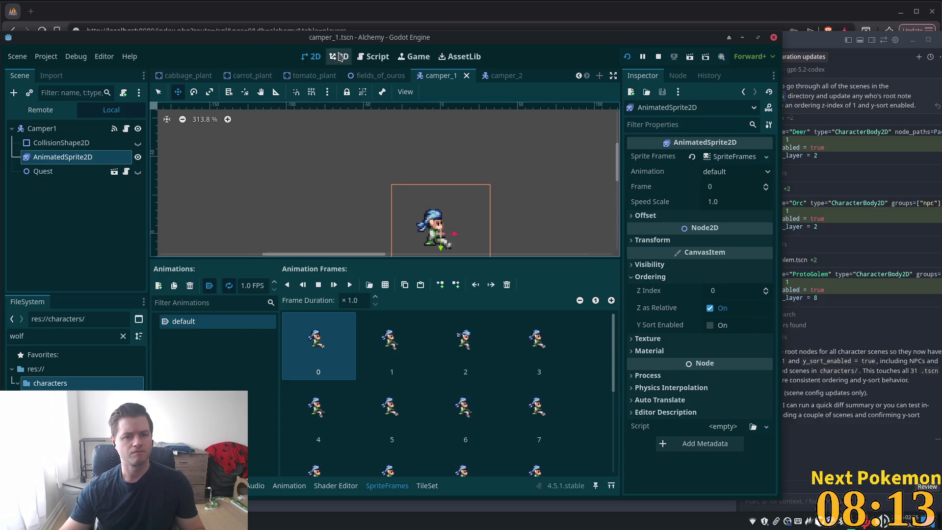
{"action": "left_click", "coordinate": [374, 76]}
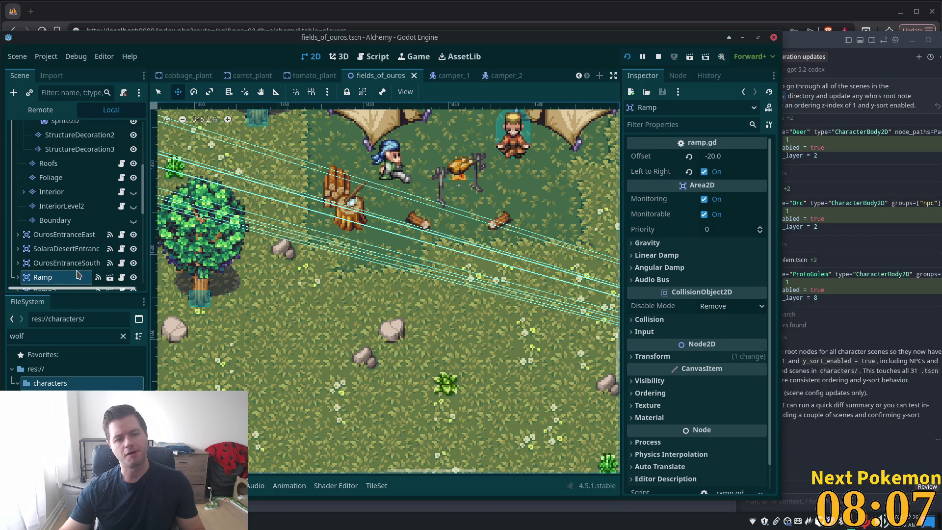
Step: Select Camper1 and drag it about 10 pixels left beside the campfire
{"action": "scroll", "coordinate": [74, 265], "scroll_direction": "down", "scroll_amount": 5}
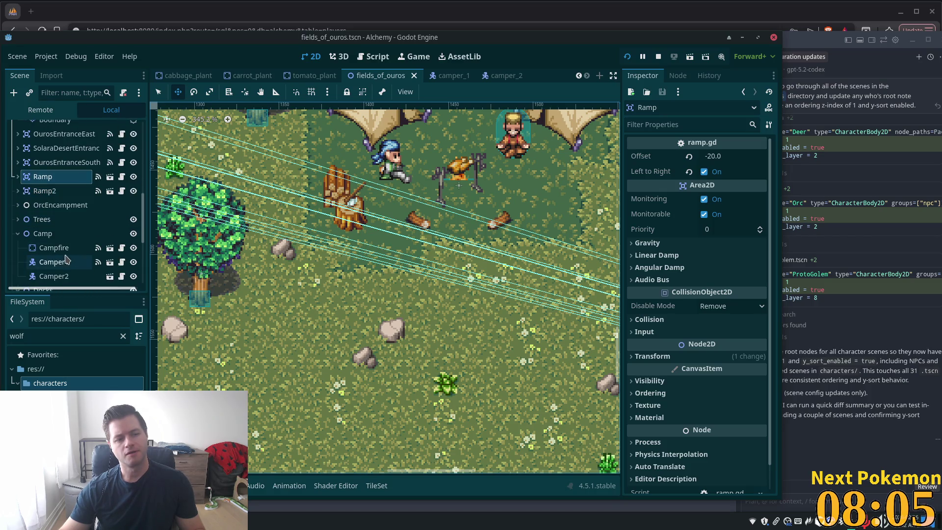
{"action": "left_click", "coordinate": [66, 261]}
{"action": "left_click_drag", "start_coordinate": [419, 180], "coordinate": [414, 181]}
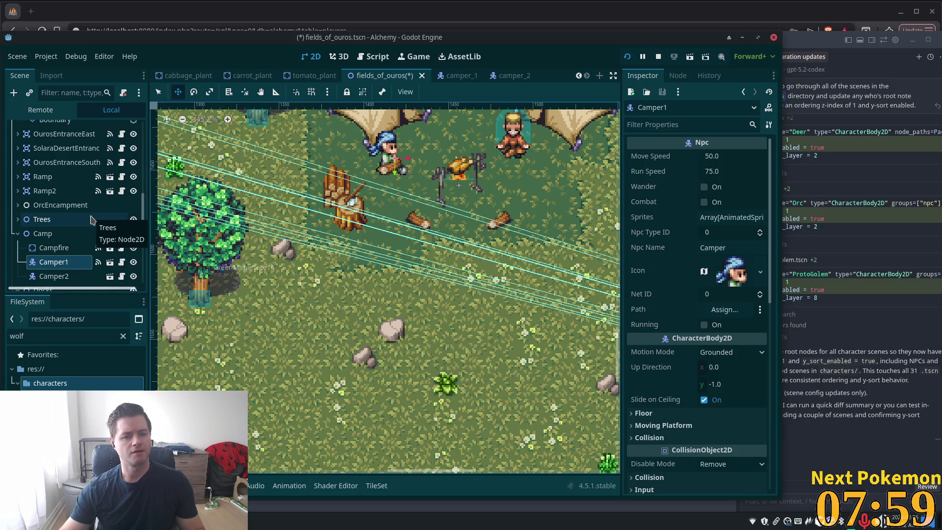
{"action": "scroll", "coordinate": [73, 241], "scroll_direction": "down", "scroll_amount": 5}
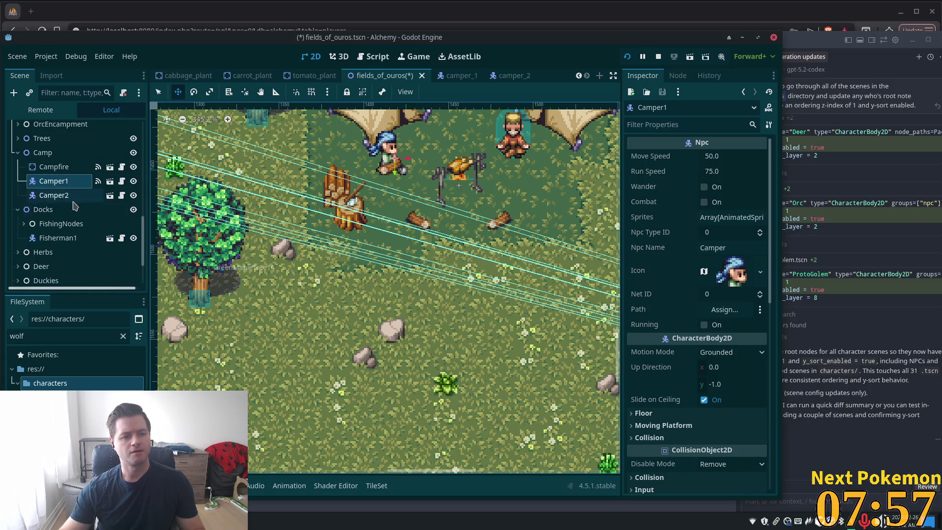
{"action": "scroll", "coordinate": [59, 193], "scroll_direction": "up", "scroll_amount": 5}
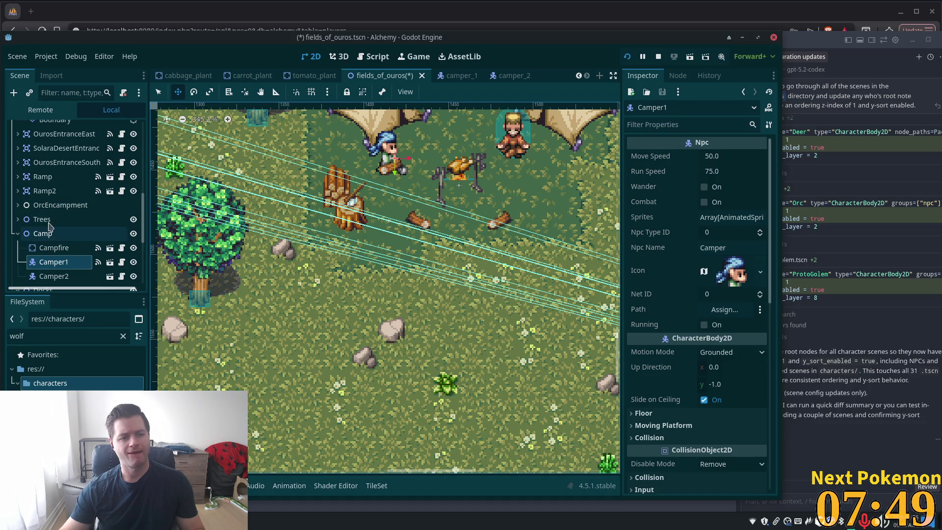
{"action": "scroll", "coordinate": [50, 227], "scroll_direction": "down", "scroll_amount": 6}
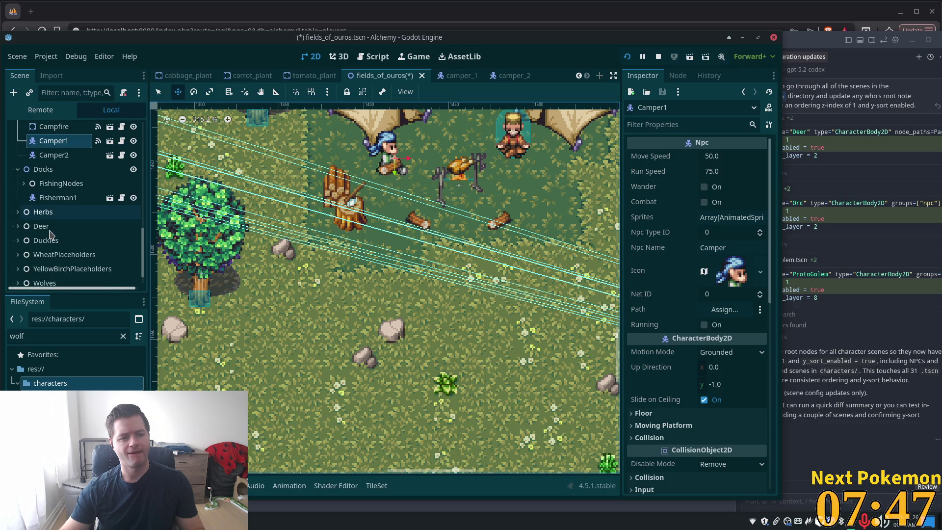
{"action": "scroll", "coordinate": [49, 233], "scroll_direction": "down", "scroll_amount": 1}
{"action": "scroll", "coordinate": [51, 234], "scroll_direction": "up", "scroll_amount": 7}
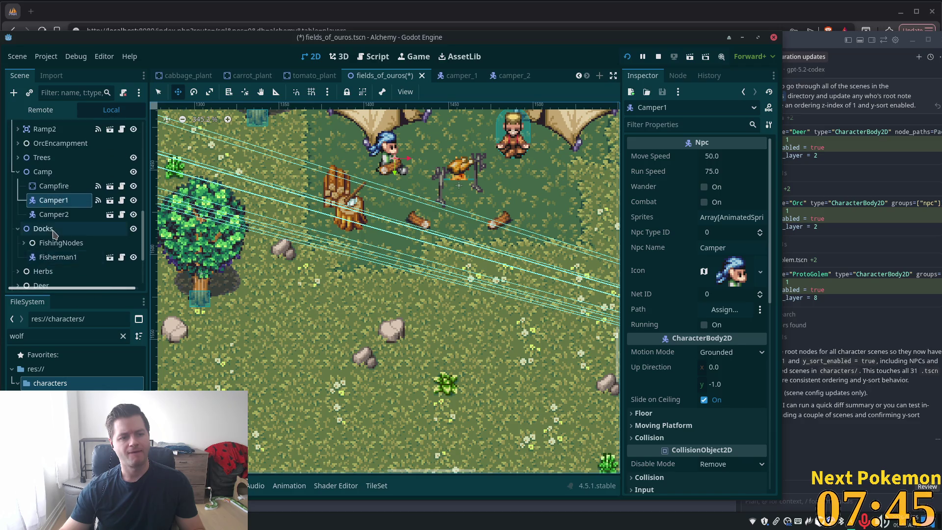
{"action": "scroll", "coordinate": [53, 234], "scroll_direction": "up", "scroll_amount": 11}
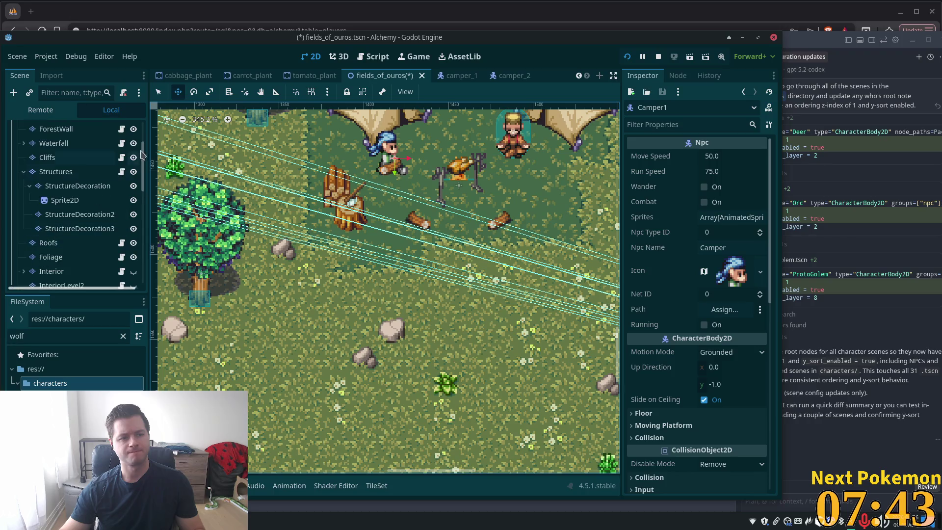
{"action": "left_click", "coordinate": [81, 190]}
Step: Toggle StructureDecoration2's Y Sort off and back on, then show the spring forest tileset
{"action": "left_click", "coordinate": [74, 217]}
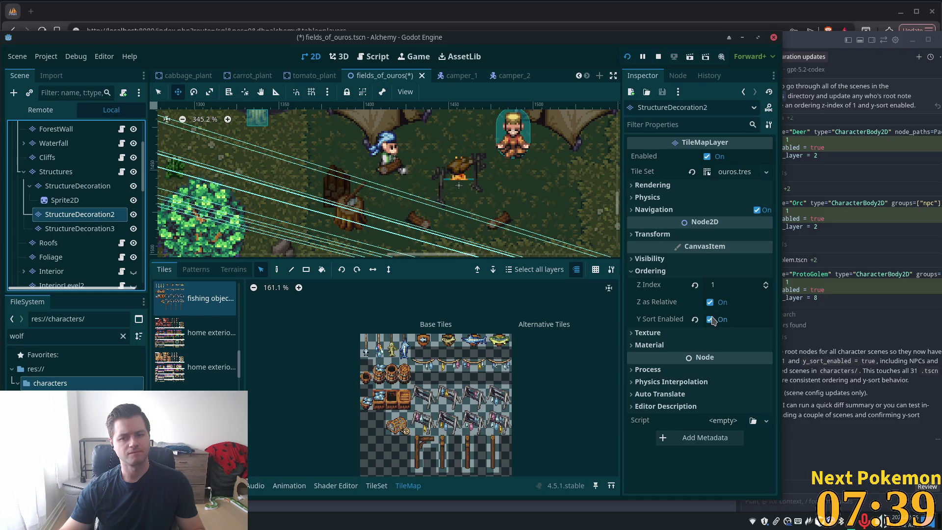
{"action": "left_click", "coordinate": [711, 319]}
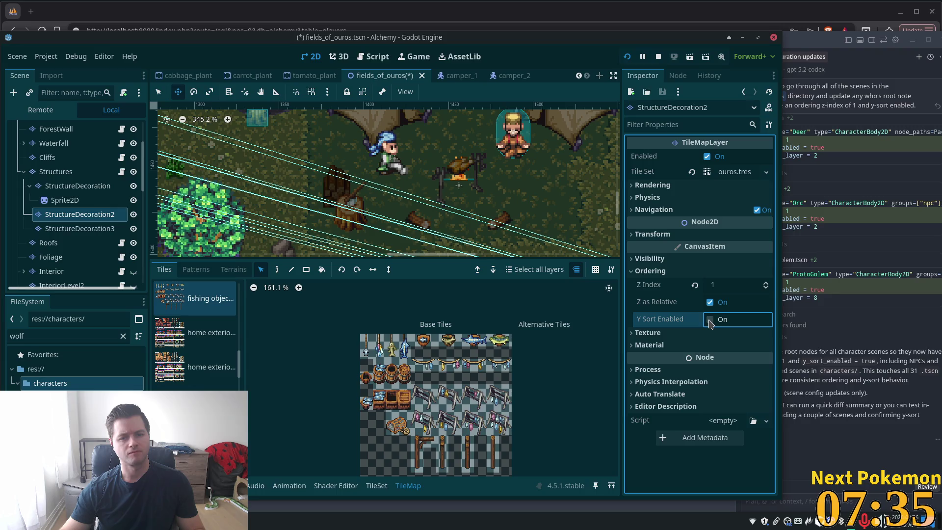
{"action": "left_click", "coordinate": [709, 319]}
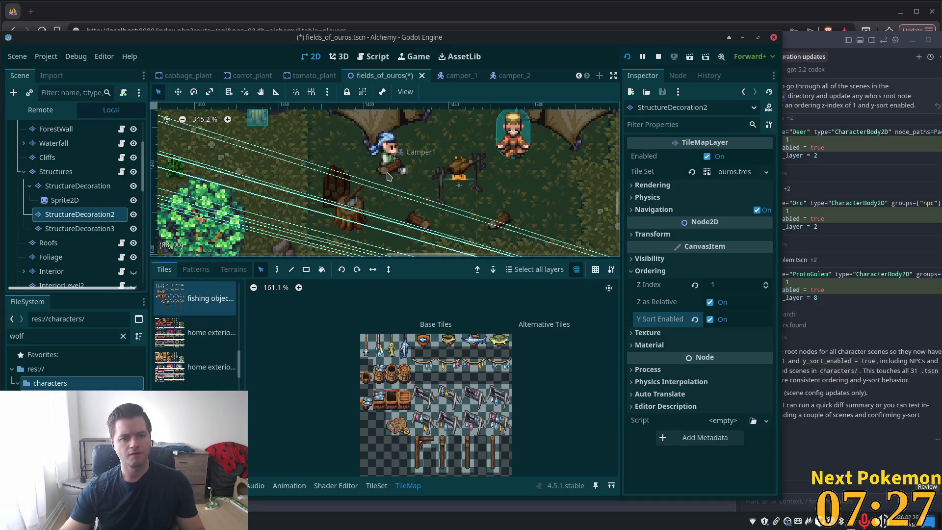
{"action": "mouse_move", "coordinate": [240, 365]}
{"action": "left_mouse_down"}
{"action": "mouse_move", "coordinate": [247, 331]}
{"action": "mouse_move", "coordinate": [246, 392]}
{"action": "left_mouse_up"}
{"action": "left_click", "coordinate": [211, 364]}
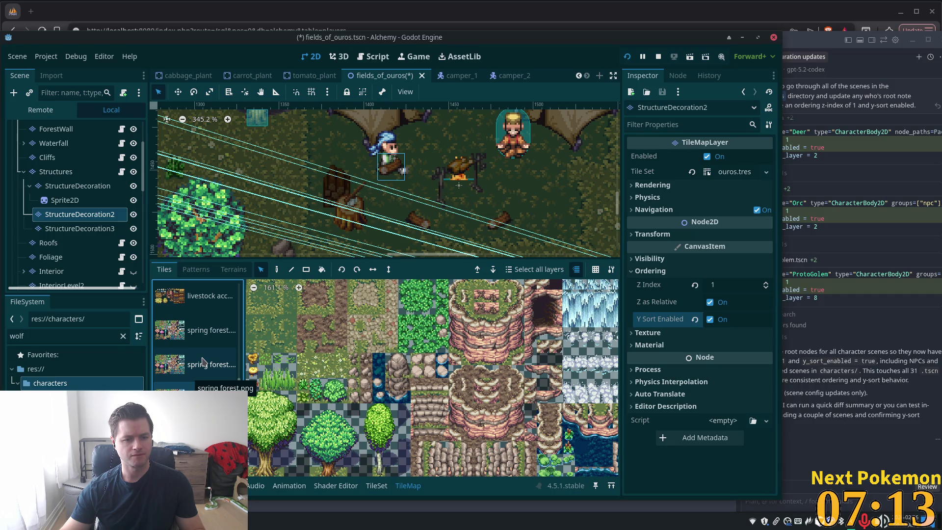
Step: Pick the log tile from the tileset atlas and pan to see all tiles
{"action": "scroll", "coordinate": [348, 413], "scroll_direction": "up", "scroll_amount": 4}
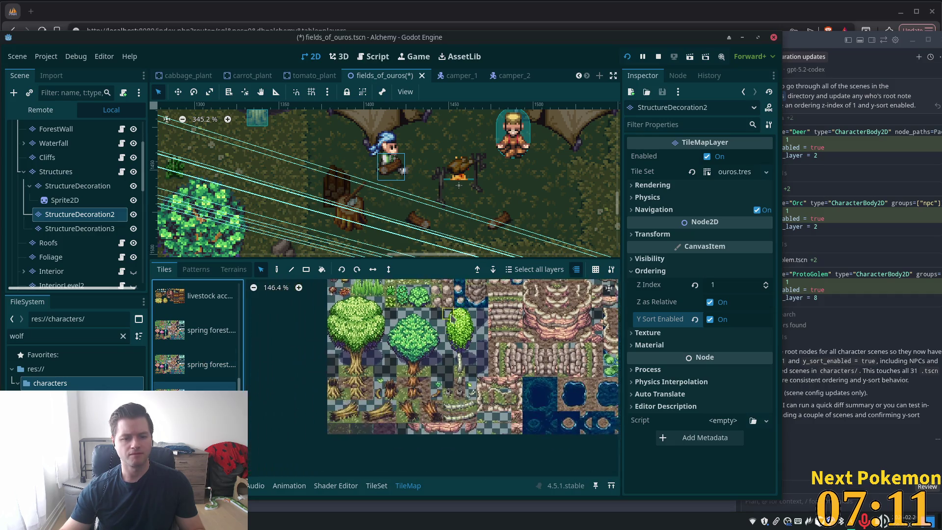
{"action": "scroll", "coordinate": [405, 369], "scroll_direction": "up", "scroll_amount": 1}
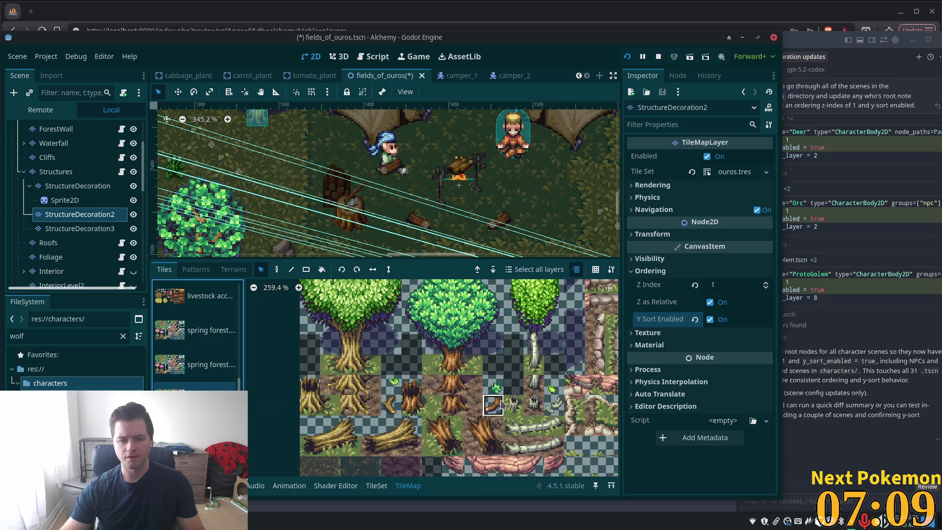
{"action": "left_click", "coordinate": [502, 405]}
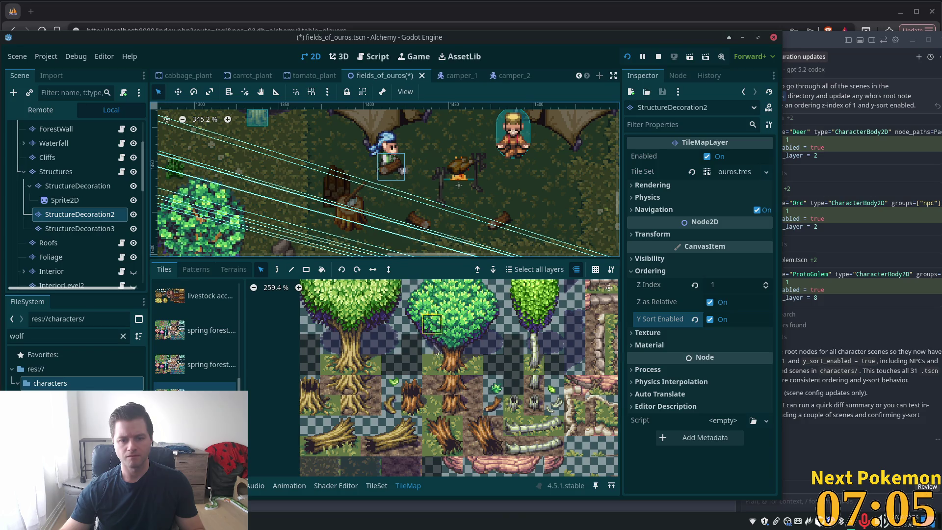
{"action": "scroll", "coordinate": [506, 351], "scroll_direction": "down", "scroll_amount": 8}
{"action": "left_click_drag", "start_coordinate": [505, 350], "coordinate": [432, 385]}
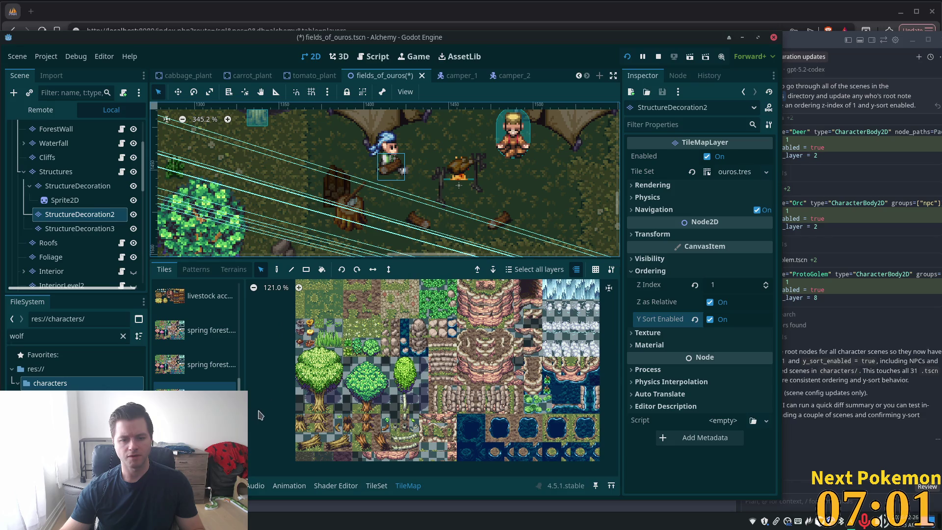
Step: Switch the tile palette to another forest tileset, then to the travelers camp tileset
{"action": "scroll", "coordinate": [196, 338], "scroll_direction": "down", "scroll_amount": 5}
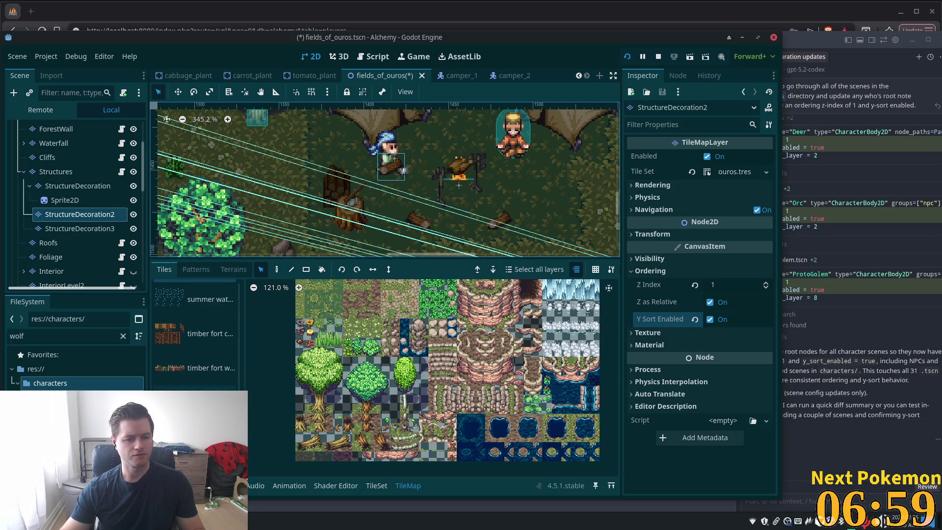
{"action": "scroll", "coordinate": [196, 339], "scroll_direction": "down", "scroll_amount": 2}
{"action": "scroll", "coordinate": [196, 339], "scroll_direction": "up", "scroll_amount": 3}
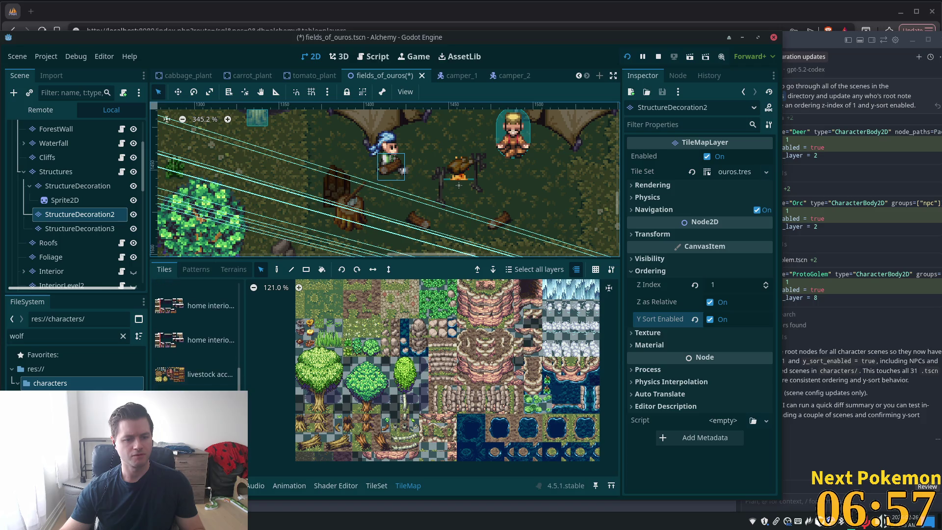
{"action": "left_click", "coordinate": [196, 339]}
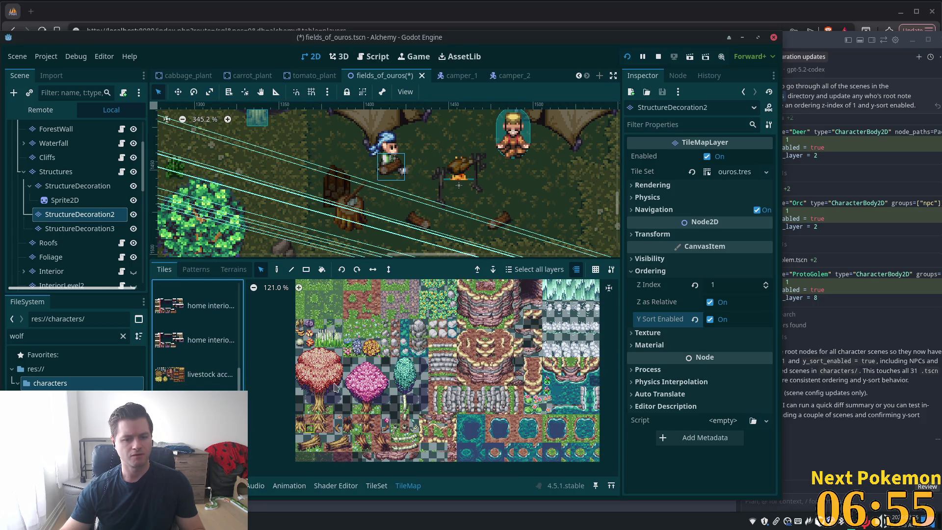
{"action": "scroll", "coordinate": [196, 339], "scroll_direction": "down", "scroll_amount": 5}
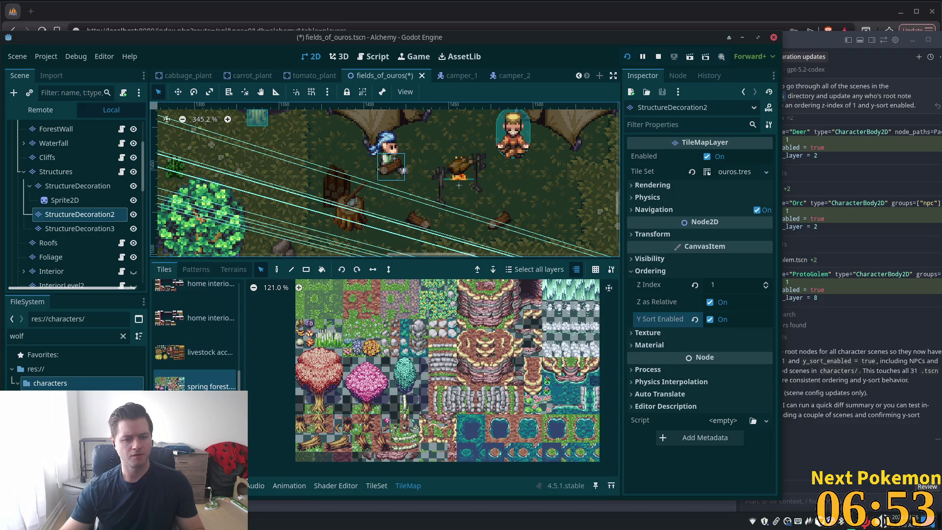
{"action": "scroll", "coordinate": [196, 343], "scroll_direction": "down", "scroll_amount": 3}
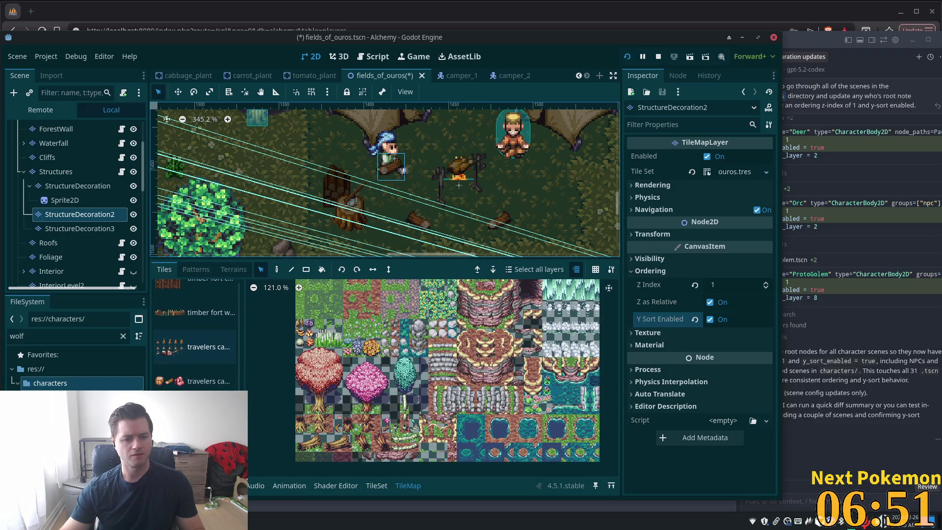
{"action": "left_click", "coordinate": [197, 381]}
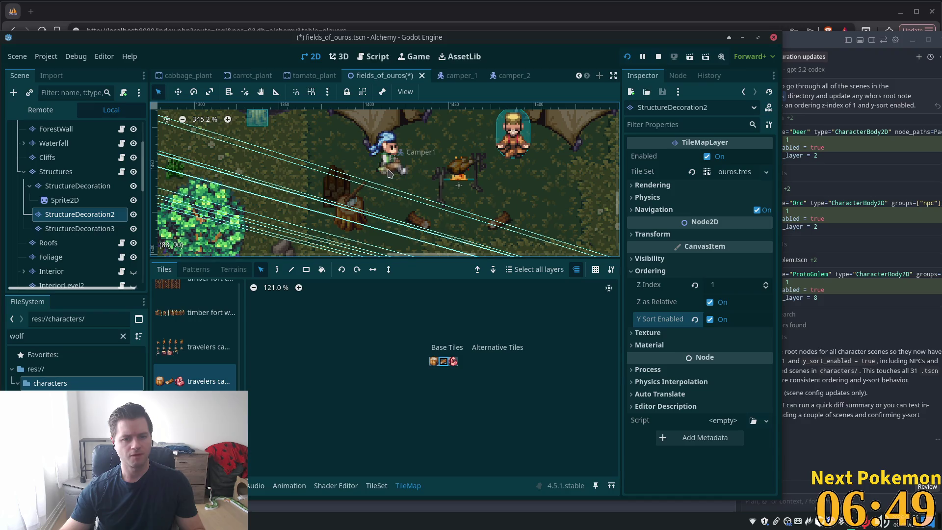
{"action": "scroll", "coordinate": [407, 386], "scroll_direction": "up", "scroll_amount": 5}
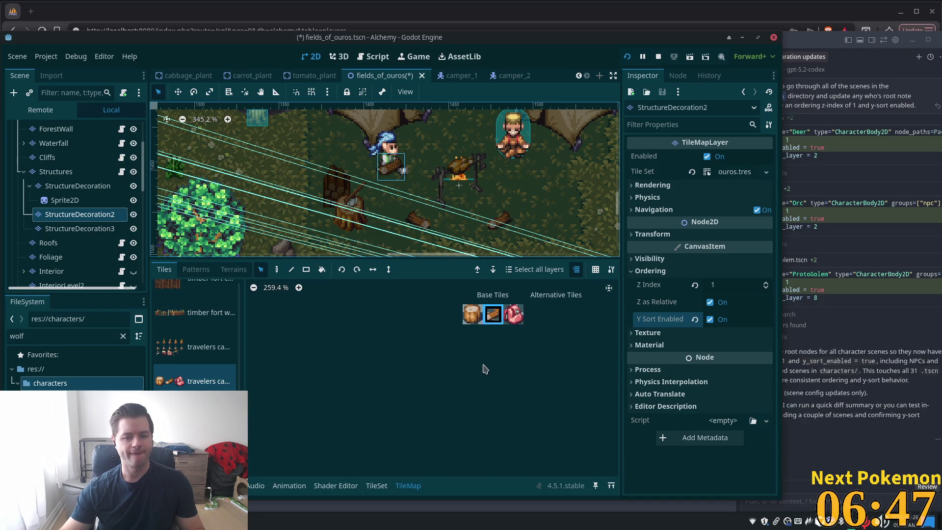
{"action": "scroll", "coordinate": [490, 395], "scroll_direction": "up", "scroll_amount": 2}
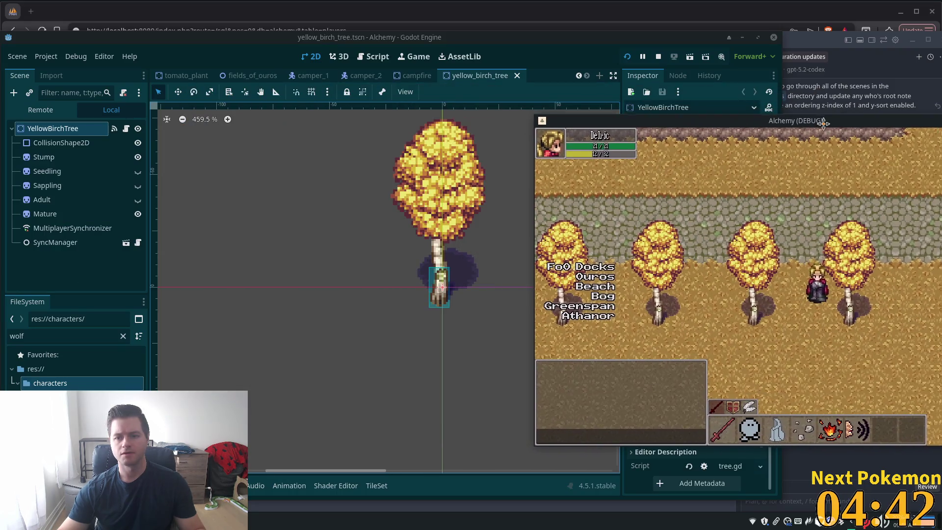
Step: Review YellowBirchTree's Growth Stages, then select Stump through Mature, and finally Mature alone
{"action": "left_click_drag", "start_coordinate": [823, 124], "coordinate": [845, 125]}
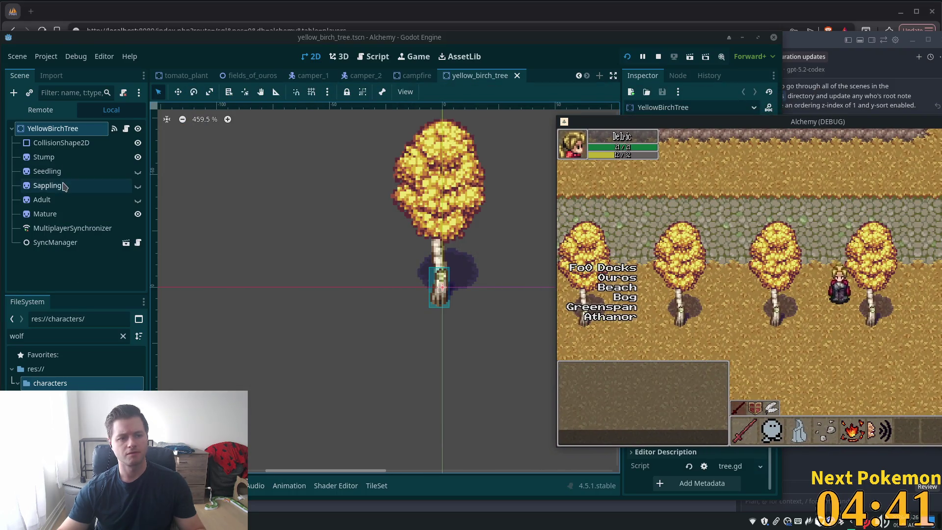
{"action": "left_click", "coordinate": [44, 129]}
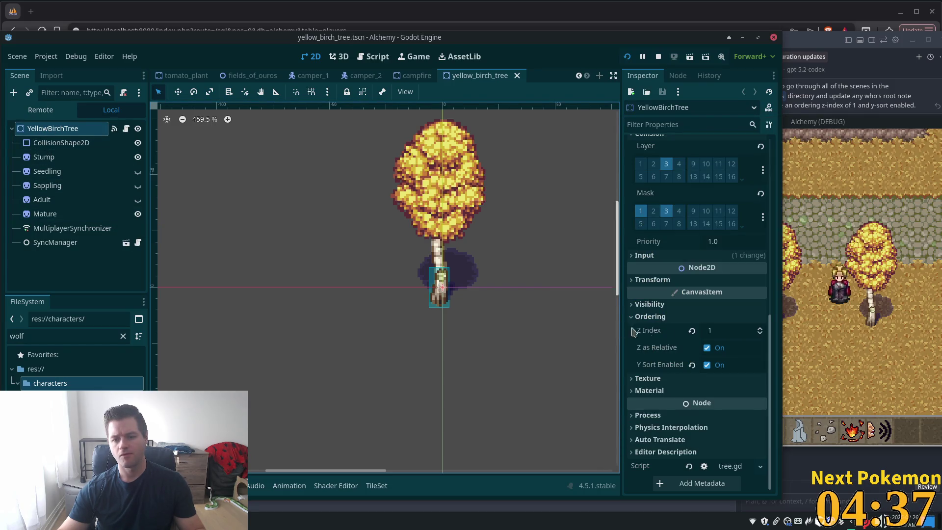
{"action": "scroll", "coordinate": [697, 358], "scroll_direction": "up", "scroll_amount": 3}
{"action": "scroll", "coordinate": [698, 358], "scroll_direction": "up", "scroll_amount": 4}
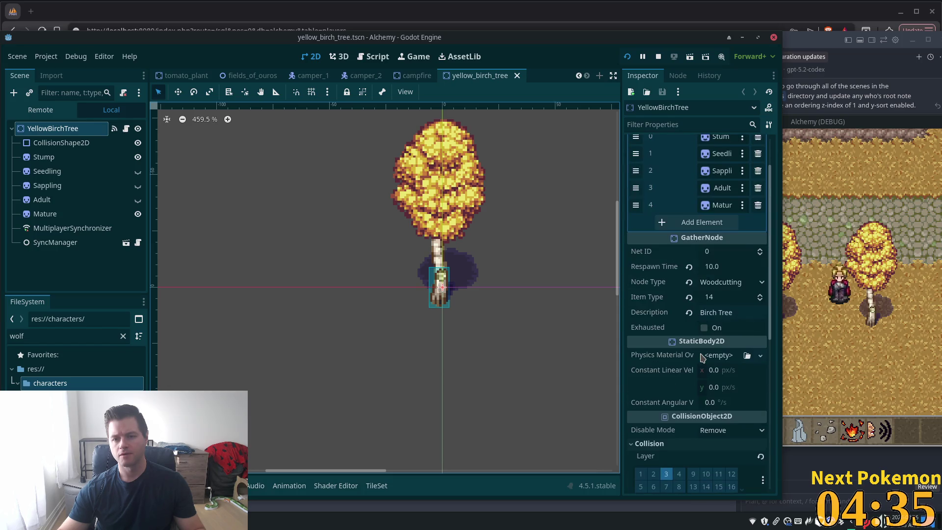
{"action": "scroll", "coordinate": [702, 358], "scroll_direction": "up", "scroll_amount": 2}
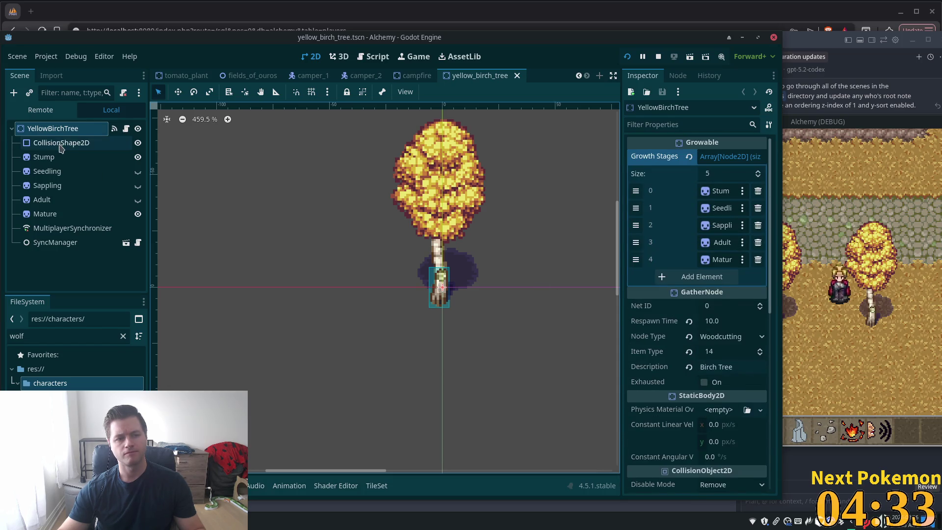
{"action": "left_click", "coordinate": [68, 157]}
{"action": "left_click", "coordinate": [61, 215], "text": "shift"}
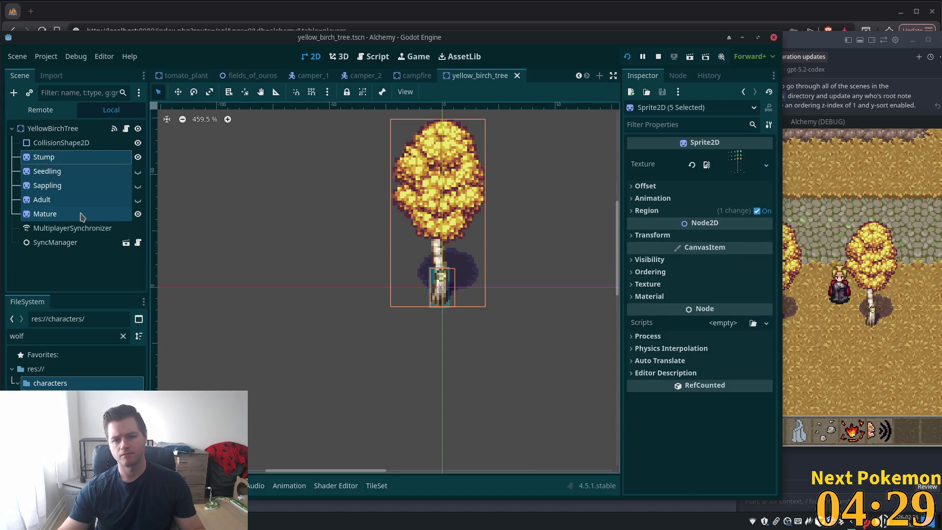
{"action": "left_click", "coordinate": [81, 215]}
{"action": "left_click", "coordinate": [645, 186]}
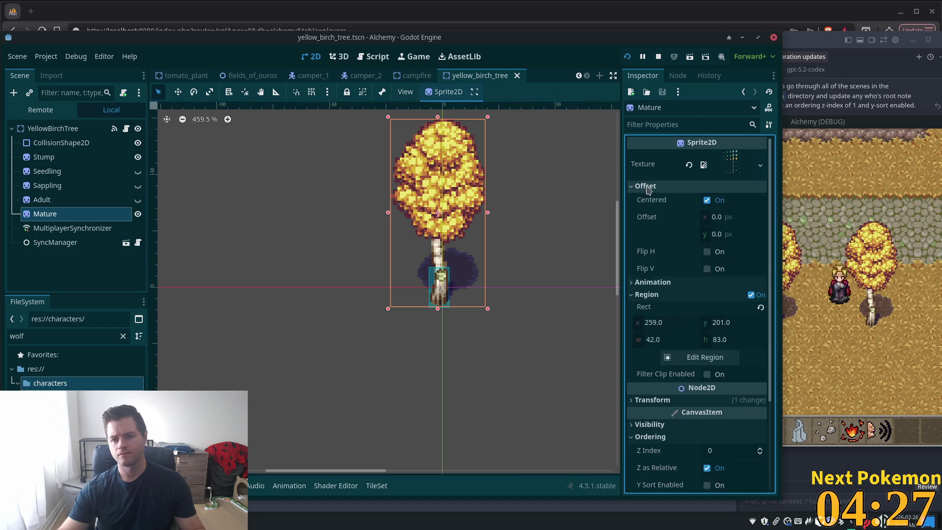
{"action": "left_click", "coordinate": [749, 239]}
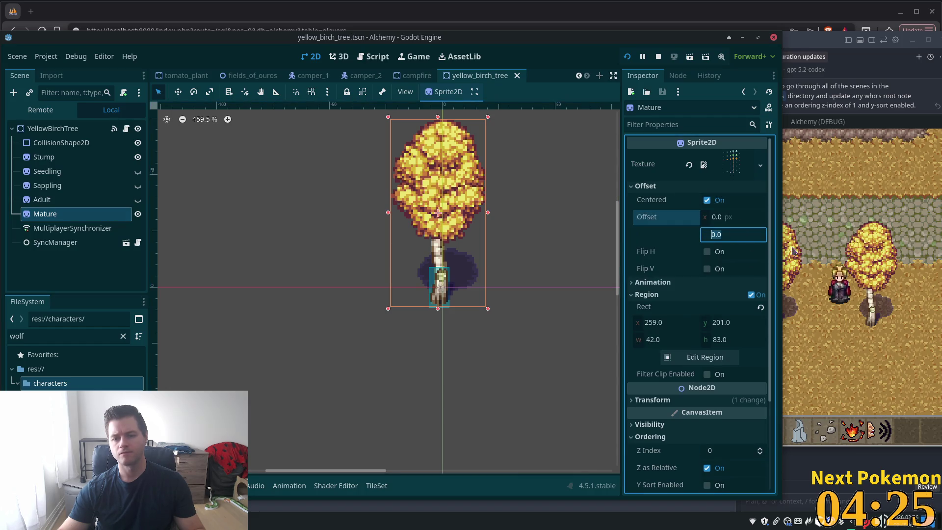
{"action": "left_click", "coordinate": [808, 249]}
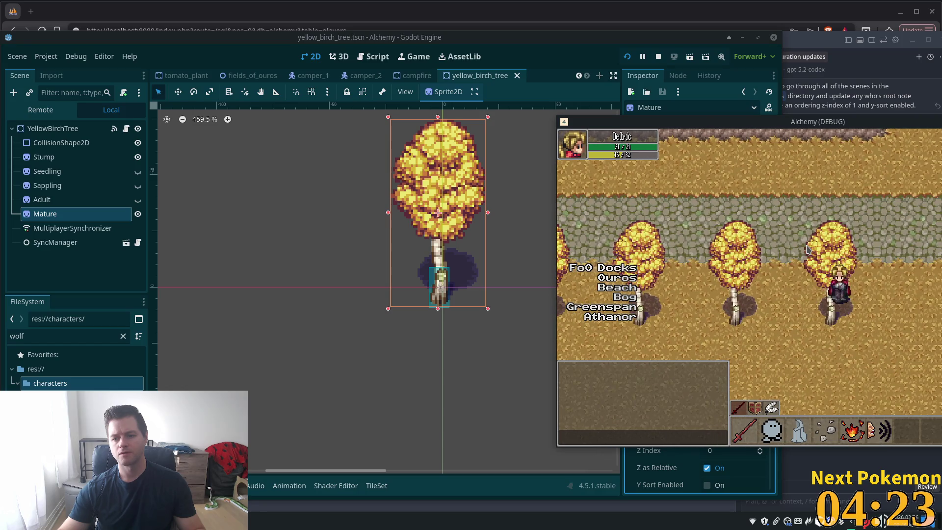
{"action": "left_click", "coordinate": [572, 44]}
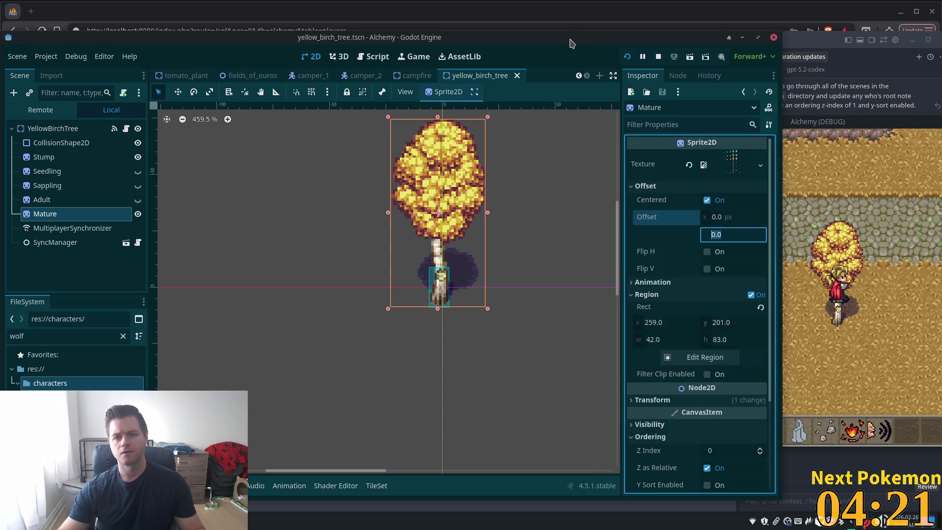
{"action": "key", "text": "Up"}
{"action": "key", "text": "Up"}
{"action": "key", "text": "Up"}
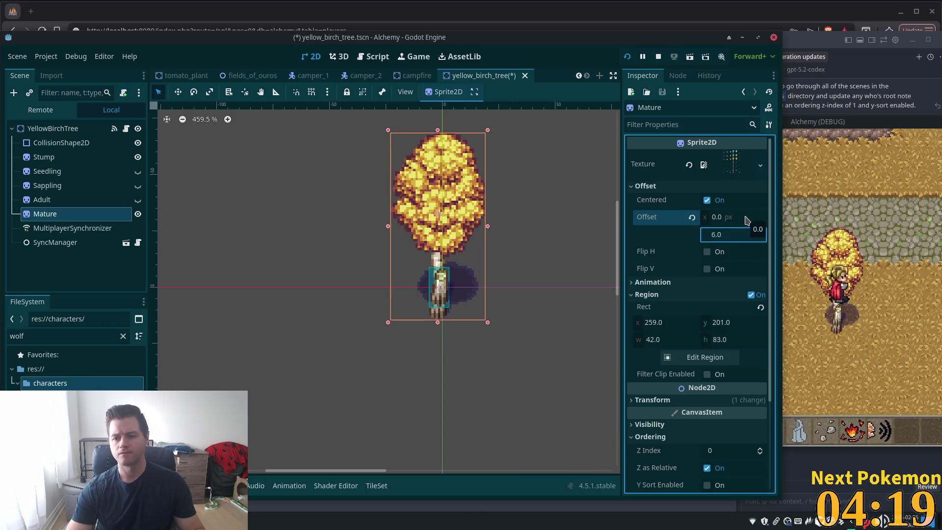
{"action": "key", "text": "Down"}
{"action": "key", "text": "Down"}
{"action": "key", "text": "Down"}
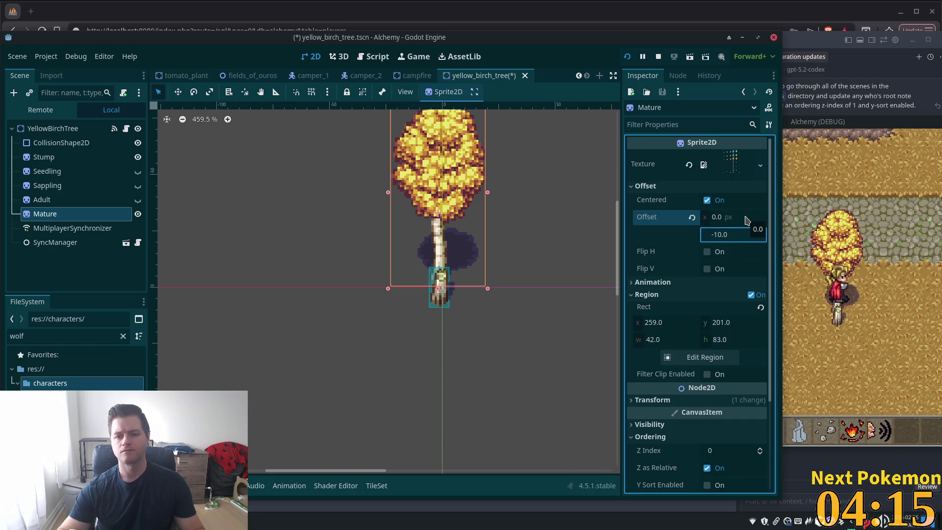
{"action": "key", "text": "Up"}
{"action": "key", "text": "Return"}
{"action": "key", "text": "ctrl+z"}
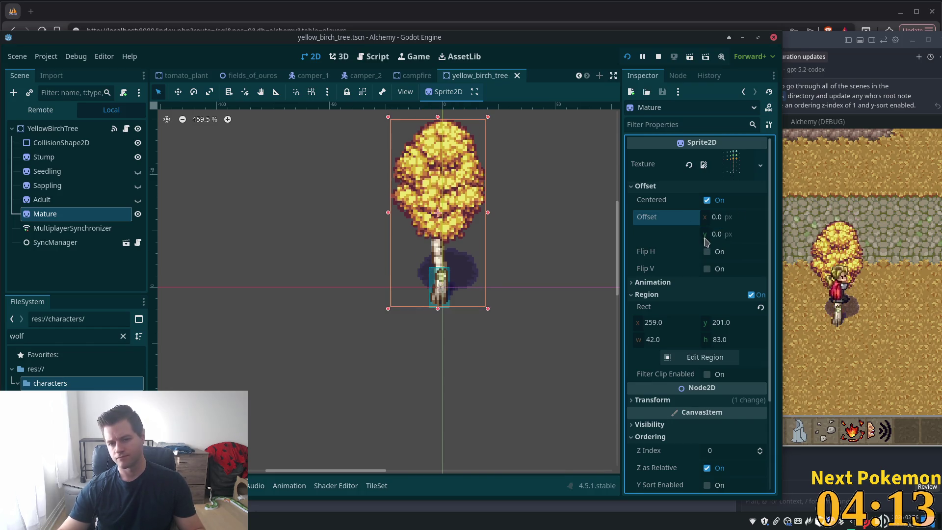
{"action": "scroll", "coordinate": [740, 325], "scroll_direction": "down", "scroll_amount": 3}
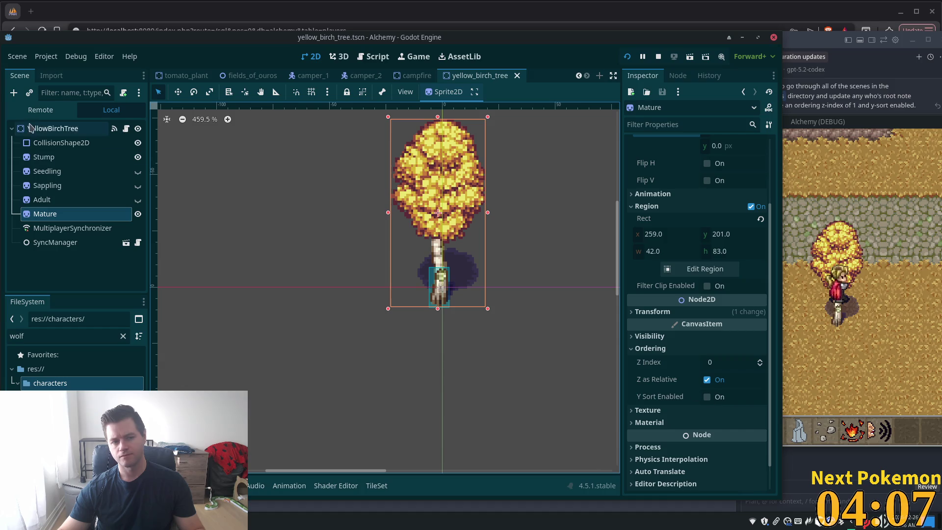
{"action": "left_click", "coordinate": [45, 157]}
{"action": "left_click", "coordinate": [47, 214], "text": "shift"}
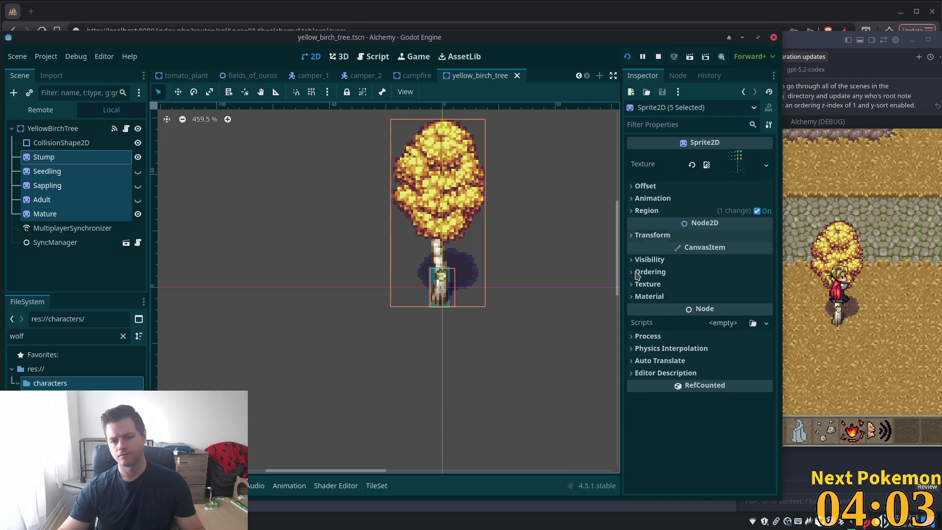
Step: Enable Y Sort under Ordering for all five stage sprites and test it in the game
{"action": "left_click", "coordinate": [649, 271]}
{"action": "left_click", "coordinate": [710, 321]}
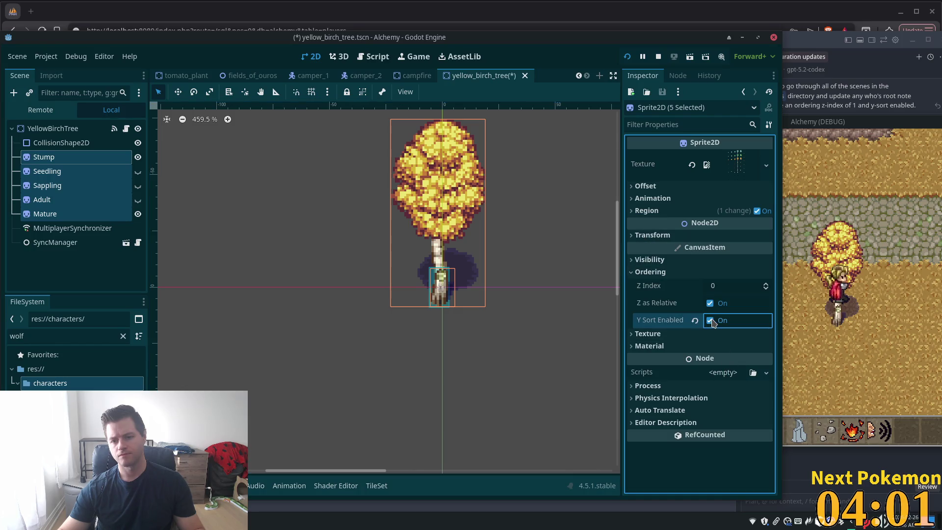
{"action": "left_click", "coordinate": [915, 297]}
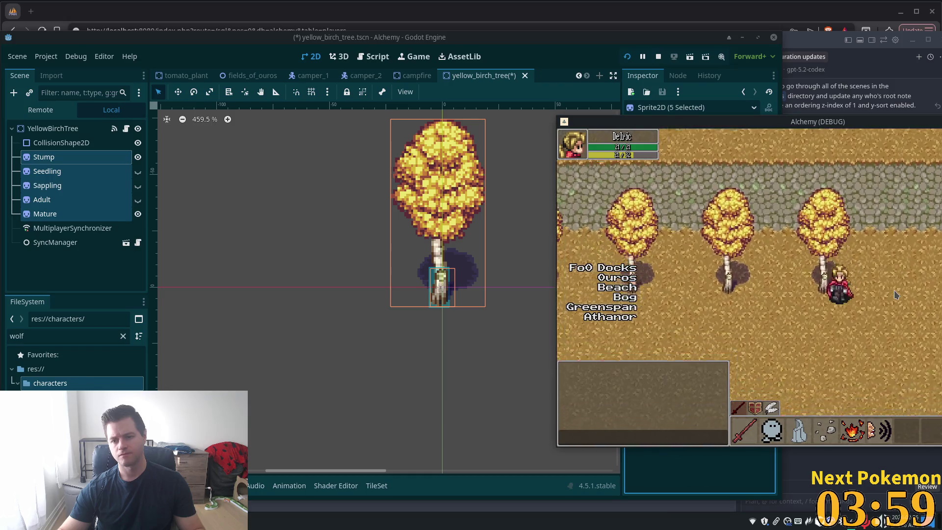
{"action": "key", "text": "Up"}
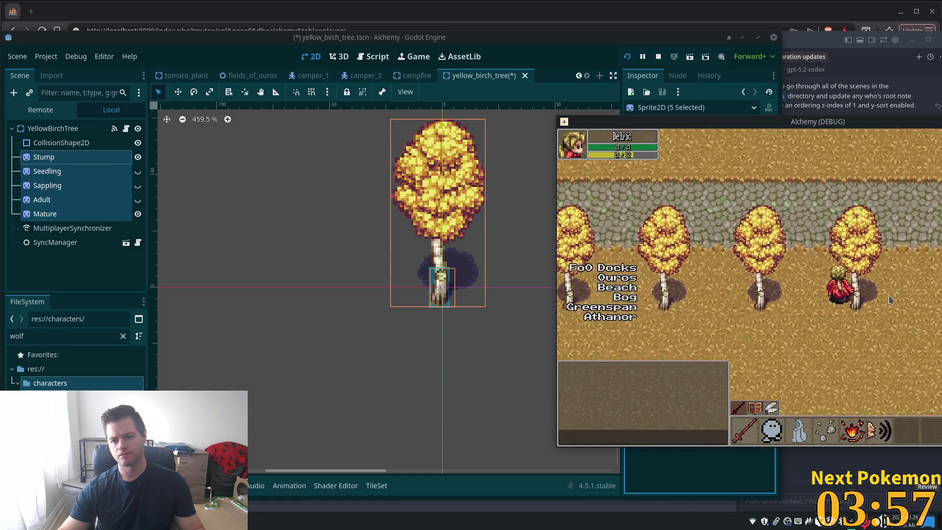
{"action": "key", "text": "Down"}
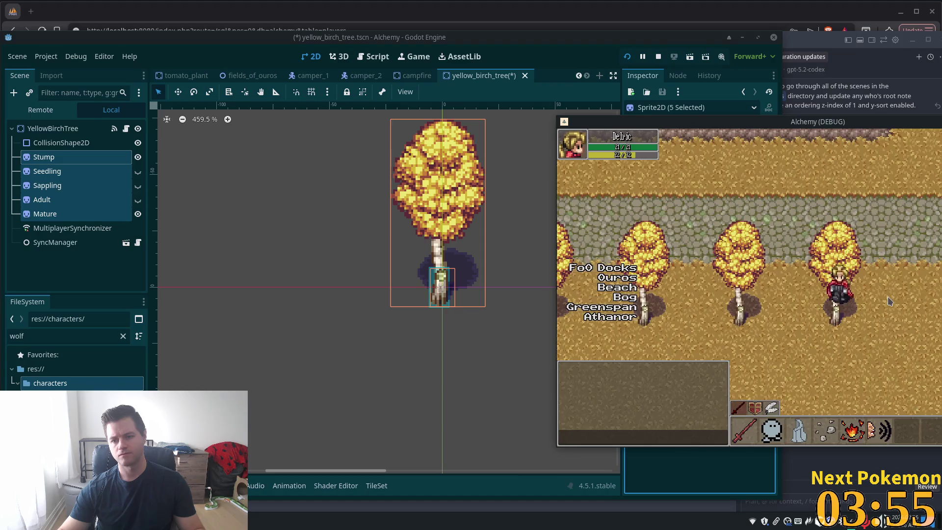
{"action": "key", "text": "Right"}
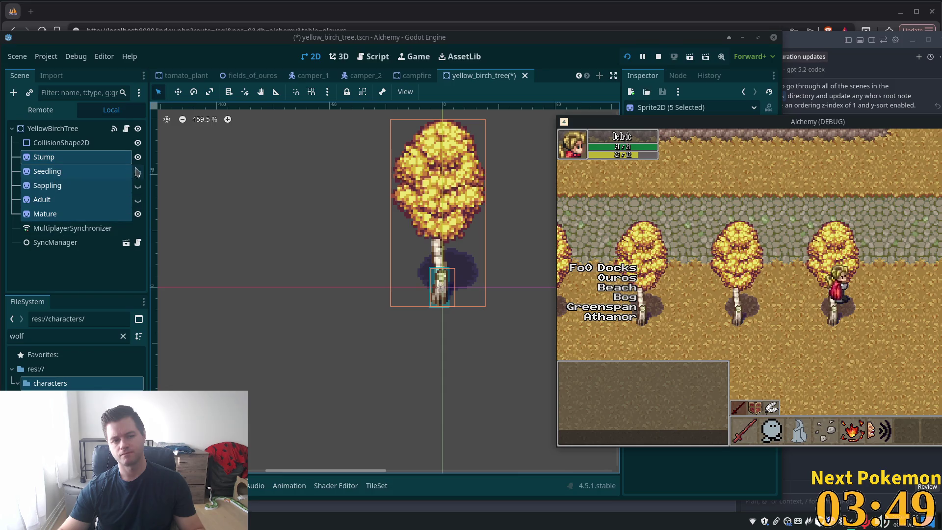
Step: Hide the Stump sprite so only Mature shows, save, and recheck it in the game
{"action": "left_click", "coordinate": [138, 157]}
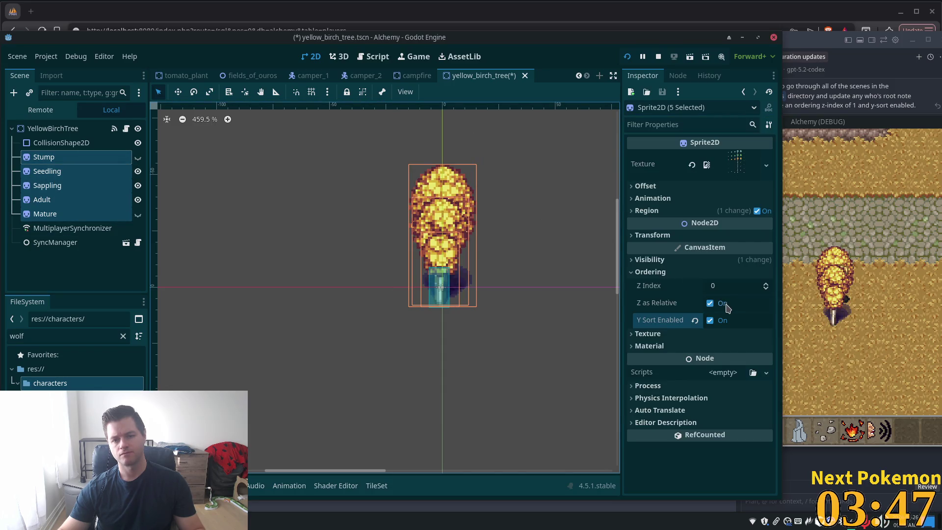
{"action": "left_click", "coordinate": [138, 159]}
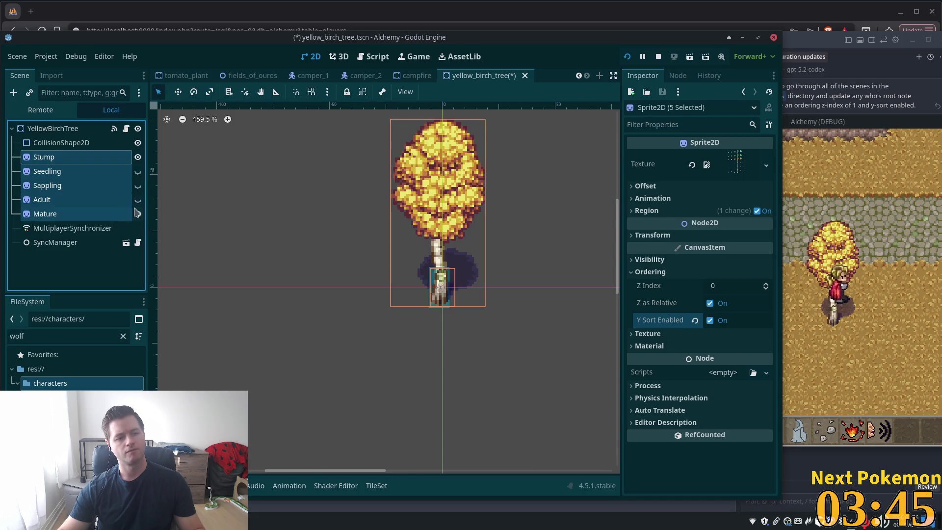
{"action": "left_click", "coordinate": [115, 186]}
{"action": "left_click", "coordinate": [118, 157]}
{"action": "left_click", "coordinate": [138, 157]}
{"action": "key", "text": "ctrl+s"}
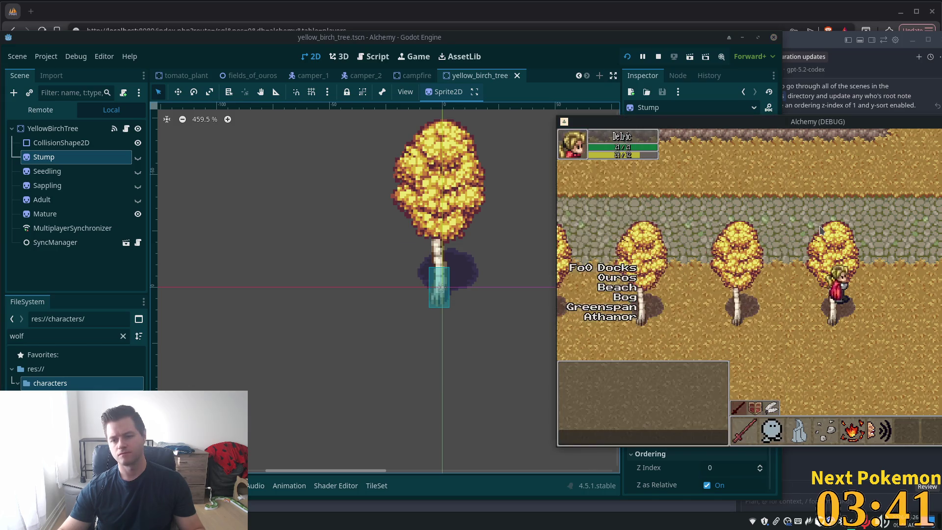
{"action": "left_click", "coordinate": [822, 230]}
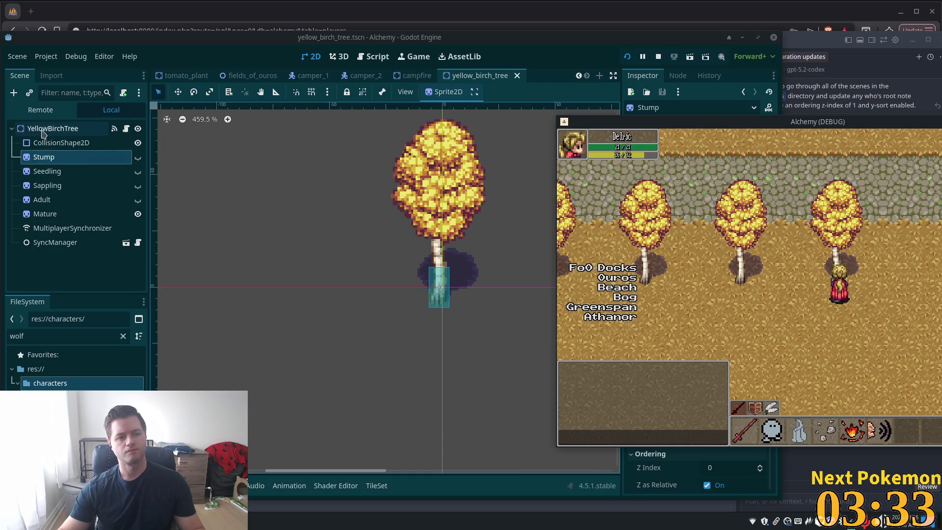
{"action": "left_click", "coordinate": [45, 213], "text": "shift"}
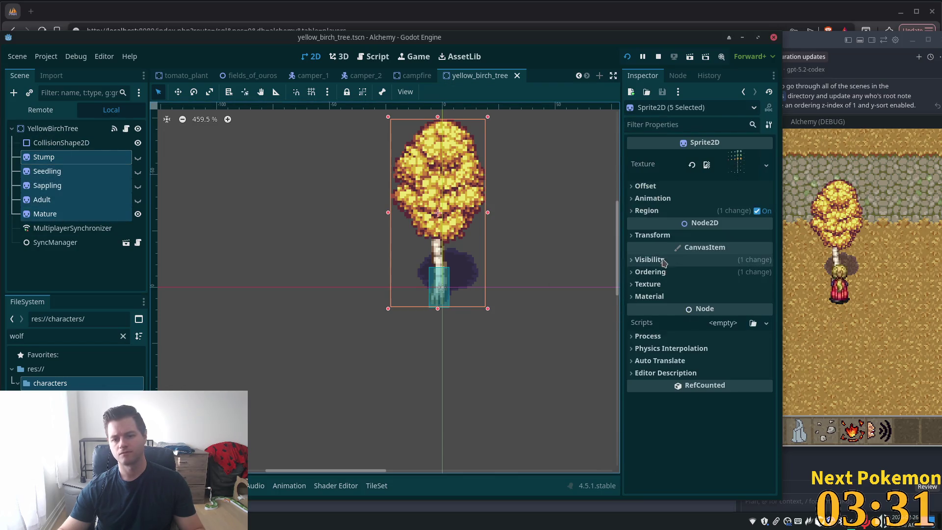
Step: Select the Mature sprite and revert its Transform Position to (0, 0)
{"action": "left_click", "coordinate": [646, 235]}
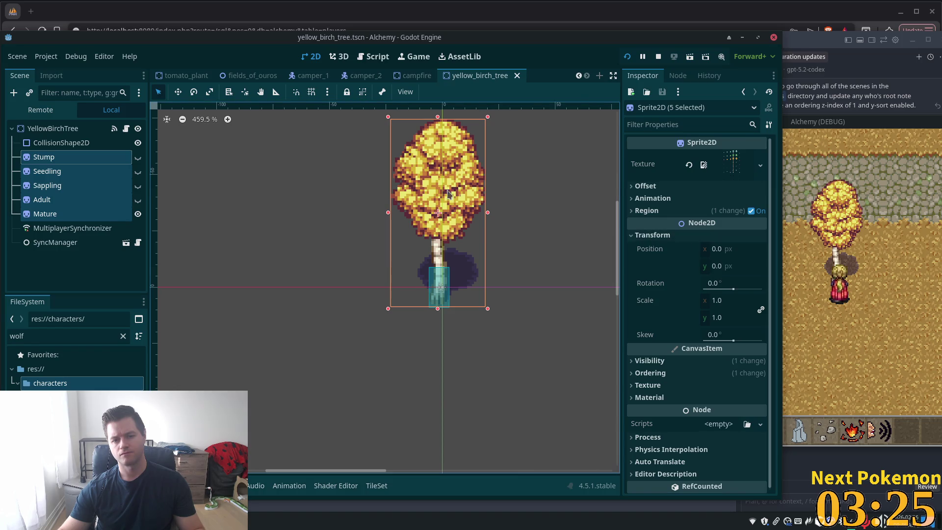
{"action": "left_click", "coordinate": [47, 156]}
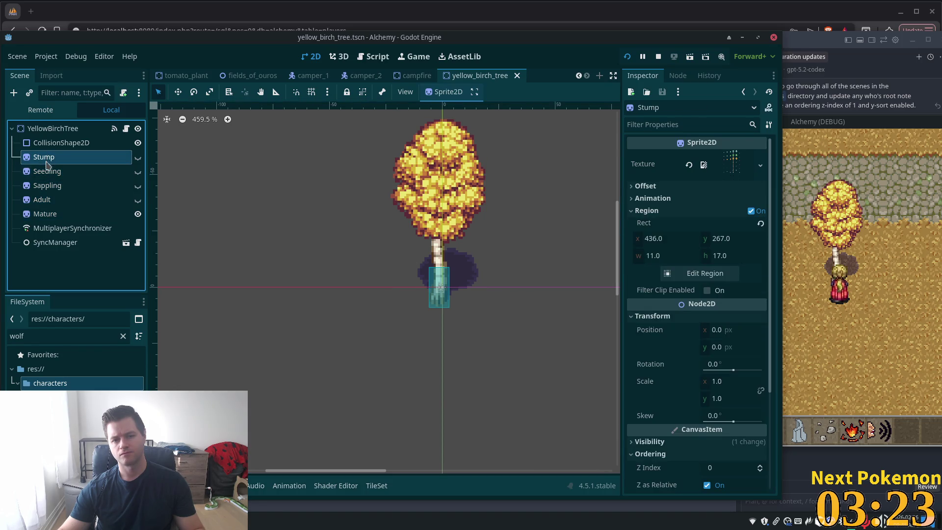
{"action": "left_click", "coordinate": [68, 214]}
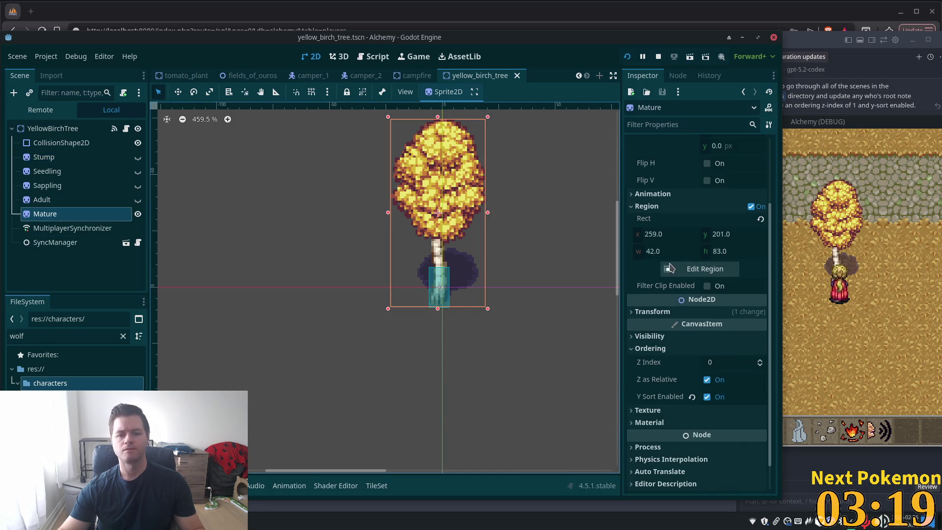
{"action": "scroll", "coordinate": [669, 263], "scroll_direction": "up", "scroll_amount": 3}
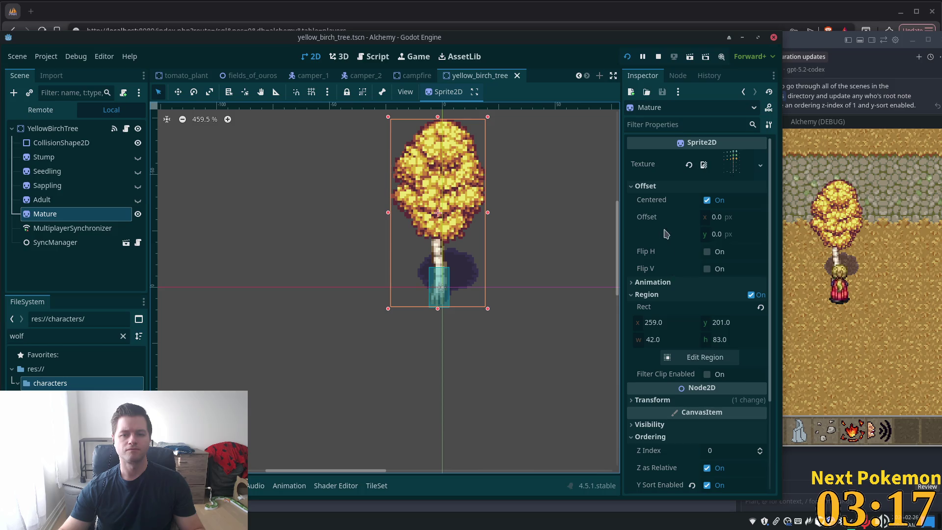
{"action": "scroll", "coordinate": [667, 235], "scroll_direction": "down", "scroll_amount": 4}
{"action": "left_click", "coordinate": [676, 280]}
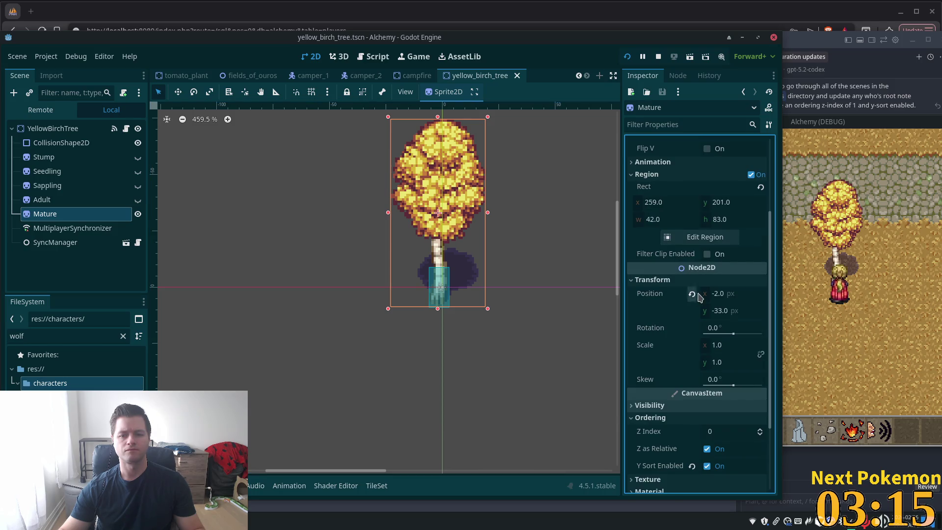
{"action": "left_click", "coordinate": [692, 294]}
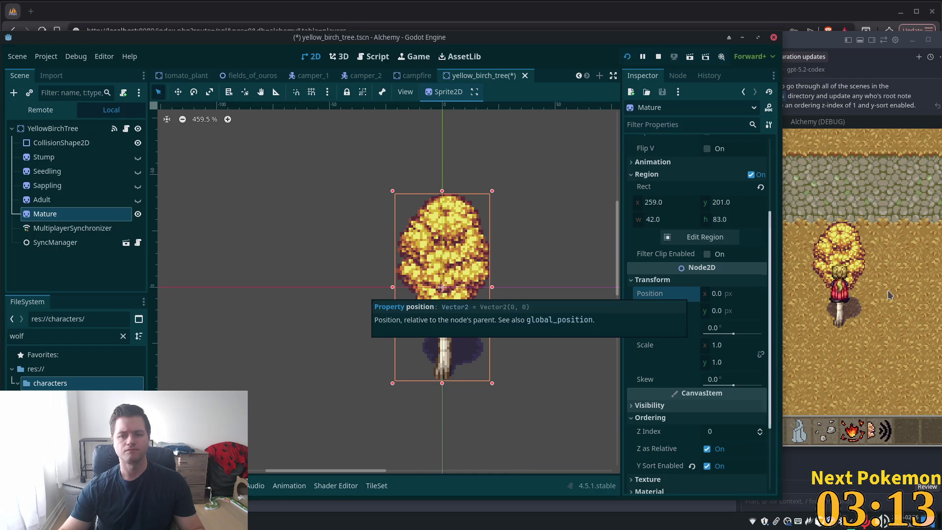
Step: Save yellow_birch_tree and walk the player up, down and right around the birch trees
{"action": "key", "text": "ctrl+s"}
{"action": "left_click", "coordinate": [910, 287]}
{"action": "key", "text": "Down"}
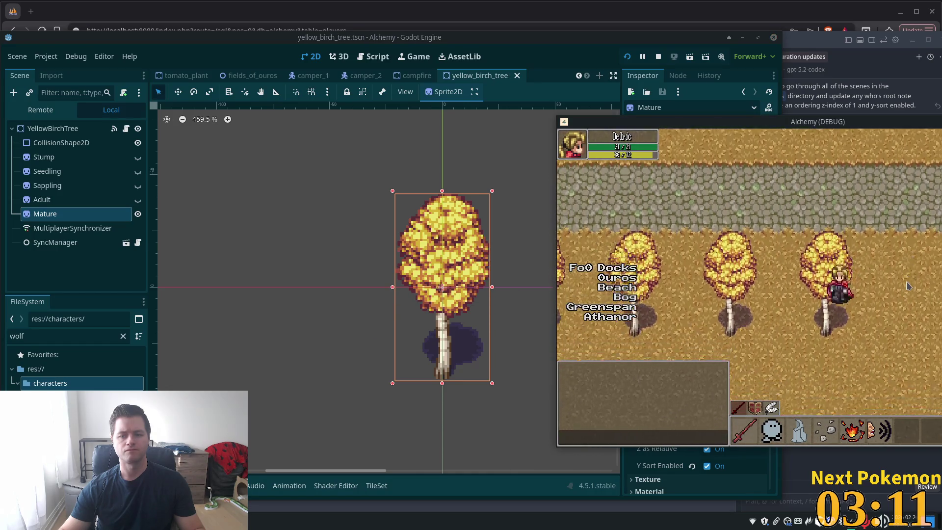
{"action": "key", "text": "Up"}
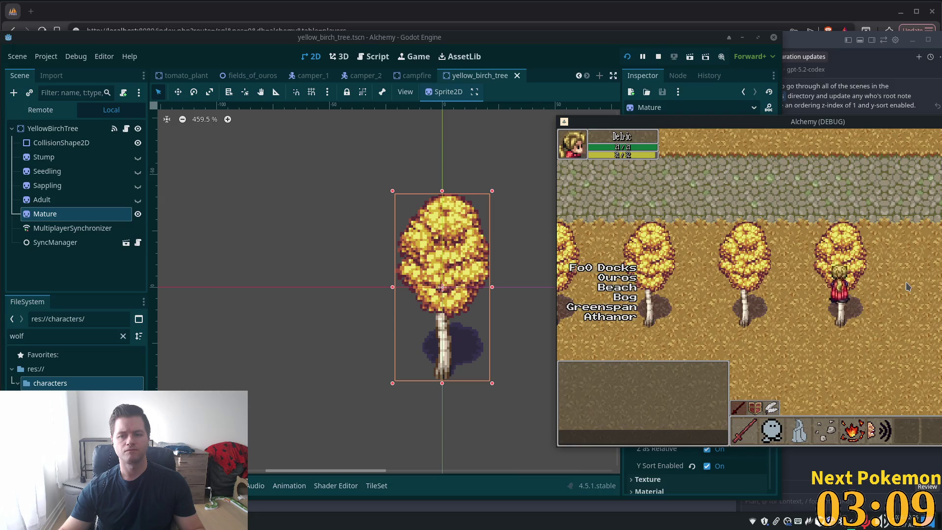
{"action": "key", "text": "Up"}
{"action": "key", "text": "Down"}
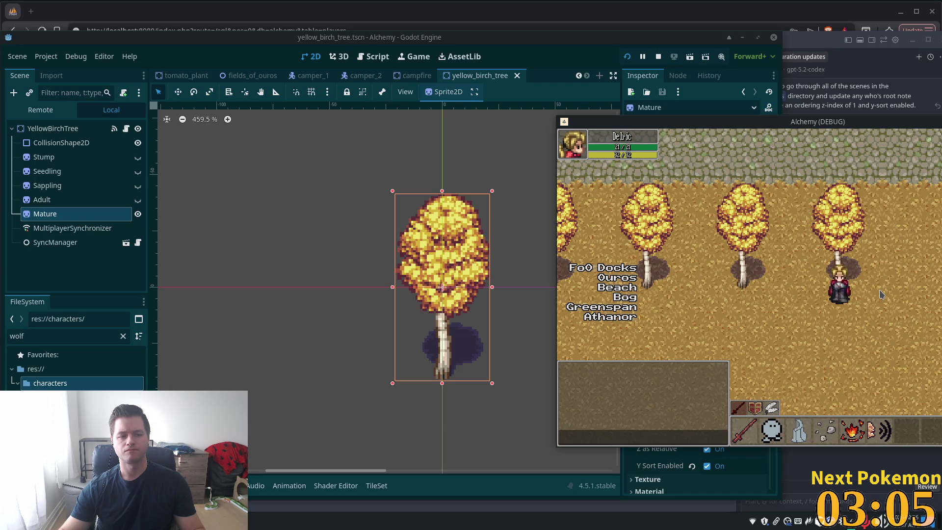
{"action": "key", "text": "Up"}
{"action": "key", "text": "Down"}
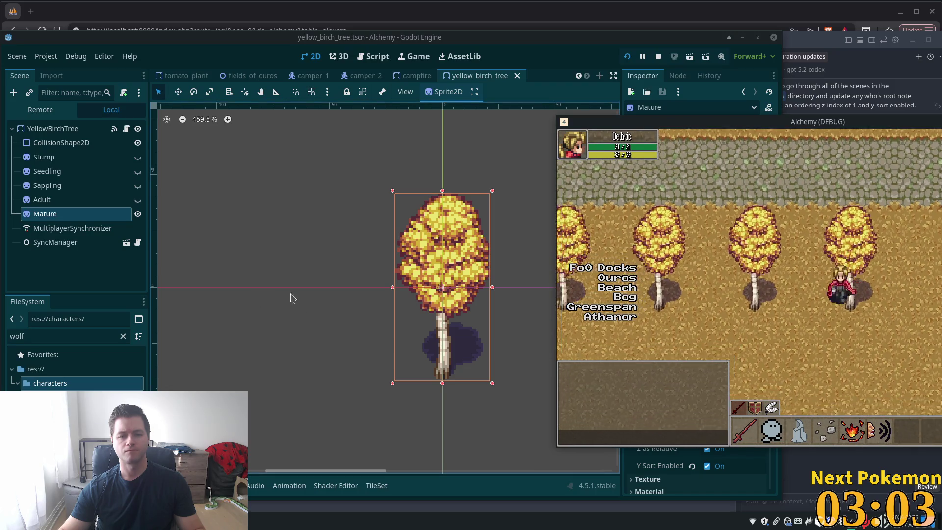
{"action": "key", "text": "Up"}
{"action": "key", "text": "Right"}
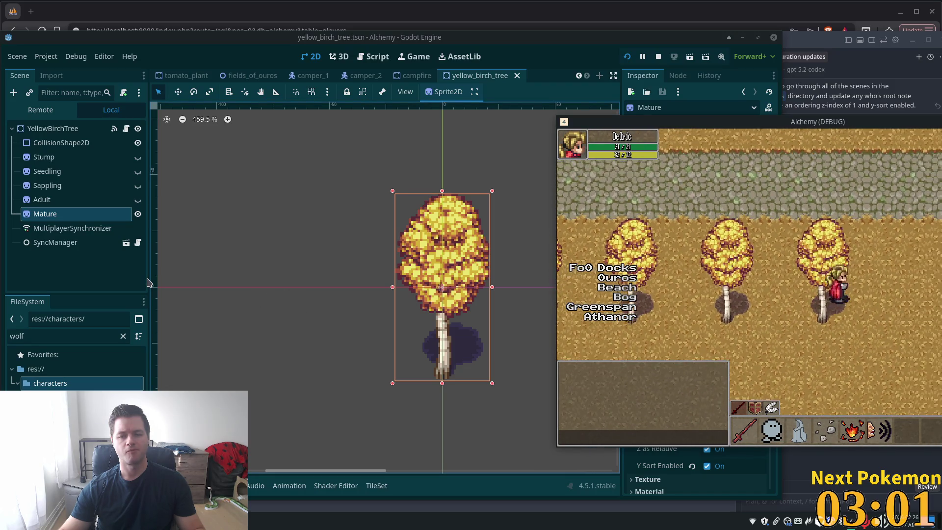
{"action": "key", "text": "Up"}
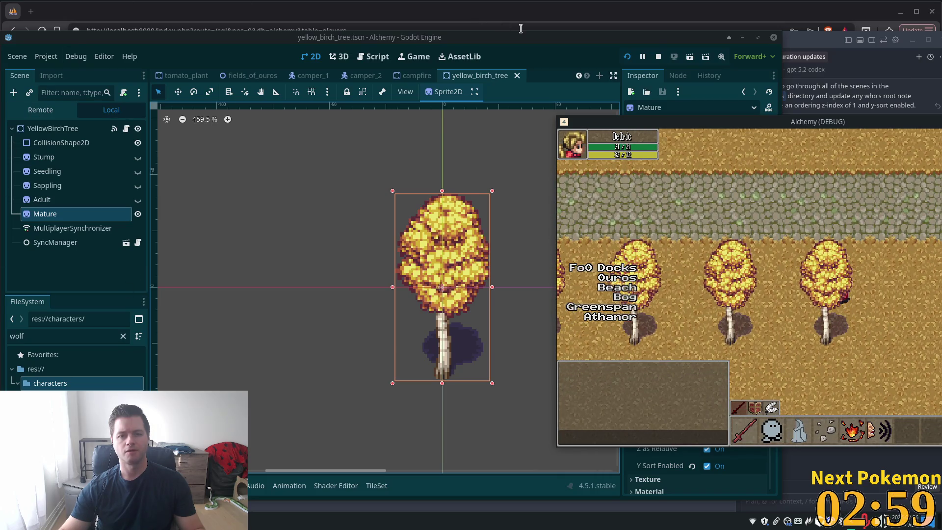
{"action": "left_click", "coordinate": [521, 29]}
{"action": "key", "text": "alt+Tab"}
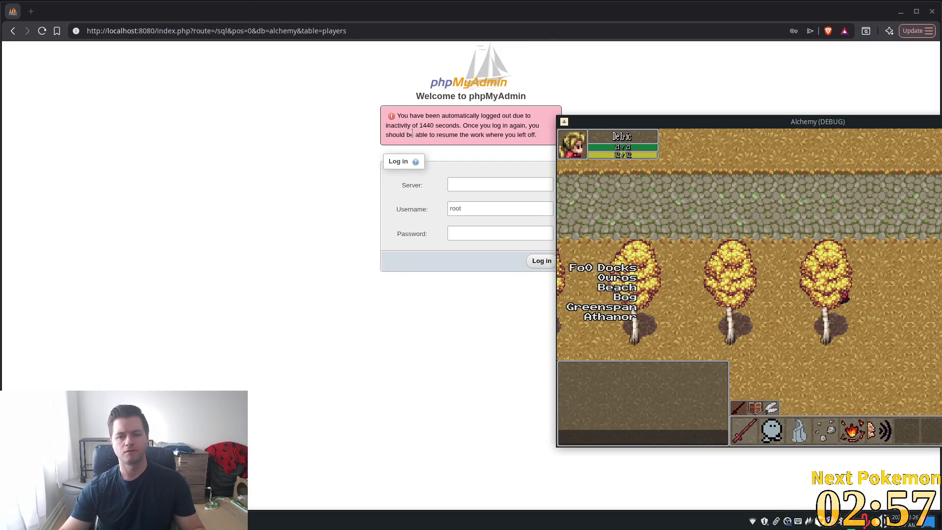
Step: Edit the sprite's vertical offset and check the result in the running game
{"action": "key", "text": "alt+Tab"}
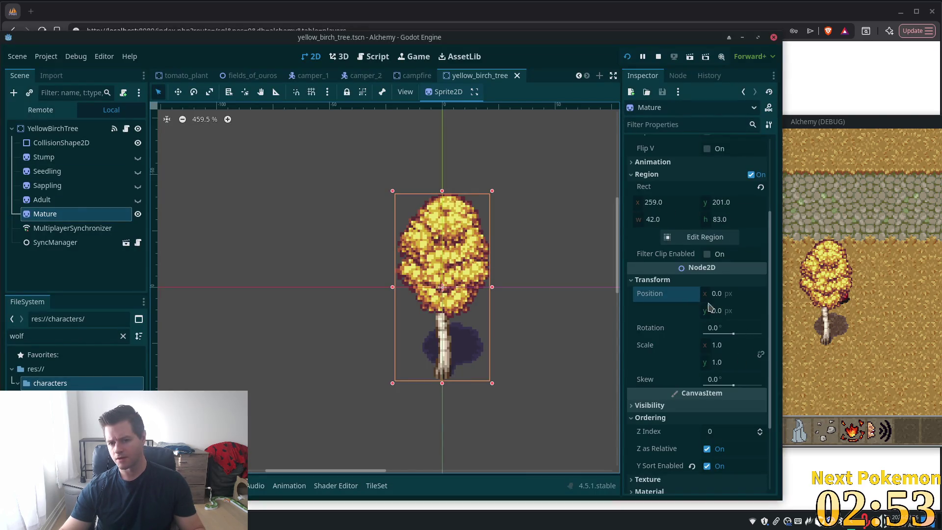
{"action": "scroll", "coordinate": [689, 335], "scroll_direction": "up", "scroll_amount": 3}
{"action": "left_click", "coordinate": [721, 234]}
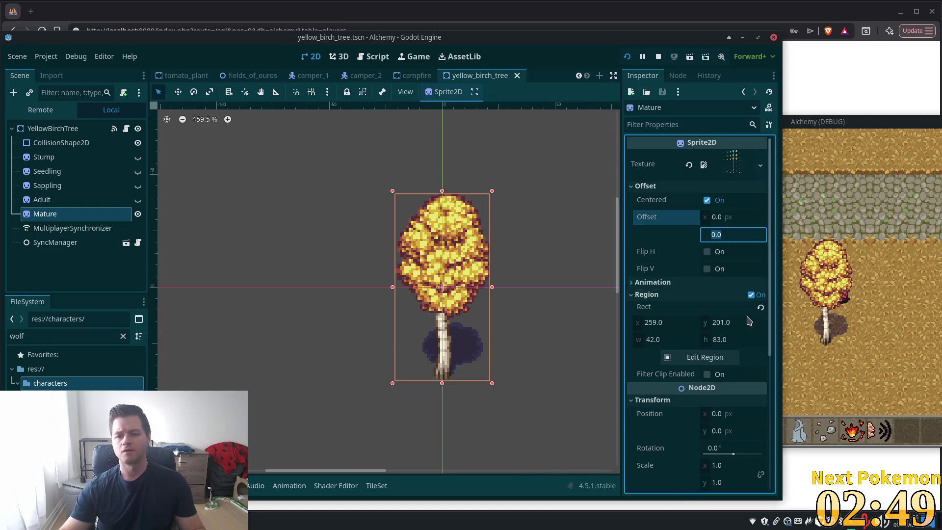
{"action": "left_click", "coordinate": [858, 302]}
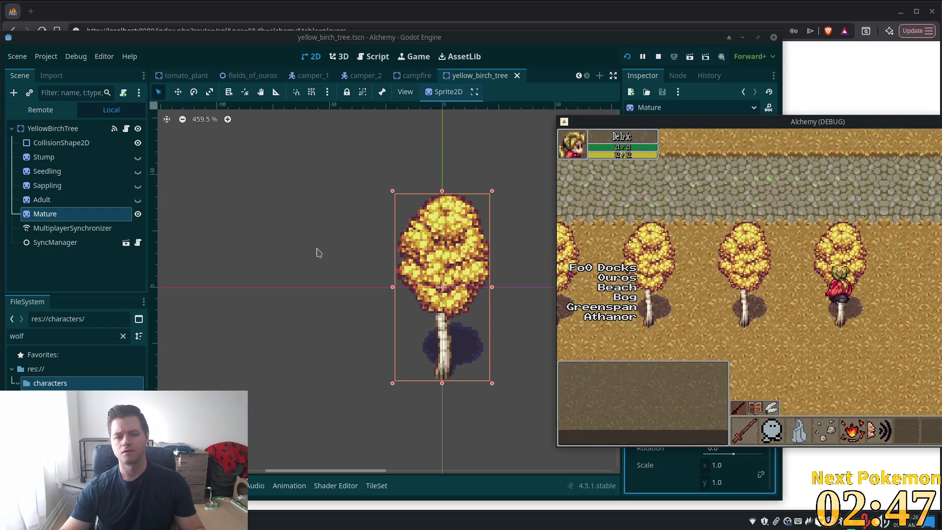
Step: Using Move Mode, drag the CollisionShape2D rectangle onto the trunk just under the canopy
{"action": "left_click", "coordinate": [61, 142]}
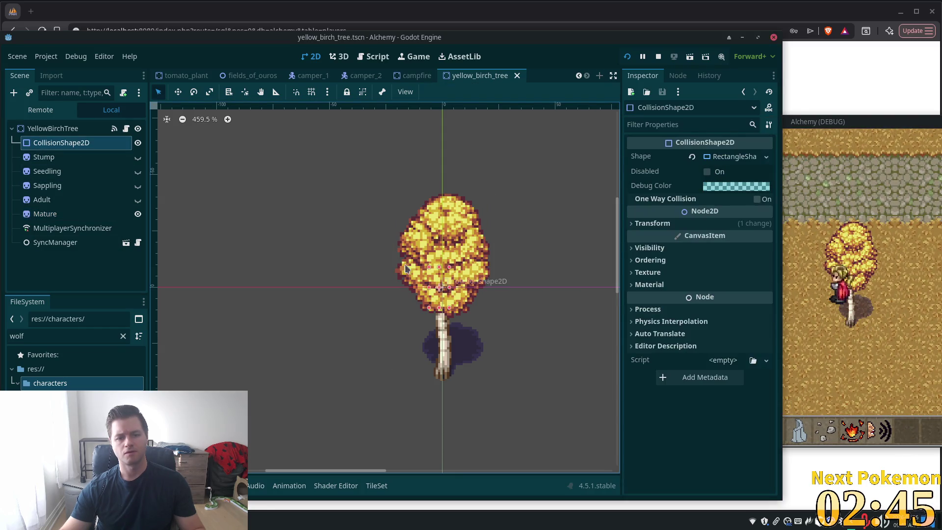
{"action": "left_click", "coordinate": [178, 92]}
{"action": "mouse_move", "coordinate": [364, 205]}
{"action": "left_mouse_down"}
{"action": "mouse_move", "coordinate": [378, 290]}
{"action": "mouse_move", "coordinate": [370, 273]}
{"action": "left_mouse_up"}
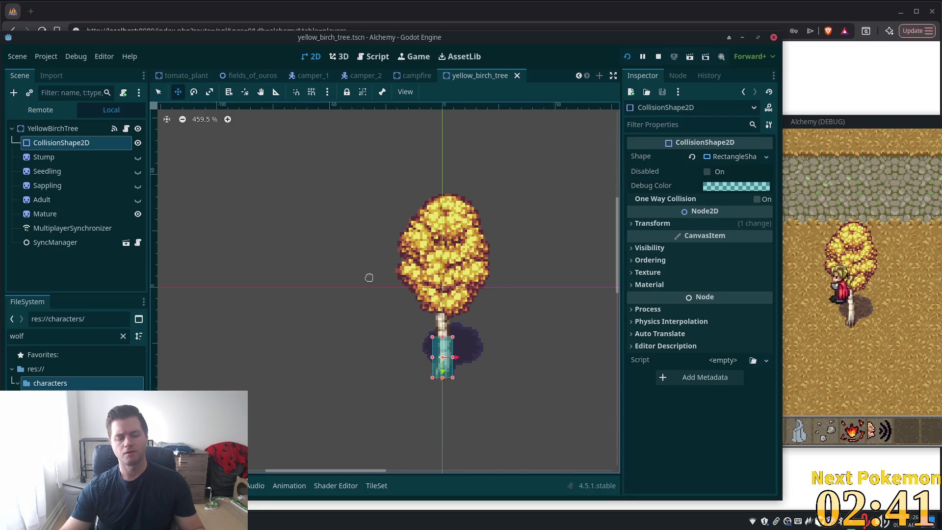
{"action": "left_click_drag", "start_coordinate": [369, 276], "coordinate": [370, 231]}
{"action": "left_click_drag", "start_coordinate": [374, 182], "coordinate": [371, 187]}
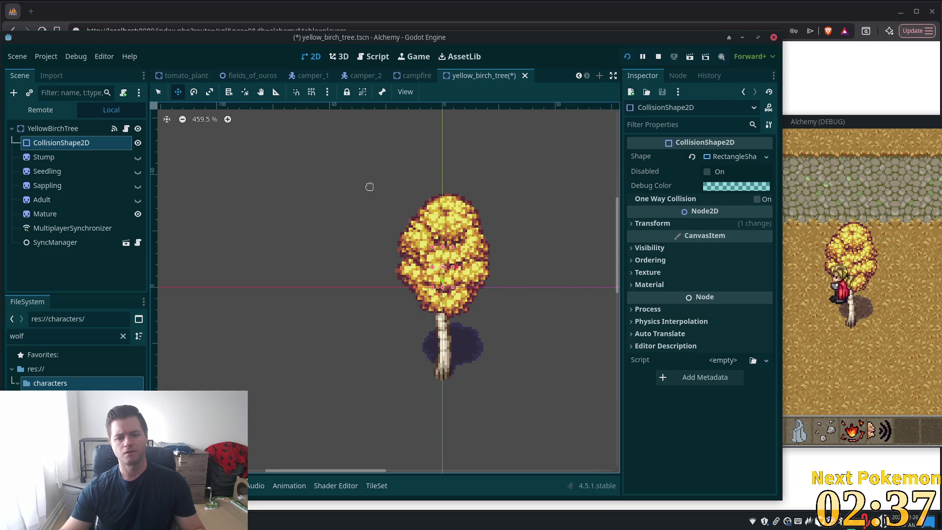
{"action": "left_click", "coordinate": [45, 214]}
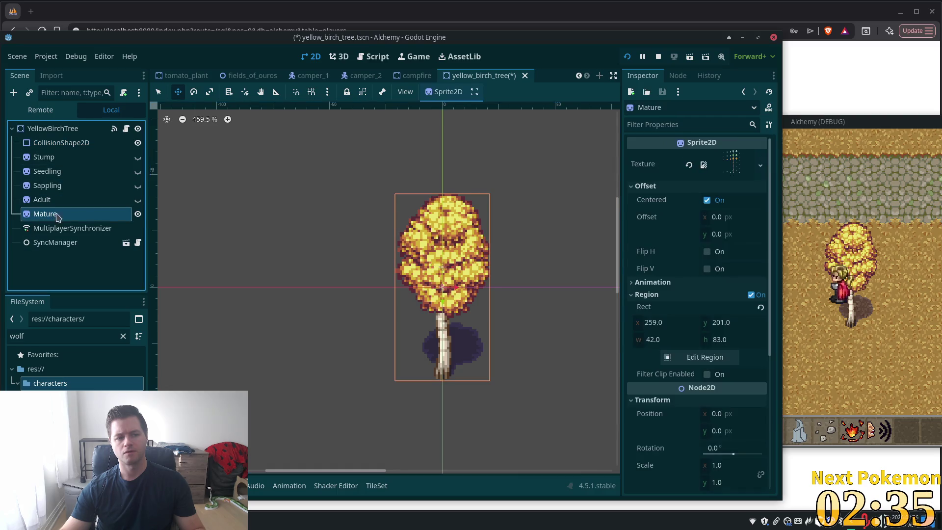
Step: Set the Mature sprite's Offset y to -8 and walk behind the third birch to test
{"action": "left_click", "coordinate": [717, 236]}
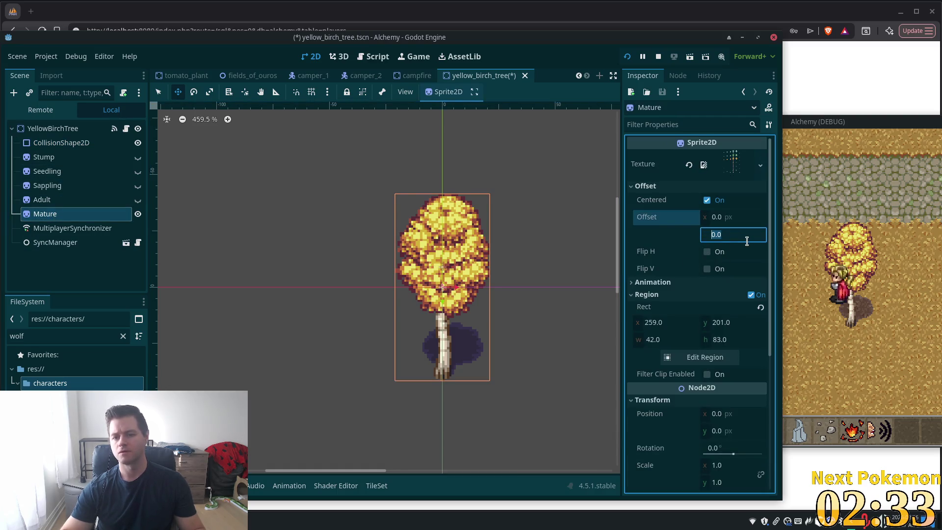
{"action": "key", "text": "Down"}
{"action": "key", "text": "Down"}
{"action": "key", "text": "Down"}
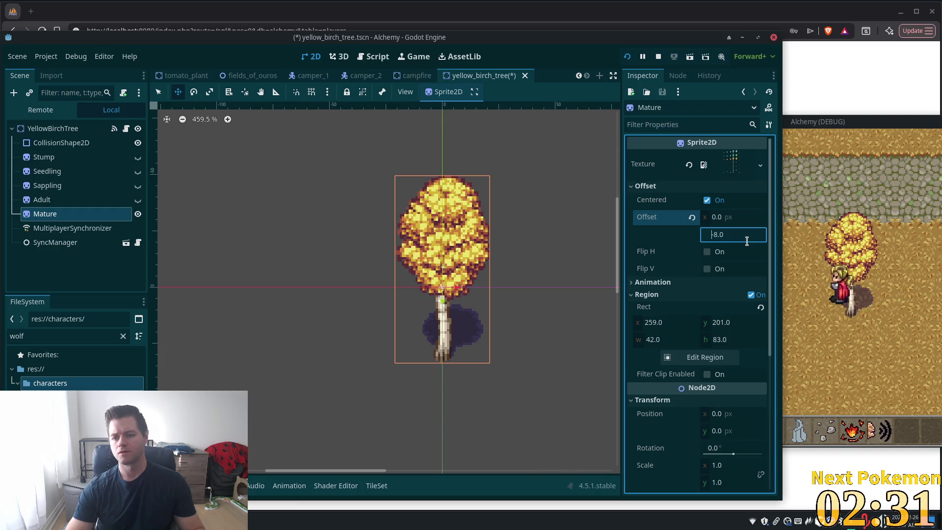
{"action": "left_click", "coordinate": [900, 227]}
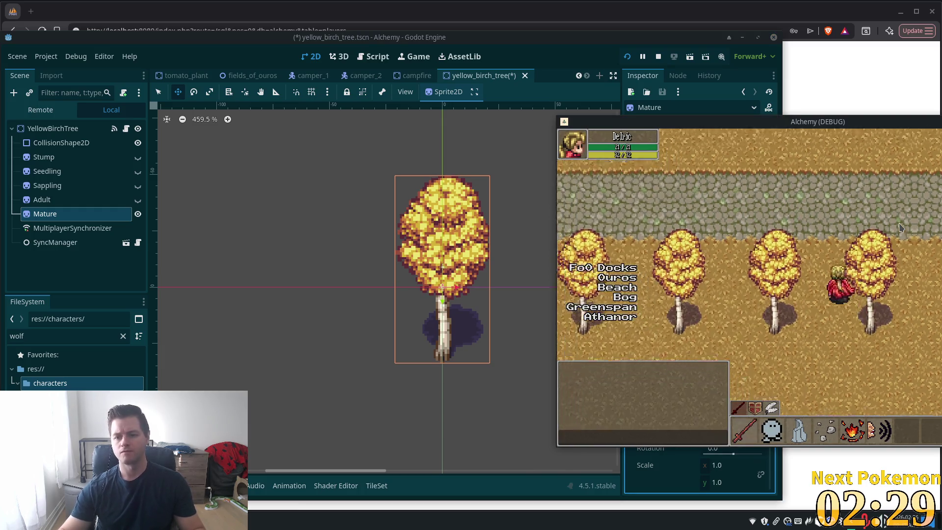
{"action": "key", "text": "d"}
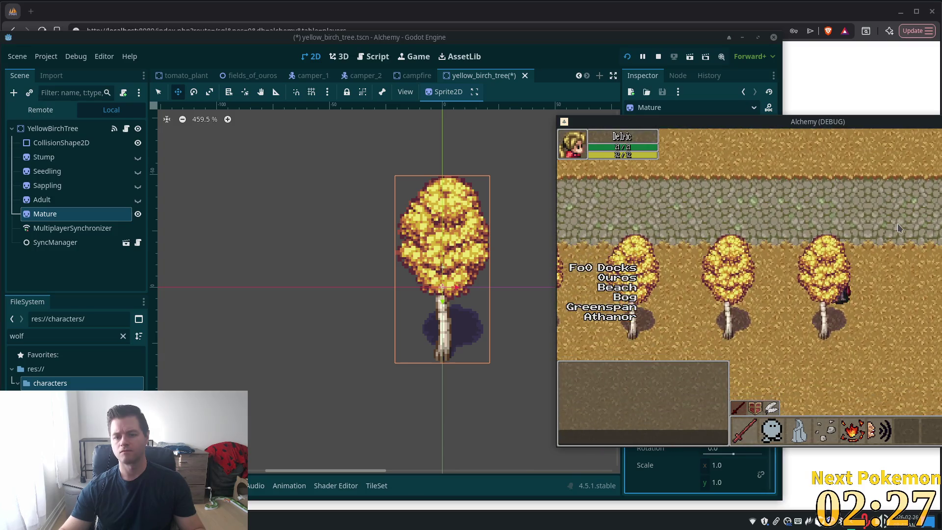
Step: Shrink the collision rectangle by lowering its top edge, save, and test in the game
{"action": "left_click", "coordinate": [62, 143]}
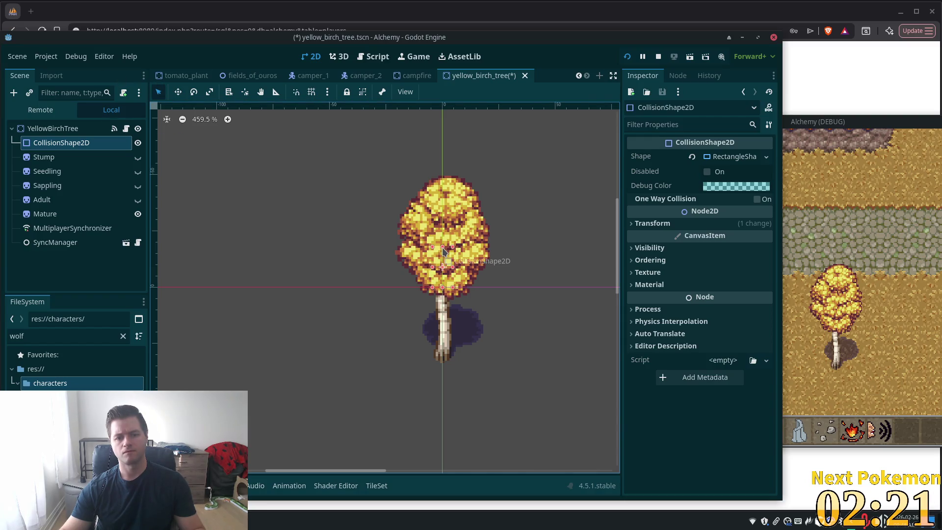
{"action": "left_click_drag", "start_coordinate": [443, 250], "coordinate": [443, 272]}
{"action": "key", "text": "ctrl+s"}
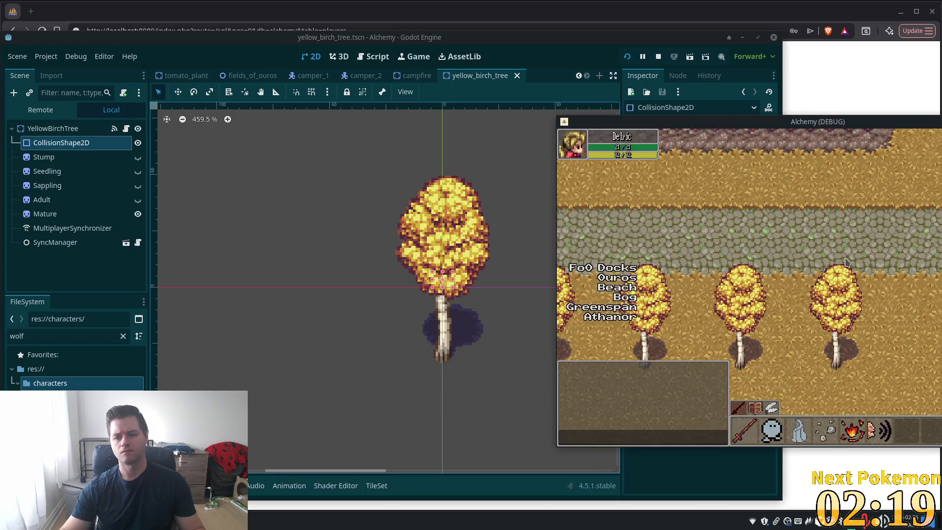
{"action": "left_click", "coordinate": [798, 266]}
{"action": "key", "text": "Up"}
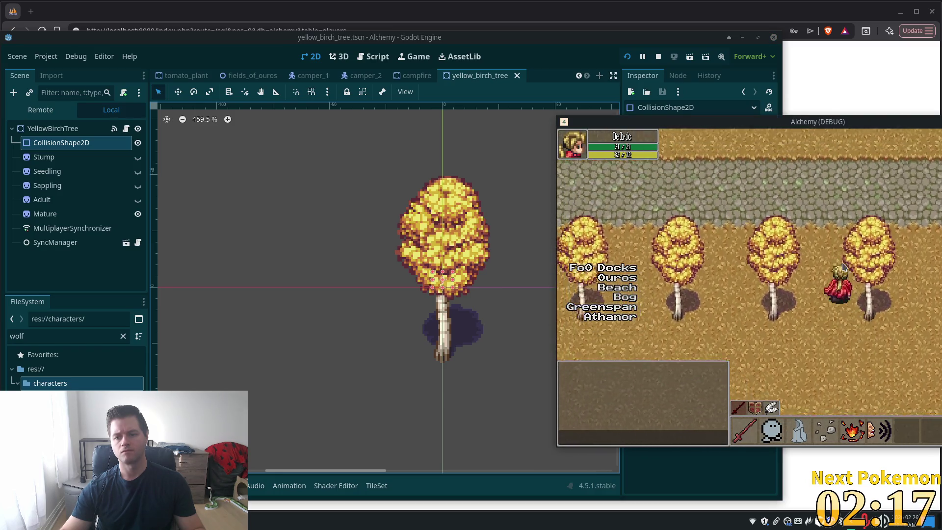
{"action": "key", "text": "Down"}
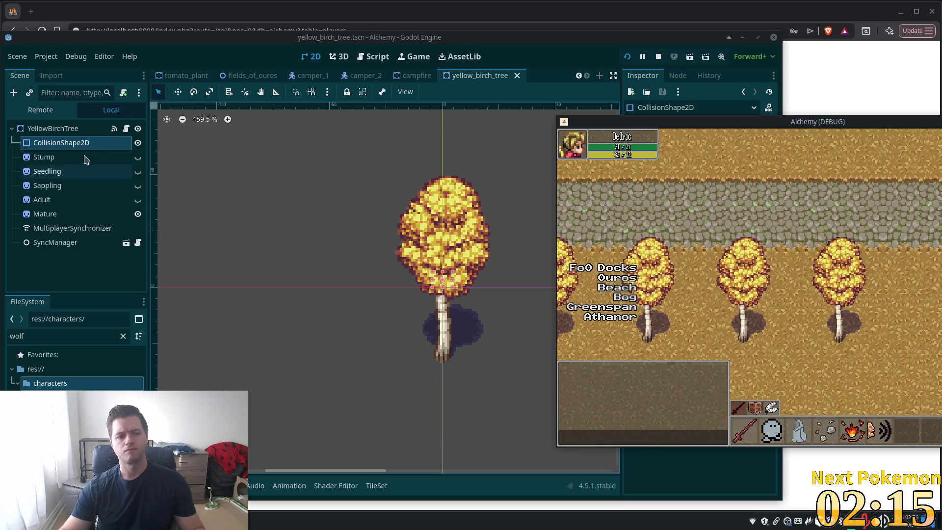
Step: Switch to Move Mode, save the scene again, and recheck the running game
{"action": "left_click", "coordinate": [47, 146]}
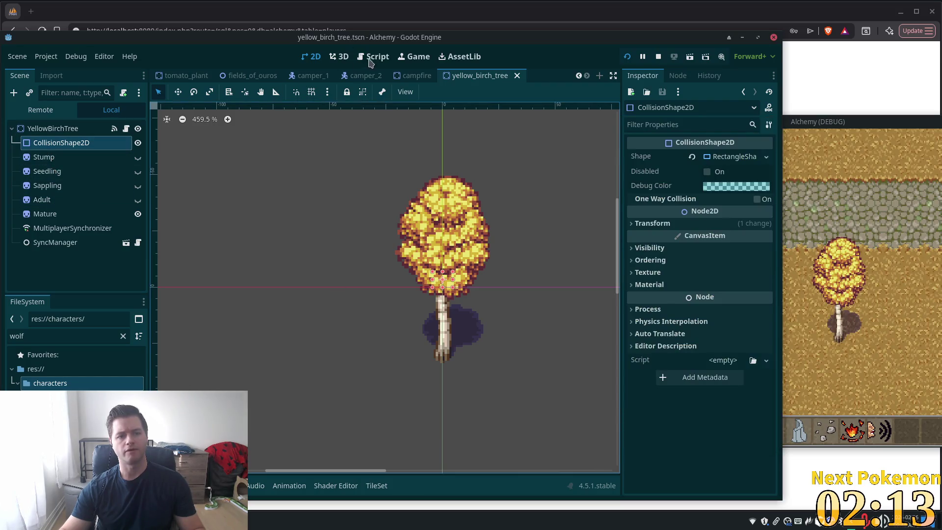
{"action": "left_click", "coordinate": [180, 92]}
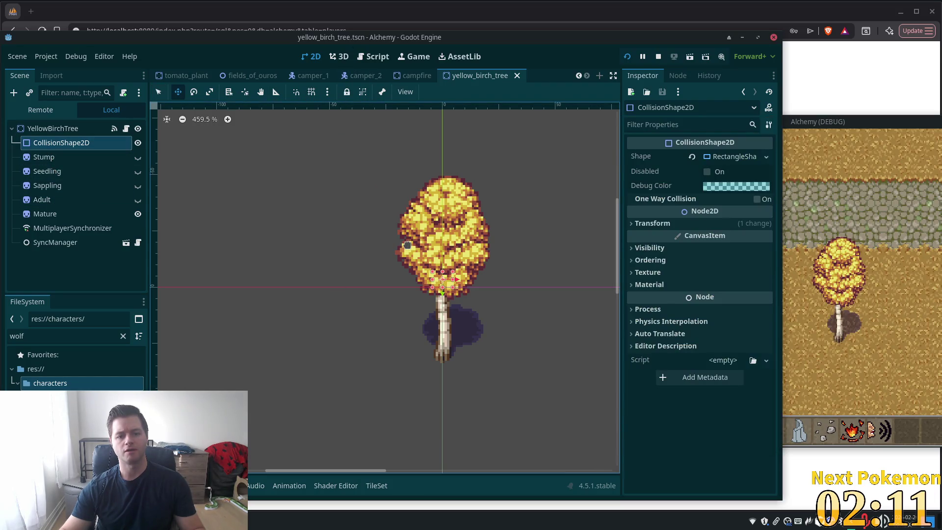
{"action": "key", "text": "ctrl+s"}
{"action": "left_click", "coordinate": [850, 267]}
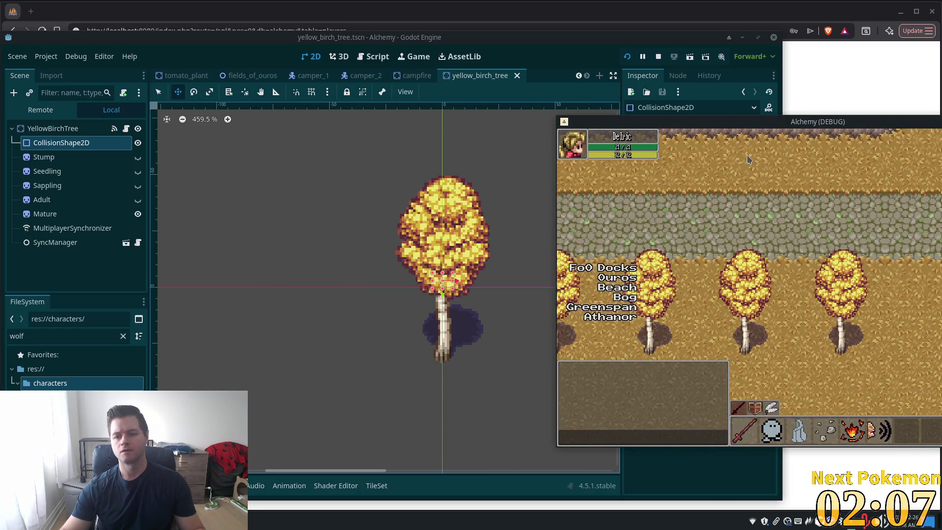
{"action": "left_click", "coordinate": [46, 214]}
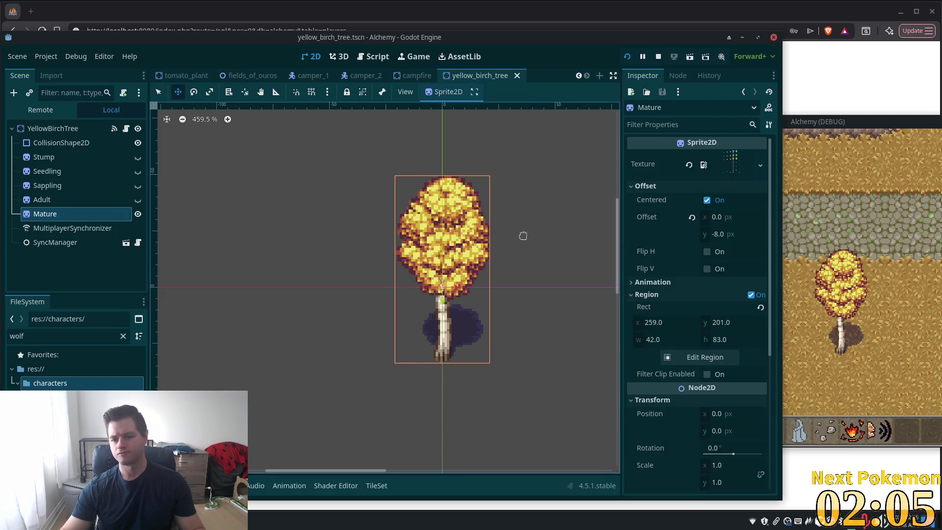
Step: Set the Mature sprite's Offset y to -40, save, and walk the player past the trees
{"action": "mouse_move", "coordinate": [727, 238]}
{"action": "left_mouse_down"}
{"action": "mouse_move", "coordinate": [715, 217]}
{"action": "mouse_move", "coordinate": [717, 224]}
{"action": "left_mouse_up"}
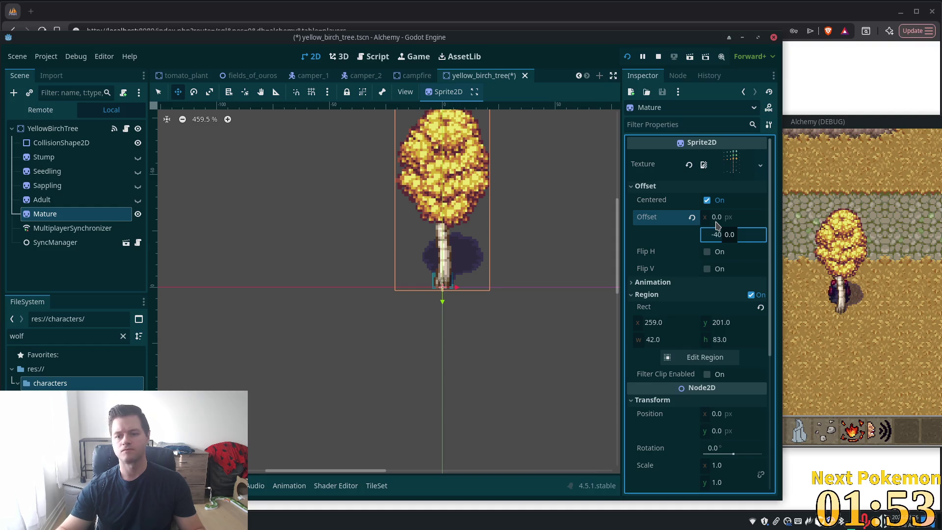
{"action": "key", "text": "ctrl+s"}
{"action": "left_click", "coordinate": [793, 281]}
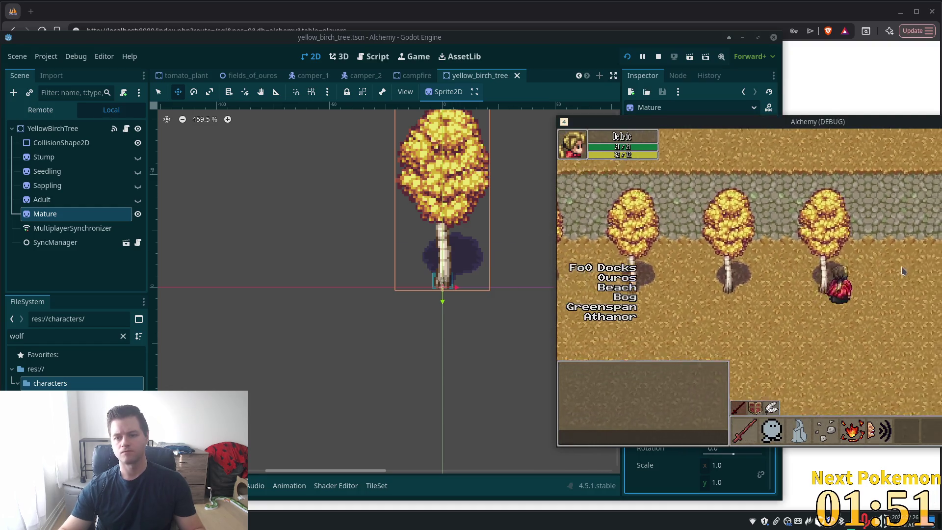
{"action": "key", "text": "Down"}
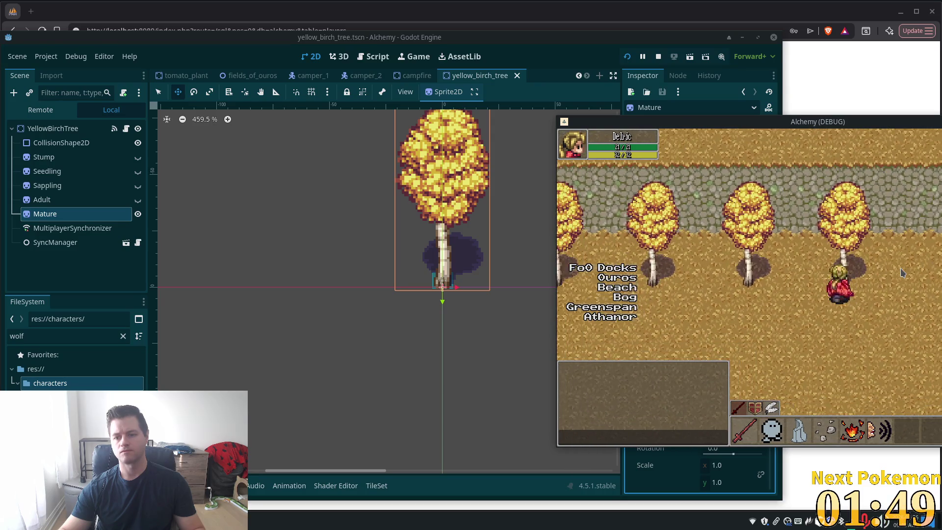
{"action": "key", "text": "Right"}
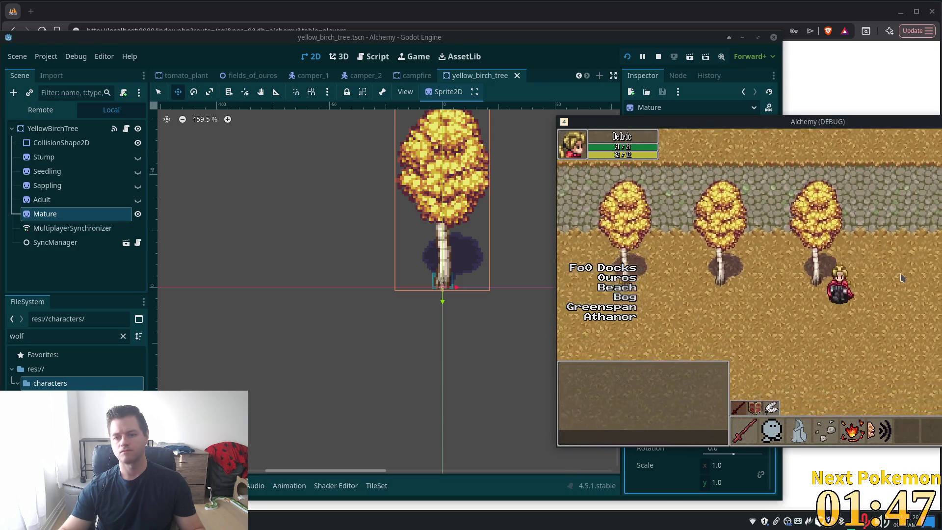
{"action": "key", "text": "Up"}
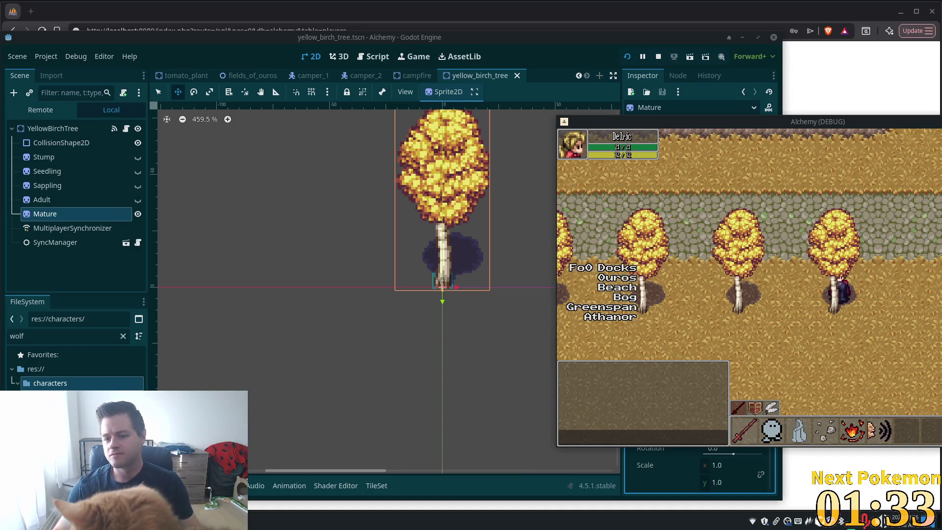
Step: Walk the player around the birch trees with WASD to check how they overlap
{"action": "key", "text": "d"}
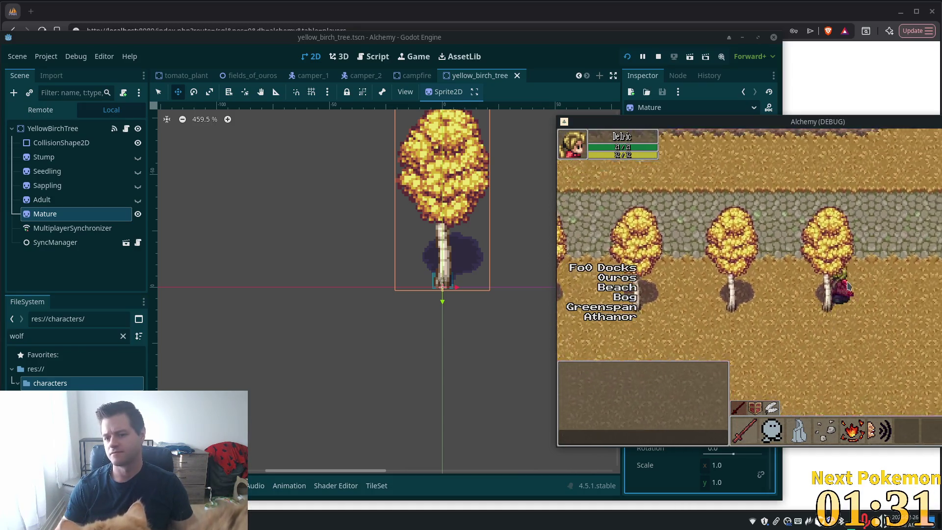
{"action": "key", "text": "s"}
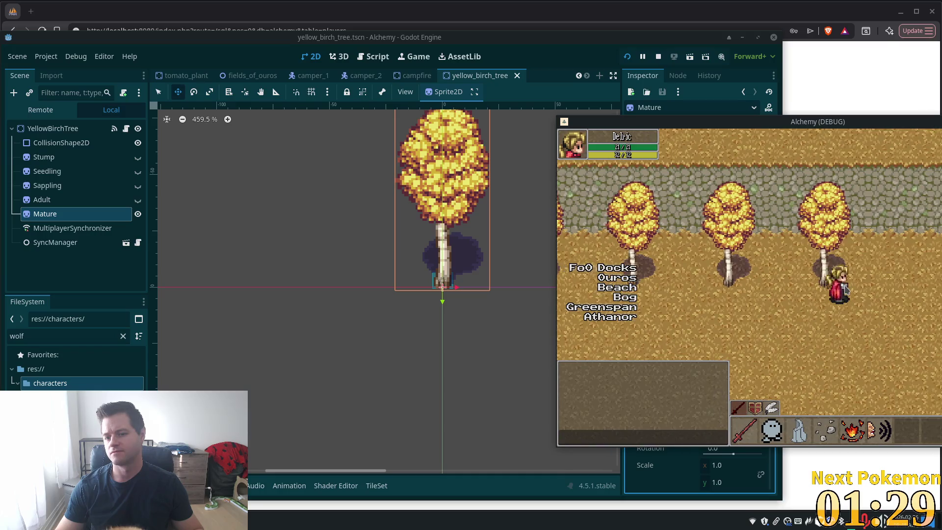
{"action": "key", "text": "a"}
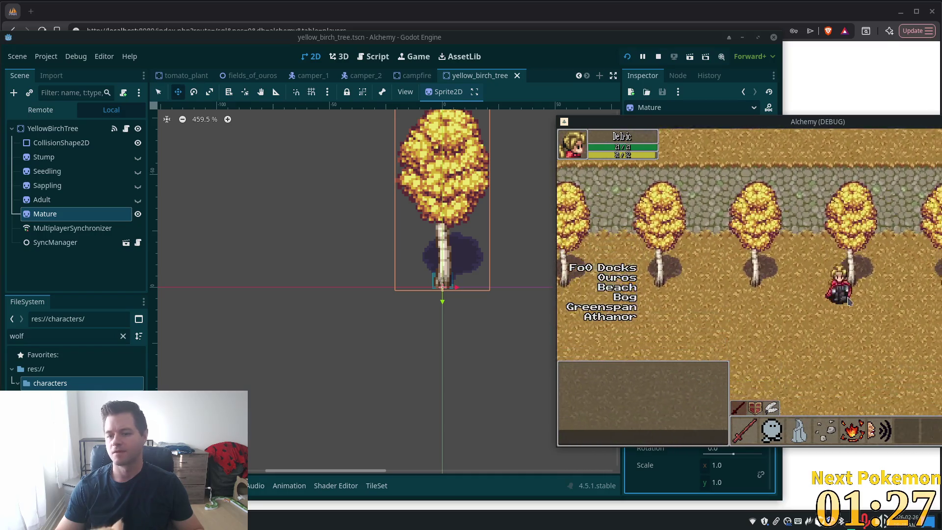
{"action": "key", "text": "d"}
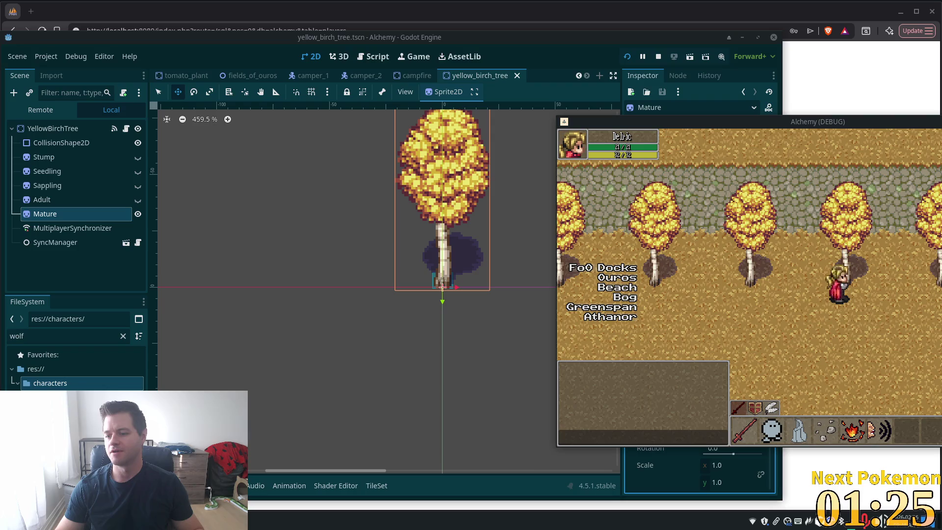
{"action": "key", "text": "w"}
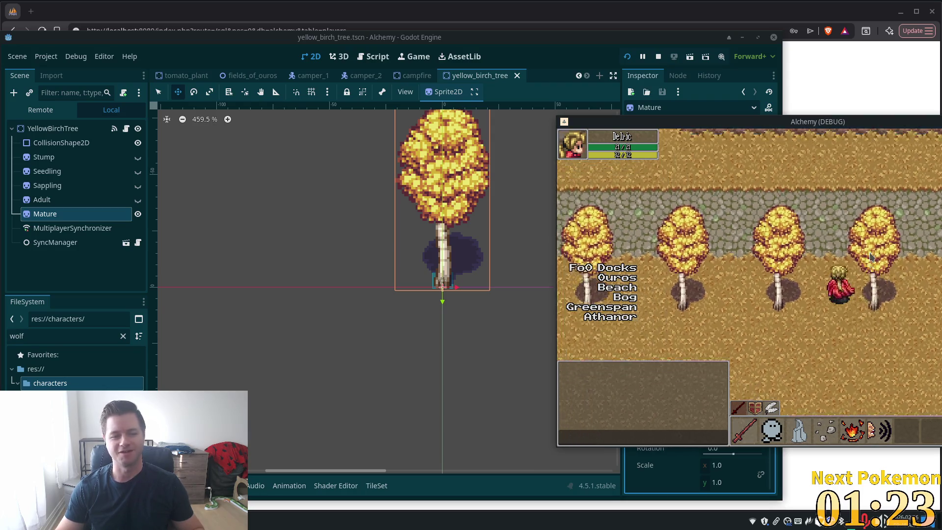
{"action": "key", "text": "d"}
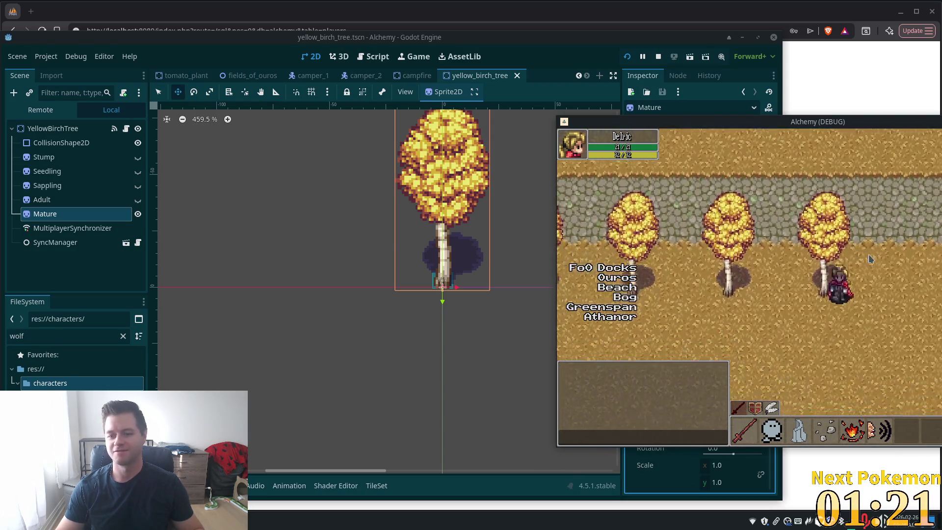
{"action": "key", "text": "s"}
{"action": "key", "text": "w"}
{"action": "key", "text": "d"}
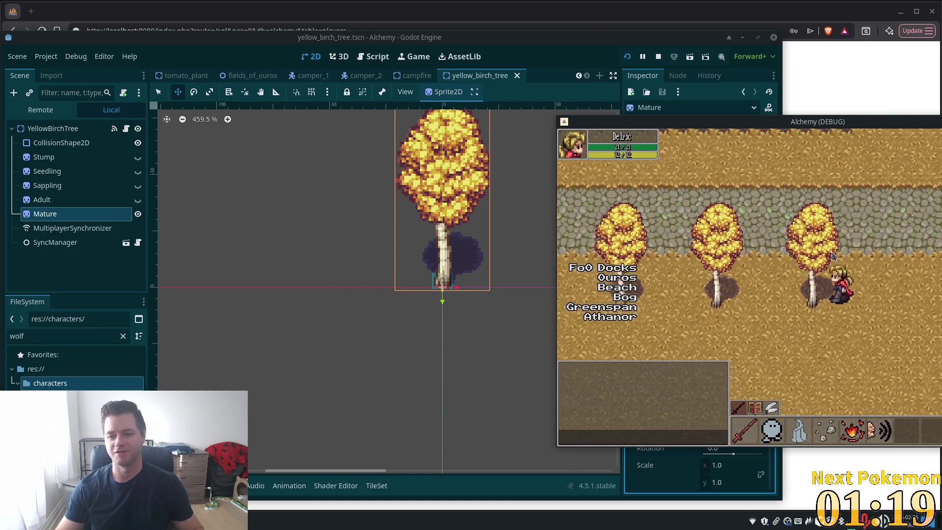
{"action": "left_click", "coordinate": [68, 215]}
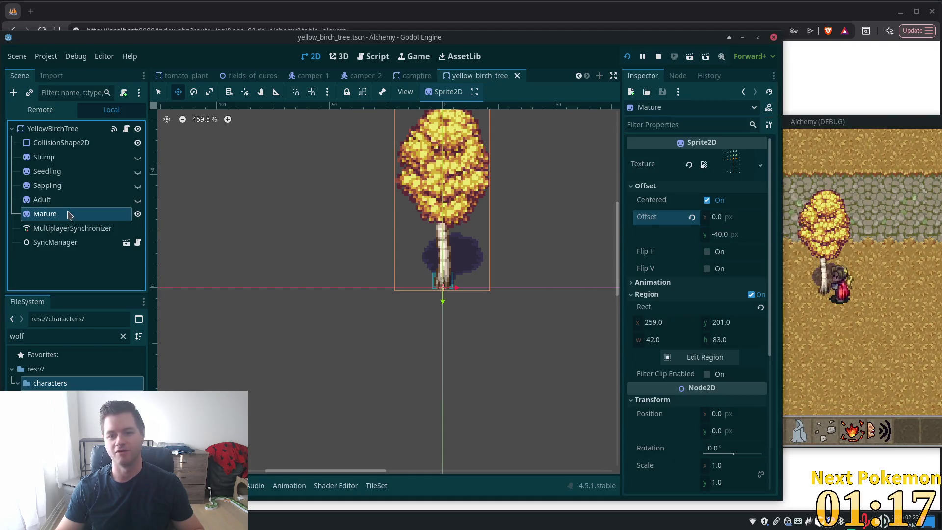
Step: Make the Adult stage visible and hide Mature, then view it in the game
{"action": "left_click", "coordinate": [50, 199]}
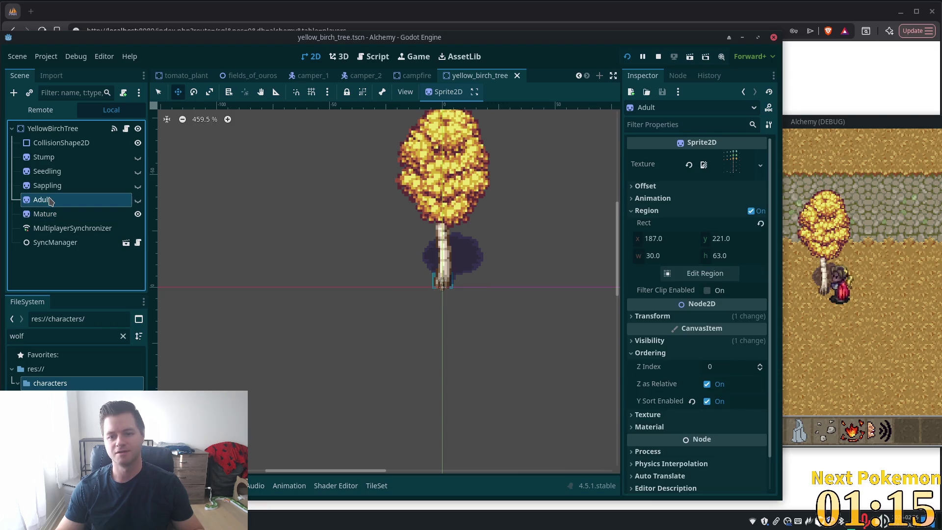
{"action": "left_click", "coordinate": [46, 213]}
{"action": "left_click", "coordinate": [44, 203]}
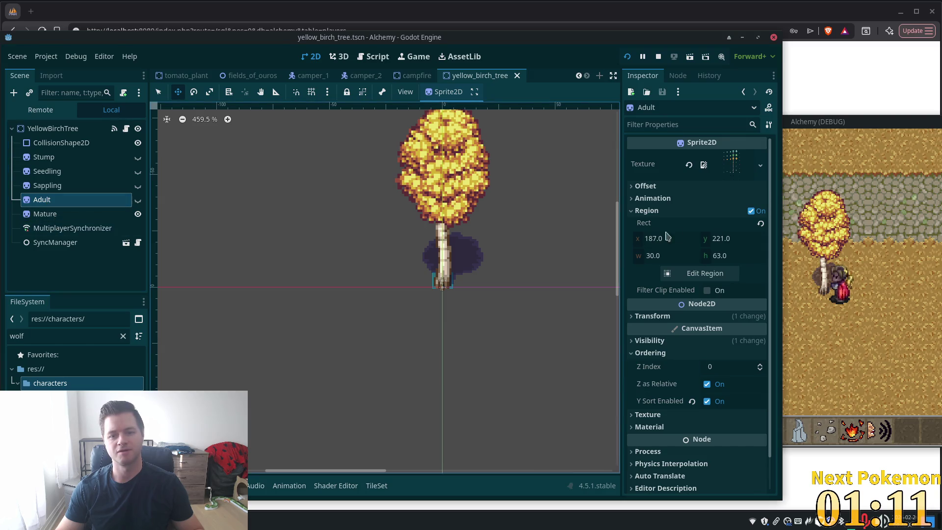
{"action": "left_click", "coordinate": [138, 200]}
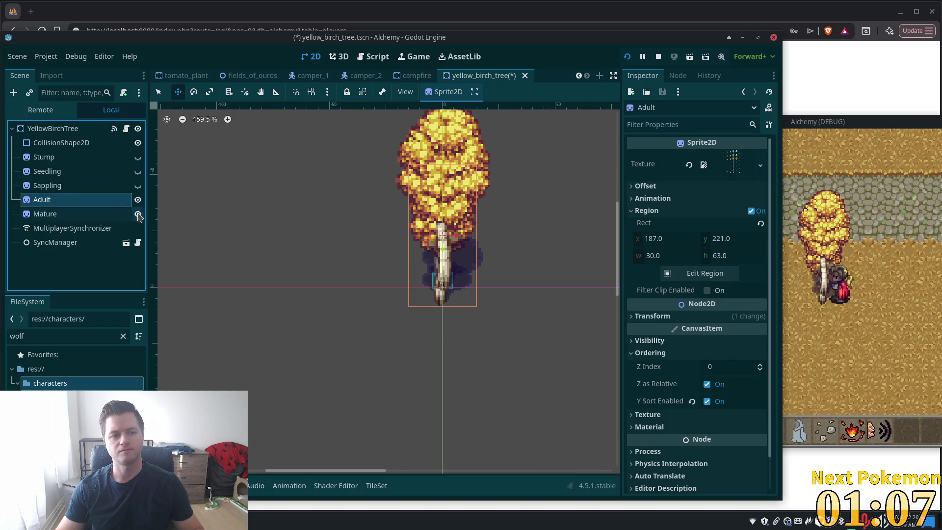
{"action": "left_click", "coordinate": [138, 214]}
{"action": "left_click", "coordinate": [849, 225]}
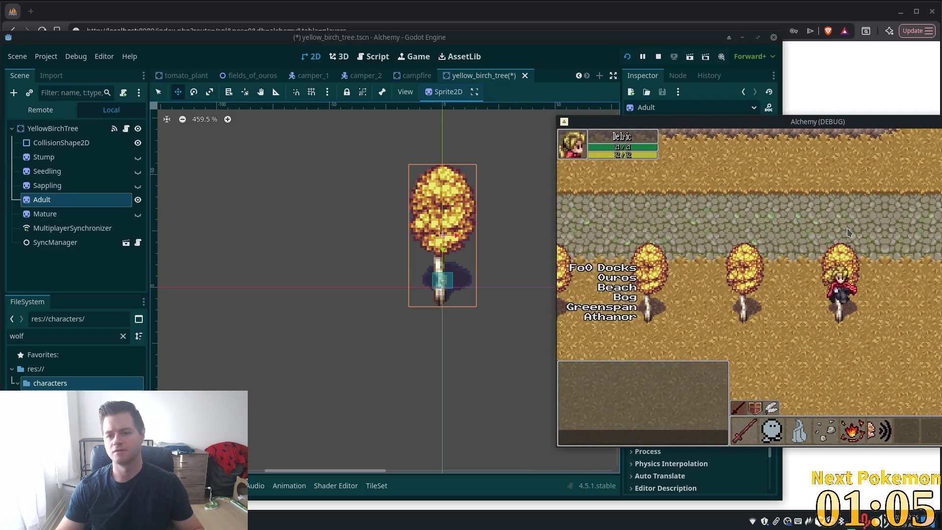
{"action": "left_click", "coordinate": [39, 201]}
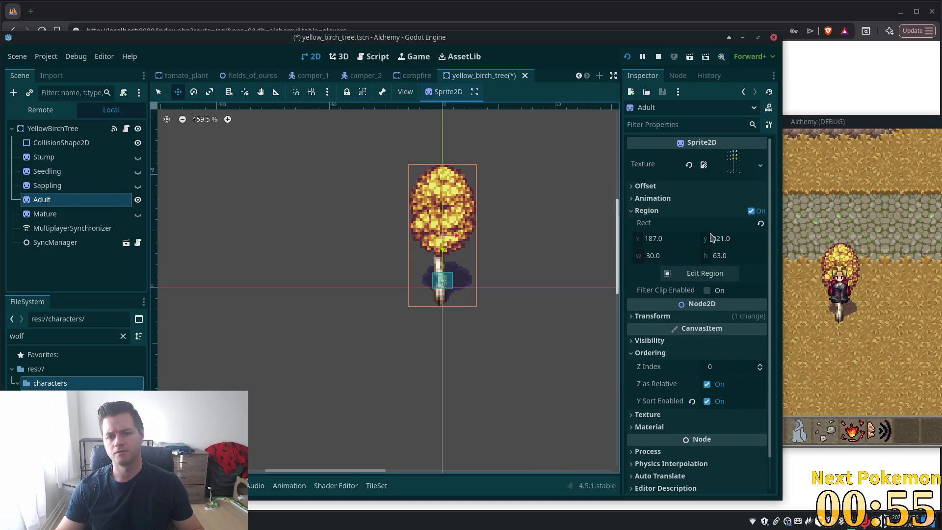
Step: Try an Adult sprite Offset y of -8, then return it to 0
{"action": "scroll", "coordinate": [679, 314], "scroll_direction": "down", "scroll_amount": 2}
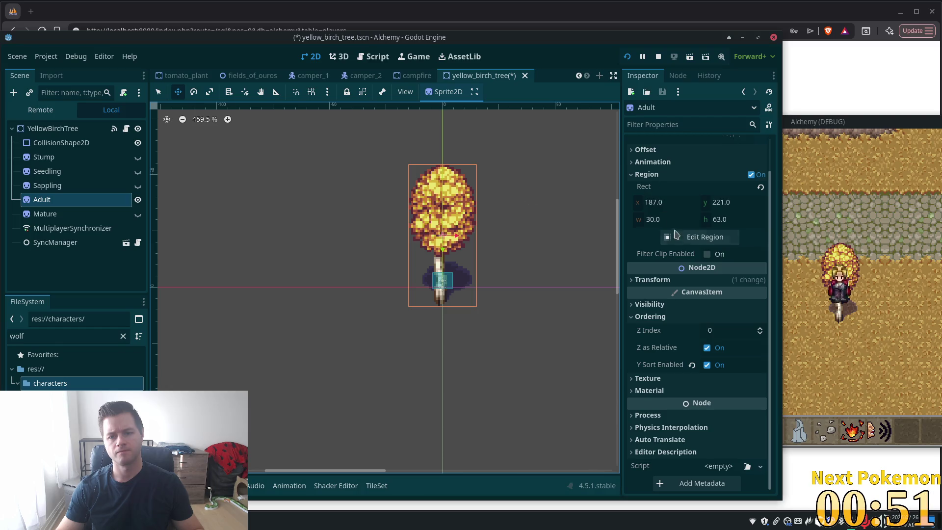
{"action": "scroll", "coordinate": [671, 223], "scroll_direction": "up", "scroll_amount": 2}
{"action": "left_click", "coordinate": [712, 186]}
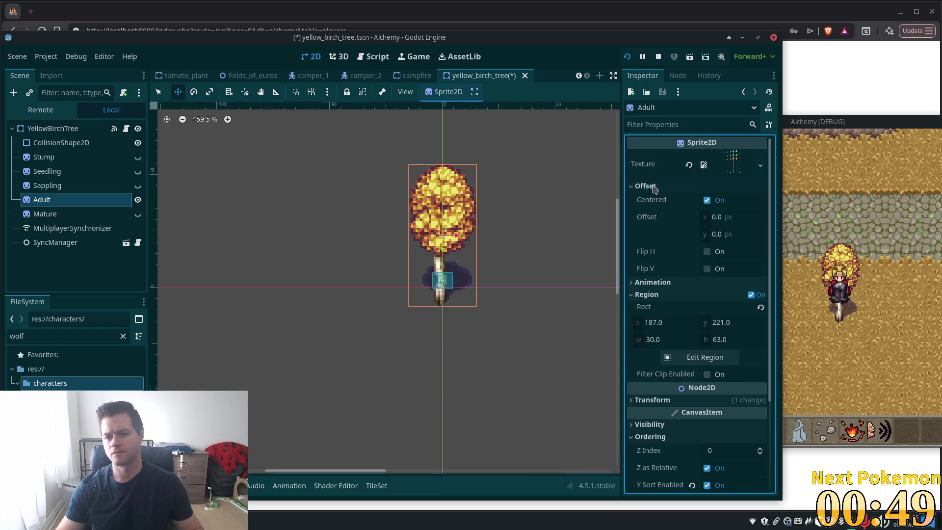
{"action": "left_click", "coordinate": [724, 234]}
{"action": "key", "text": "Down"}
{"action": "key", "text": "Down"}
{"action": "key", "text": "Down"}
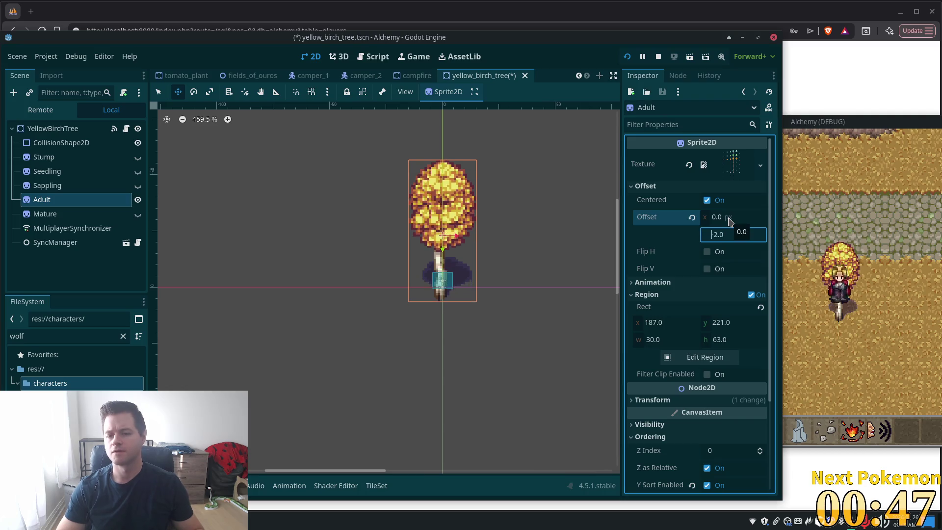
{"action": "key", "text": "Up"}
{"action": "key", "text": "Up"}
{"action": "key", "text": "Up"}
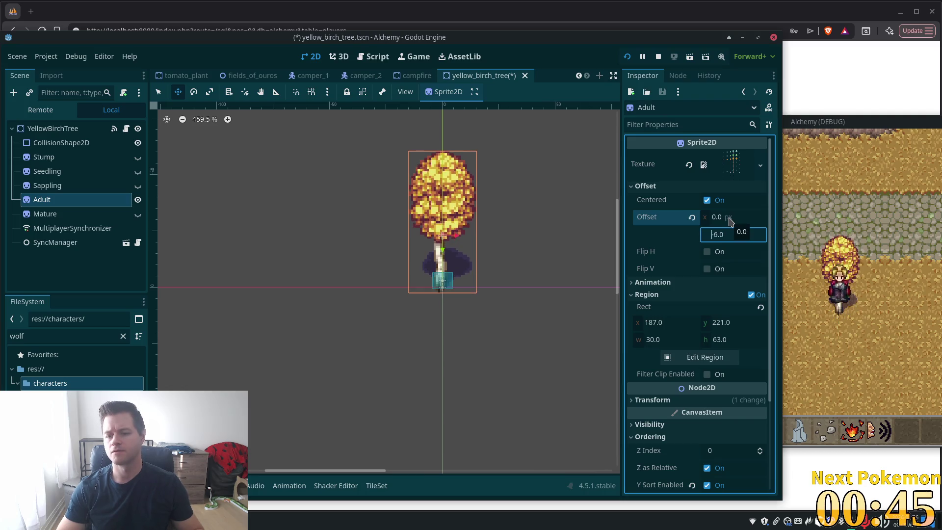
Step: Move the Adult sprite up about 32 px on the canvas and save the scene
{"action": "scroll", "coordinate": [726, 235], "scroll_direction": "down", "scroll_amount": 5}
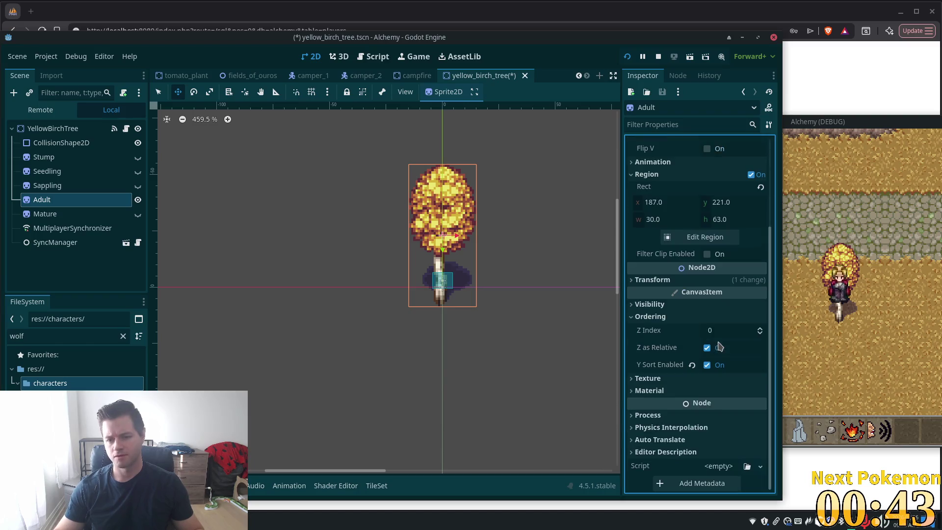
{"action": "scroll", "coordinate": [666, 262], "scroll_direction": "up", "scroll_amount": 5}
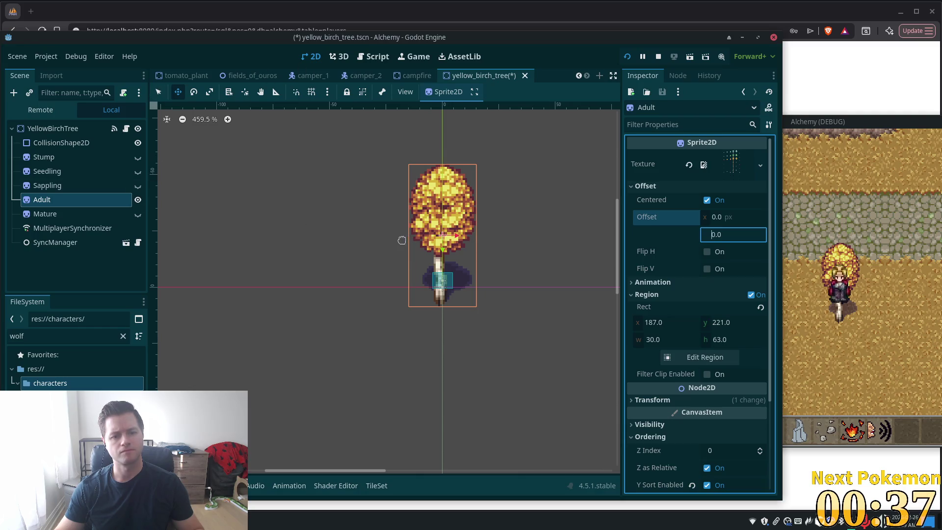
{"action": "left_click_drag", "start_coordinate": [372, 238], "coordinate": [373, 220]}
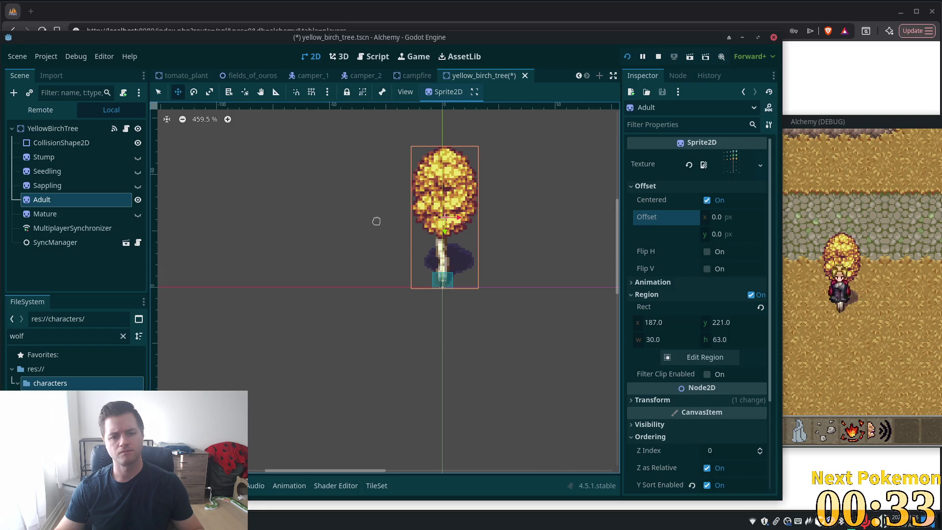
{"action": "key", "text": "ctrl+s"}
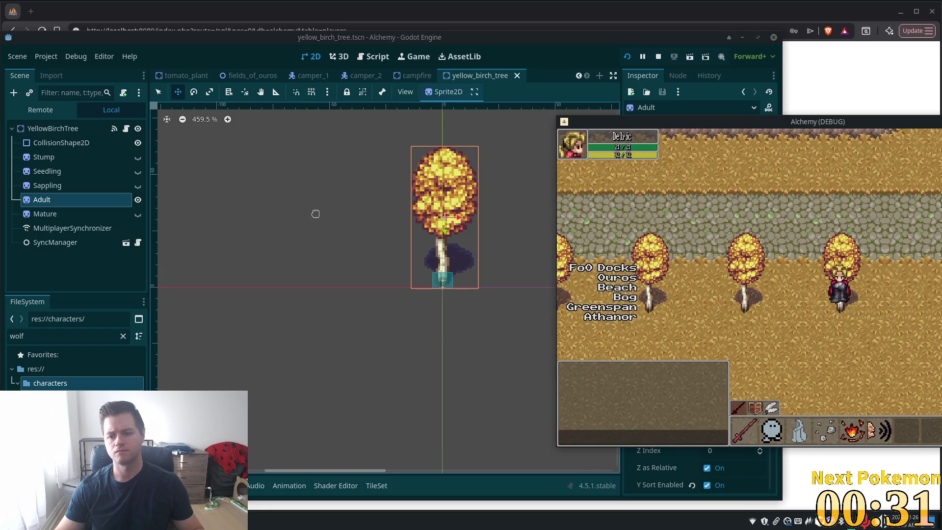
{"action": "left_click", "coordinate": [71, 197]}
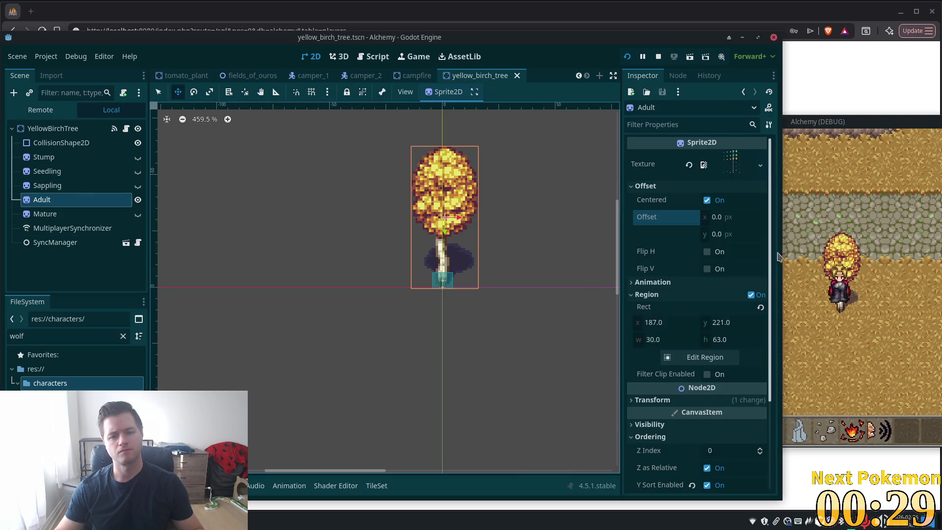
{"action": "scroll", "coordinate": [725, 348], "scroll_direction": "down", "scroll_amount": 3}
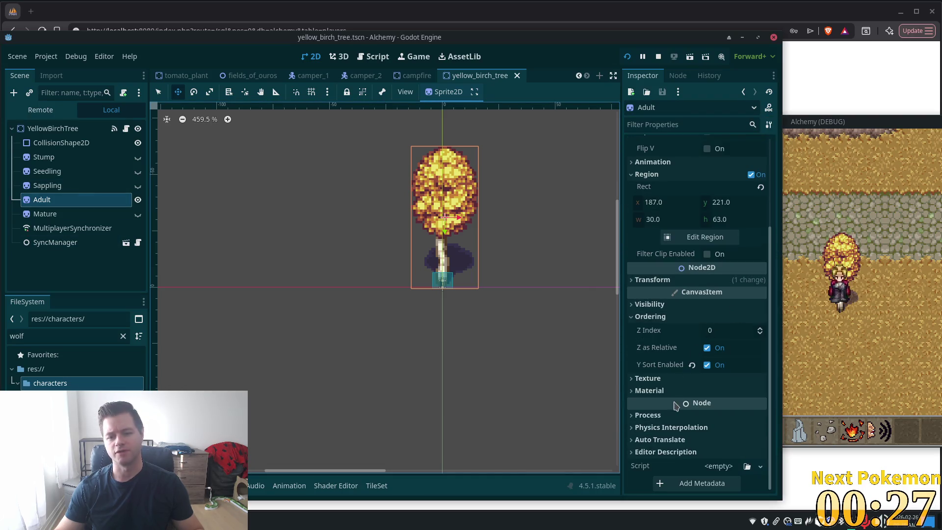
Step: Hide the Adult sprite via its eye icon, then select Seedling and the CollisionShape2D
{"action": "left_click", "coordinate": [78, 214]}
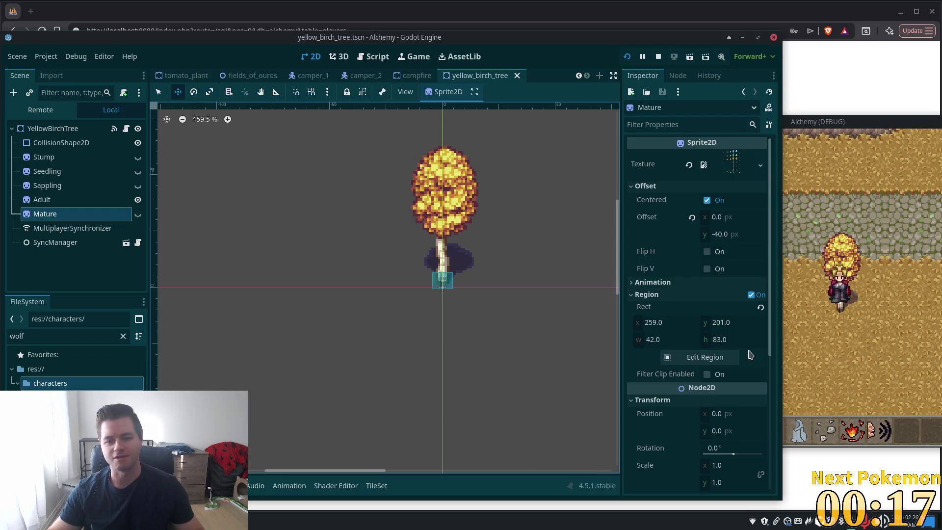
{"action": "scroll", "coordinate": [659, 369], "scroll_direction": "down", "scroll_amount": 5}
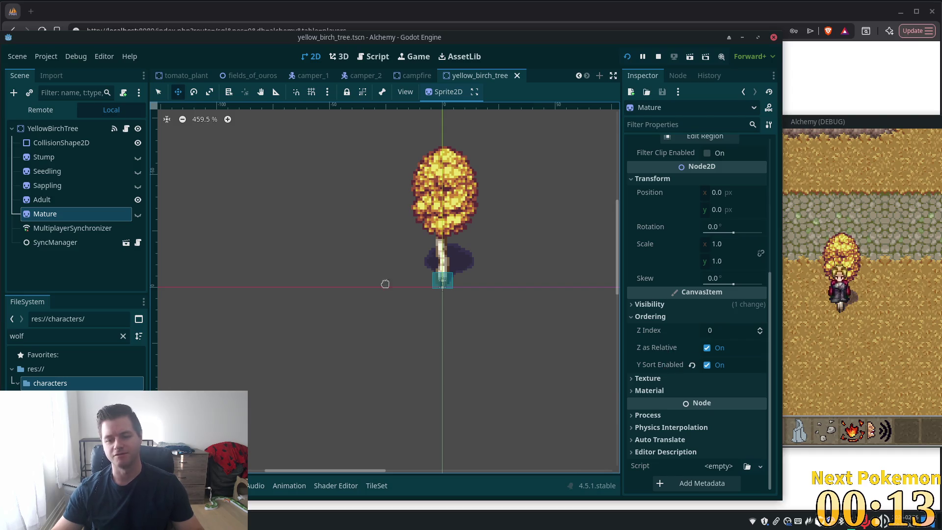
{"action": "left_click", "coordinate": [68, 200]}
{"action": "left_click", "coordinate": [69, 214]}
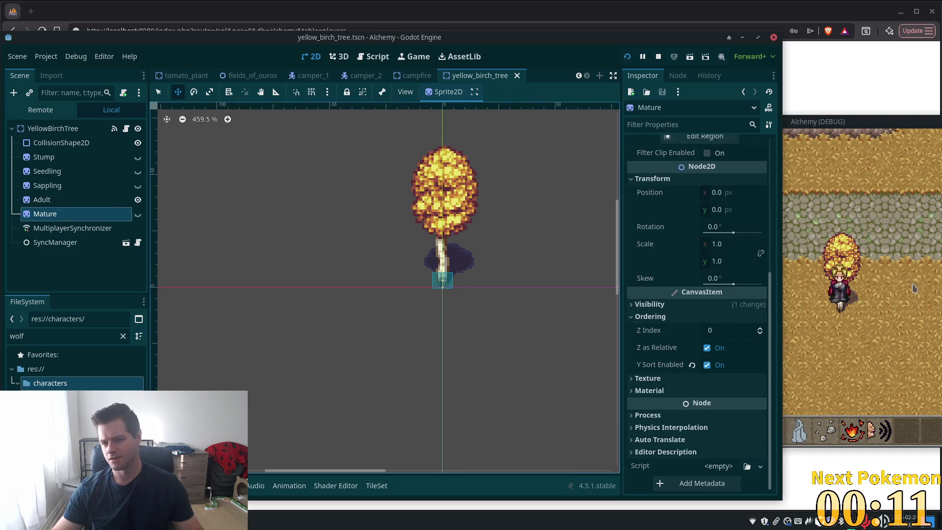
{"action": "left_click", "coordinate": [138, 200]}
{"action": "left_click", "coordinate": [78, 171]}
{"action": "left_click", "coordinate": [67, 147]}
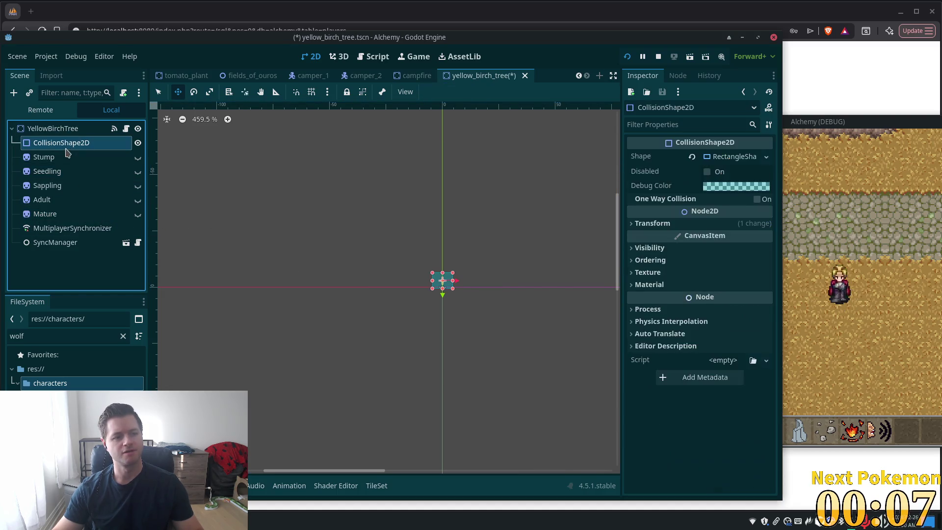
{"action": "left_click", "coordinate": [61, 159]}
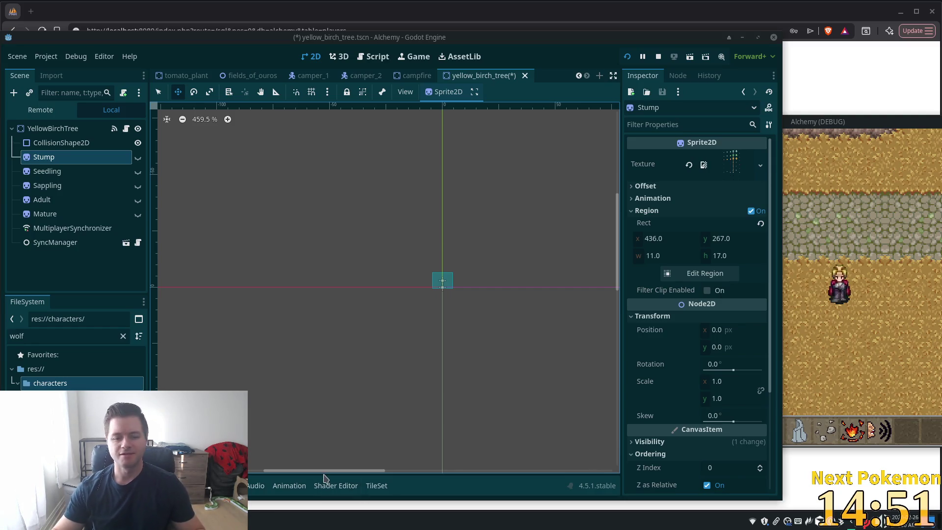
{"action": "mouse_move", "coordinate": [830, 427]}
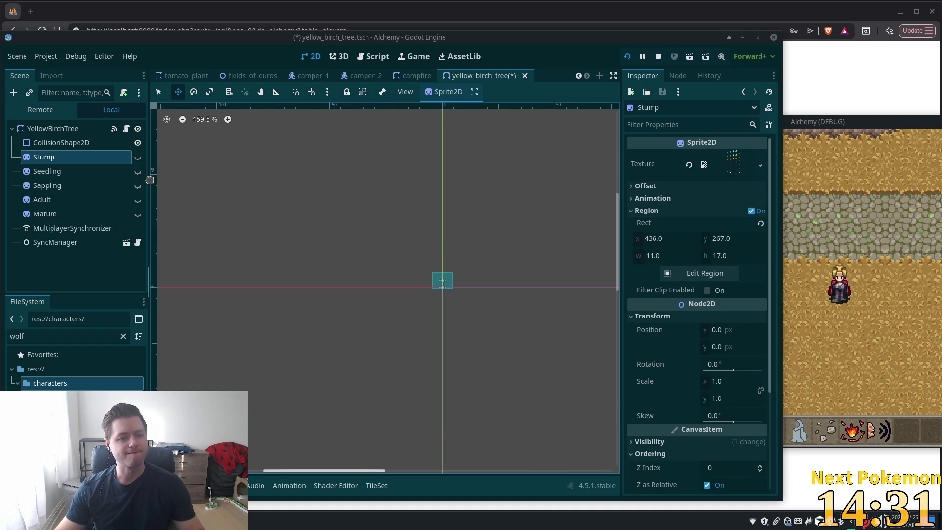
{"action": "left_click", "coordinate": [38, 218]}
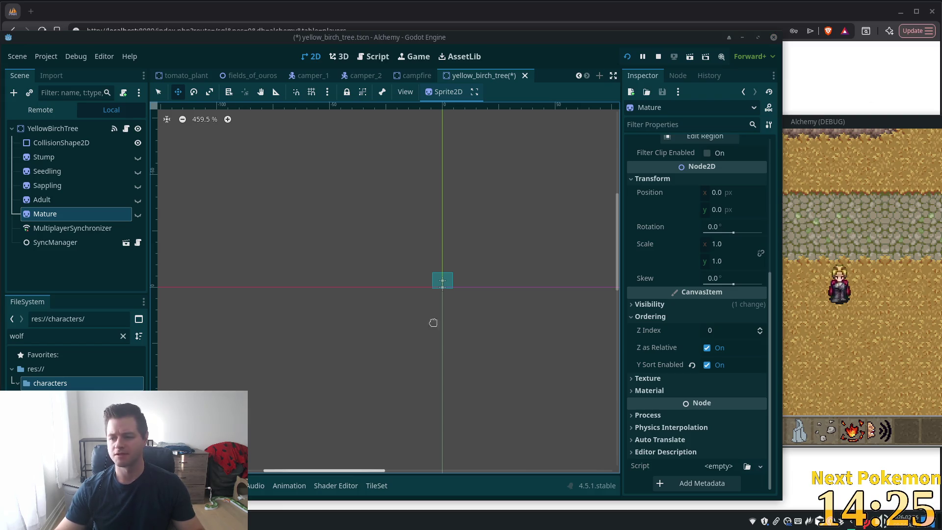
{"action": "left_click", "coordinate": [826, 123]}
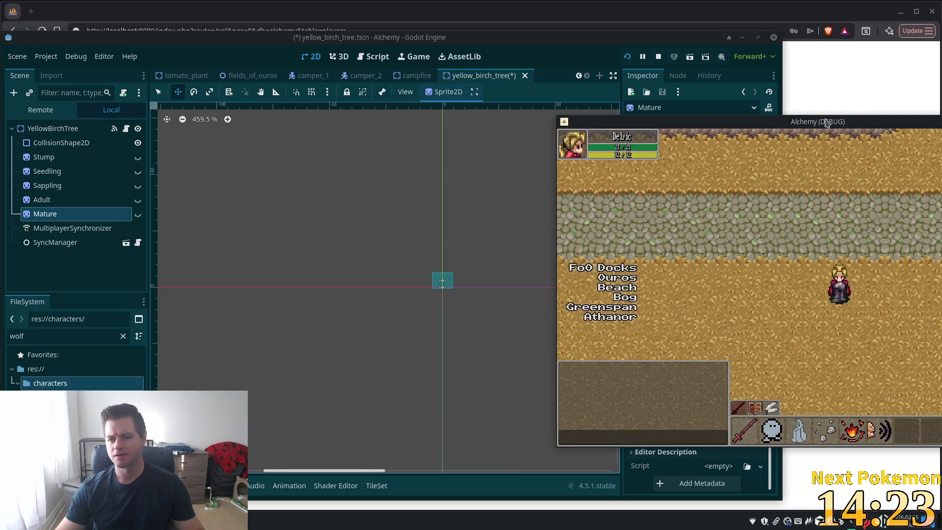
{"action": "left_click", "coordinate": [45, 214]}
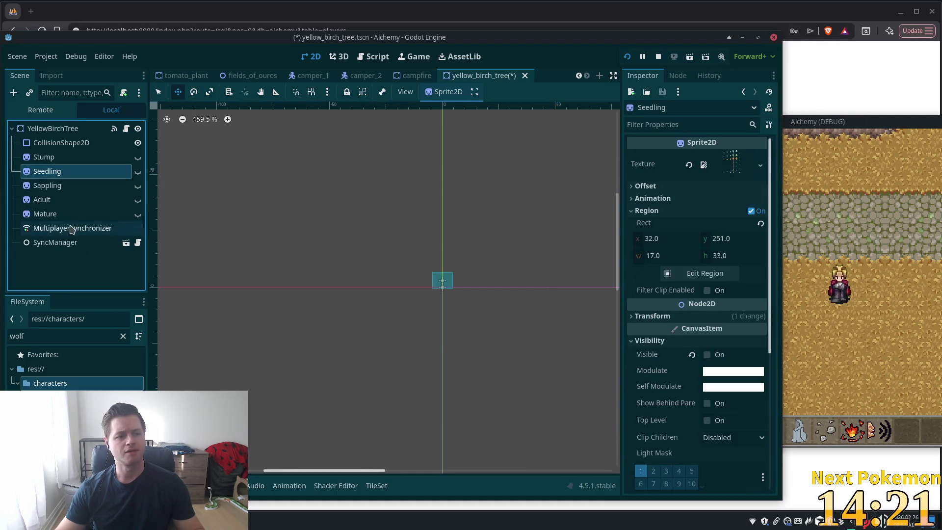
Step: Add a plain Node child under YellowBirchTree, then delete it again
{"action": "left_click", "coordinate": [69, 130]}
{"action": "key", "text": "ctrl+a"}
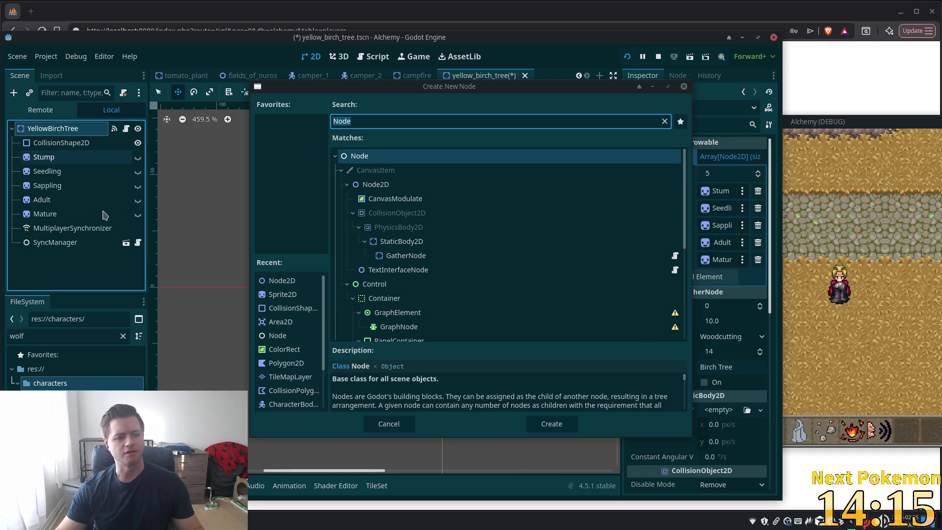
{"action": "left_click", "coordinate": [531, 424]}
{"action": "key", "text": "Delete"}
{"action": "left_click", "coordinate": [508, 275]}
Step: Duplicate the Mature sprite with Ctrl+D and rename the copy to Sprite2D
{"action": "left_click", "coordinate": [72, 228]}
{"action": "left_click", "coordinate": [41, 199]}
{"action": "left_click", "coordinate": [45, 214]}
{"action": "key", "text": "ctrl+d"}
{"action": "left_click", "coordinate": [58, 228]}
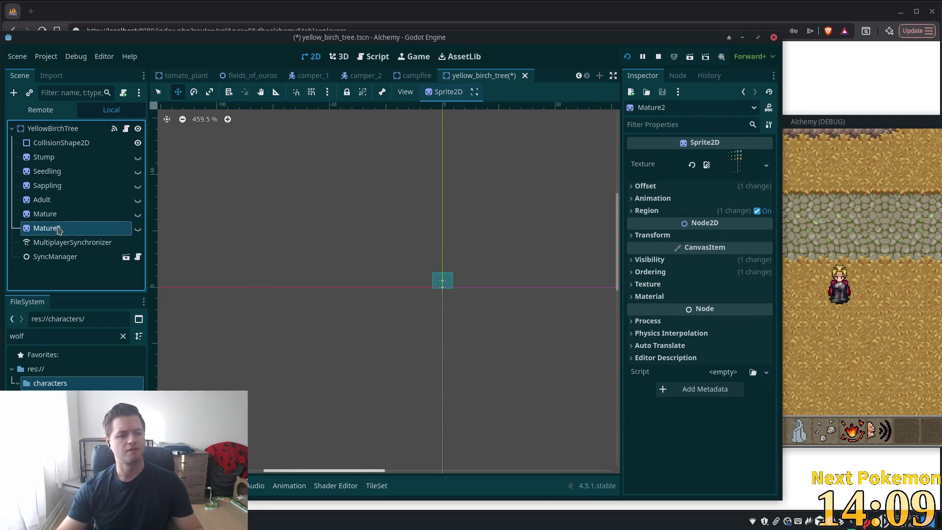
{"action": "key", "text": "F2"}
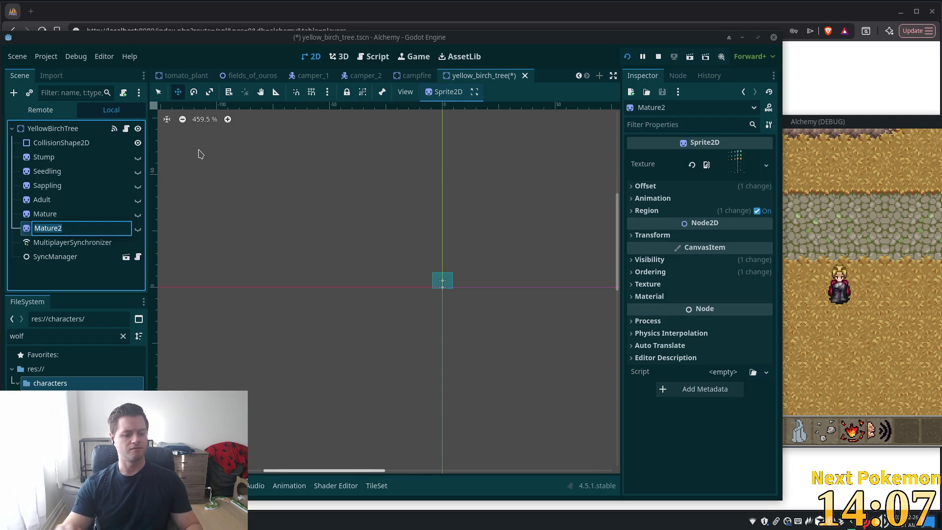
{"action": "type", "text": "rite2D"}
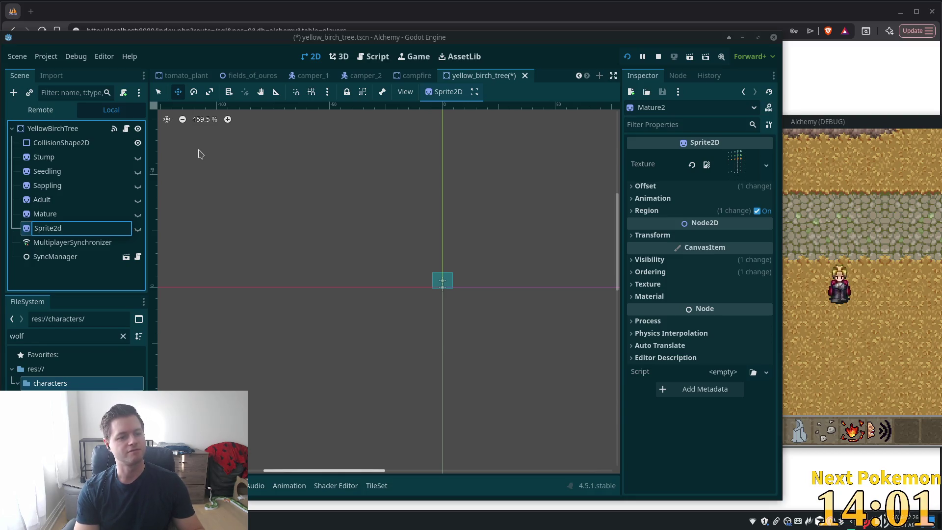
{"action": "key", "text": "Return"}
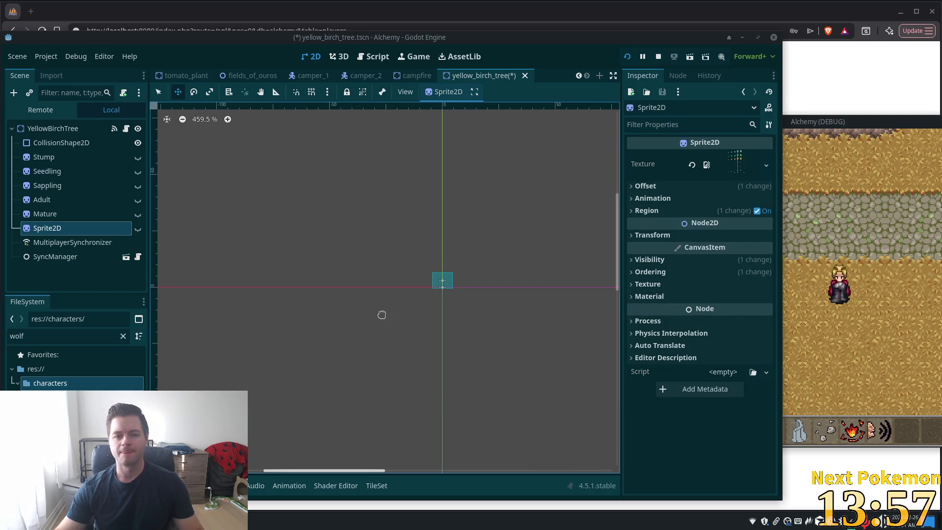
Step: Compare the new Sprite2D with Mature, expand its Ordering settings, and make it visible
{"action": "left_click", "coordinate": [60, 217]}
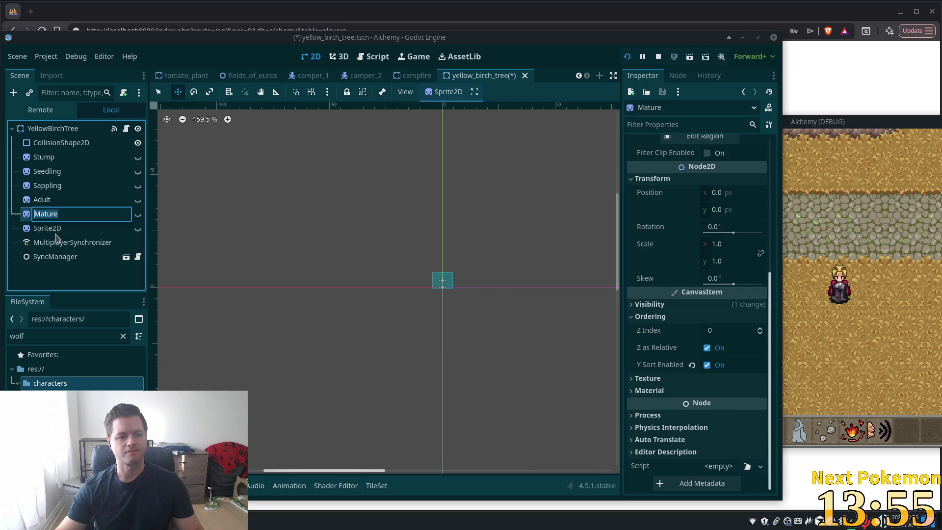
{"action": "left_click", "coordinate": [48, 227]}
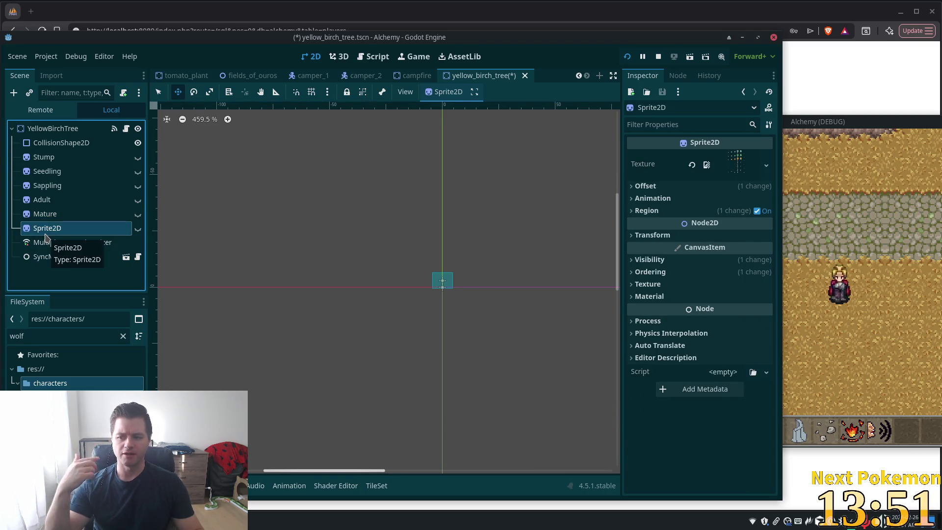
{"action": "left_click_drag", "start_coordinate": [45, 236], "coordinate": [167, 96]}
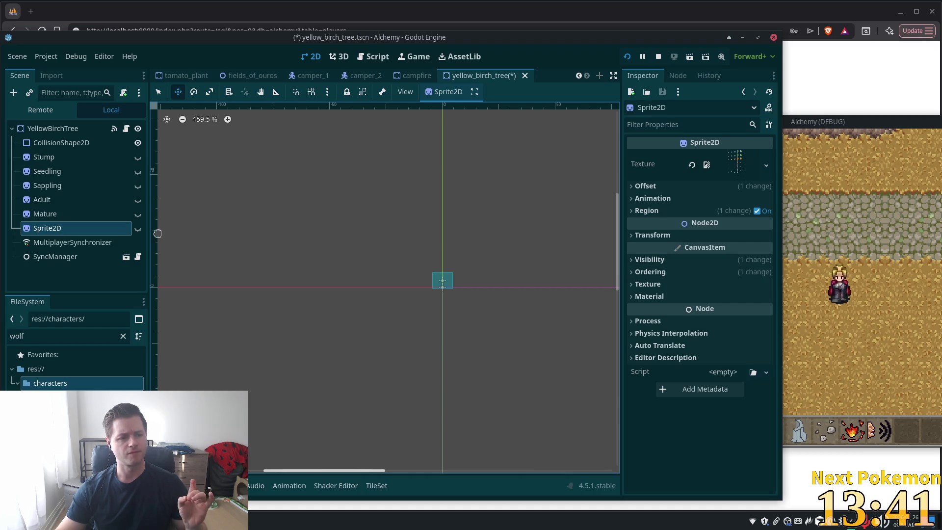
{"action": "left_click", "coordinate": [680, 272]}
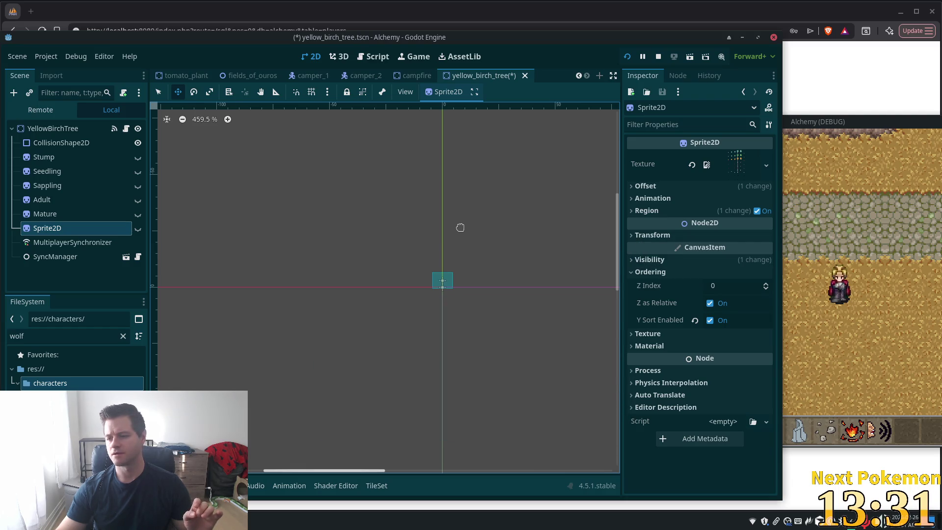
{"action": "left_click", "coordinate": [79, 241]}
{"action": "left_click", "coordinate": [79, 229]}
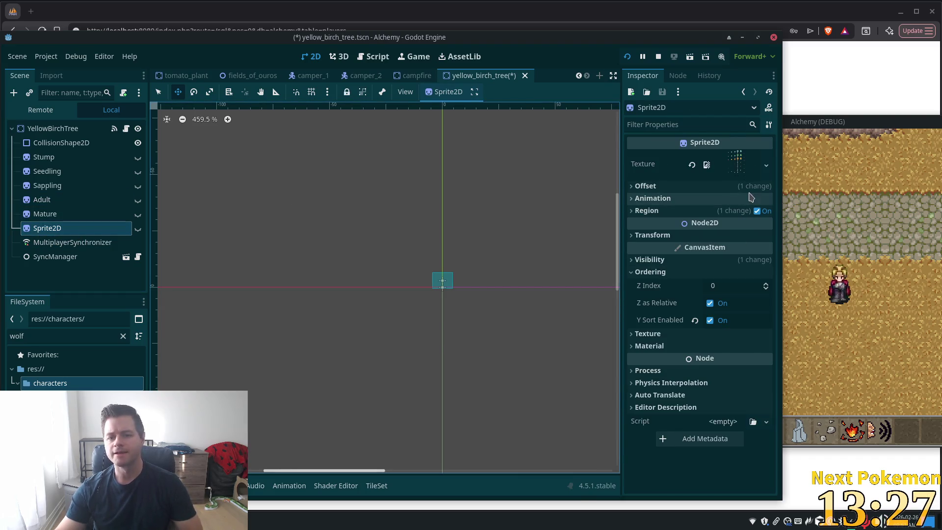
{"action": "left_click", "coordinate": [137, 229]}
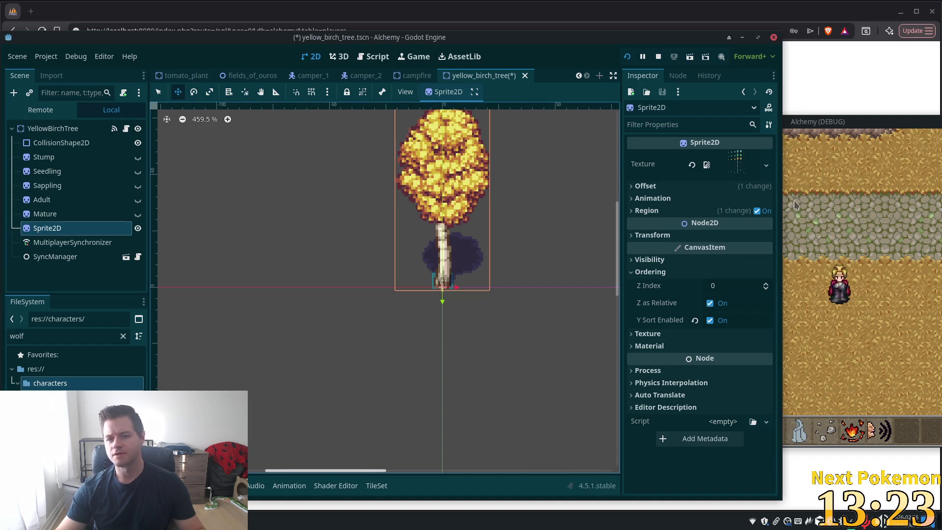
Step: Disable the Sprite2D's region so the whole sheet shows, and expand its Animation settings
{"action": "left_click", "coordinate": [731, 165]}
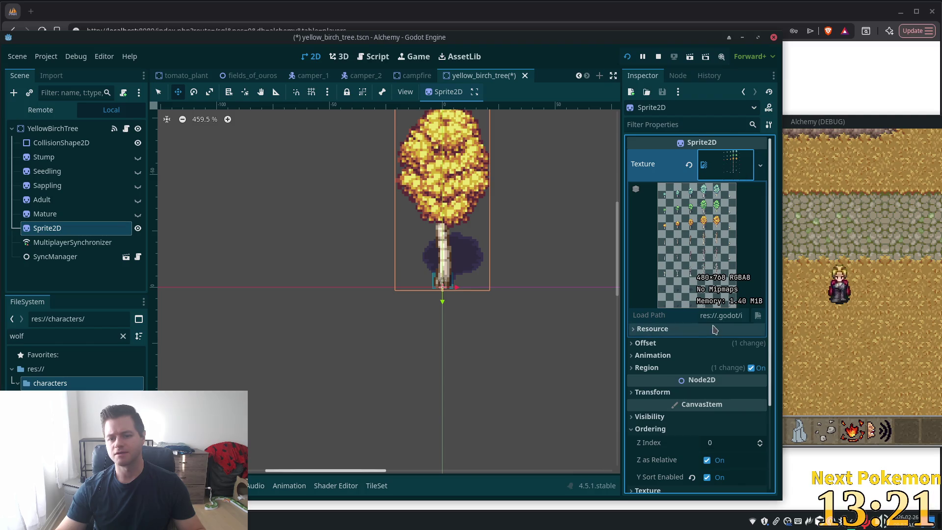
{"action": "left_click", "coordinate": [751, 367]}
{"action": "scroll", "coordinate": [697, 236], "scroll_direction": "down", "scroll_amount": 3}
{"action": "left_click", "coordinate": [647, 231]}
{"action": "left_click", "coordinate": [647, 230]}
{"action": "left_click", "coordinate": [660, 243]}
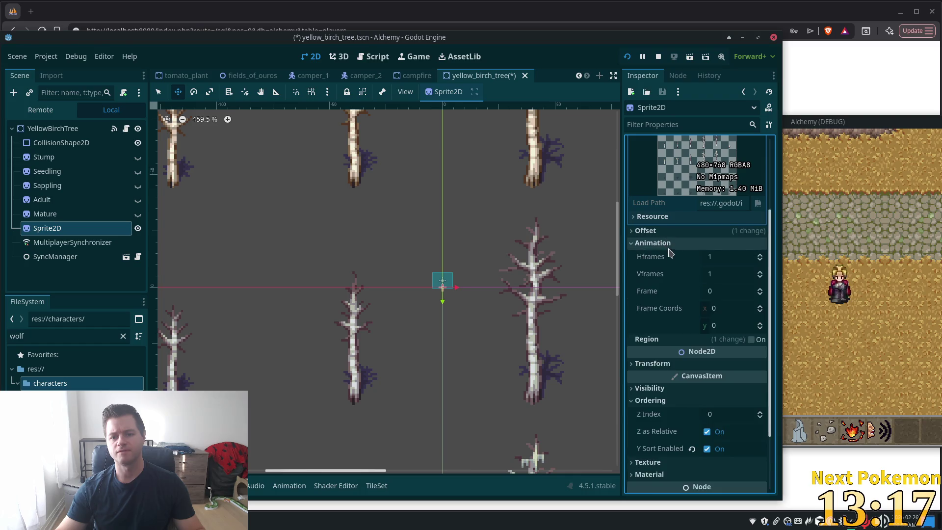
{"action": "scroll", "coordinate": [660, 245], "scroll_direction": "down", "scroll_amount": 3}
{"action": "scroll", "coordinate": [660, 245], "scroll_direction": "up", "scroll_amount": 4}
{"action": "scroll", "coordinate": [432, 218], "scroll_direction": "down", "scroll_amount": 2}
{"action": "scroll", "coordinate": [433, 218], "scroll_direction": "down", "scroll_amount": 9}
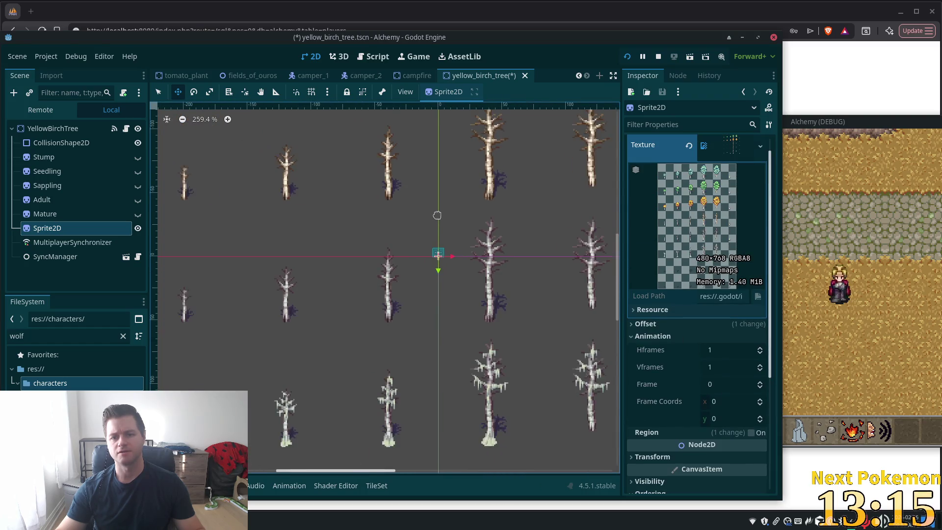
{"action": "scroll", "coordinate": [553, 303], "scroll_direction": "up", "scroll_amount": 5}
{"action": "scroll", "coordinate": [542, 284], "scroll_direction": "right", "scroll_amount": 3}
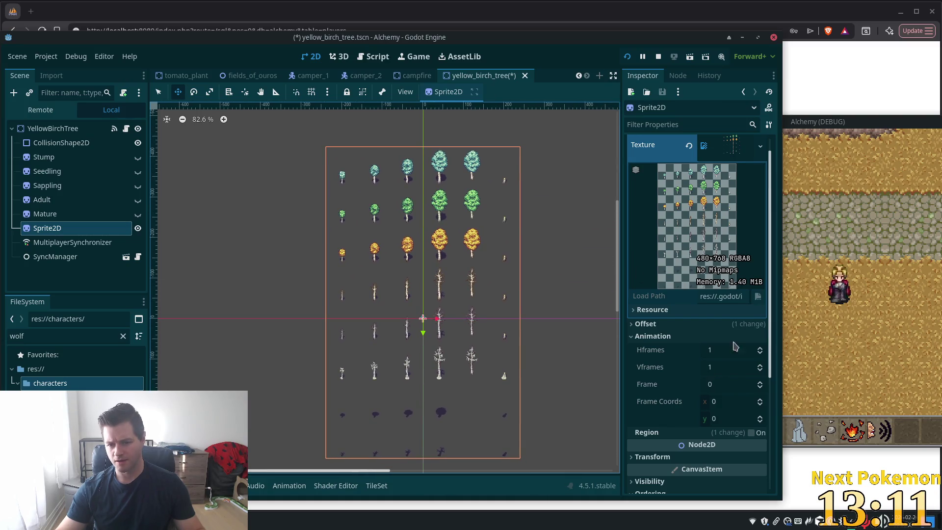
Step: Experiment with the sheet's Hframes and Vframes, ending at 6 horizontal and 7 vertical
{"action": "left_click", "coordinate": [761, 351]}
{"action": "left_click", "coordinate": [761, 351]}
{"action": "left_click", "coordinate": [761, 351]}
{"action": "left_click", "coordinate": [761, 351]}
{"action": "left_click", "coordinate": [761, 348]}
{"action": "left_click", "coordinate": [761, 348]}
{"action": "left_click", "coordinate": [761, 353]}
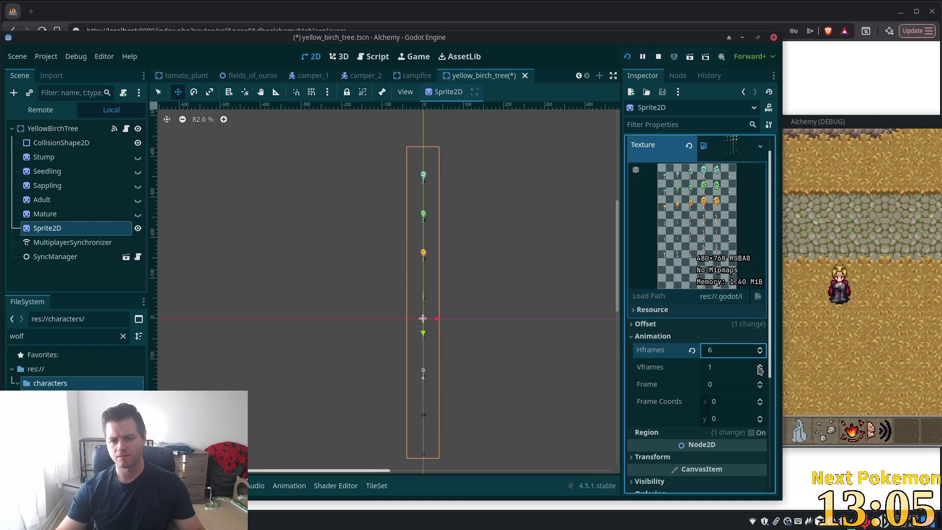
{"action": "left_click", "coordinate": [759, 366]}
{"action": "left_click", "coordinate": [760, 365]}
{"action": "left_click", "coordinate": [760, 366]}
{"action": "left_click", "coordinate": [760, 366]}
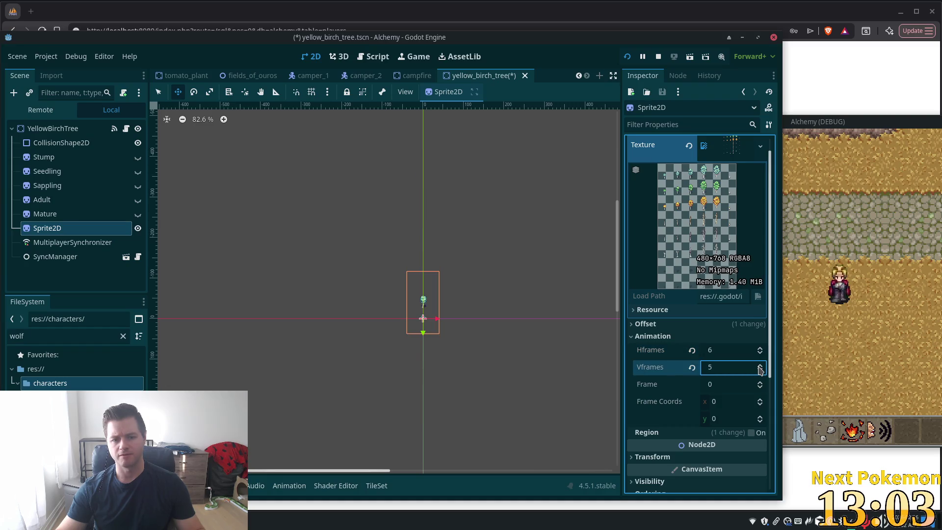
{"action": "left_click", "coordinate": [760, 366]}
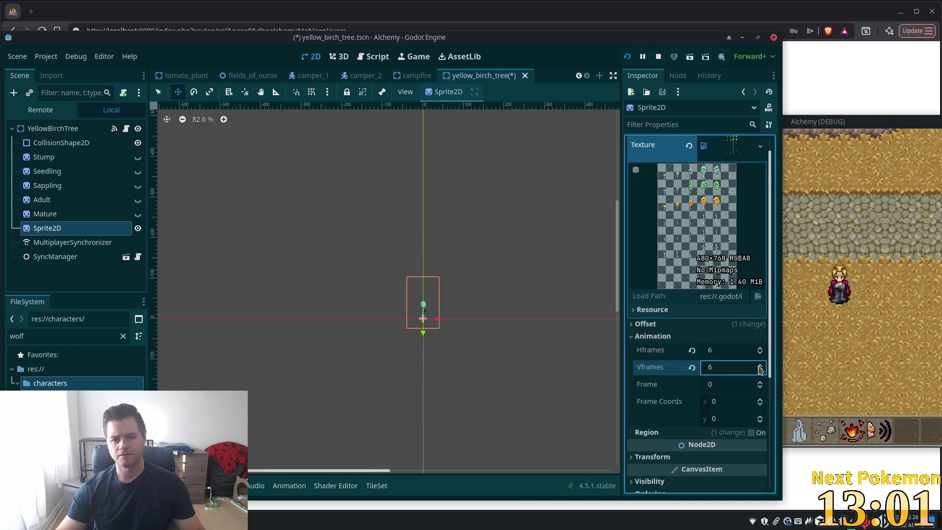
{"action": "scroll", "coordinate": [477, 306], "scroll_direction": "up", "scroll_amount": 6}
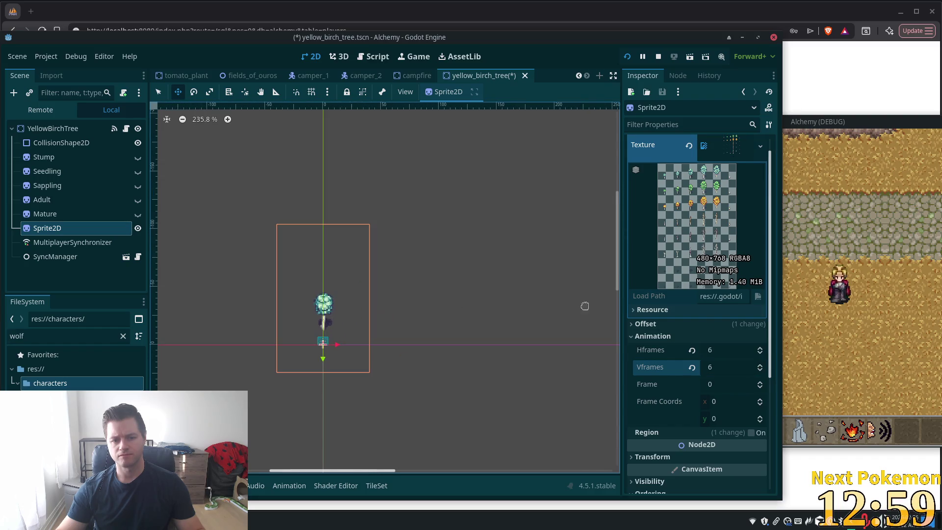
{"action": "left_click", "coordinate": [760, 353]}
{"action": "left_click", "coordinate": [760, 352]}
{"action": "left_click", "coordinate": [760, 365]}
{"action": "scroll", "coordinate": [407, 301], "scroll_direction": "up", "scroll_amount": 2}
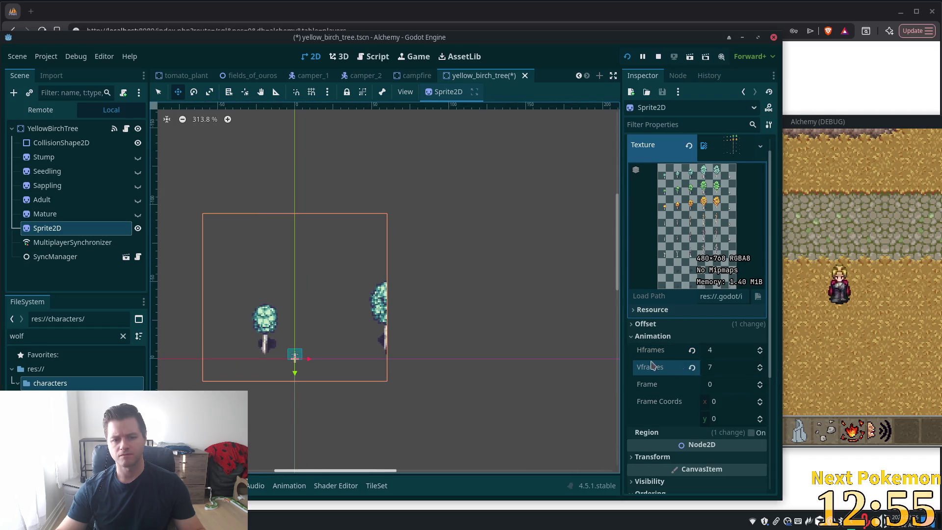
{"action": "left_click", "coordinate": [760, 350]}
{"action": "left_click", "coordinate": [760, 349]}
{"action": "scroll", "coordinate": [477, 347], "scroll_direction": "up", "scroll_amount": 4}
{"action": "mouse_move", "coordinate": [473, 352]}
{"action": "left_mouse_down"}
{"action": "mouse_move", "coordinate": [613, 325]}
{"action": "mouse_move", "coordinate": [289, 381]}
{"action": "left_mouse_up"}
Step: Set Frame Coords y to 2 and Vframes to 8, then nudge the CollisionShape2D down one unit
{"action": "left_click", "coordinate": [738, 418]}
{"action": "type", "text": "1"}
{"action": "key", "text": "BackSpace"}
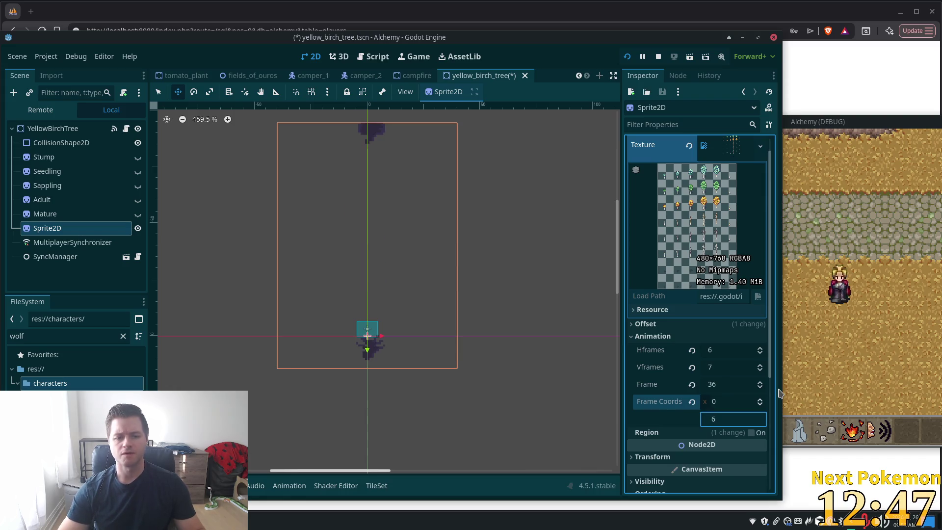
{"action": "type", "text": "2"}
{"action": "key", "text": "Down"}
{"action": "key", "text": "Down"}
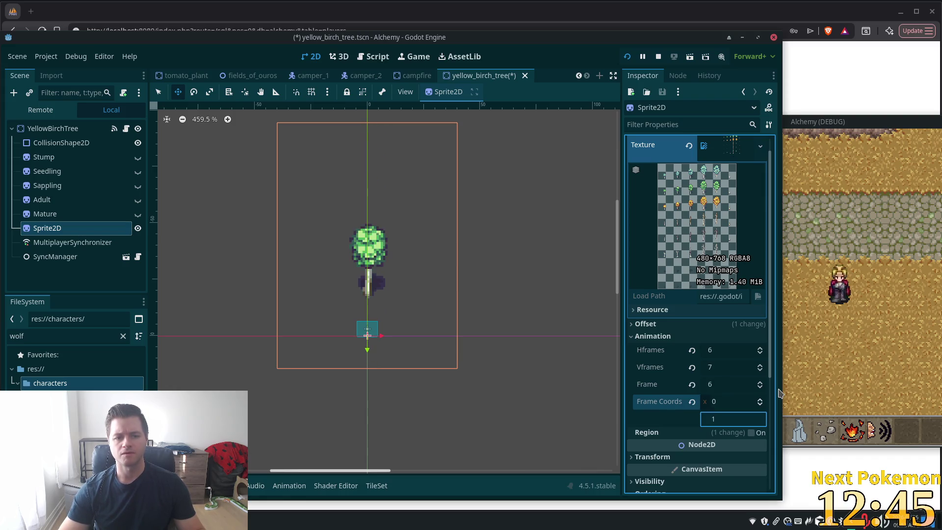
{"action": "key", "text": "Up"}
{"action": "key", "text": "Up"}
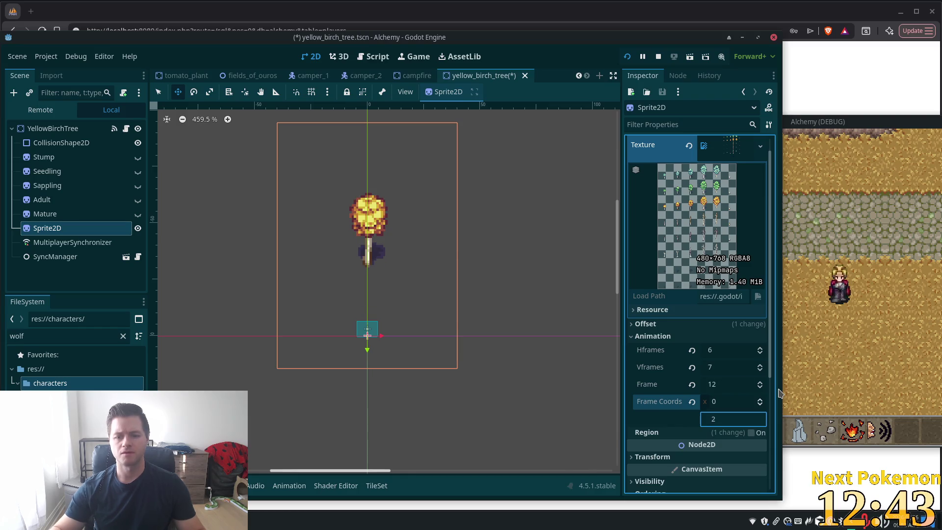
{"action": "left_click", "coordinate": [760, 352]}
{"action": "left_click", "coordinate": [760, 348]}
{"action": "left_click", "coordinate": [759, 365]}
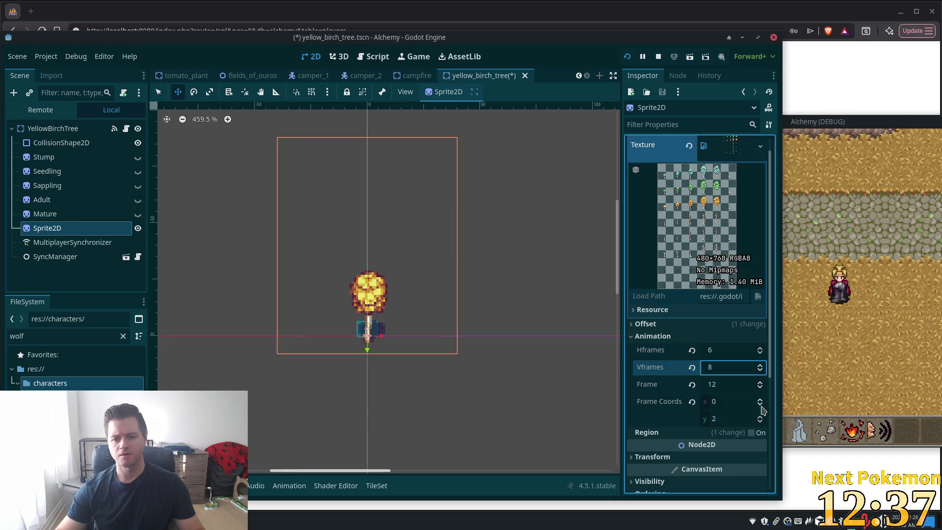
{"action": "left_click", "coordinate": [741, 421]}
{"action": "scroll", "coordinate": [739, 383], "scroll_direction": "down", "scroll_amount": 1}
{"action": "scroll", "coordinate": [739, 383], "scroll_direction": "up", "scroll_amount": 1}
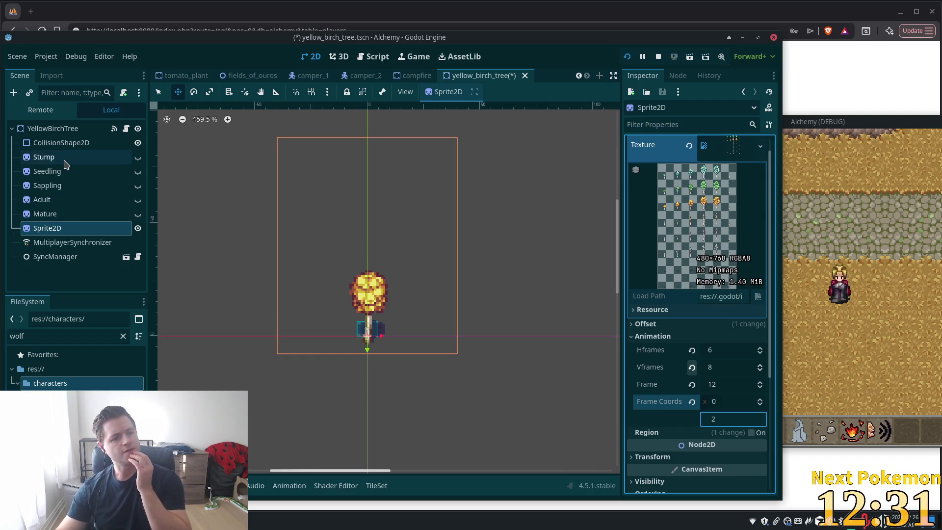
{"action": "left_click", "coordinate": [61, 143]}
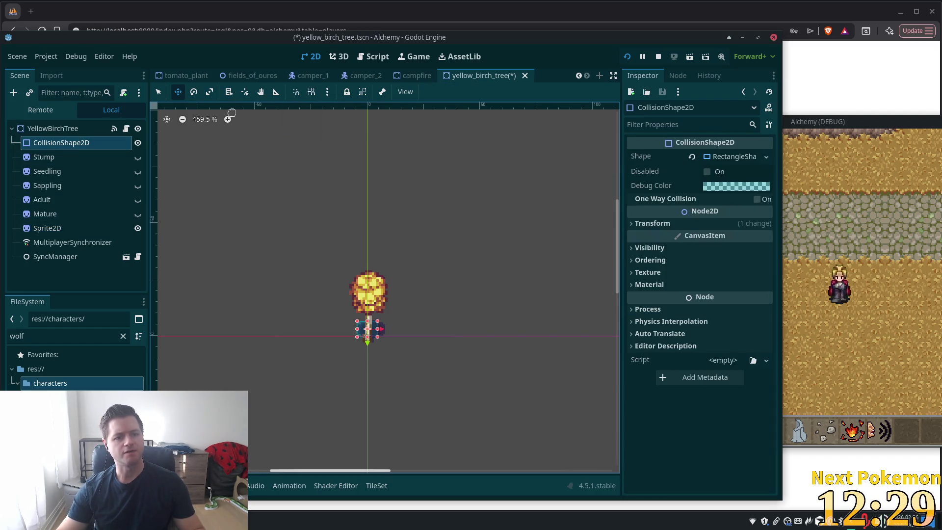
{"action": "key", "text": "Down"}
{"action": "key", "text": "Down"}
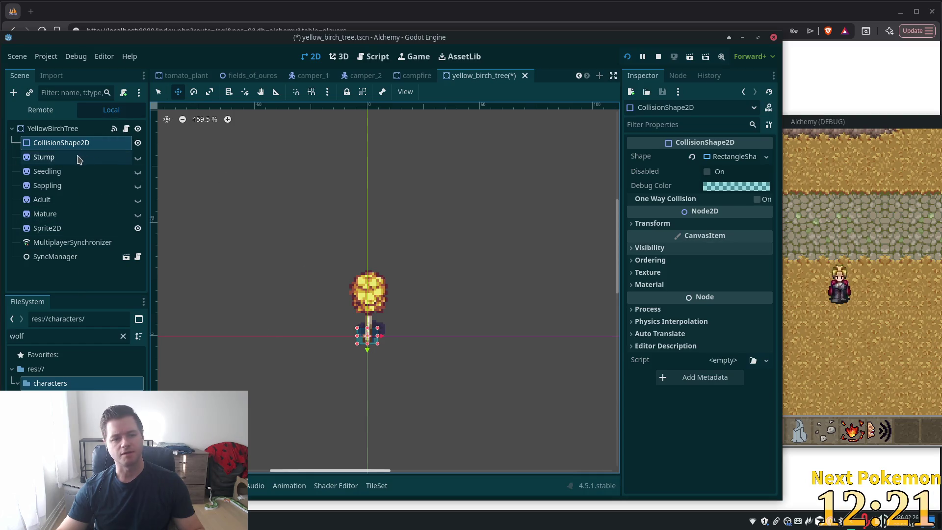
Step: Step the sprite's Frame through 10–17 to compare tree stages, settling on frame 12
{"action": "left_click", "coordinate": [73, 228]}
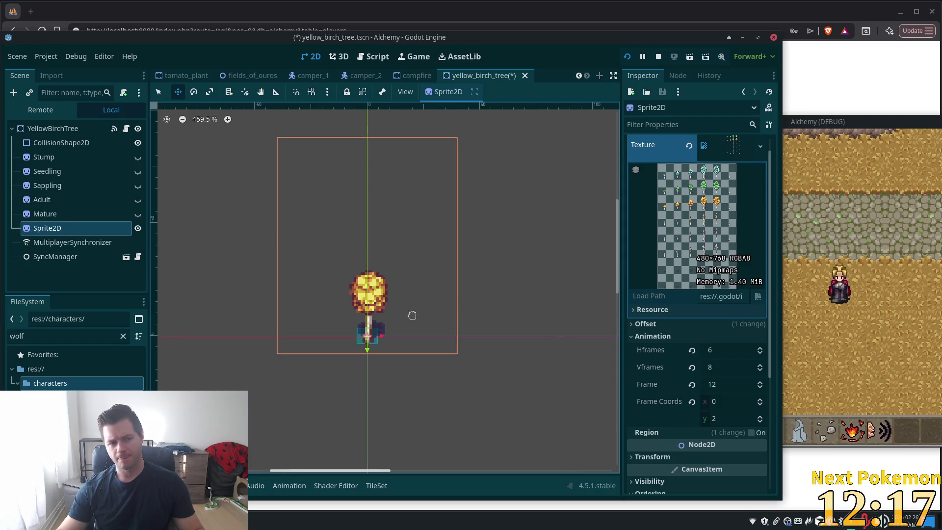
{"action": "left_click", "coordinate": [725, 386]}
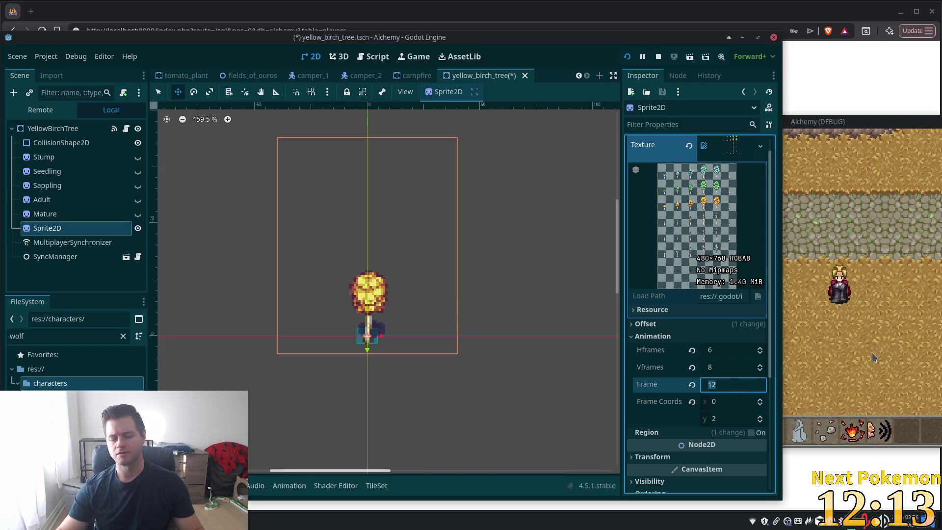
{"action": "key", "text": "Up"}
{"action": "key", "text": "Up"}
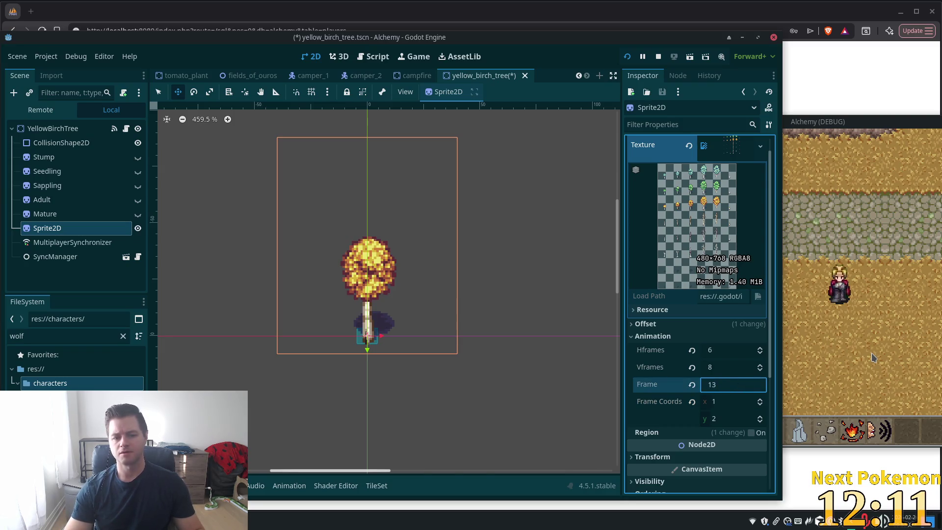
{"action": "key", "text": "Up"}
{"action": "key", "text": "Up"}
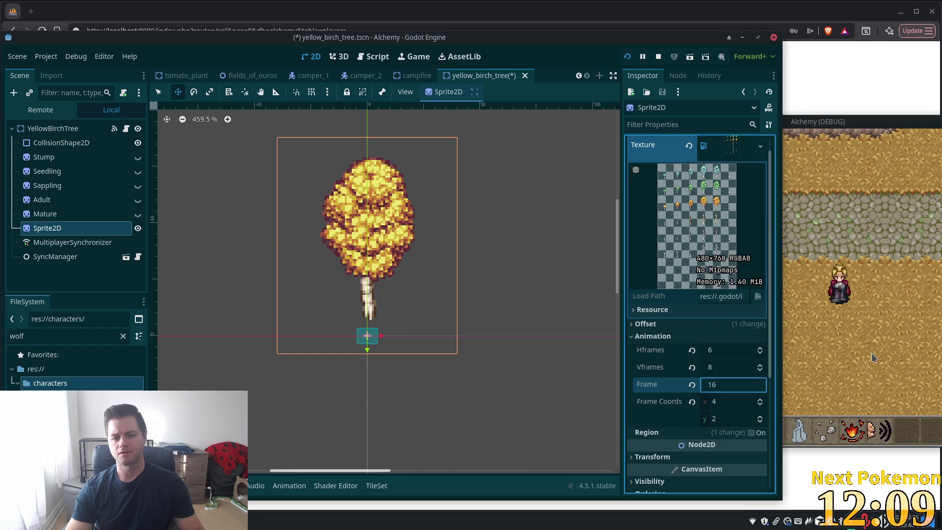
{"action": "key", "text": "Up"}
{"action": "key", "text": "Down"}
{"action": "key", "text": "Down"}
{"action": "key", "text": "Down"}
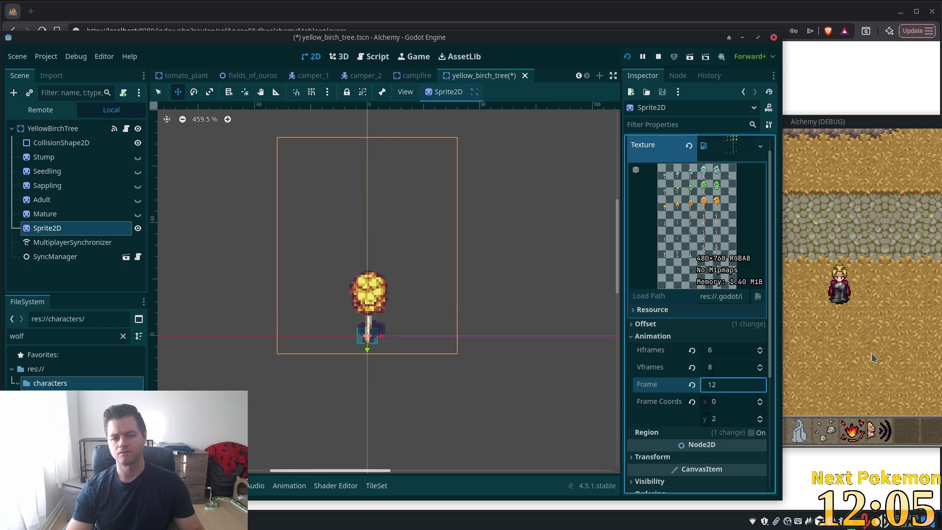
{"action": "key", "text": "Down"}
{"action": "key", "text": "Down"}
{"action": "key", "text": "Up"}
{"action": "key", "text": "Up"}
{"action": "key", "text": "Up"}
{"action": "key", "text": "Up"}
{"action": "key", "text": "Up"}
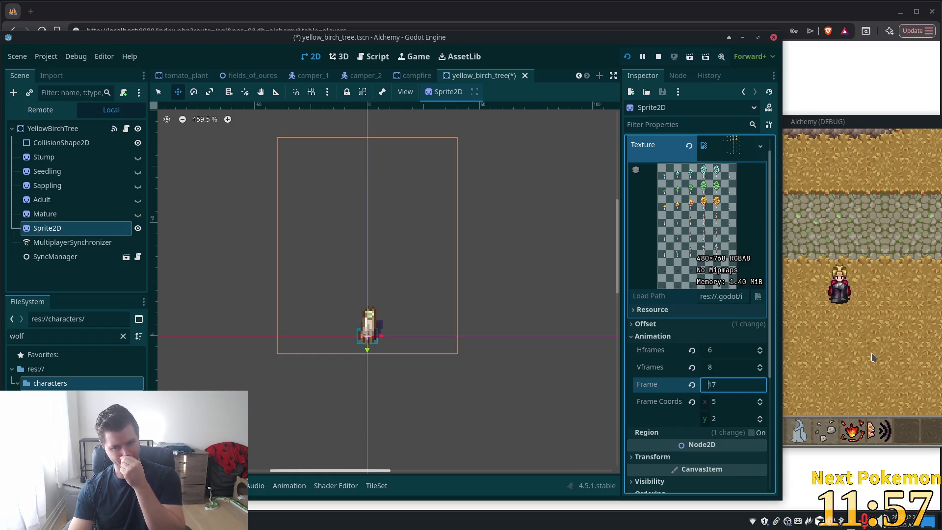
{"action": "key", "text": "Down"}
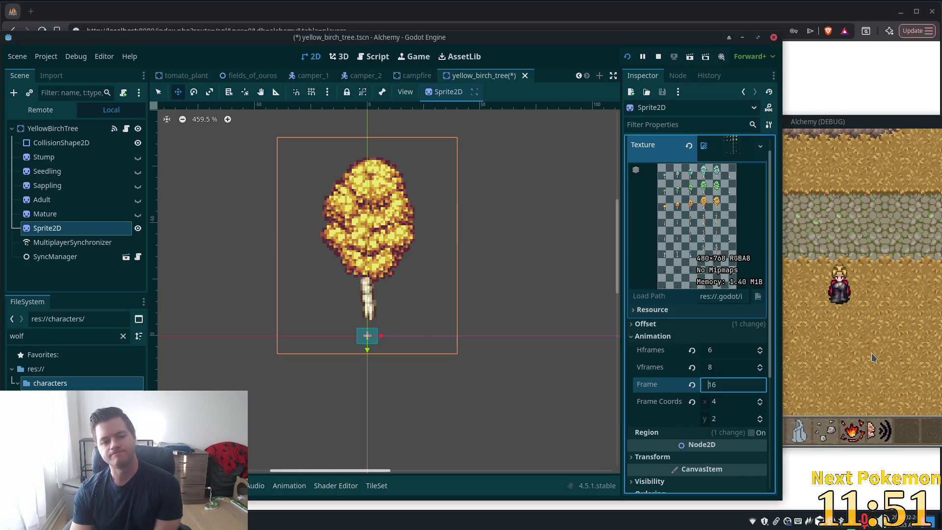
{"action": "key", "text": "Down"}
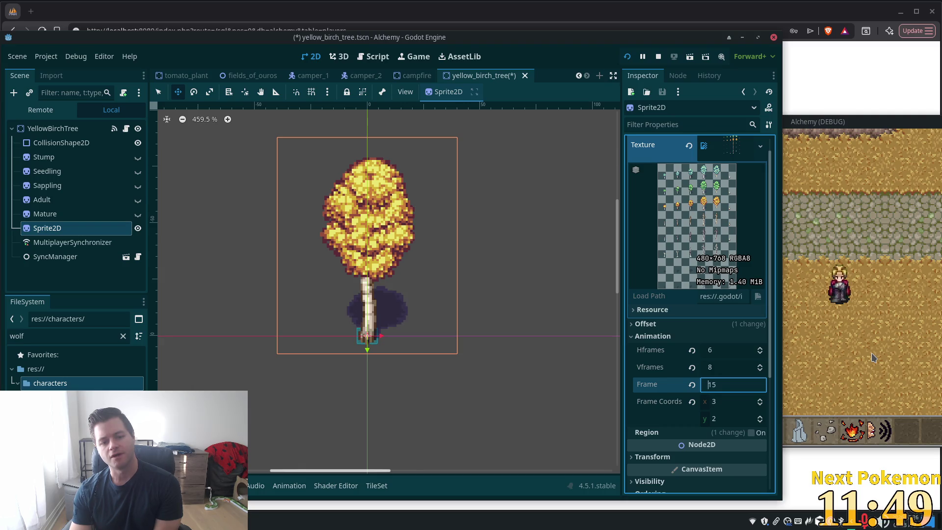
{"action": "key", "text": "Up"}
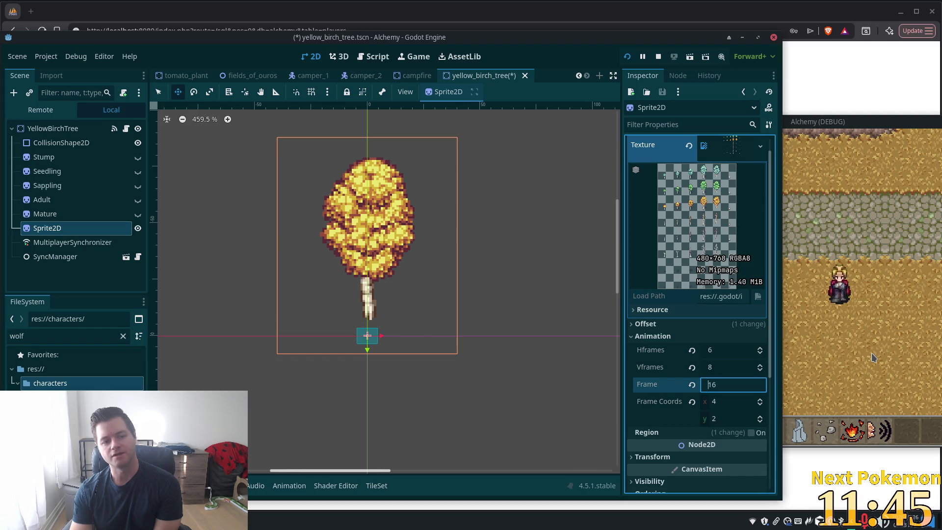
{"action": "key", "text": "Up"}
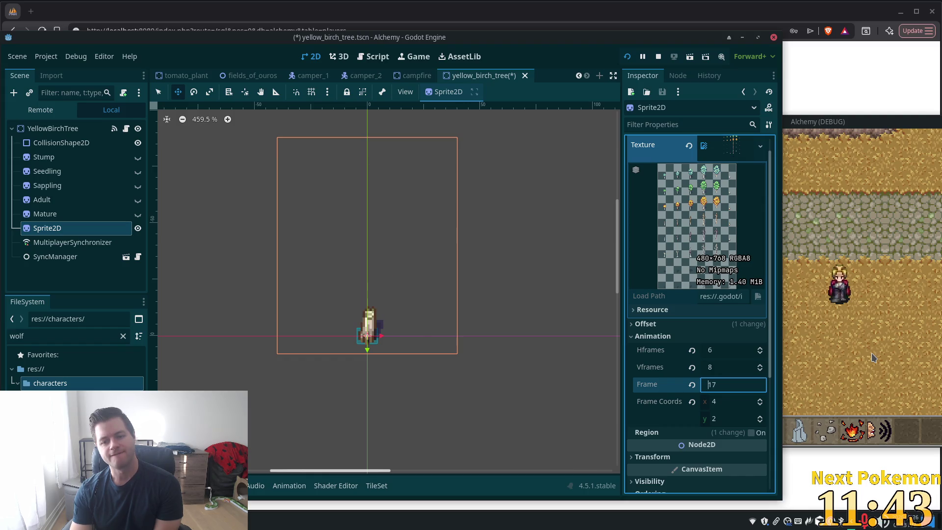
{"action": "key", "text": "Down"}
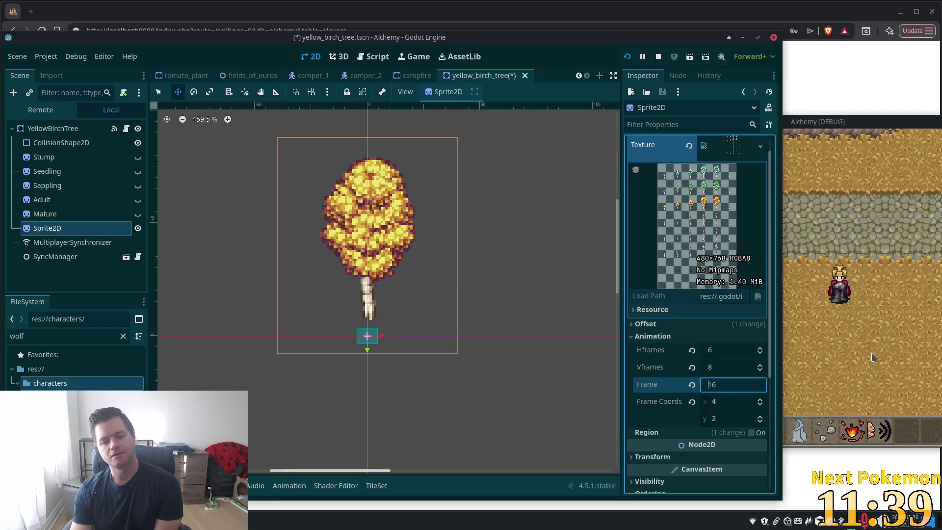
{"action": "key", "text": "Down"}
{"action": "key", "text": "Down"}
{"action": "key", "text": "Down"}
{"action": "key", "text": "Up"}
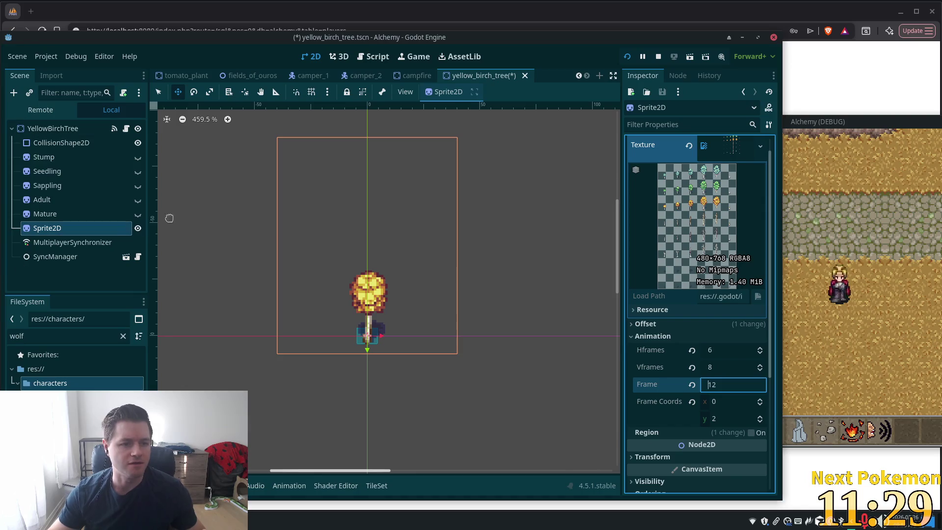
{"action": "left_click", "coordinate": [69, 172]}
Step: Open tree.gd, jump to its Growable base script growable.gd, then bring up Quick Open
{"action": "left_click", "coordinate": [126, 129]}
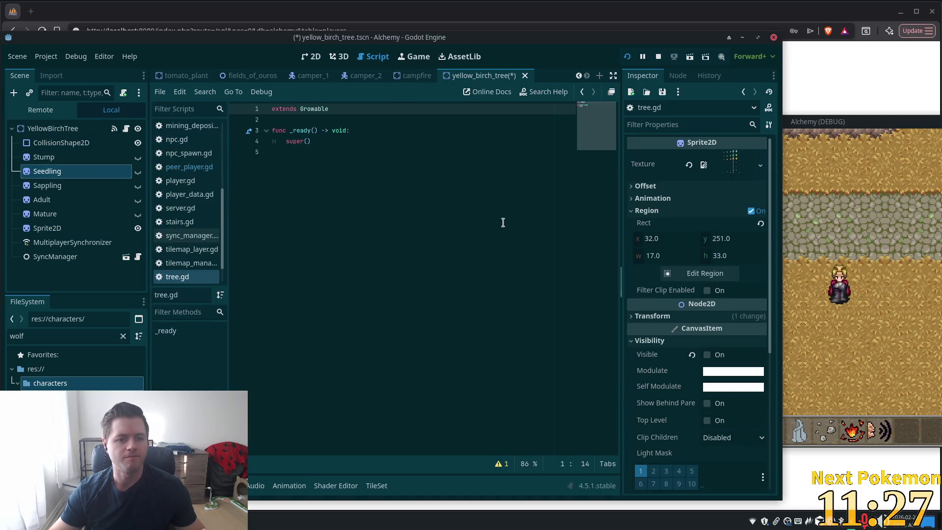
{"action": "left_click", "coordinate": [319, 109], "text": "ctrl"}
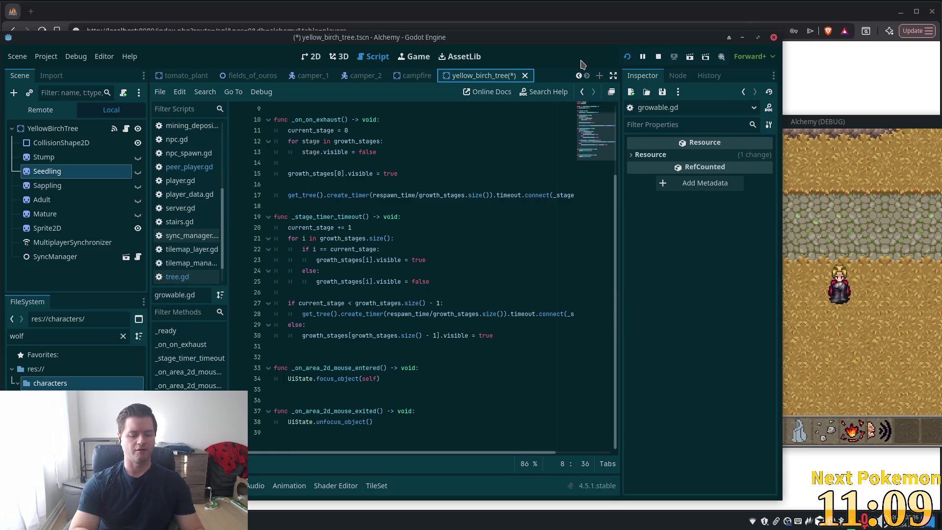
{"action": "key", "text": "shift+alt+o"}
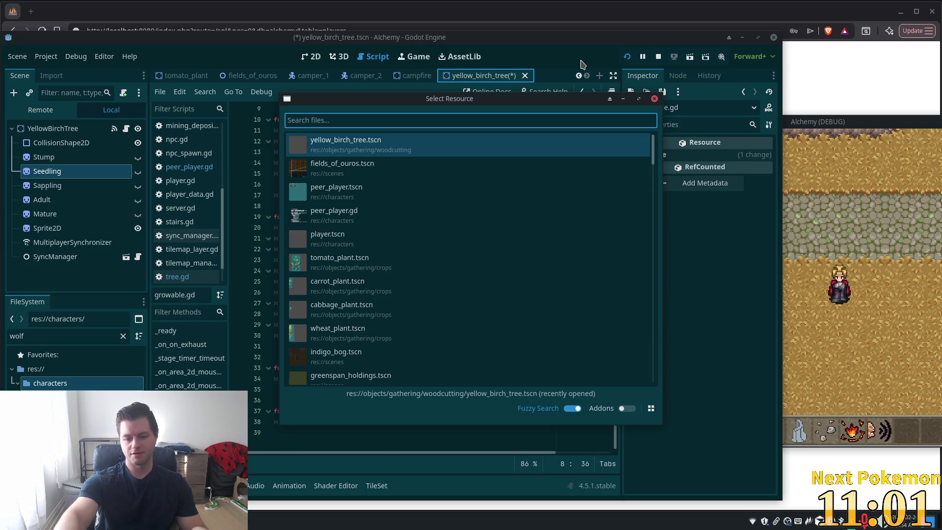
Step: Open wheat_plant.tscn via Quick Open and inspect its Stump sprite node
{"action": "type", "text": "wheatr"}
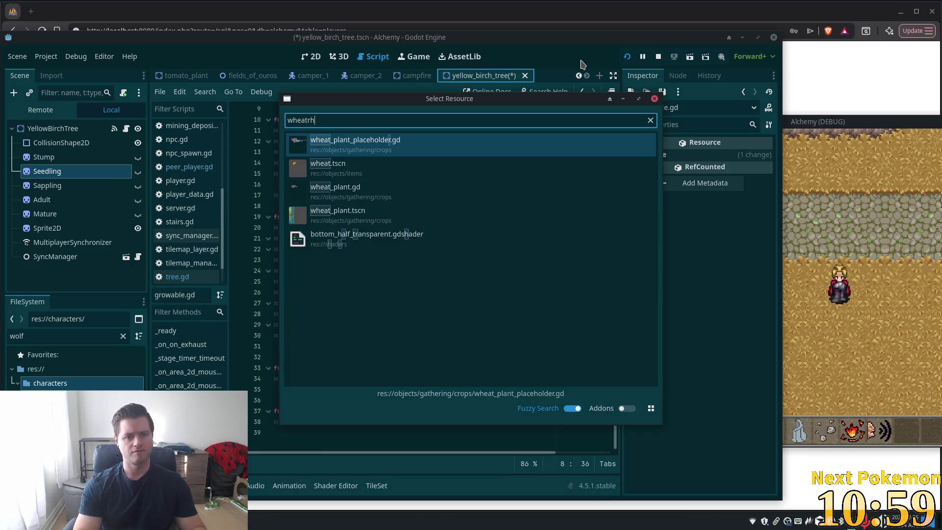
{"action": "key", "text": "BackSpace"}
{"action": "type", "text": "_pla"}
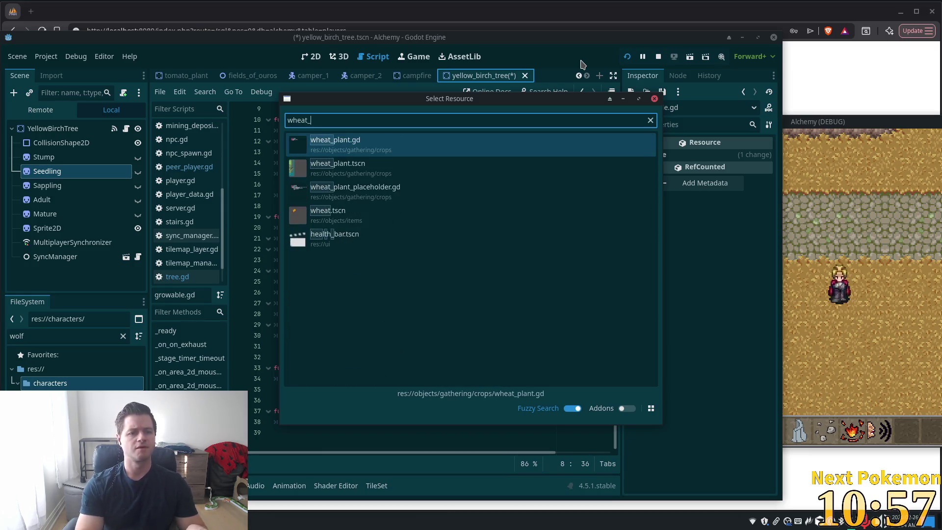
{"action": "key", "text": "Down"}
{"action": "key", "text": "Return"}
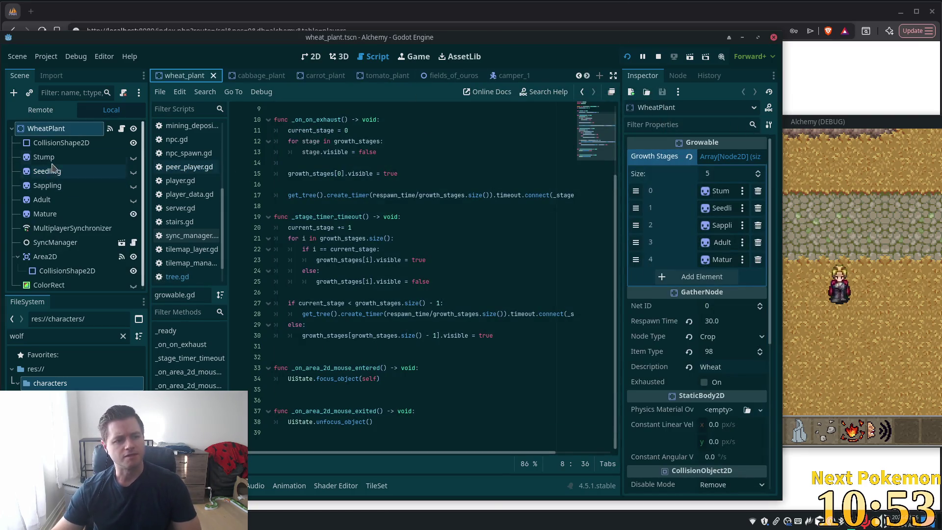
{"action": "left_click", "coordinate": [73, 144]}
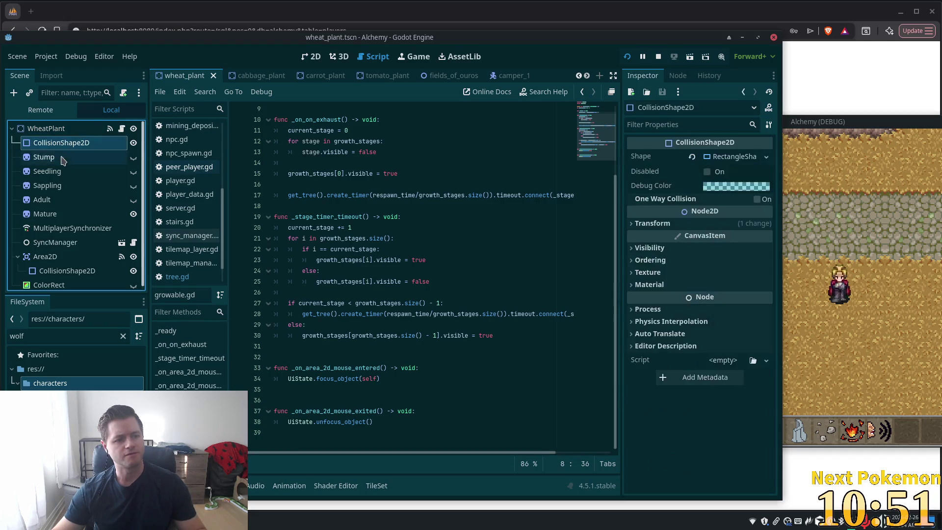
{"action": "left_click", "coordinate": [64, 158]}
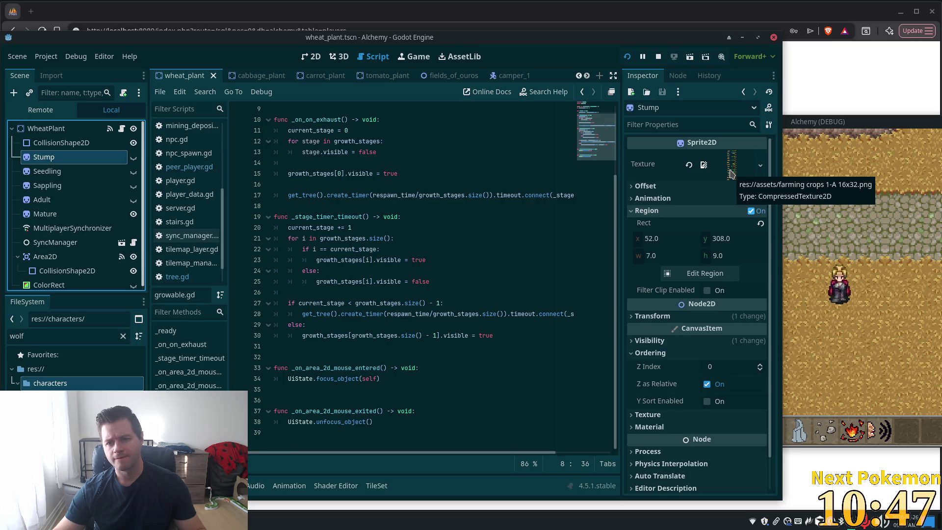
Step: Filter the FileSystem for 'crops' and open the crops sprite sheet in the image viewer
{"action": "double_click", "coordinate": [59, 337]}
{"action": "type", "text": "cr"}
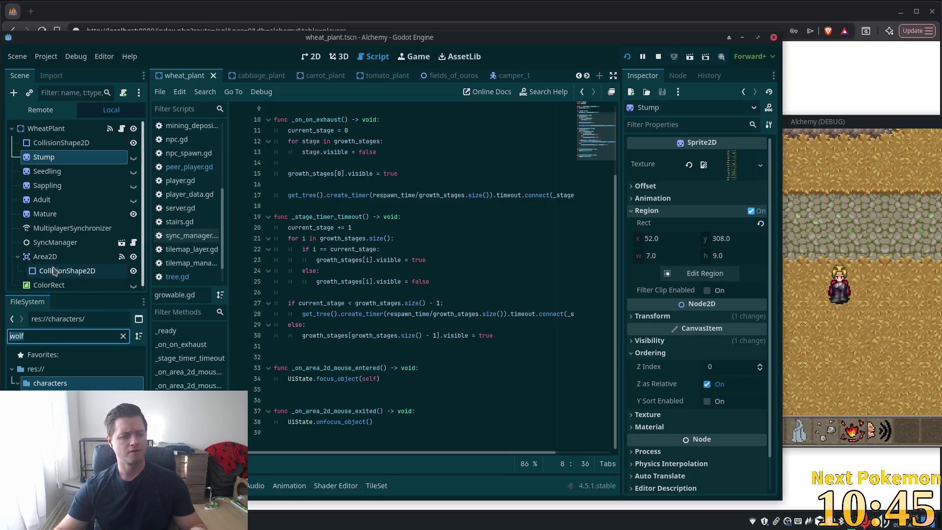
{"action": "type", "text": "ops"}
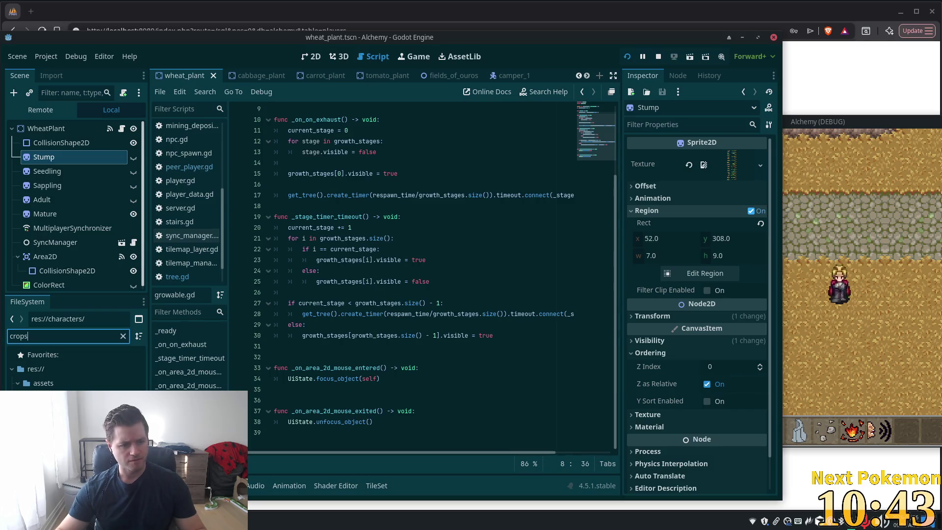
{"action": "right_click", "coordinate": [59, 383]}
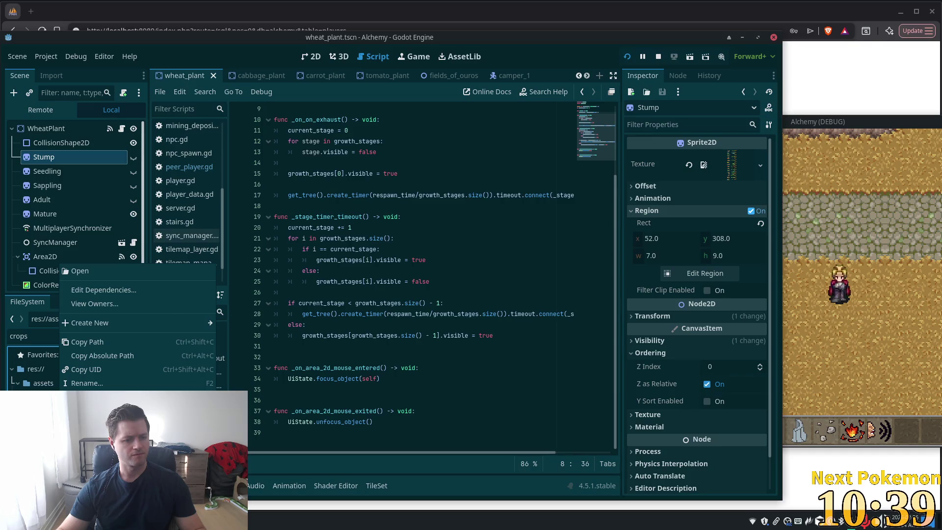
{"action": "left_click", "coordinate": [79, 270]}
Step: Zoom into the farming crops 1-A sprite sheet, then minimize the image viewer
{"action": "scroll", "coordinate": [512, 202], "scroll_direction": "up", "scroll_amount": 5}
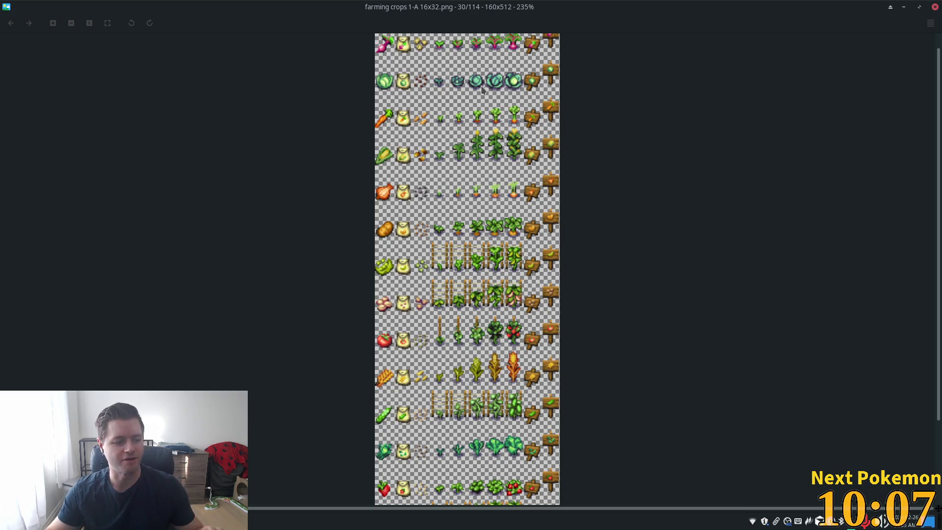
{"action": "left_click", "coordinate": [903, 7]}
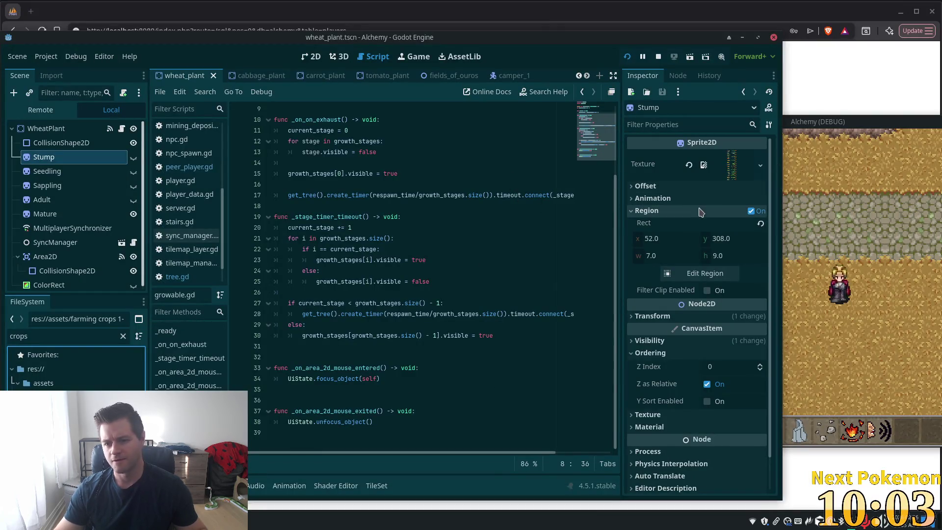
Step: Maximize the Godot editor, switch to the yellow_birch_tree scene, and save it
{"action": "left_click", "coordinate": [829, 126]}
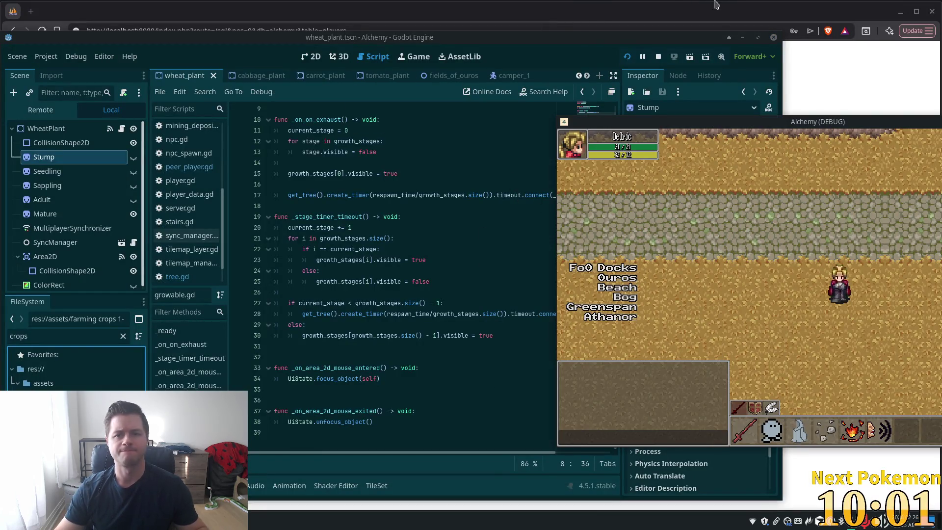
{"action": "left_click", "coordinate": [536, 49]}
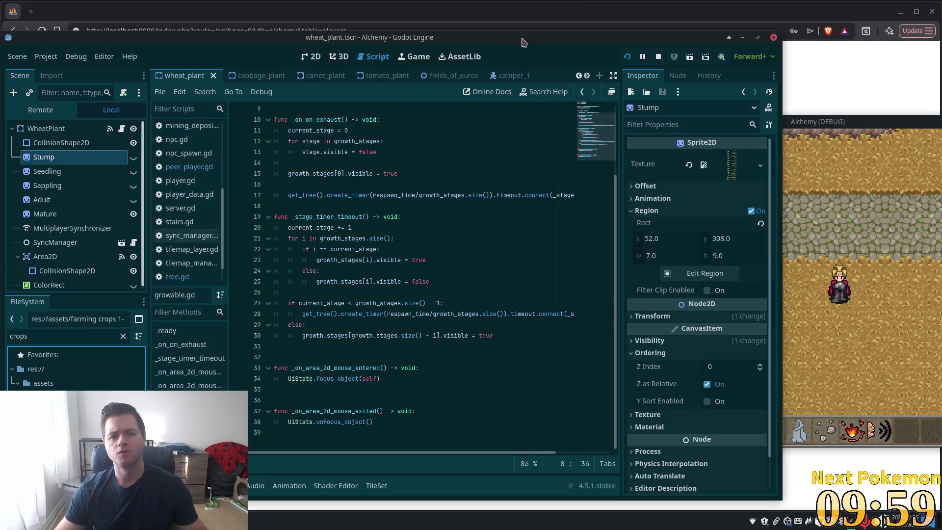
{"action": "left_click_drag", "start_coordinate": [518, 39], "coordinate": [518, 9]}
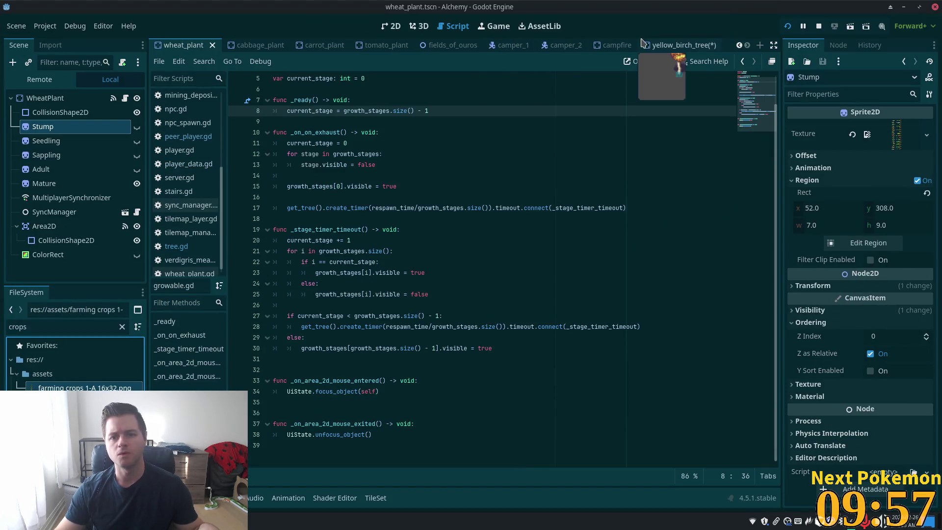
{"action": "left_click", "coordinate": [673, 47]}
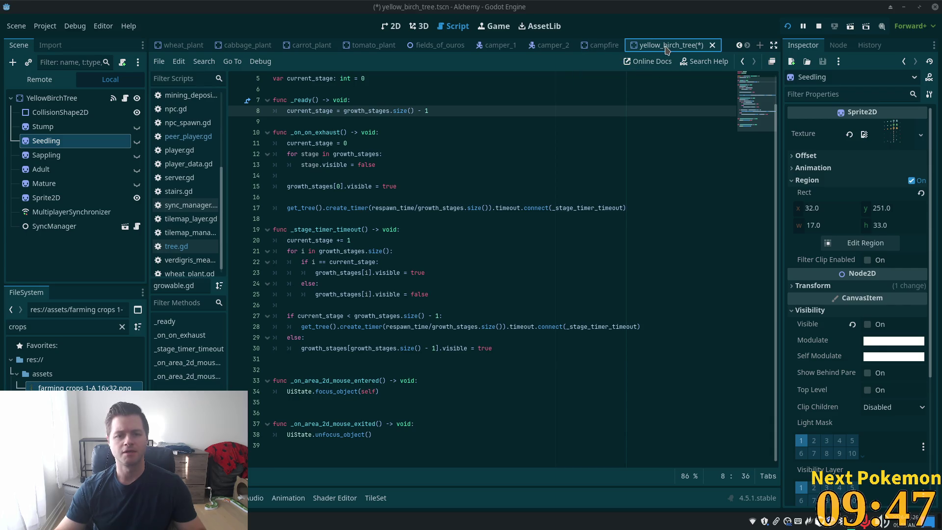
{"action": "key", "text": "ctrl+s"}
{"action": "key", "text": "Escape"}
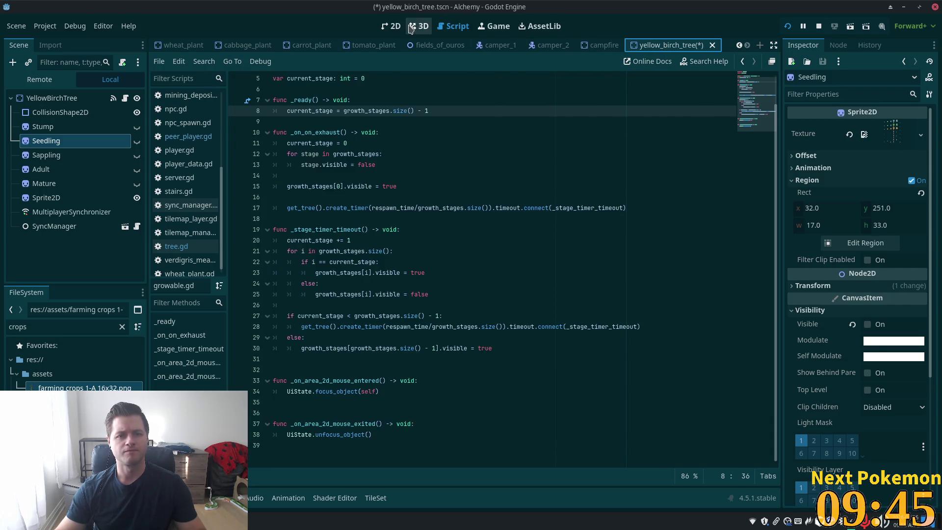
Step: Check the Sprite2D's 6×8 frame grid on frame 12 in 2D view, then switch to VS Code
{"action": "left_click", "coordinate": [391, 26]}
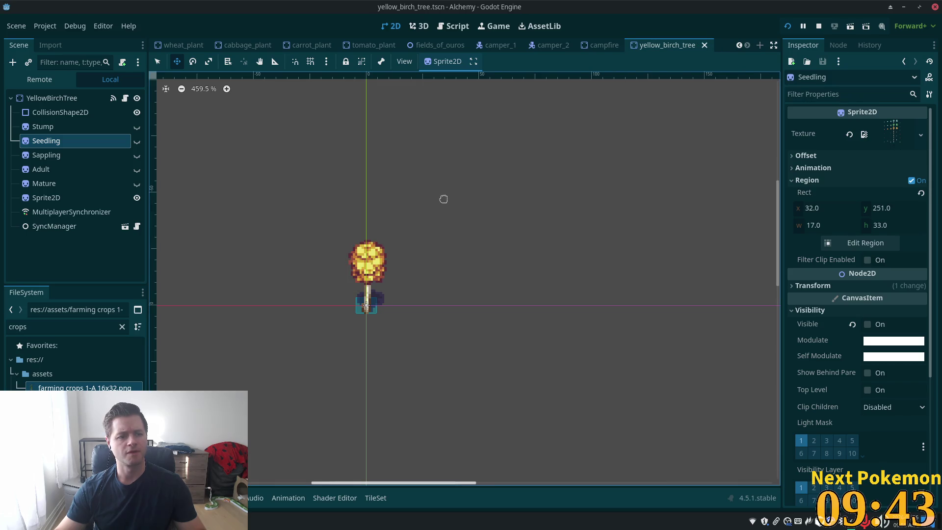
{"action": "left_click", "coordinate": [100, 175]}
{"action": "left_click", "coordinate": [44, 197]}
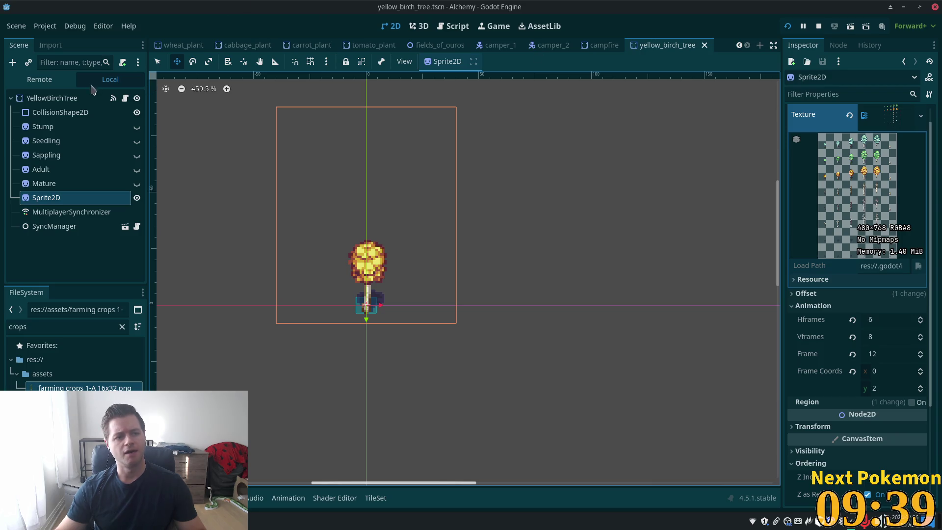
{"action": "key", "text": "alt+Tab"}
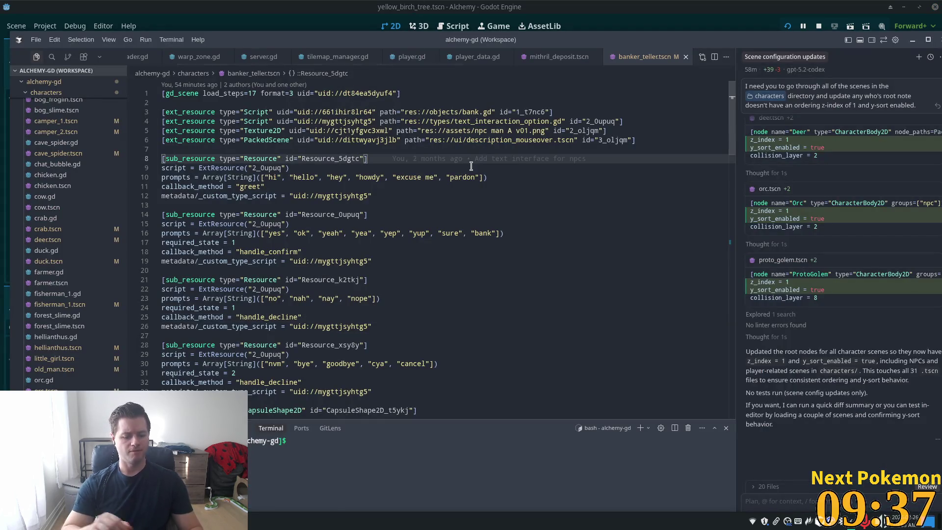
Step: Open growable.gd in VS Code with Ctrl+P 'growa' and toggle the Agents panel
{"action": "key", "text": "ctrl+p"}
{"action": "type", "text": "growa"}
{"action": "key", "text": "Return"}
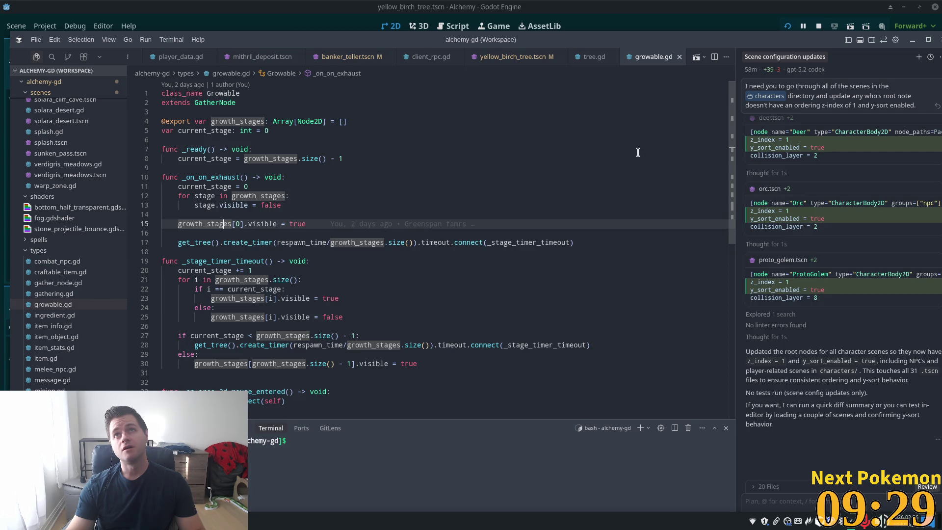
{"action": "key", "text": "ctrl+alt+b"}
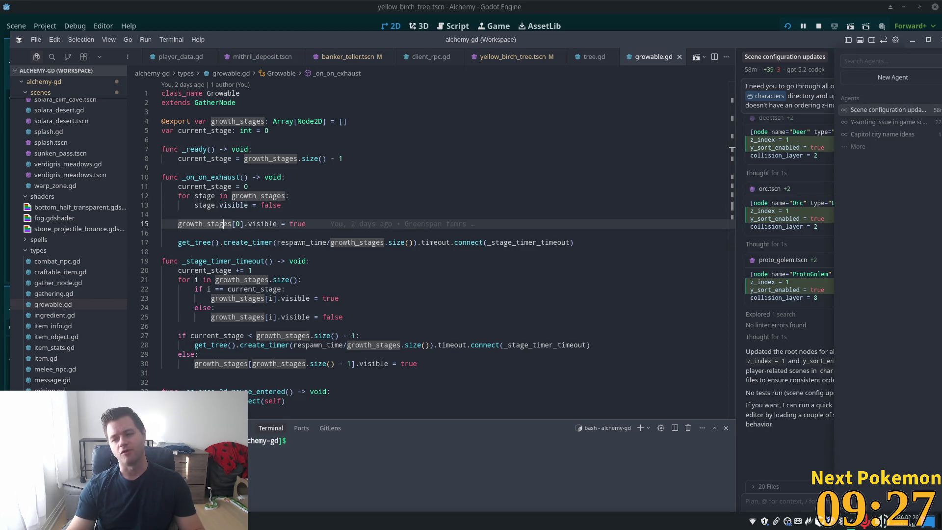
{"action": "key", "text": "ctrl+alt+b"}
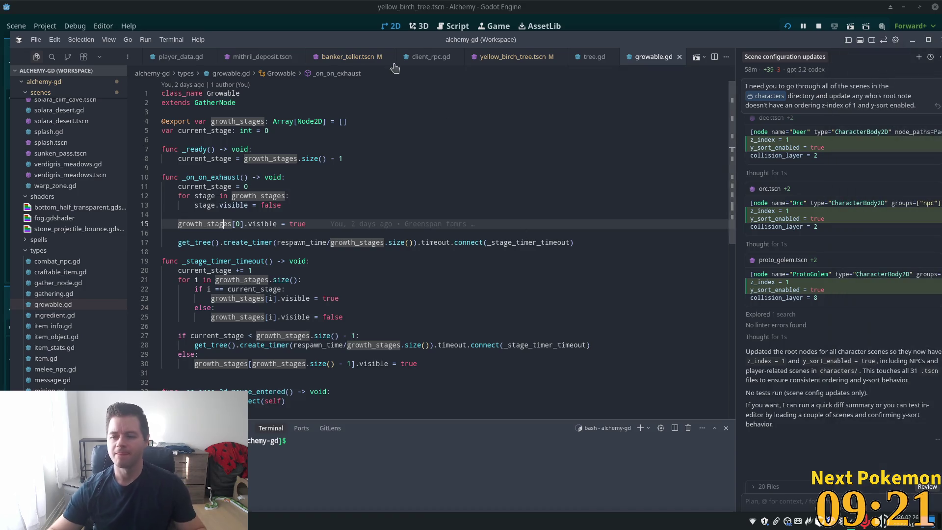
Step: Inspect the current_stage uses and the growth_stages Array[Node2D] declaration
{"action": "left_click", "coordinate": [444, 130]}
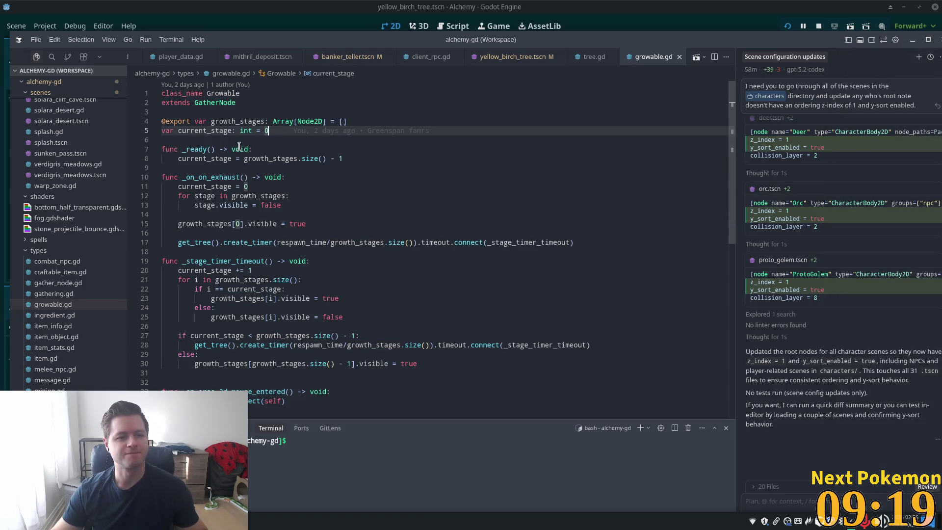
{"action": "mouse_move", "coordinate": [274, 131]}
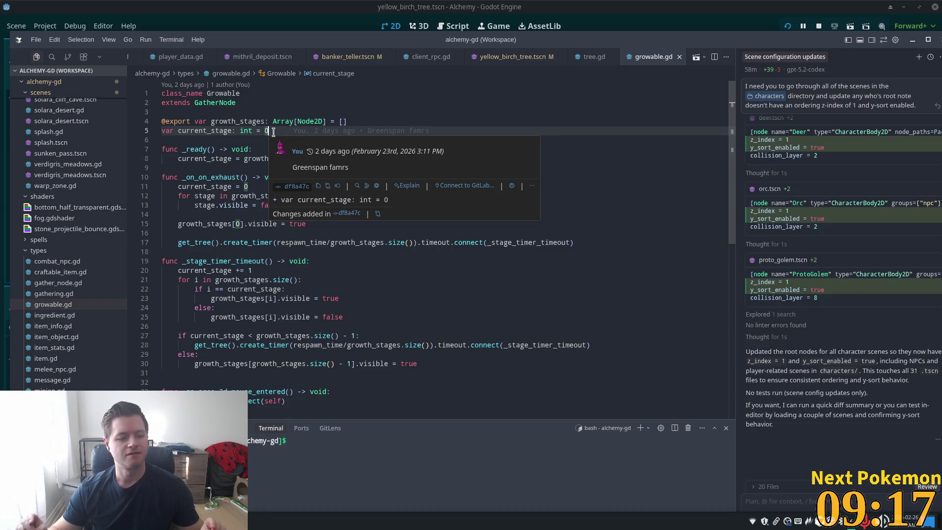
{"action": "left_click", "coordinate": [231, 130]}
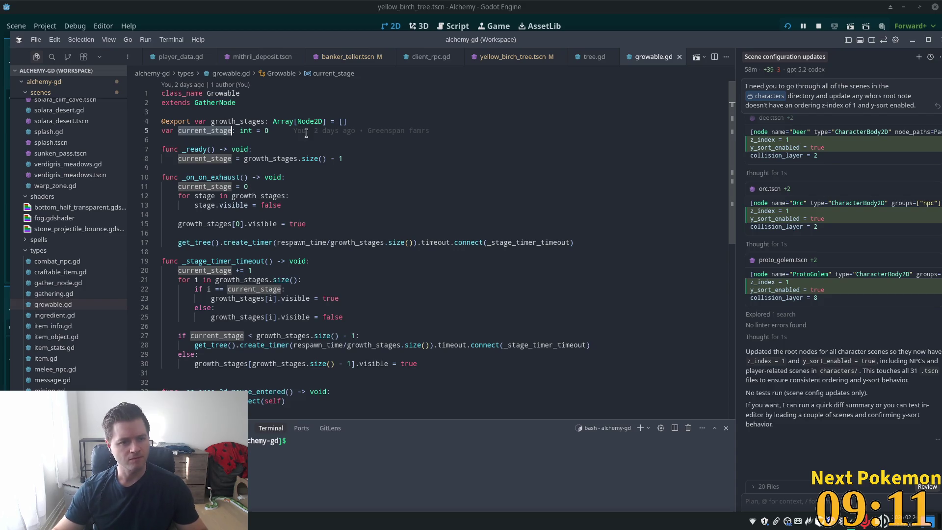
{"action": "key", "text": "ctrl+f"}
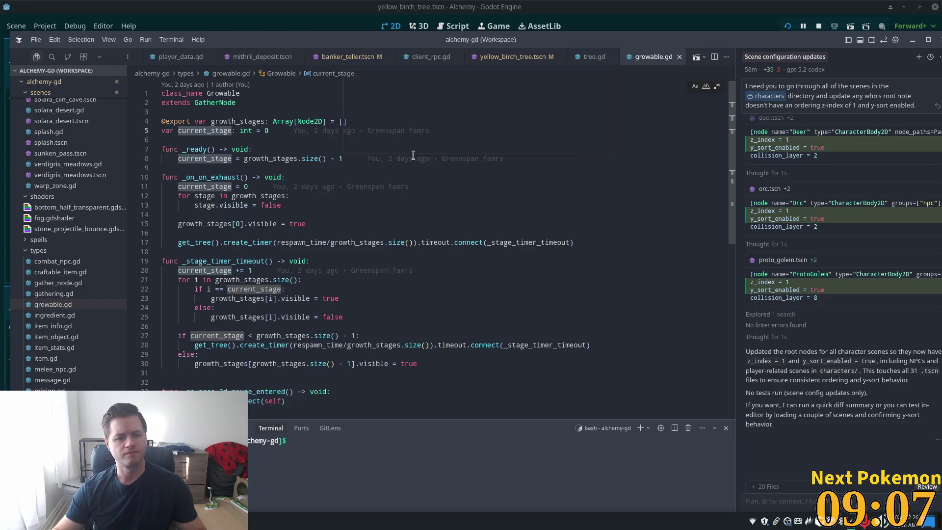
{"action": "mouse_move", "coordinate": [288, 129]}
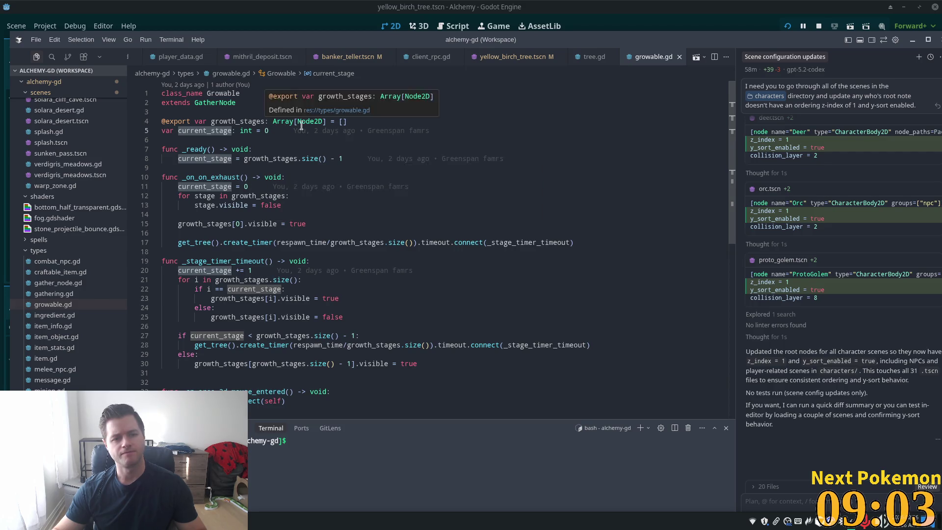
{"action": "left_click", "coordinate": [267, 113]}
{"action": "left_click", "coordinate": [322, 121]}
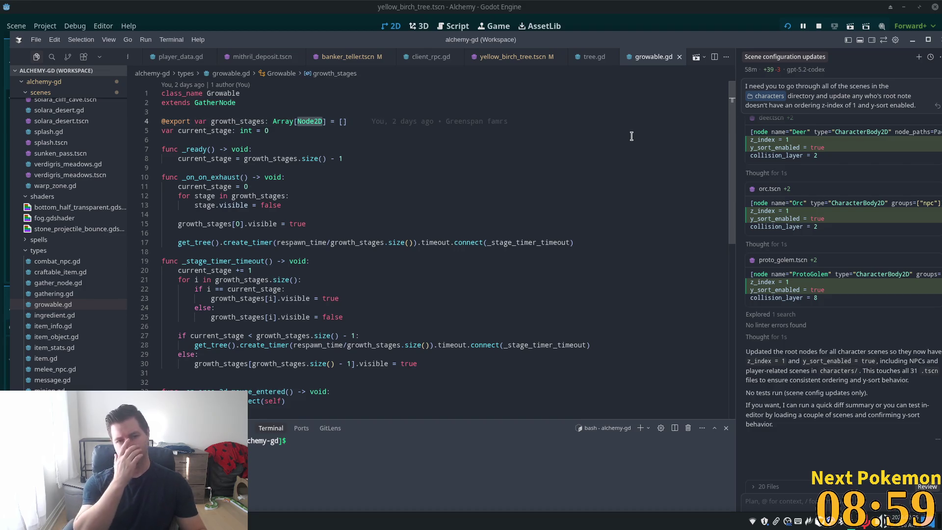
{"action": "key", "text": "Down"}
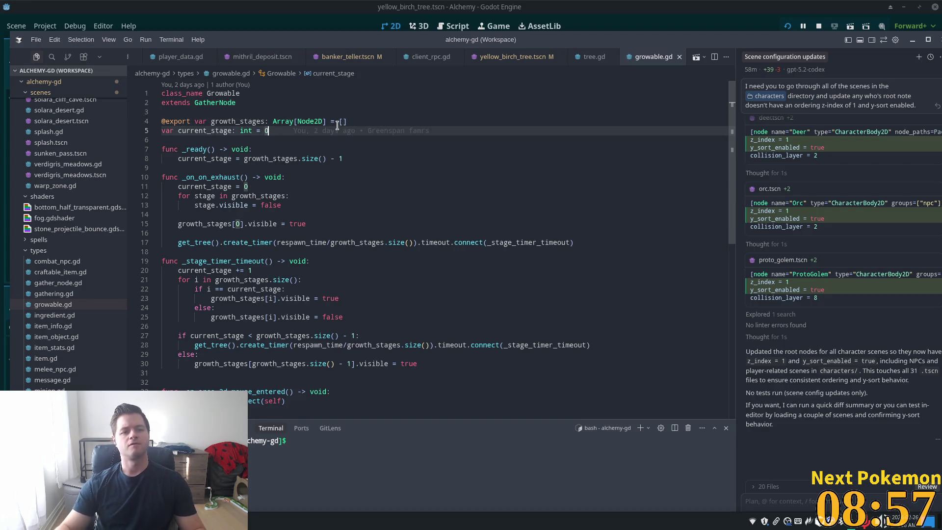
Step: Multi-select every growth_stages occurrence and rename them all to growth_stage_frames
{"action": "key", "text": "Up"}
{"action": "key", "text": "Left"}
{"action": "key", "text": "Left"}
{"action": "key", "text": "Left"}
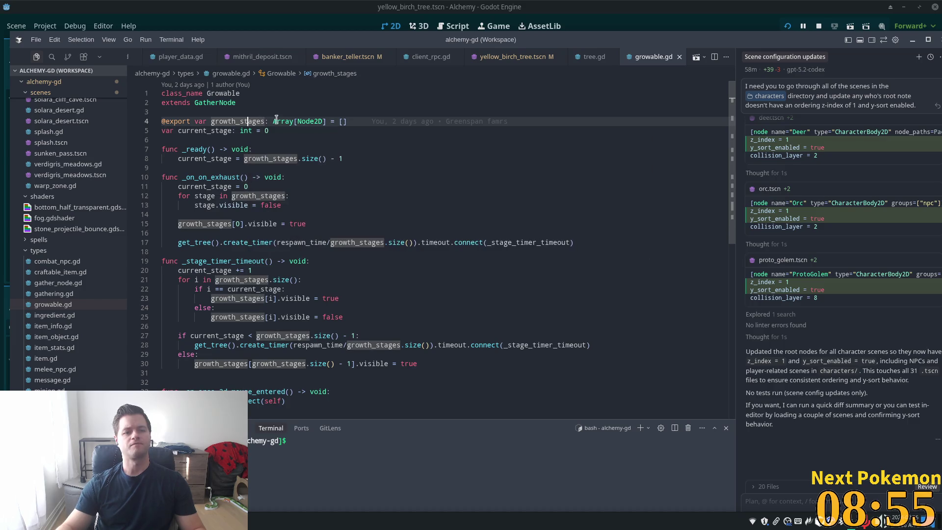
{"action": "key", "text": "ctrl+d"}
{"action": "key", "text": "ctrl+d"}
{"action": "key", "text": "ctrl+d"}
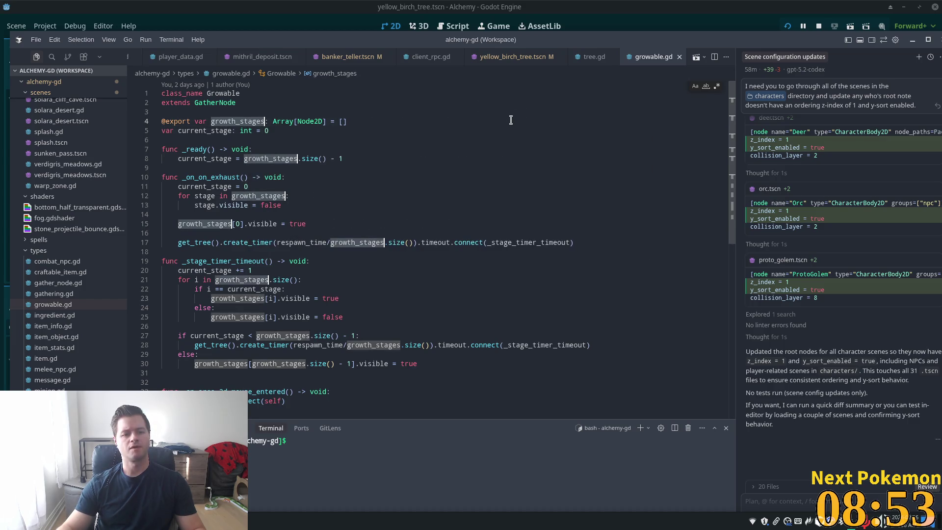
{"action": "key", "text": "ctrl+d"}
{"action": "key", "text": "ctrl+d"}
{"action": "key", "text": "ctrl+d"}
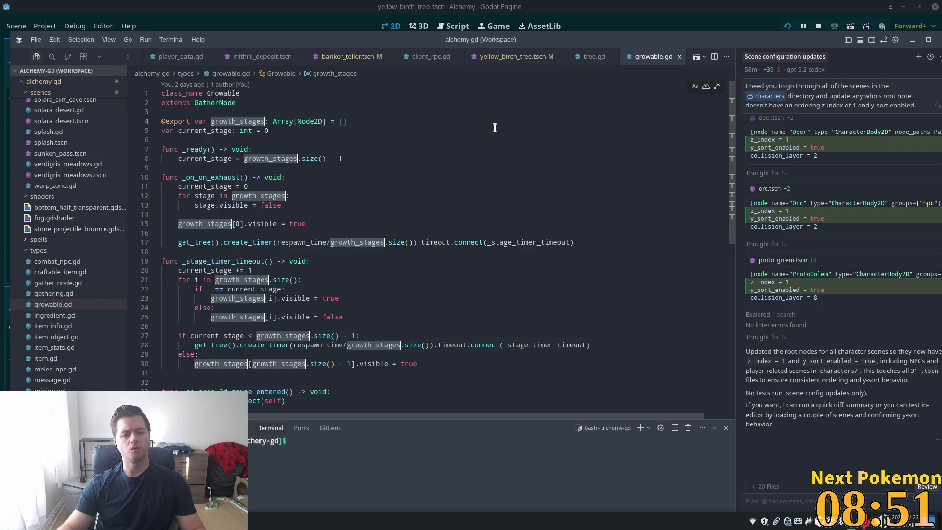
{"action": "scroll", "coordinate": [495, 133], "scroll_direction": "down", "scroll_amount": 4}
{"action": "scroll", "coordinate": [496, 137], "scroll_direction": "up", "scroll_amount": 4}
{"action": "key", "text": "Right"}
{"action": "key", "text": "BackSpace"}
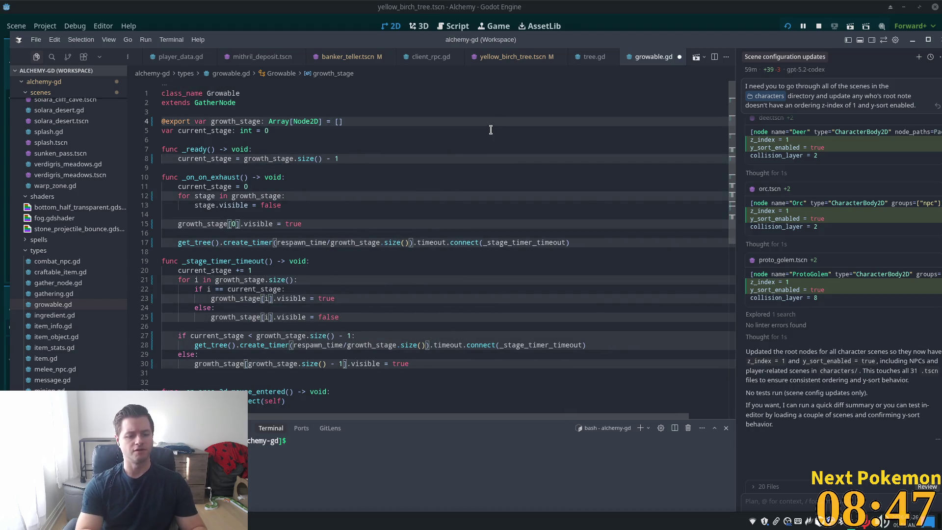
{"action": "type", "text": "frames"}
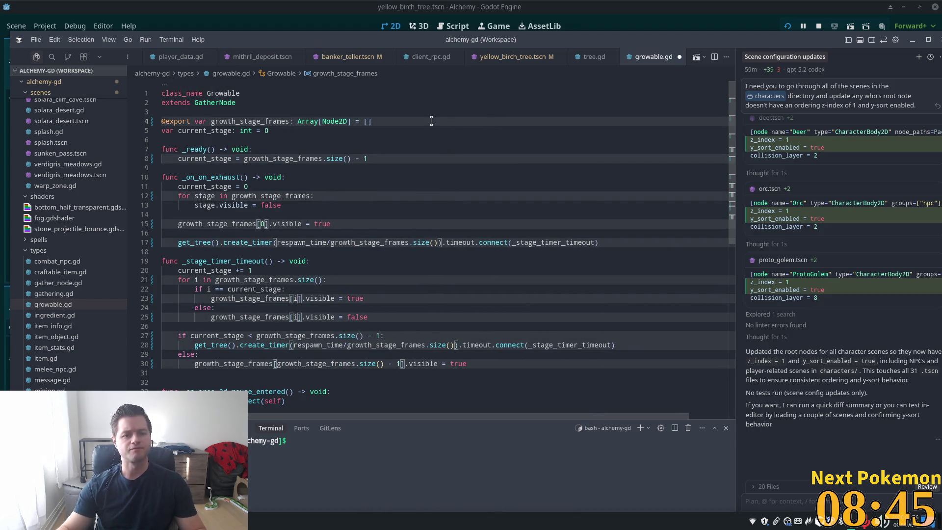
Step: Change the array's element type from Node2D to int
{"action": "double_click", "coordinate": [338, 122]}
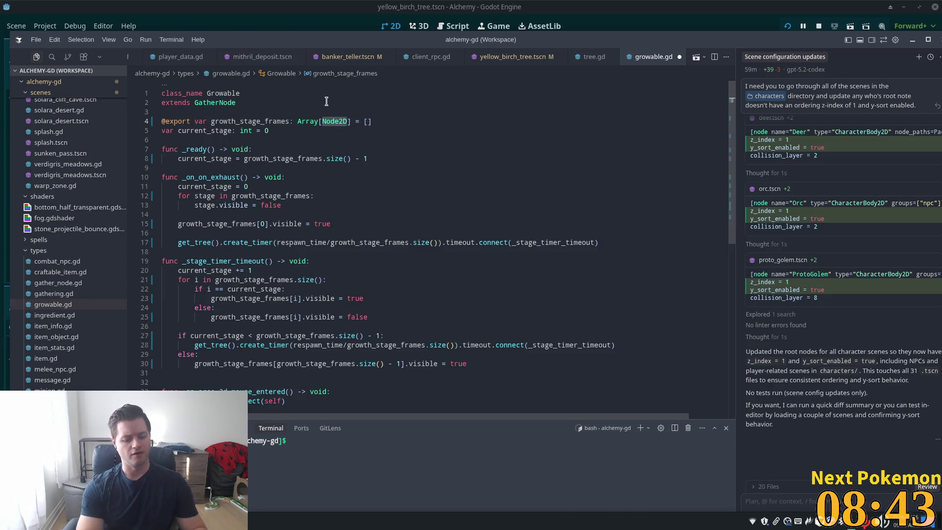
{"action": "type", "text": "int"}
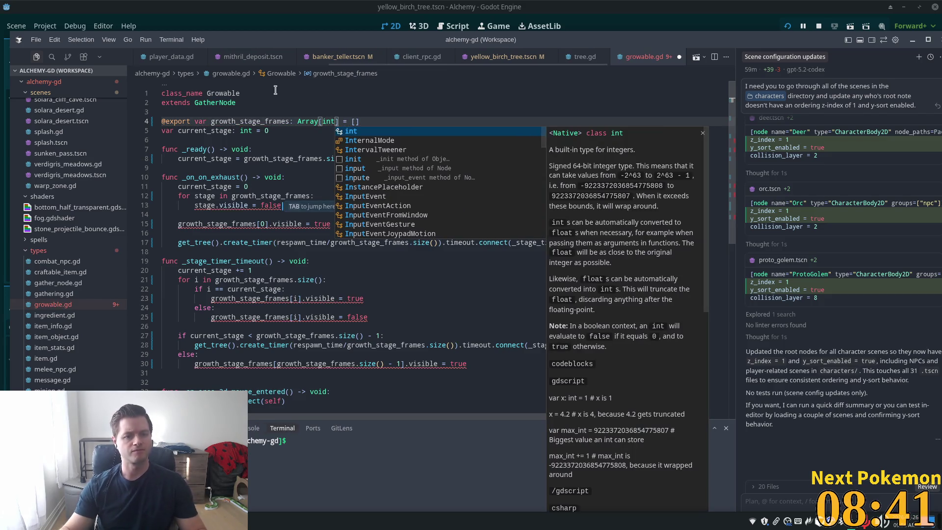
{"action": "left_click", "coordinate": [244, 223]}
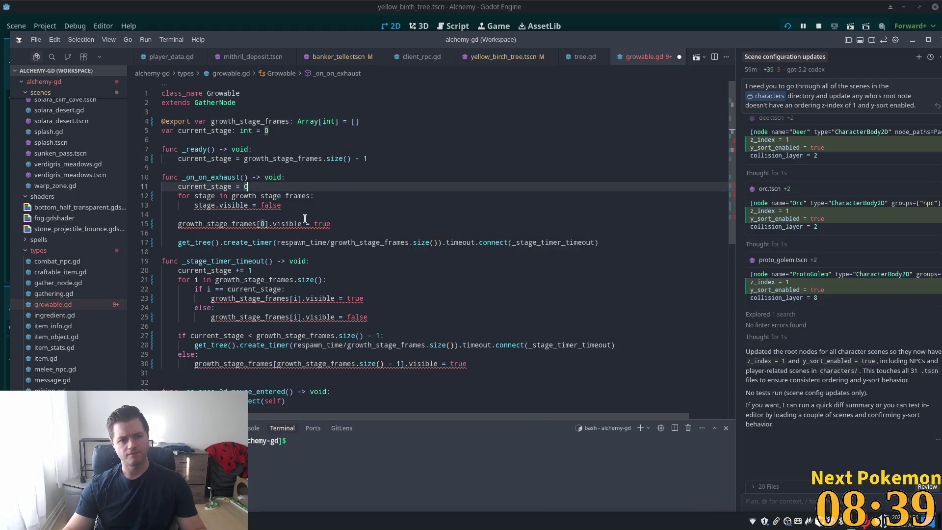
{"action": "left_click", "coordinate": [249, 205]}
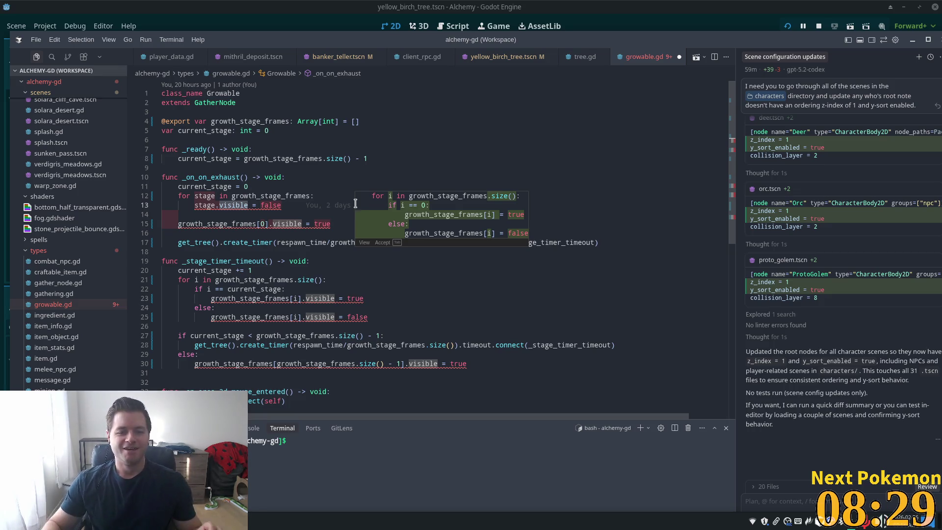
{"action": "left_click", "coordinate": [197, 150]}
{"action": "key", "text": "Up"}
{"action": "key", "text": "Up"}
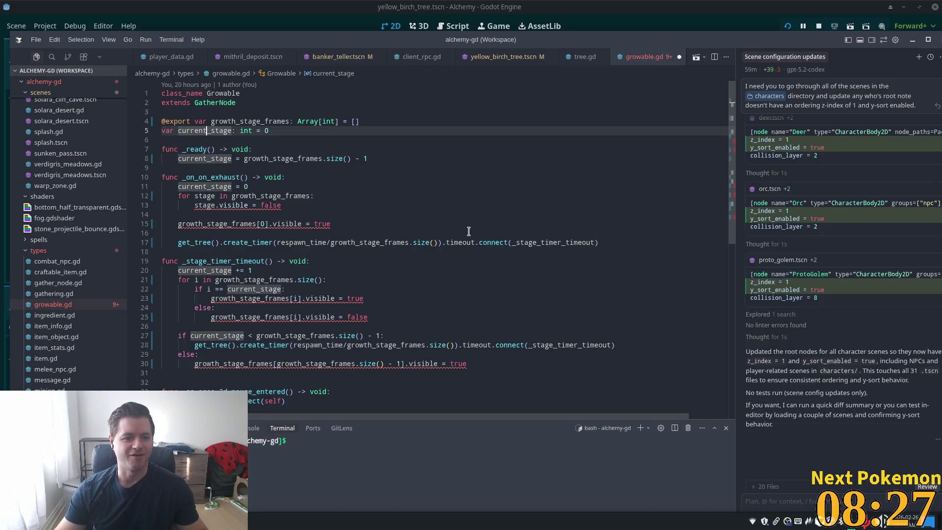
{"action": "double_click", "coordinate": [206, 130]}
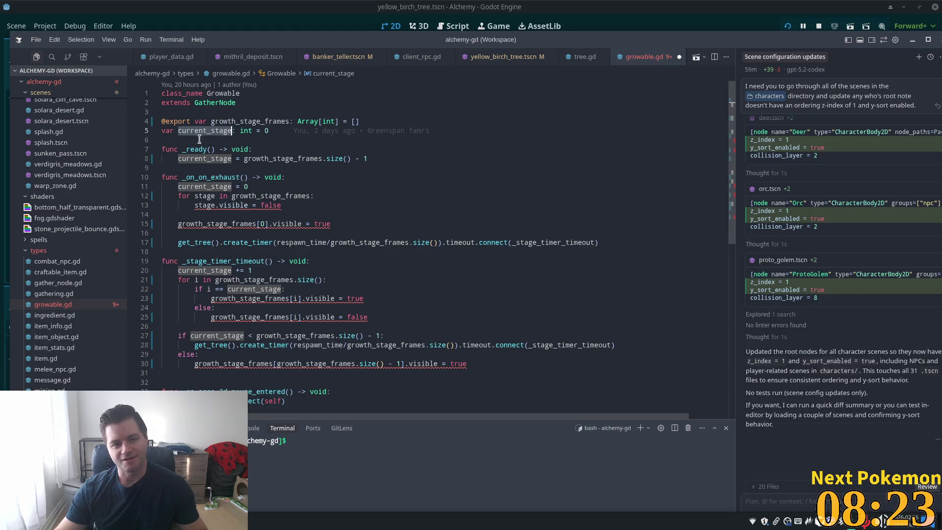
{"action": "left_click", "coordinate": [276, 129]}
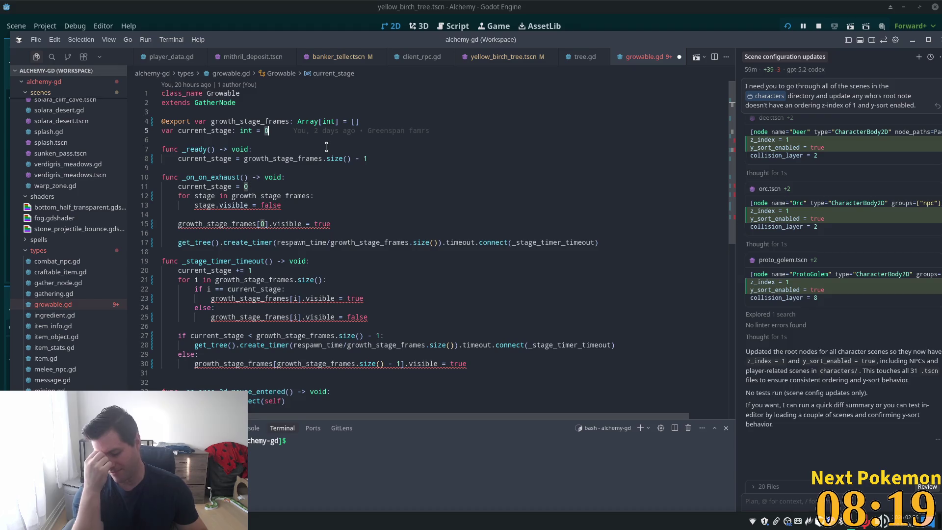
{"action": "key", "text": "F9"}
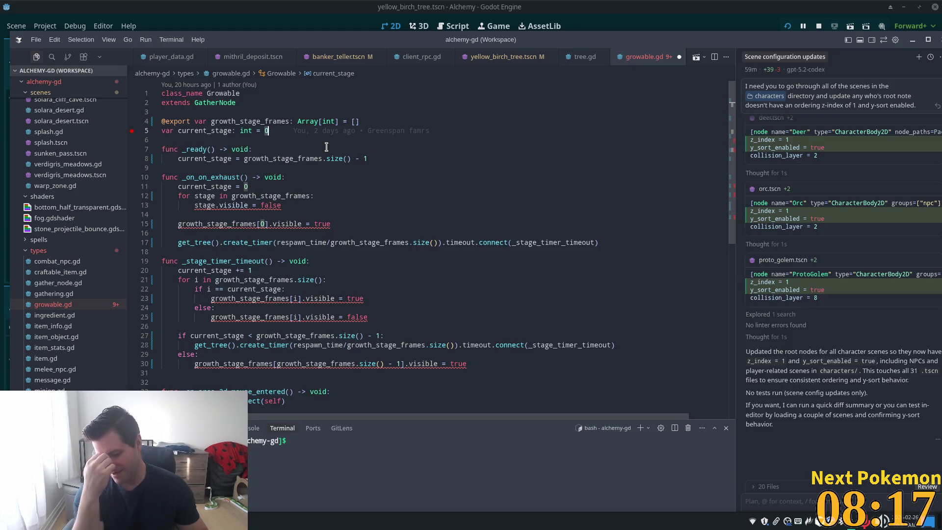
{"action": "key", "text": "F9"}
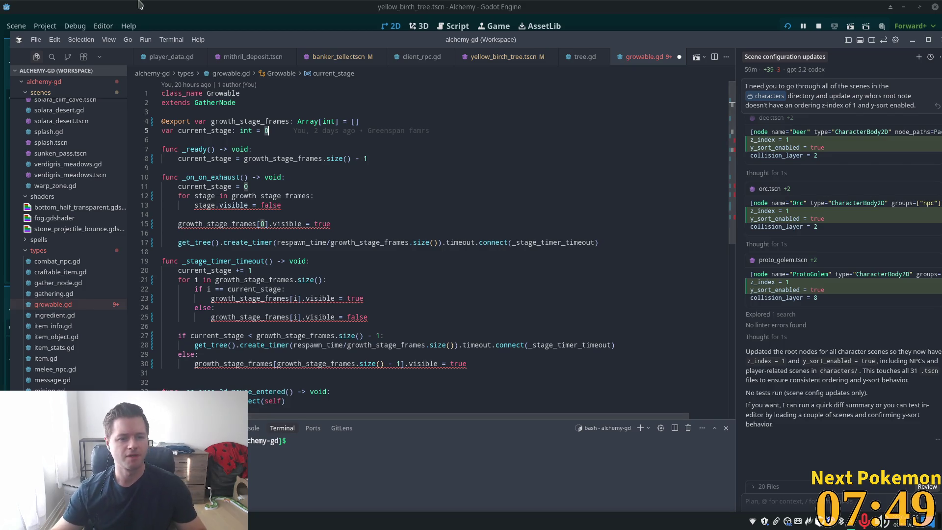
{"action": "left_click", "coordinate": [229, 180]}
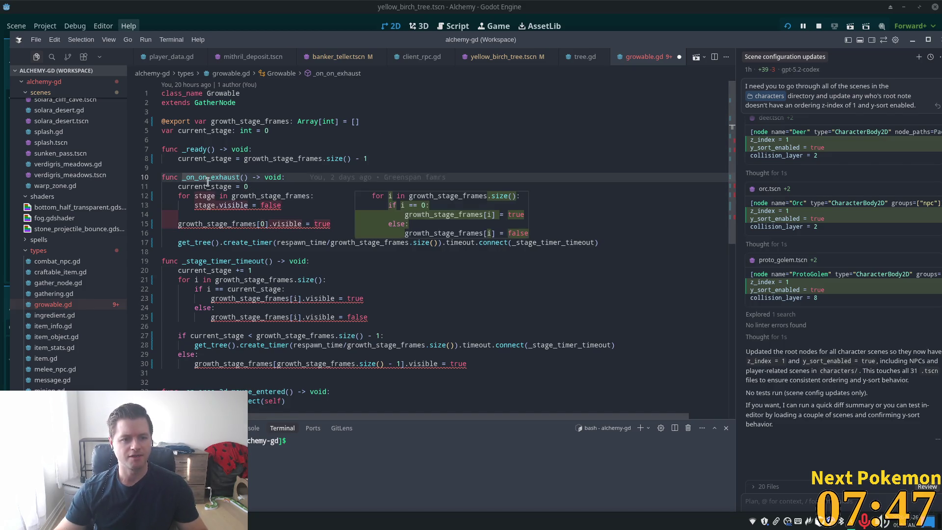
{"action": "left_click", "coordinate": [214, 186]}
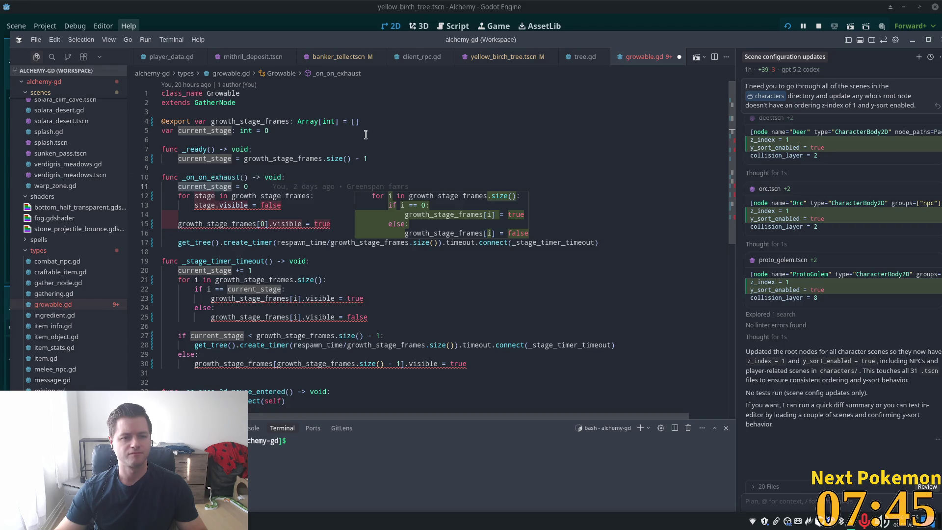
{"action": "left_click", "coordinate": [320, 158]}
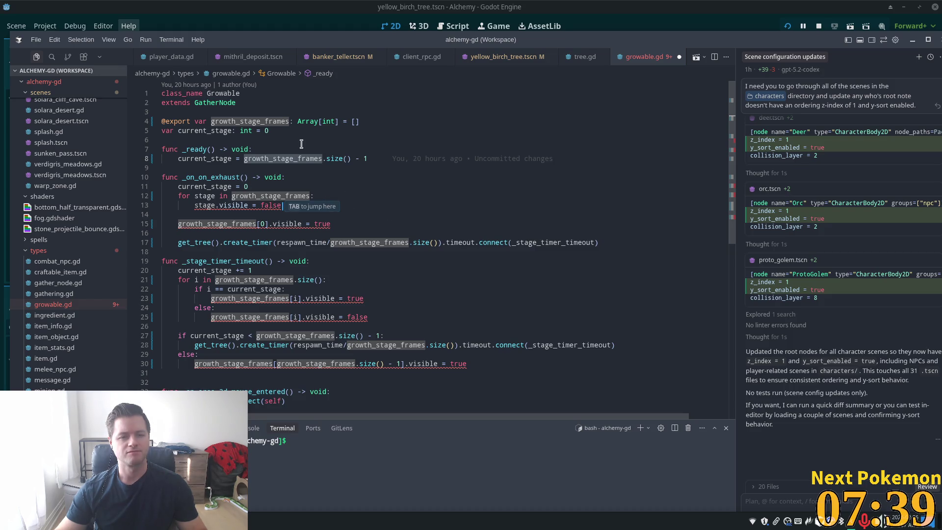
{"action": "left_click", "coordinate": [210, 149]}
{"action": "left_click", "coordinate": [231, 159]}
{"action": "left_click", "coordinate": [376, 134]}
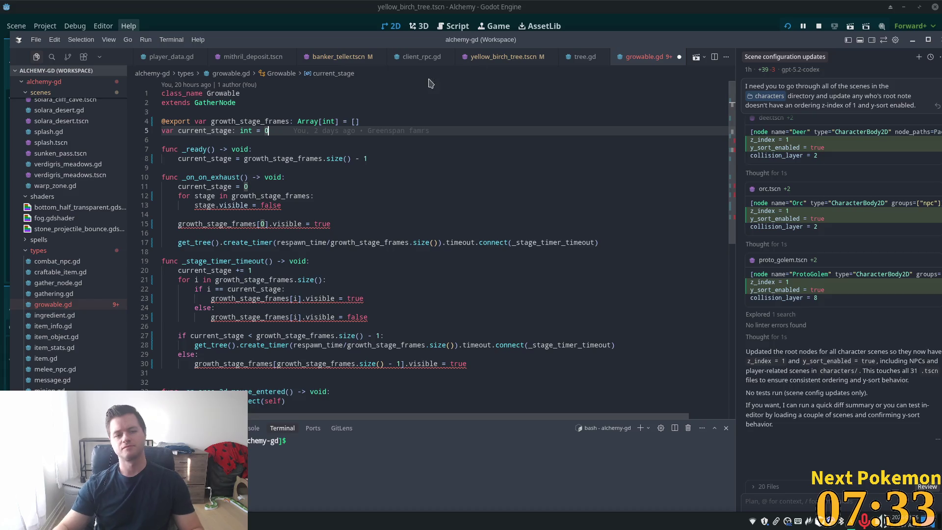
{"action": "left_click", "coordinate": [241, 159]}
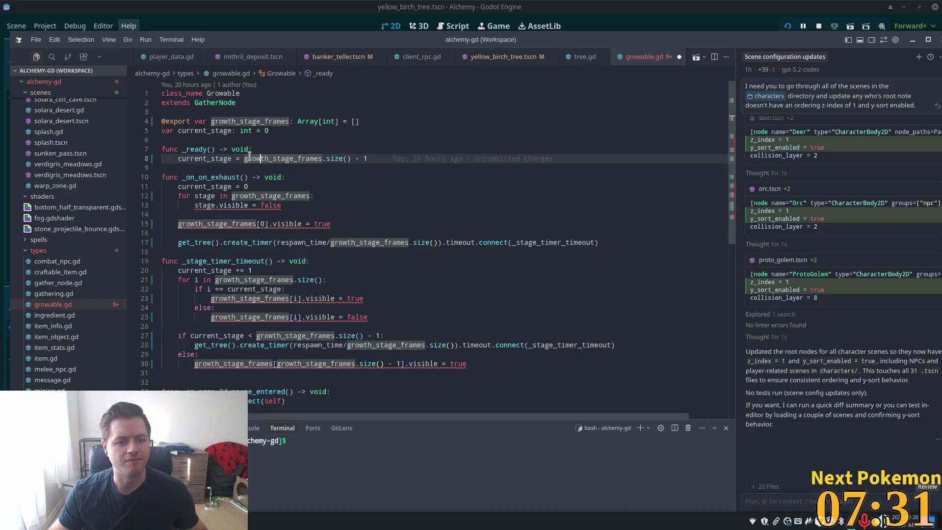
{"action": "double_click", "coordinate": [287, 158]}
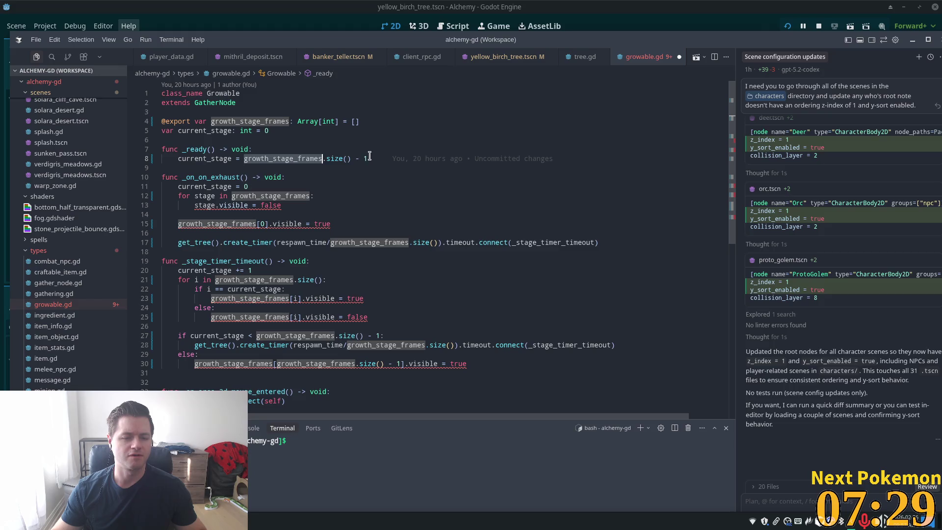
{"action": "left_click", "coordinate": [286, 159]}
{"action": "left_click", "coordinate": [242, 121]}
{"action": "double_click", "coordinate": [241, 121]}
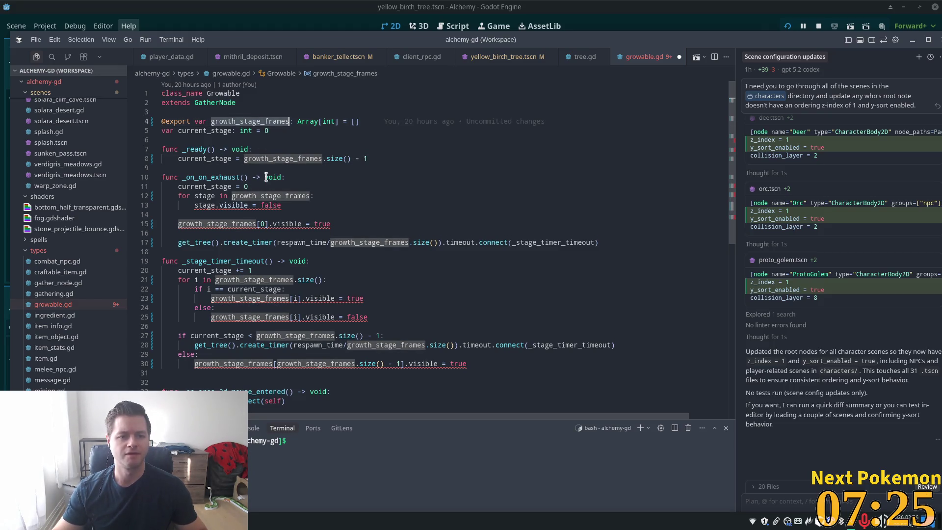
{"action": "left_click", "coordinate": [244, 159]}
Step: Make current_stage read growth_stage_frames[growth_stage_frames.size() - 1], the last frame index
{"action": "key", "text": "Tab"}
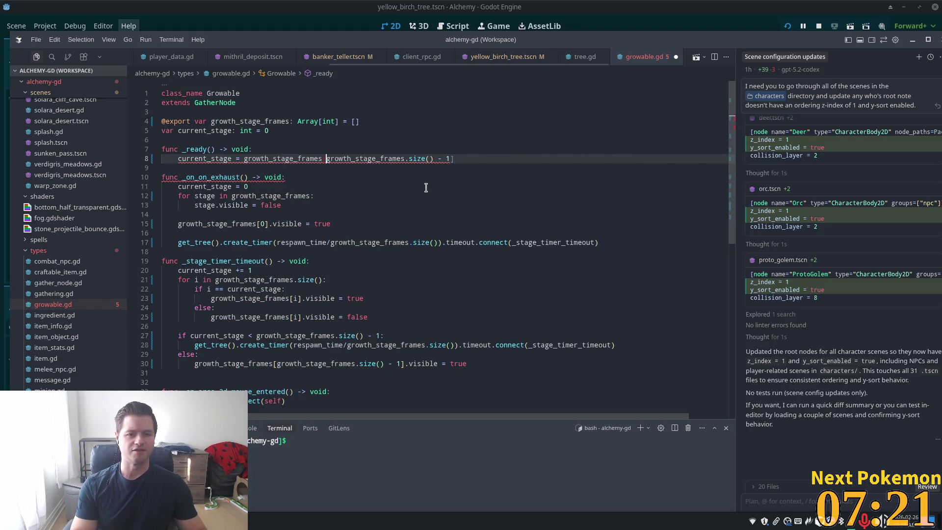
{"action": "type", "text": "]"}
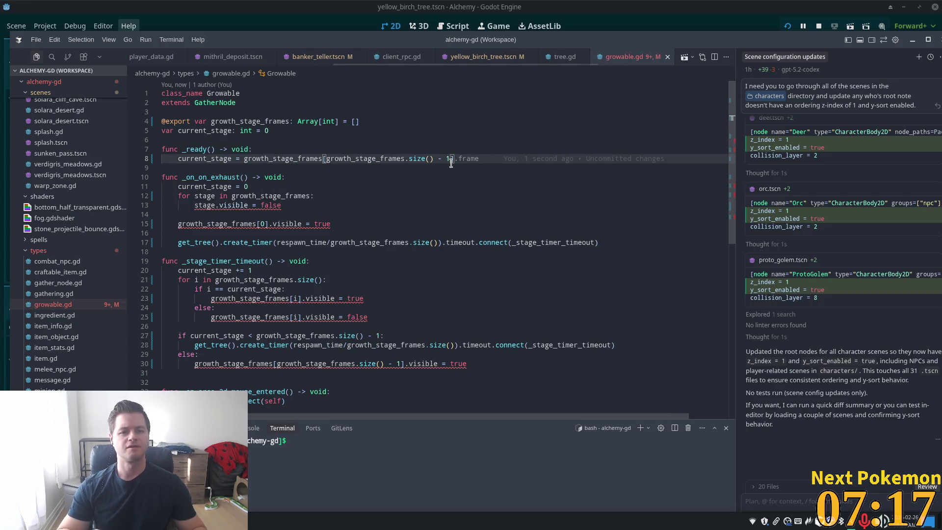
{"action": "key", "text": "Return"}
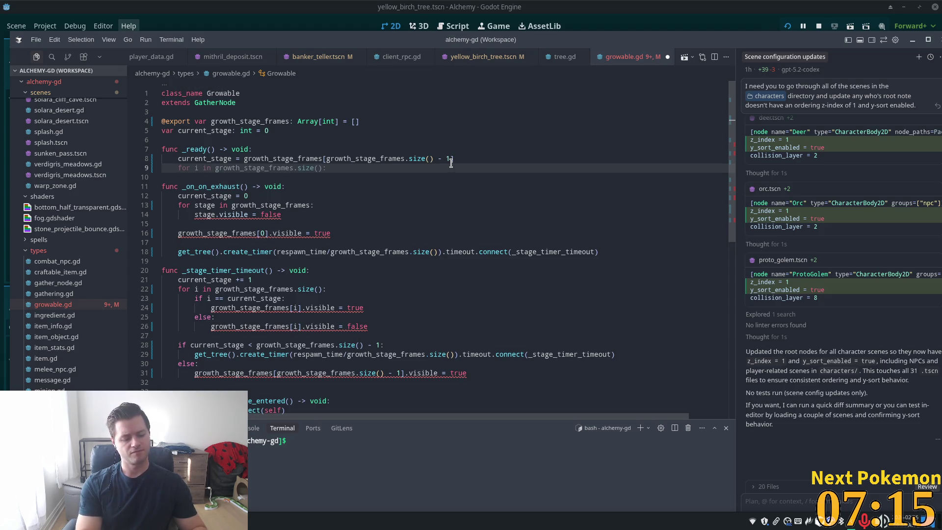
Step: Start a new line 'var farts = growth_stage_frames.' below the last-frame assignment
{"action": "type", "text": "var farts "}
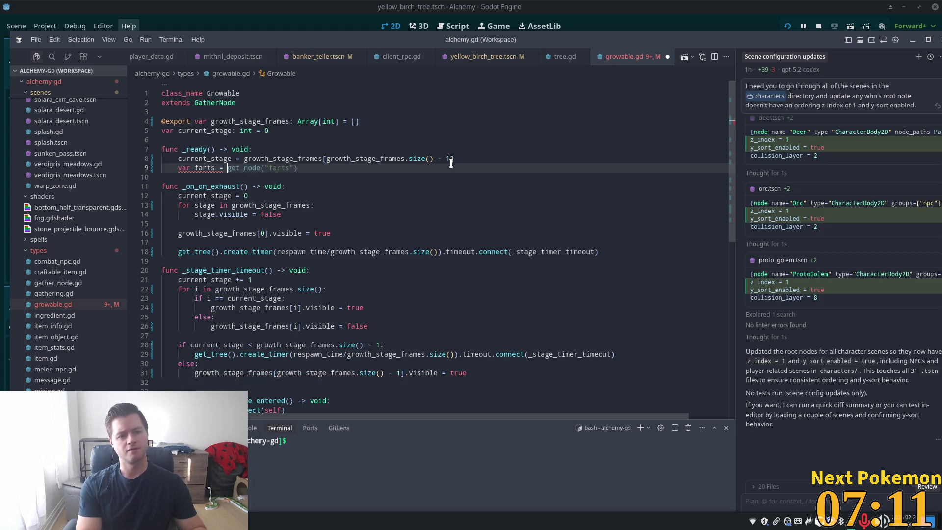
{"action": "type", "text": "= grw"}
{"action": "key", "text": "Tab"}
{"action": "type", "text": "[current_stage"}
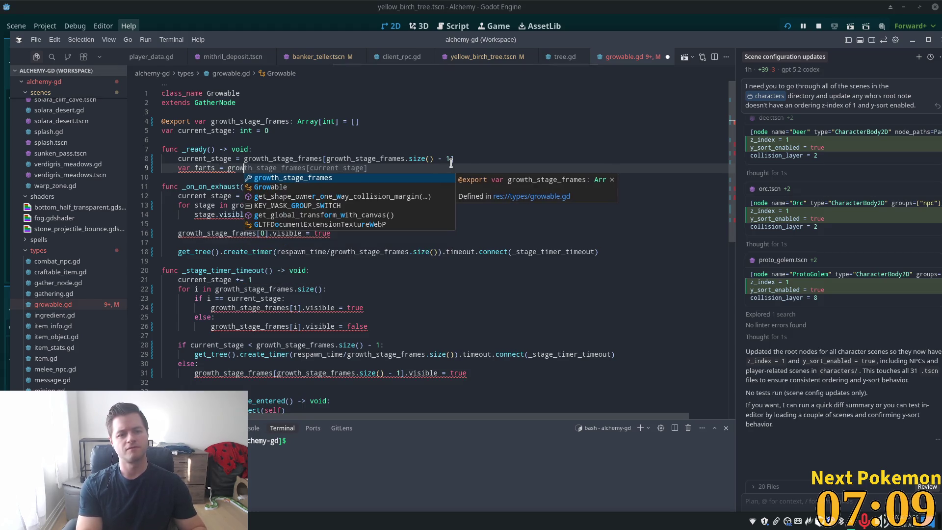
{"action": "key", "text": "BackSpace"}
{"action": "key", "text": "BackSpace"}
{"action": "key", "text": "BackSpace"}
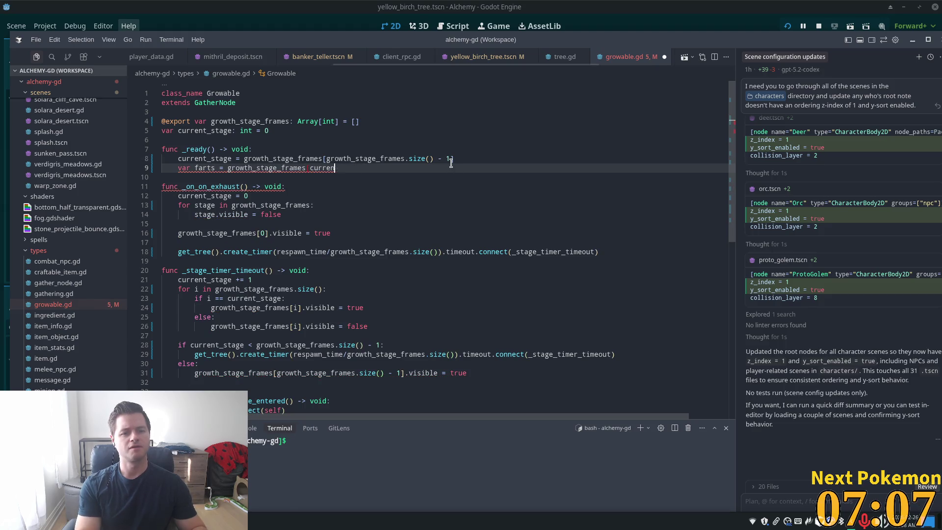
{"action": "type", "text": "."}
{"action": "scroll", "coordinate": [437, 232], "scroll_direction": "down", "scroll_amount": 5}
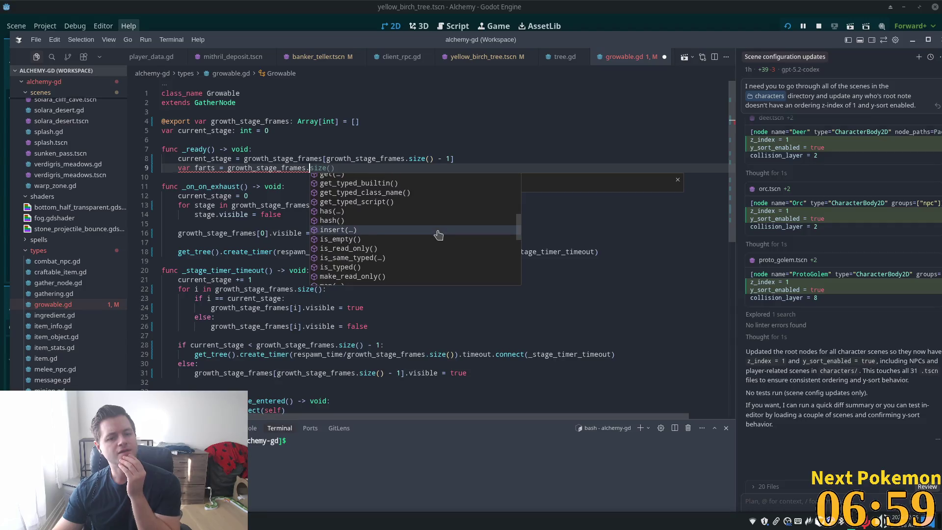
{"action": "scroll", "coordinate": [438, 235], "scroll_direction": "down", "scroll_amount": 5}
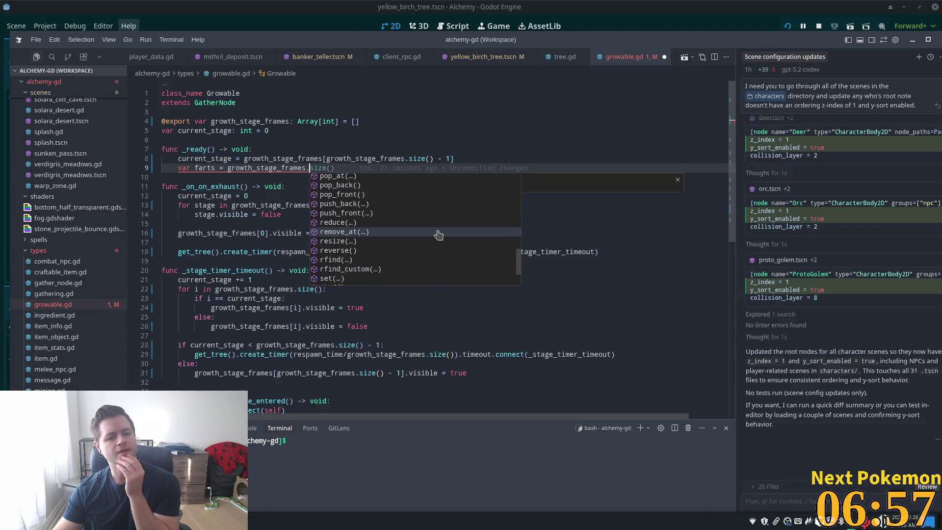
{"action": "scroll", "coordinate": [438, 235], "scroll_direction": "down", "scroll_amount": 2}
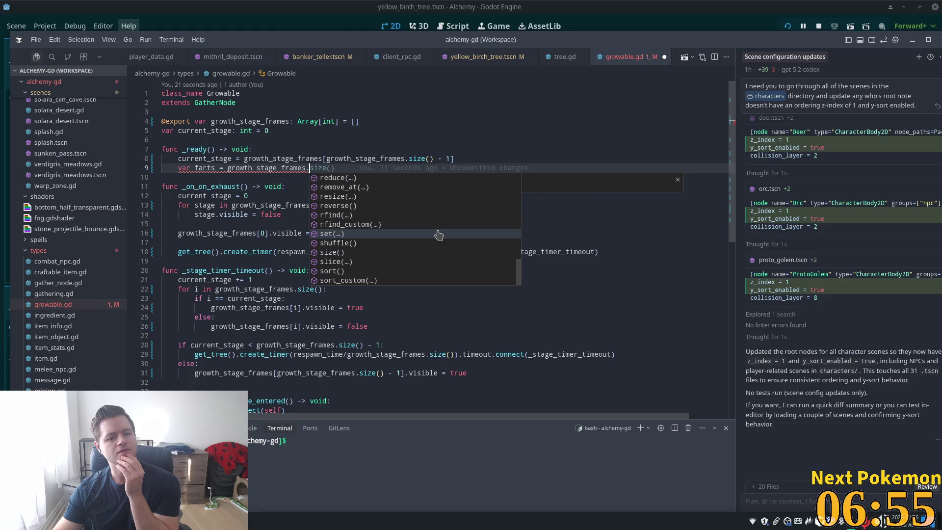
{"action": "scroll", "coordinate": [438, 235], "scroll_direction": "up", "scroll_amount": 4}
{"action": "scroll", "coordinate": [438, 235], "scroll_direction": "up", "scroll_amount": 5}
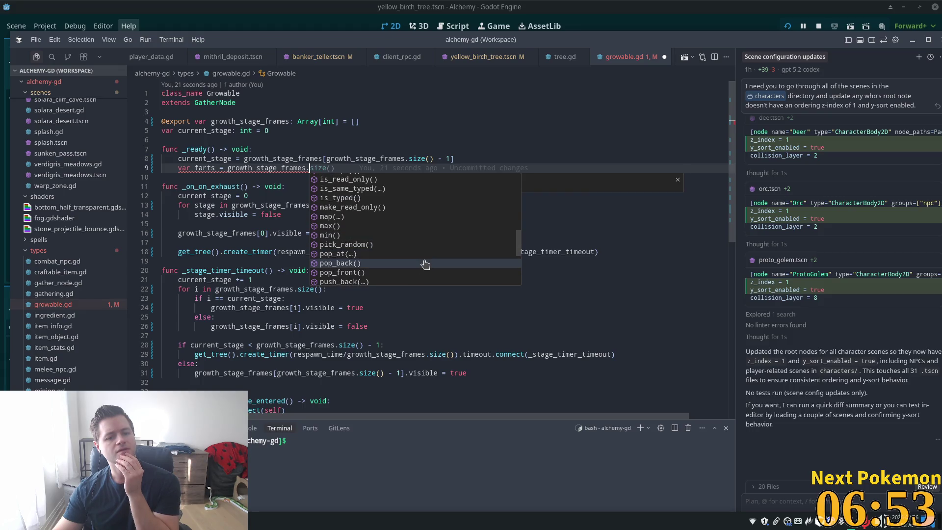
{"action": "scroll", "coordinate": [422, 275], "scroll_direction": "down", "scroll_amount": 5}
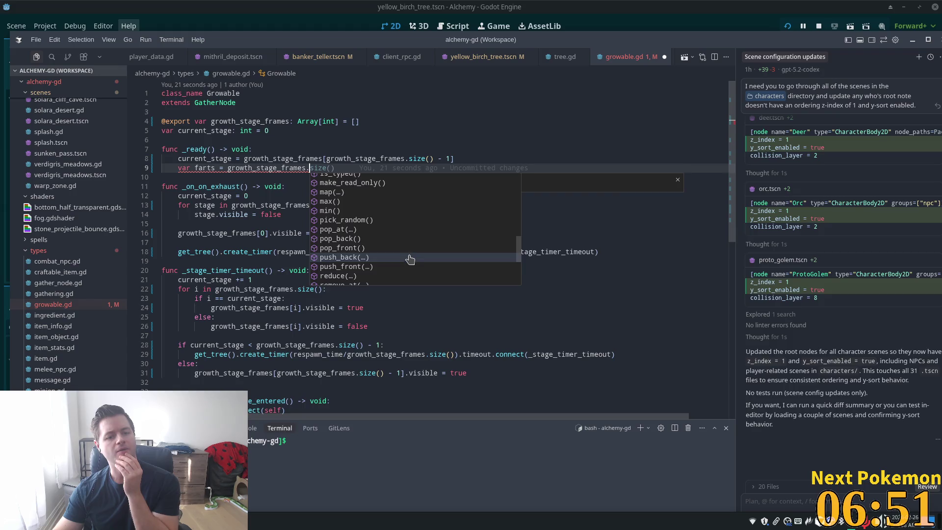
{"action": "scroll", "coordinate": [410, 260], "scroll_direction": "up", "scroll_amount": 6}
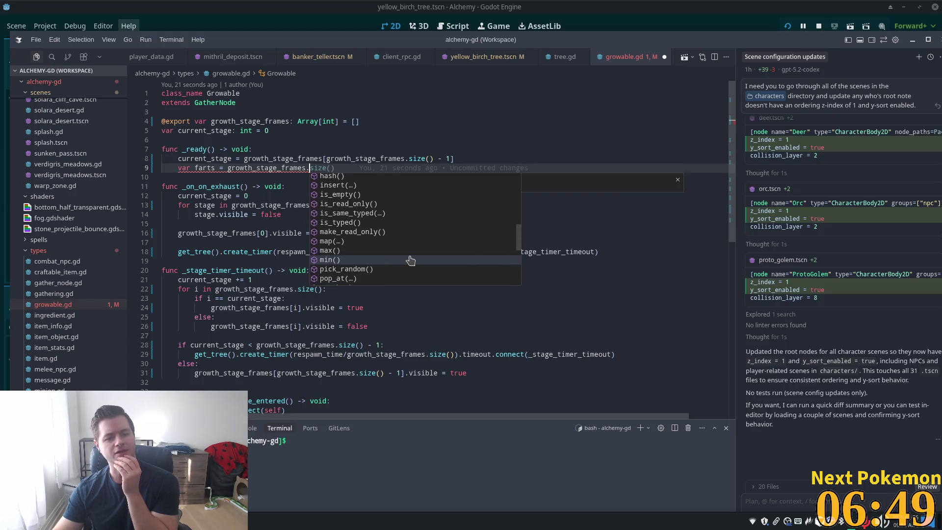
{"action": "scroll", "coordinate": [410, 260], "scroll_direction": "up", "scroll_amount": 4}
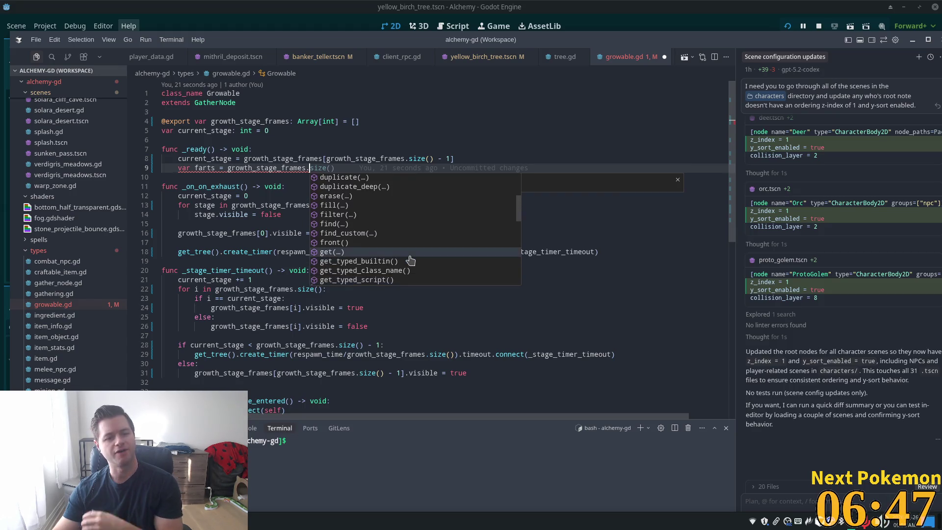
{"action": "scroll", "coordinate": [410, 260], "scroll_direction": "up", "scroll_amount": 2}
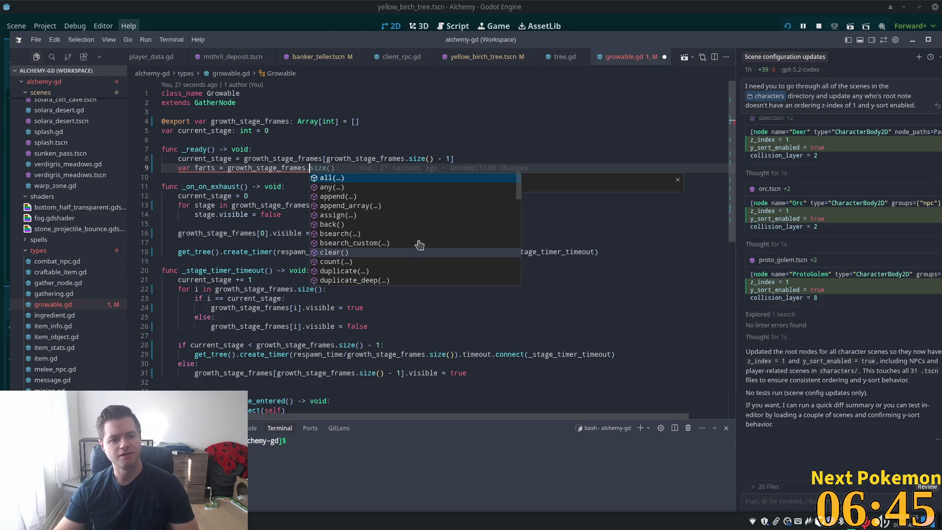
Step: Delete the unfinished 'var farts' line 9 and capture a screenshot of the code
{"action": "left_click", "coordinate": [378, 125]}
{"action": "key", "text": "Down"}
{"action": "key", "text": "Down"}
{"action": "key", "text": "Down"}
{"action": "key", "text": "End"}
{"action": "key", "text": "shift+Home"}
{"action": "key", "text": "shift+Home"}
{"action": "key", "text": "BackSpace"}
{"action": "key", "text": "BackSpace"}
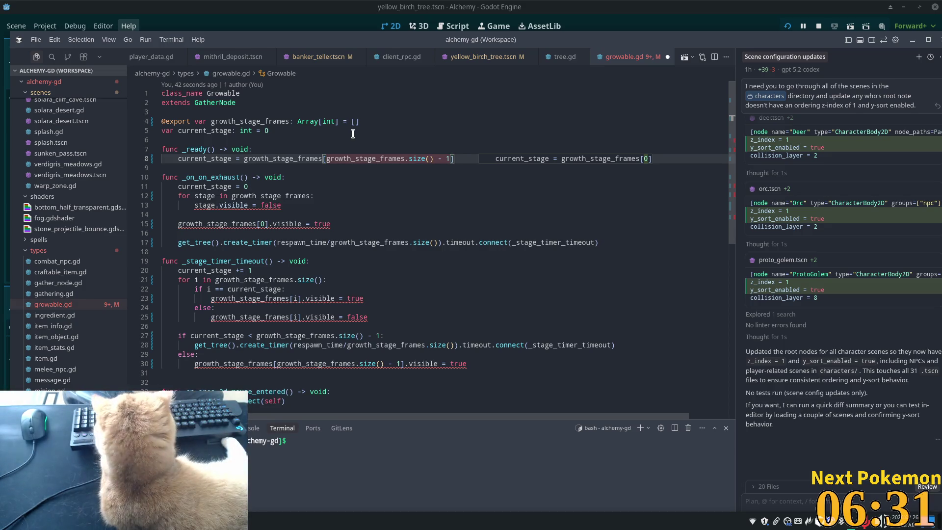
{"action": "key", "text": "Print"}
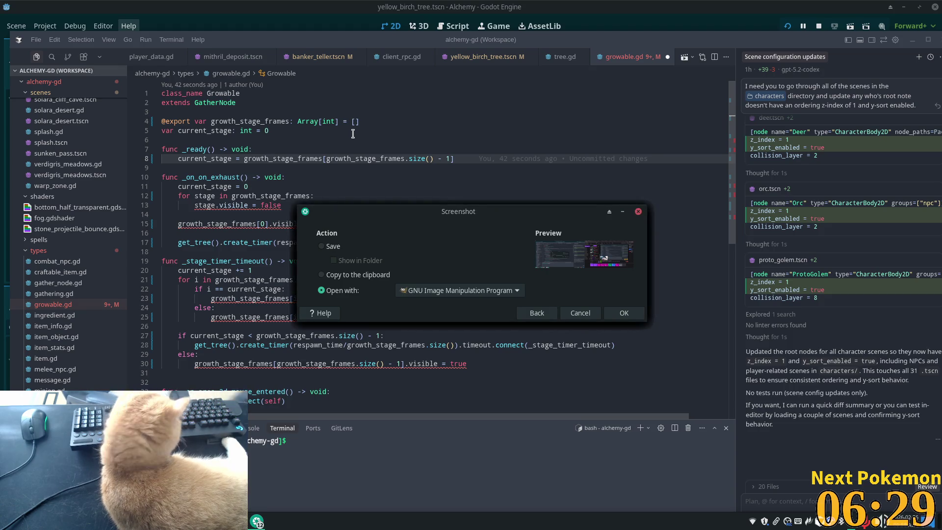
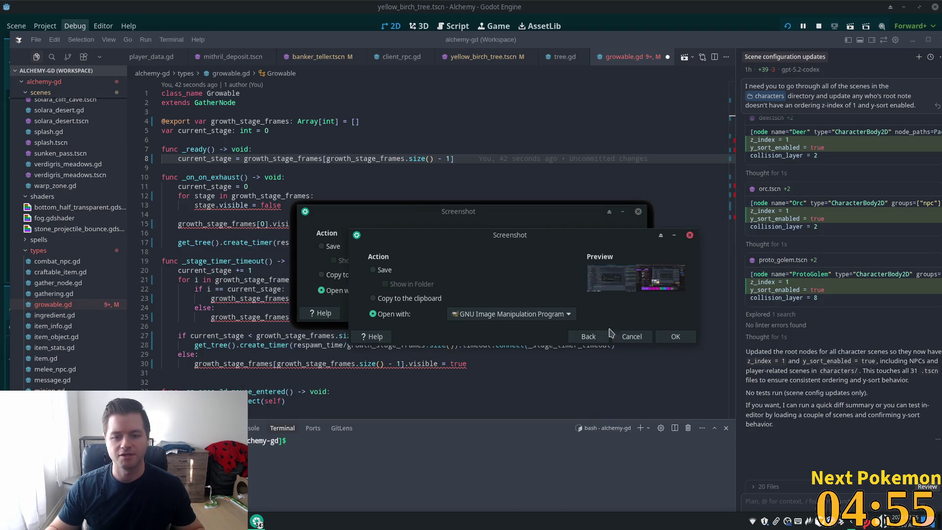
Step: Move one screenshot dialog over the other and browse the taskbar's list of Screenshot windows
{"action": "left_click_drag", "start_coordinate": [537, 239], "coordinate": [483, 213]}
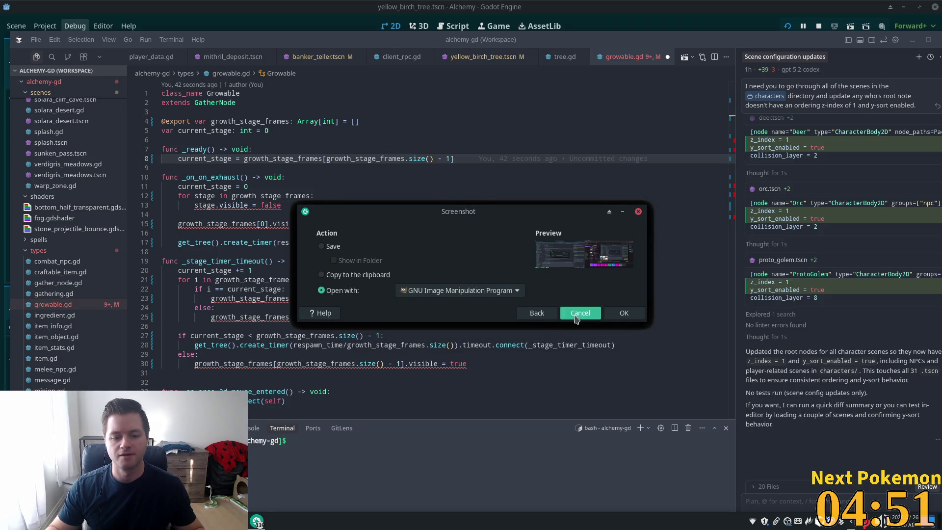
{"action": "left_click", "coordinate": [257, 521]}
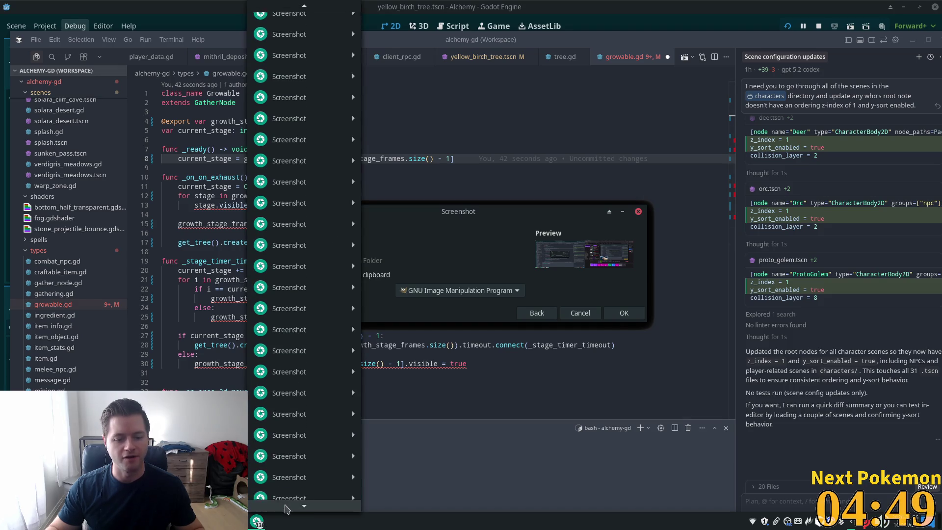
{"action": "left_click", "coordinate": [309, 491]}
{"action": "left_click", "coordinate": [257, 520]}
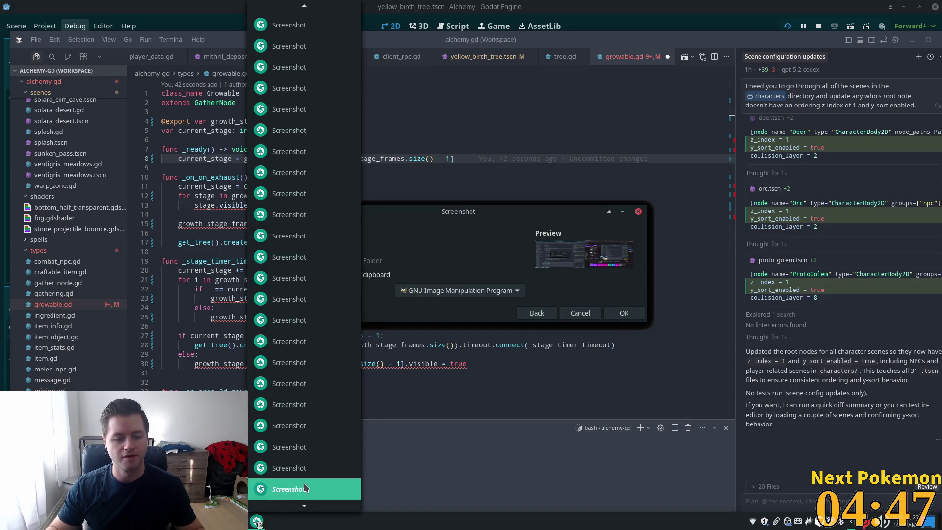
{"action": "scroll", "coordinate": [307, 422], "scroll_direction": "down", "scroll_amount": 5}
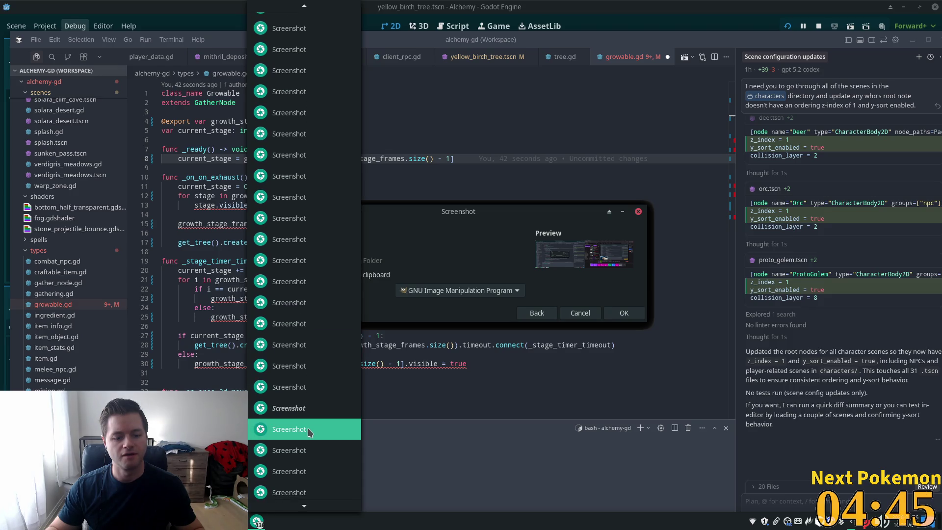
{"action": "scroll", "coordinate": [308, 446], "scroll_direction": "down", "scroll_amount": 5}
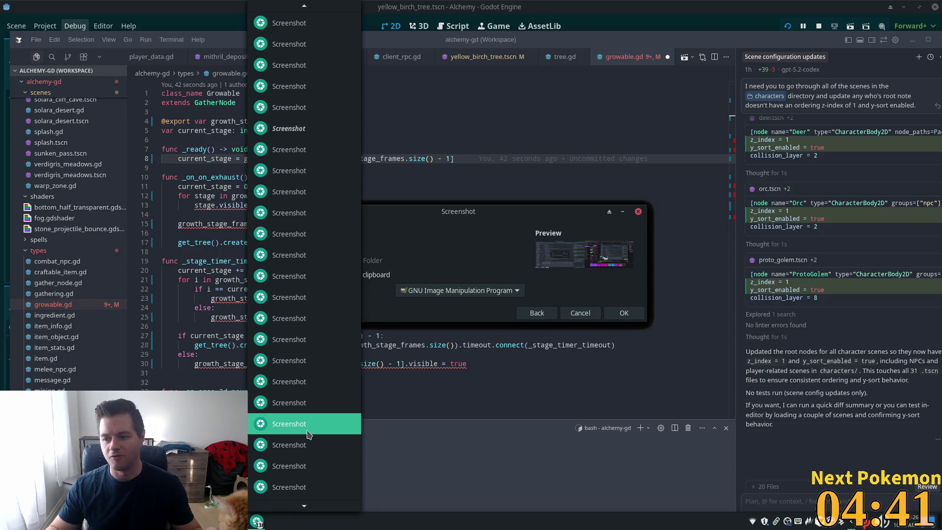
{"action": "left_click", "coordinate": [303, 496]}
{"action": "left_click", "coordinate": [303, 507]}
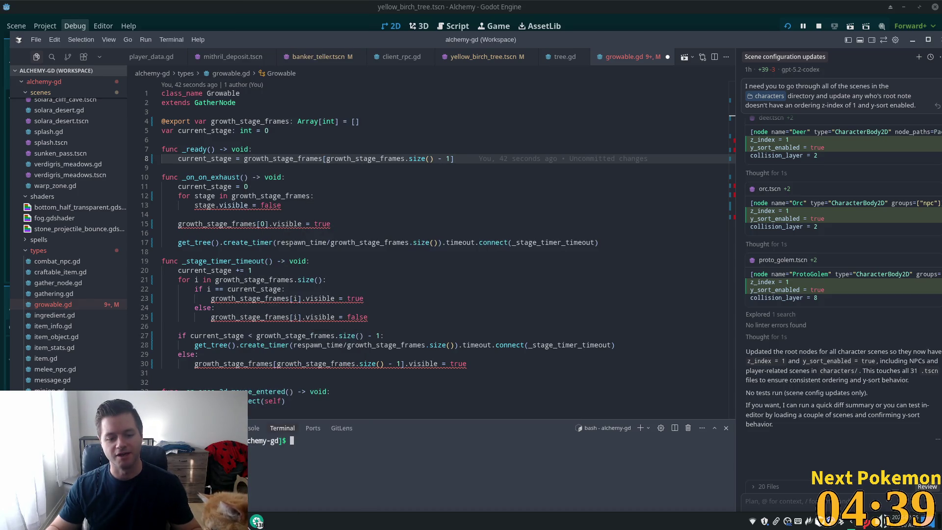
{"action": "left_click", "coordinate": [254, 523]}
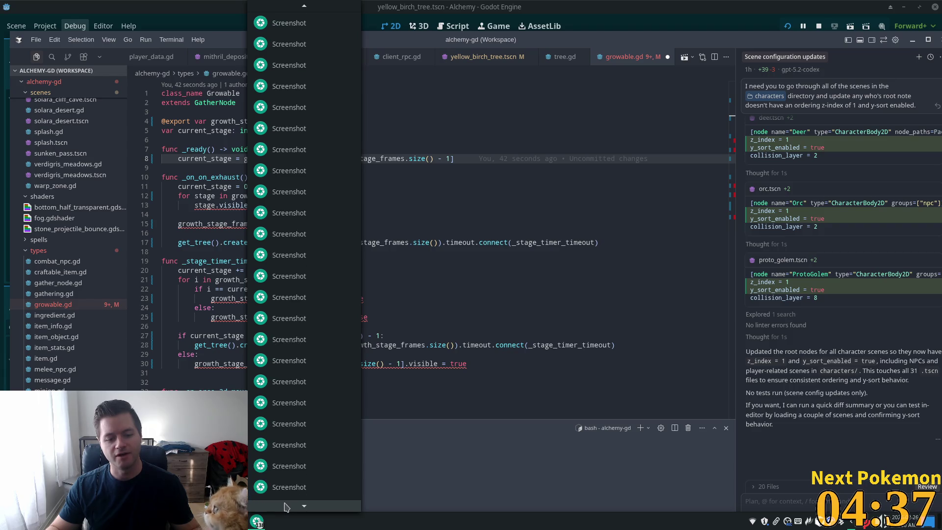
{"action": "left_click", "coordinate": [306, 507]}
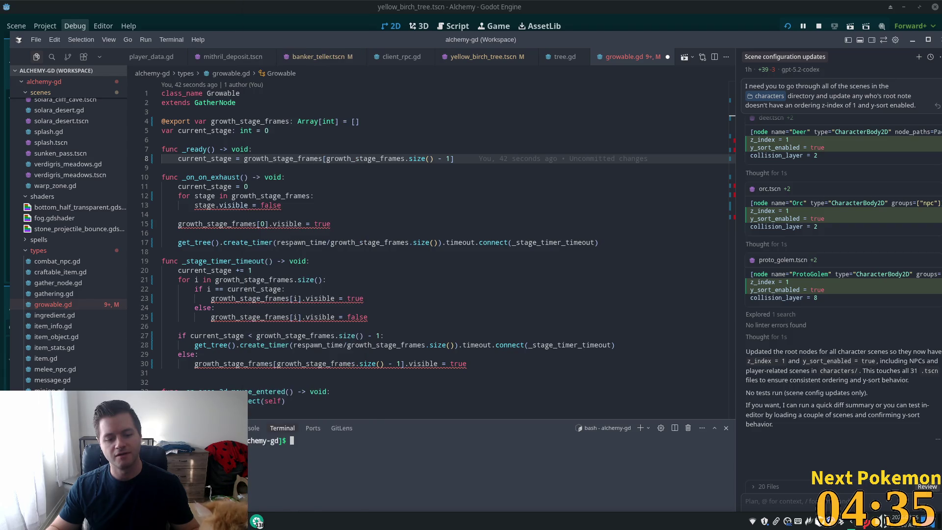
Step: Raise a pending Screenshot dialog set to open the capture in GIMP
{"action": "left_click", "coordinate": [256, 522]}
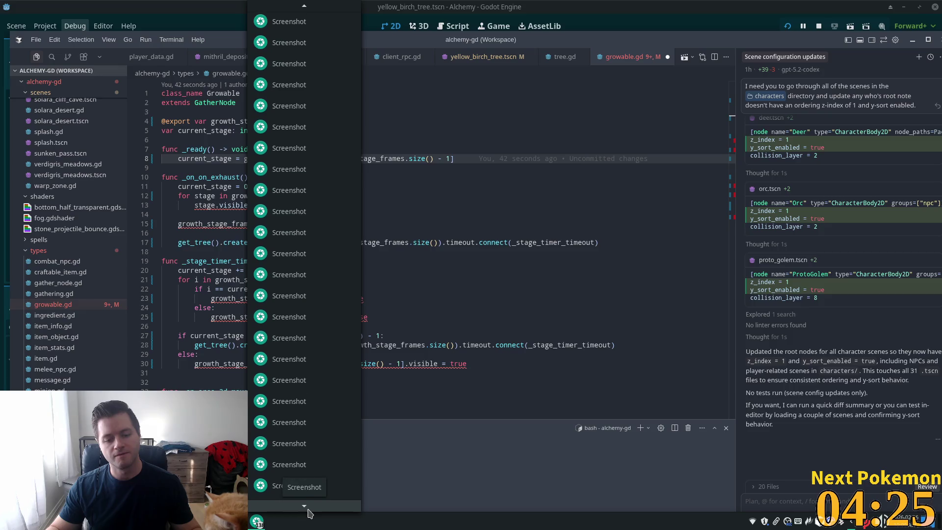
{"action": "mouse_move", "coordinate": [309, 513]}
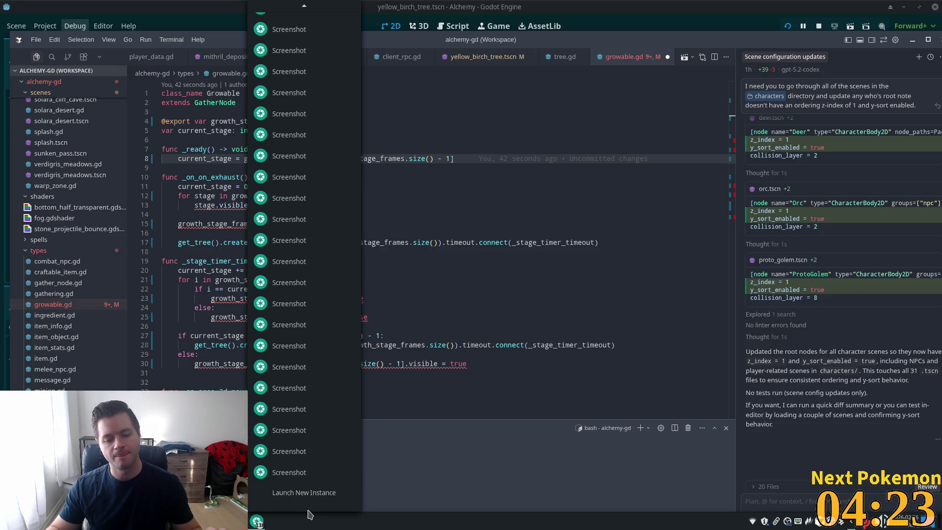
{"action": "mouse_move", "coordinate": [314, 5]}
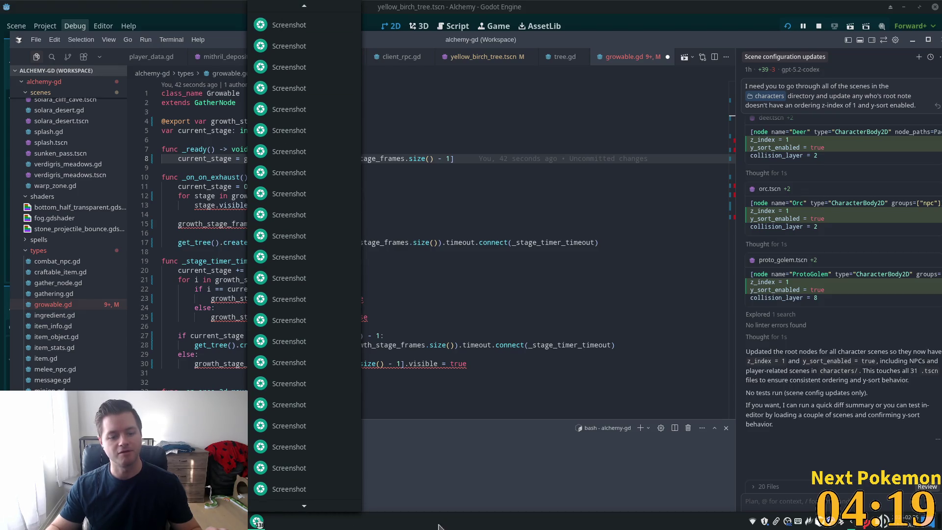
{"action": "left_click", "coordinate": [318, 528]}
{"action": "left_click", "coordinate": [255, 523]}
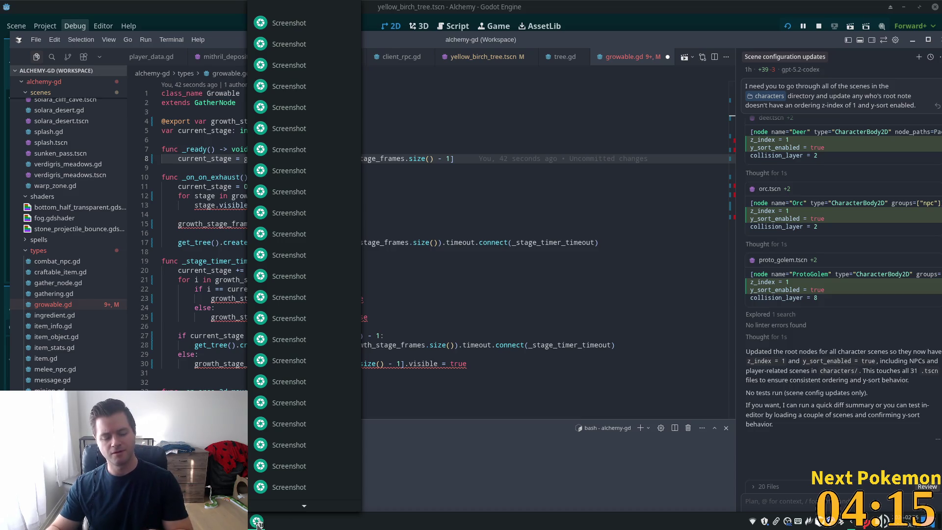
{"action": "left_click", "coordinate": [257, 522]}
{"action": "left_click", "coordinate": [257, 522]}
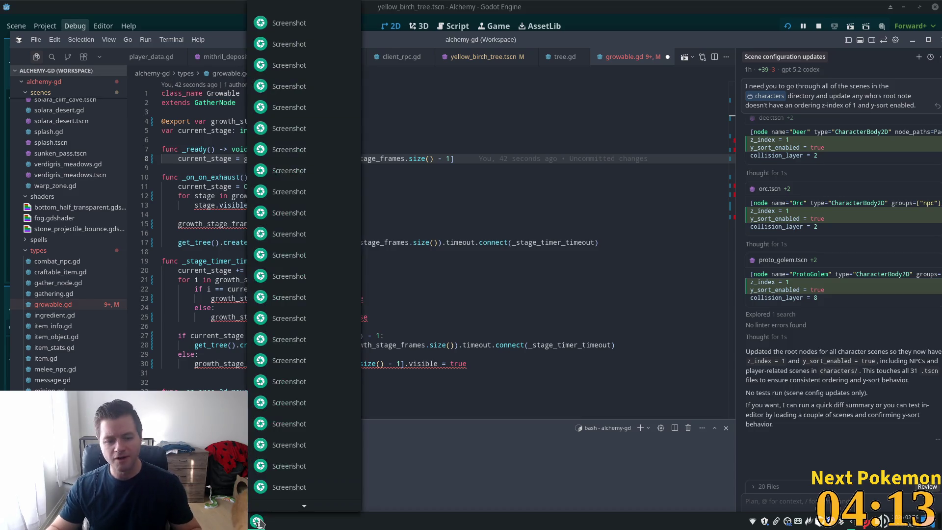
{"action": "left_click", "coordinate": [304, 416]}
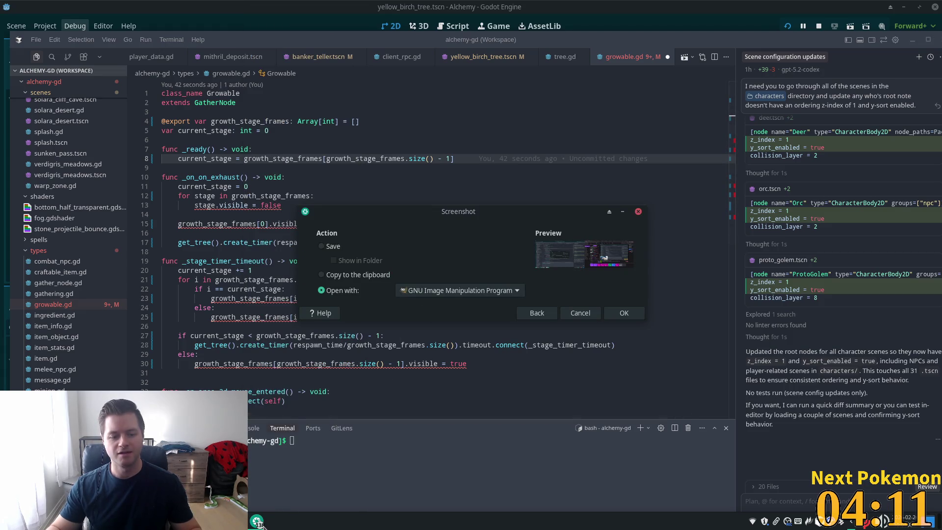
Step: Cancel the front screenshot dialog, then raise another pending one and cancel it too
{"action": "left_click", "coordinate": [580, 313]}
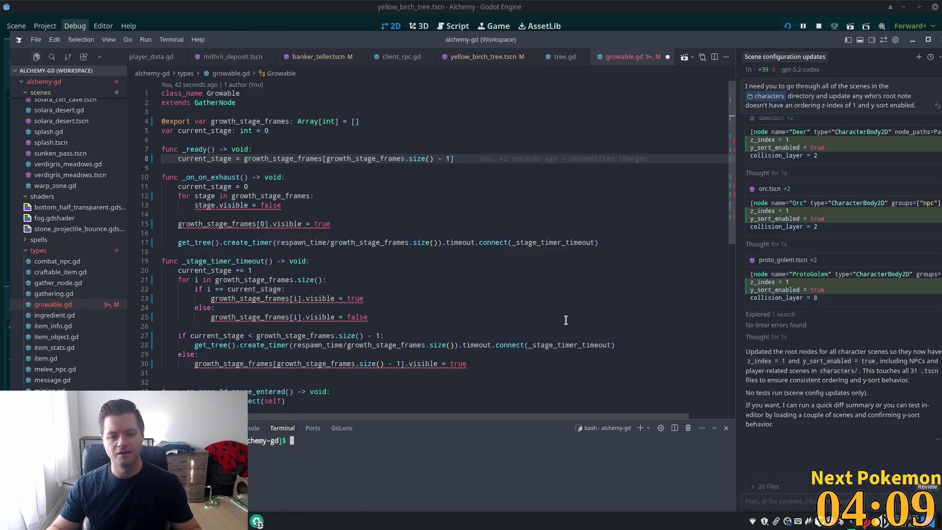
{"action": "left_click", "coordinate": [257, 521]}
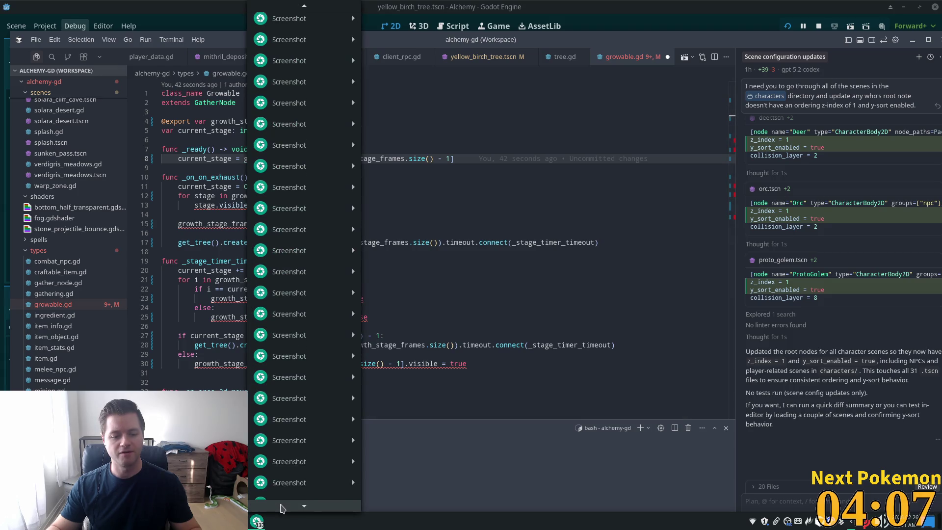
{"action": "left_click", "coordinate": [259, 520]}
{"action": "left_click", "coordinate": [259, 520]}
{"action": "left_click", "coordinate": [308, 444]}
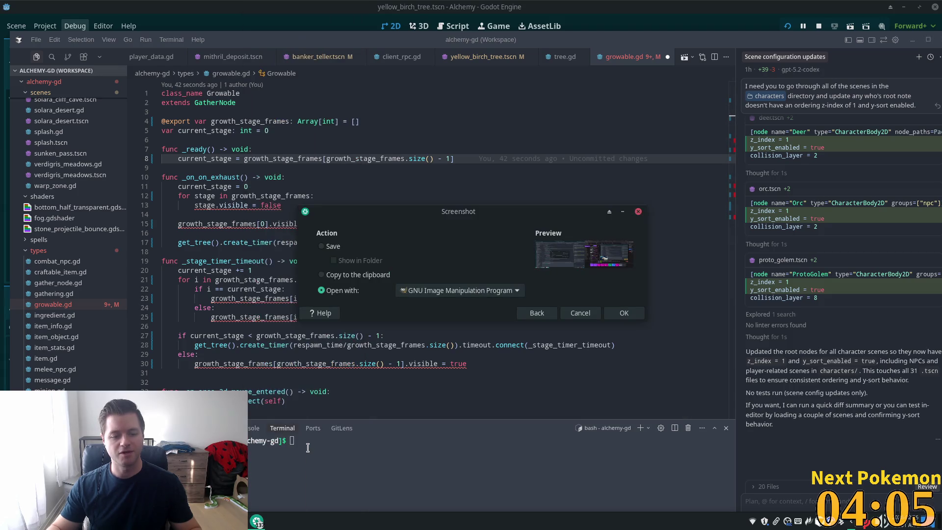
{"action": "left_click", "coordinate": [581, 313]}
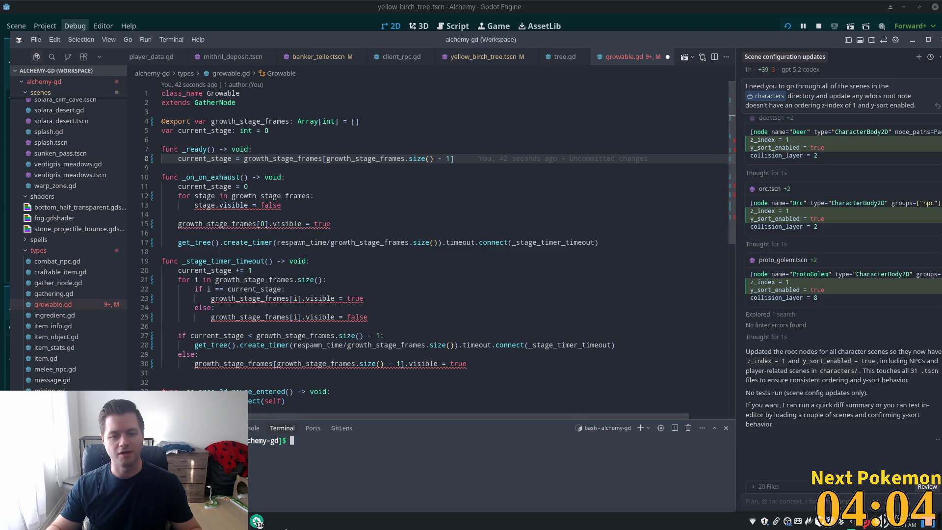
Step: Raise the last pending Screenshot dialog and cancel it, revealing growable.gd
{"action": "left_click", "coordinate": [258, 522]}
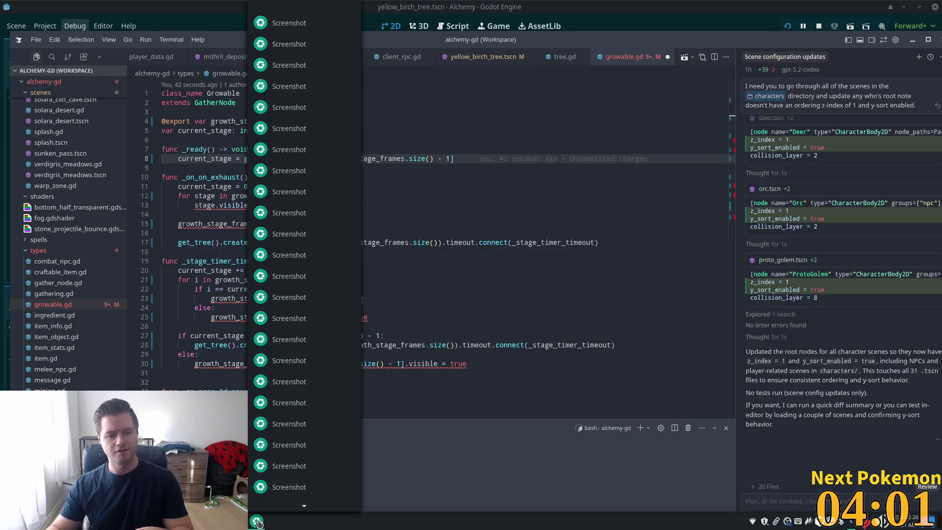
{"action": "left_click", "coordinate": [258, 522]}
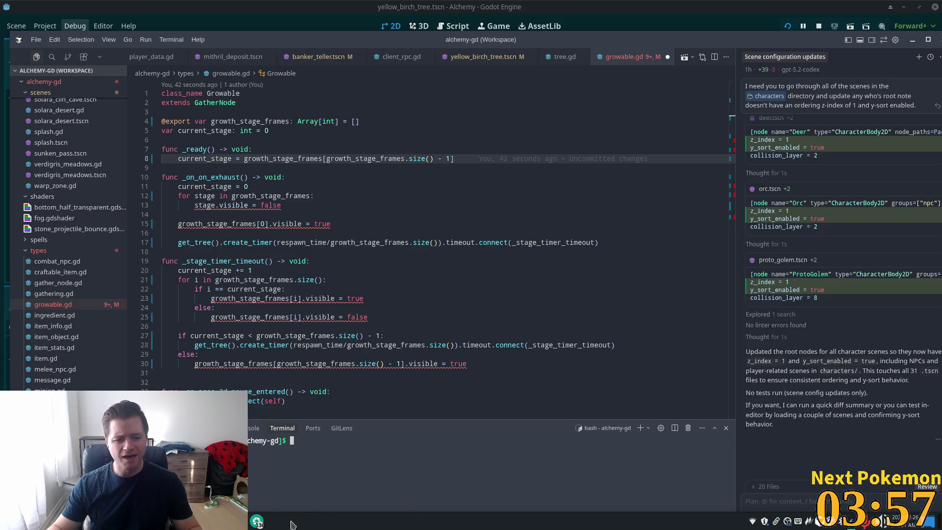
{"action": "left_click", "coordinate": [256, 522]}
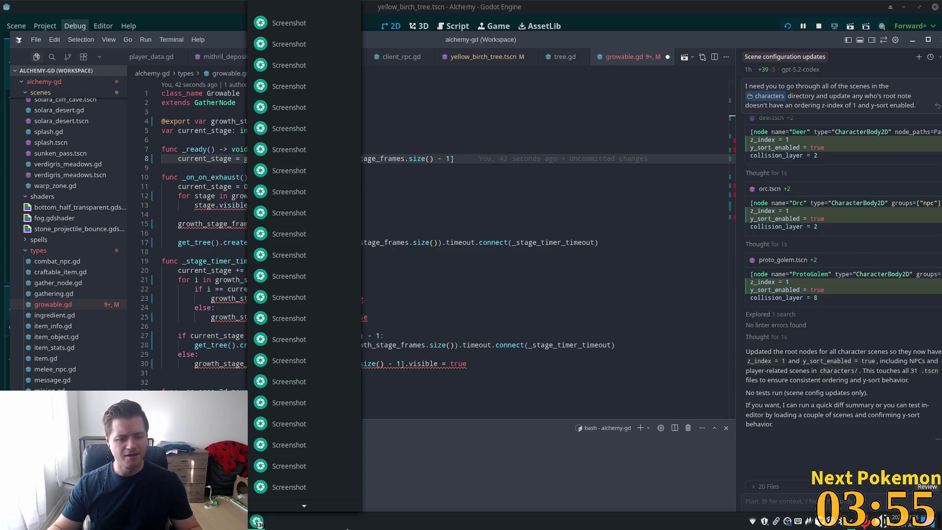
{"action": "key", "text": "super"}
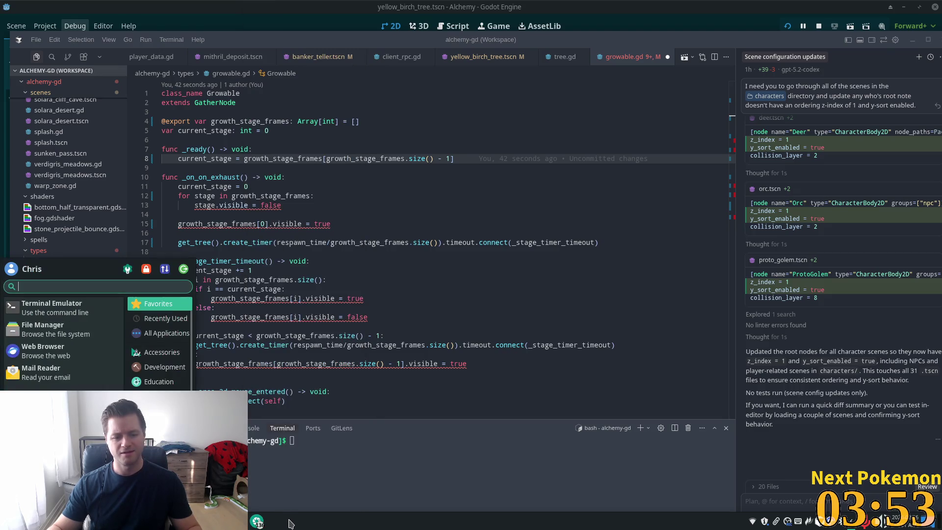
{"action": "key", "text": "Escape"}
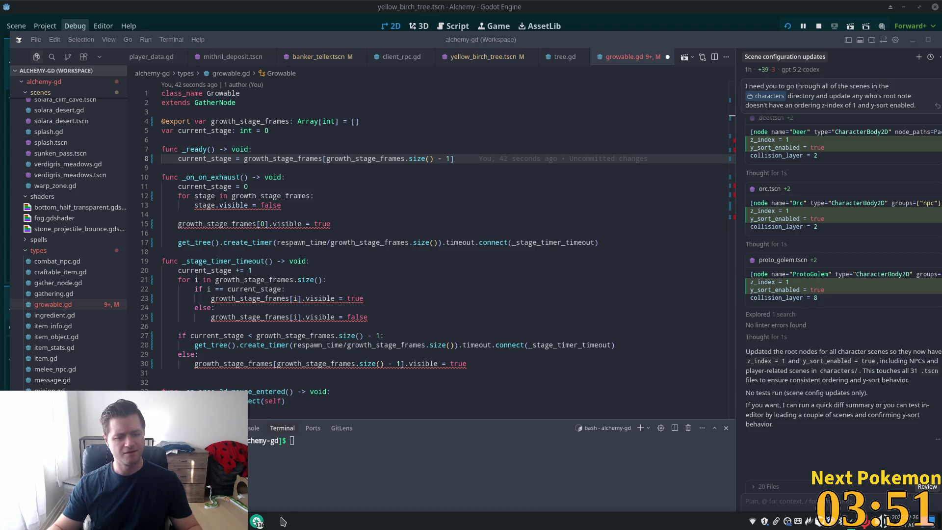
{"action": "left_click", "coordinate": [257, 522]}
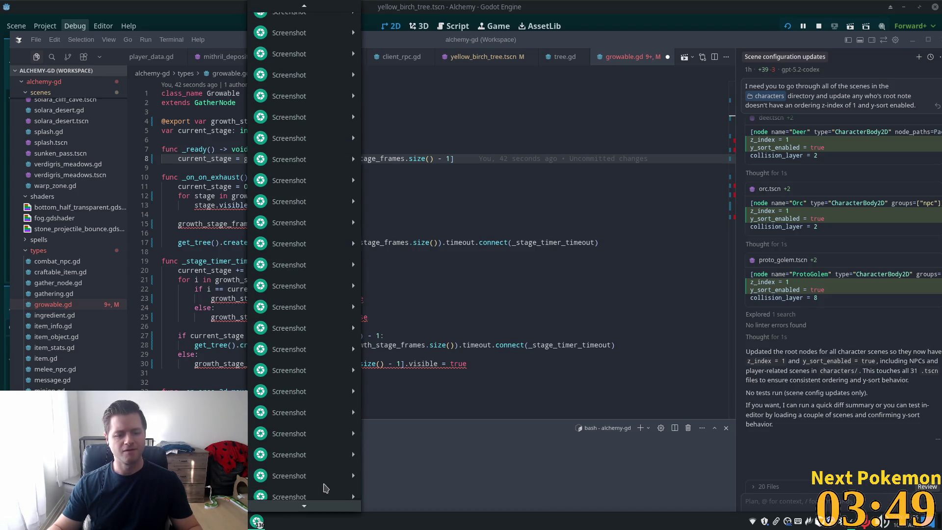
{"action": "left_click", "coordinate": [325, 487]}
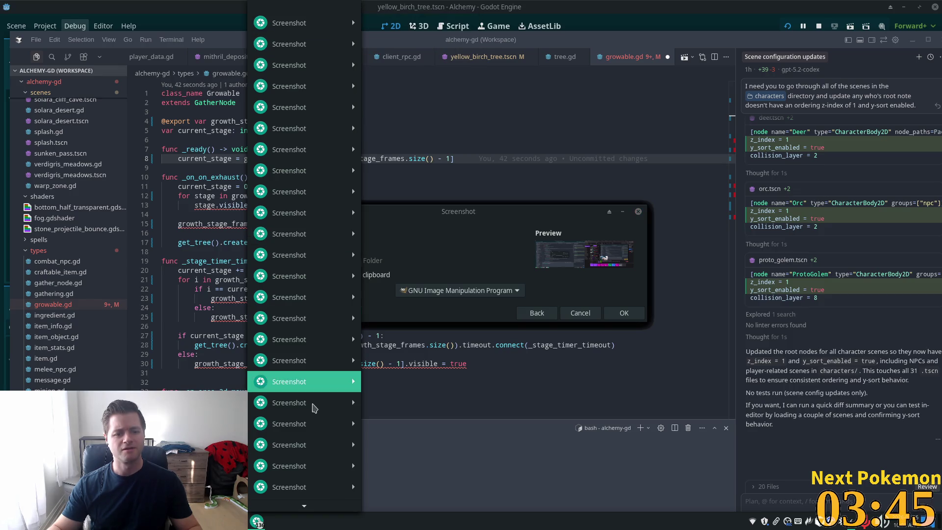
{"action": "mouse_move", "coordinate": [305, 507]}
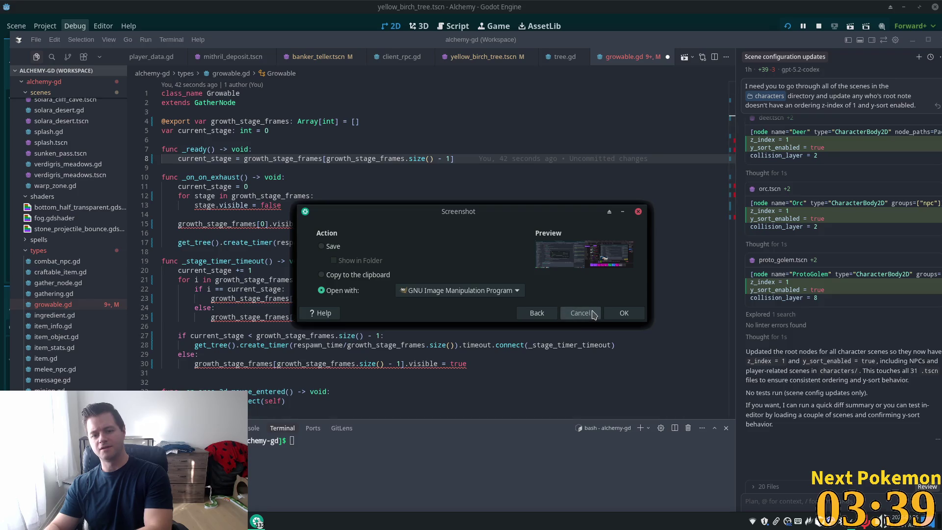
{"action": "left_click", "coordinate": [592, 318]}
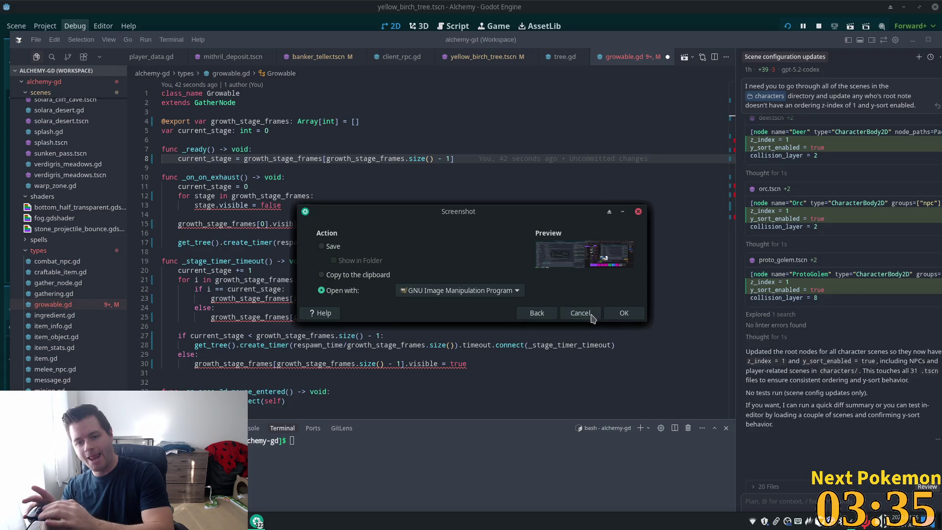
{"action": "left_click", "coordinate": [592, 318]}
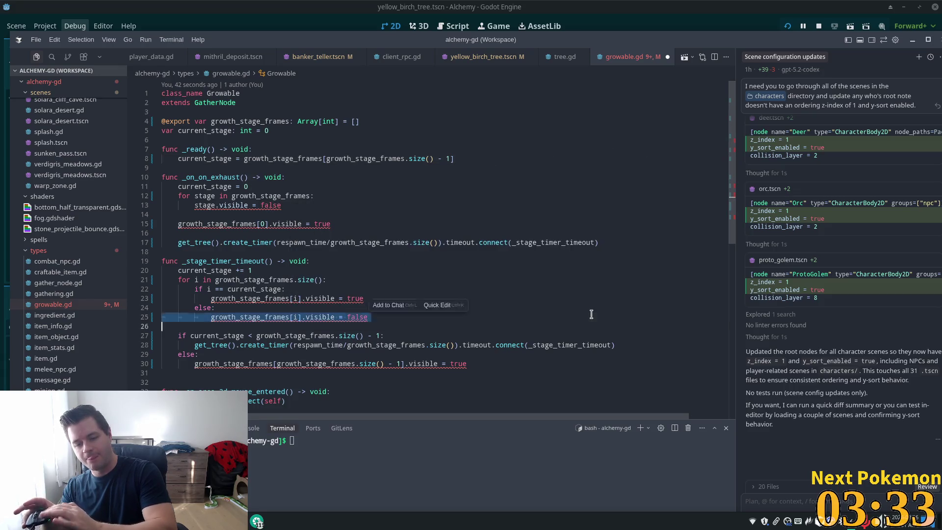
Step: Dismiss the screenshot dialog and go to the current_stage declaration on line 5
{"action": "left_click", "coordinate": [591, 316]}
{"action": "left_click", "coordinate": [505, 130]}
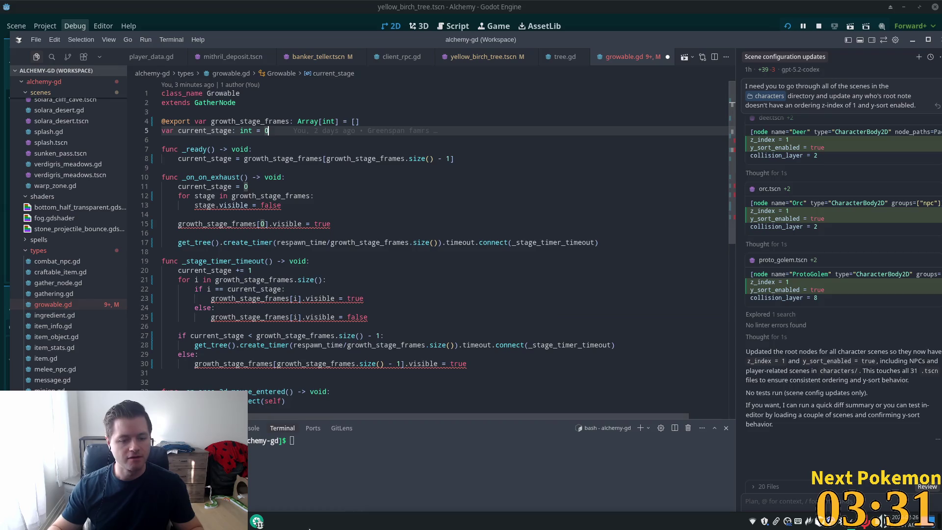
{"action": "left_click", "coordinate": [261, 524]}
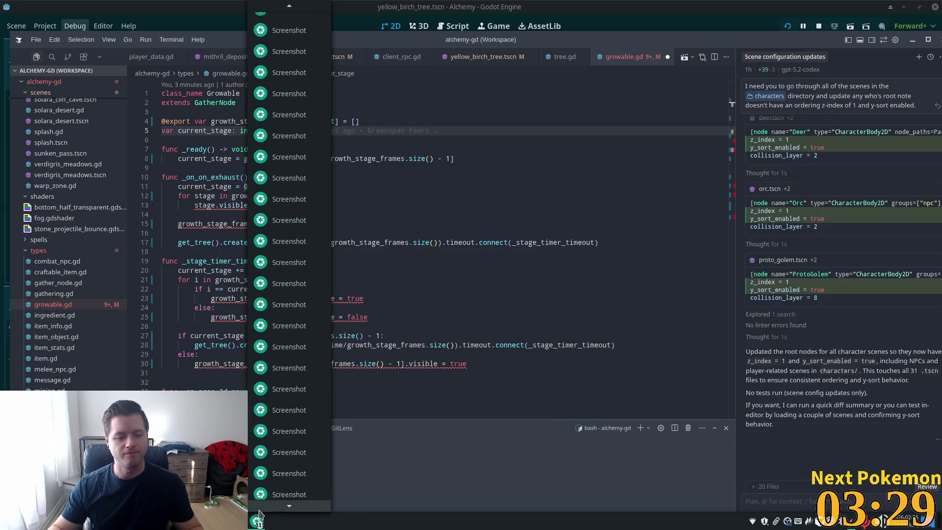
{"action": "left_click", "coordinate": [258, 523]}
{"action": "left_click", "coordinate": [259, 524]}
{"action": "left_click", "coordinate": [258, 523]}
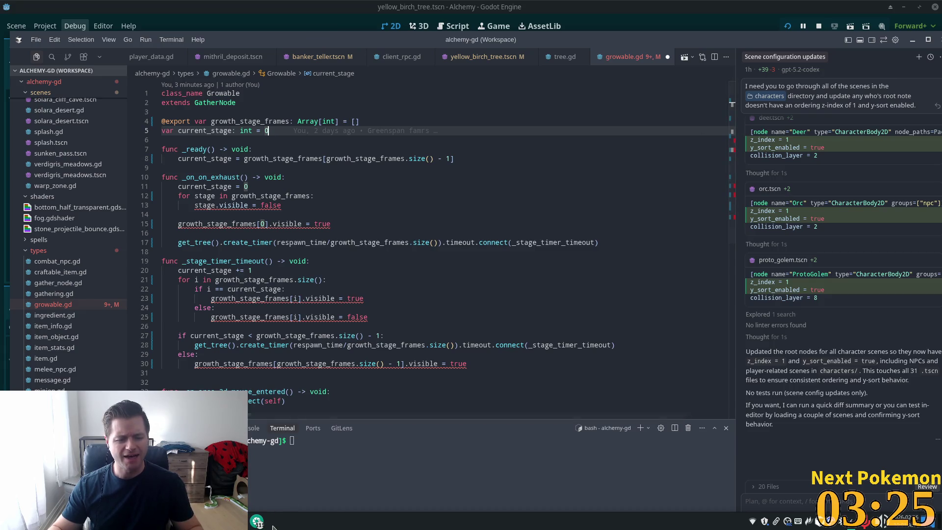
Step: Bring the pending Screenshot dialog, set to open in GIMP, forward from the taskbar list
{"action": "left_click", "coordinate": [258, 523]}
{"action": "left_click", "coordinate": [258, 523]}
{"action": "left_click", "coordinate": [261, 523]}
{"action": "left_click", "coordinate": [262, 522]}
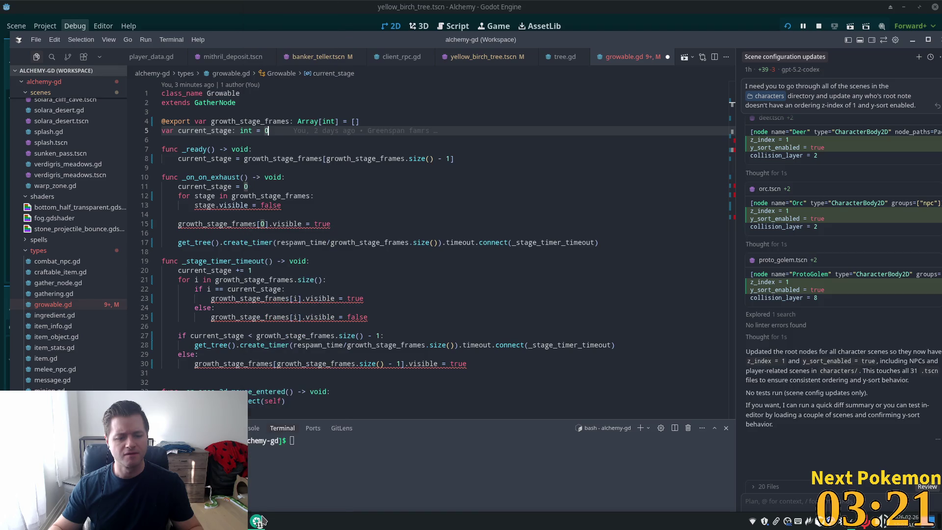
{"action": "left_click", "coordinate": [263, 519]}
{"action": "scroll", "coordinate": [293, 507], "scroll_direction": "down", "scroll_amount": 5}
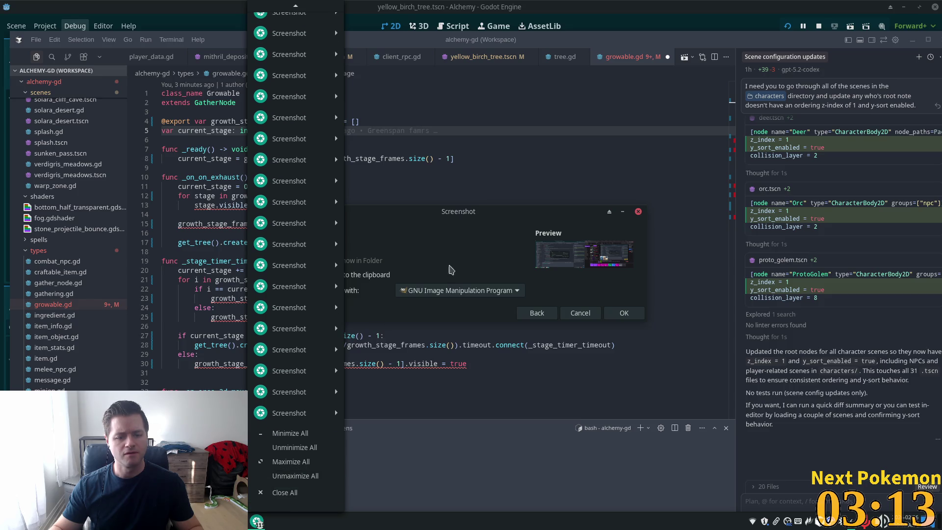
{"action": "left_click", "coordinate": [337, 443]}
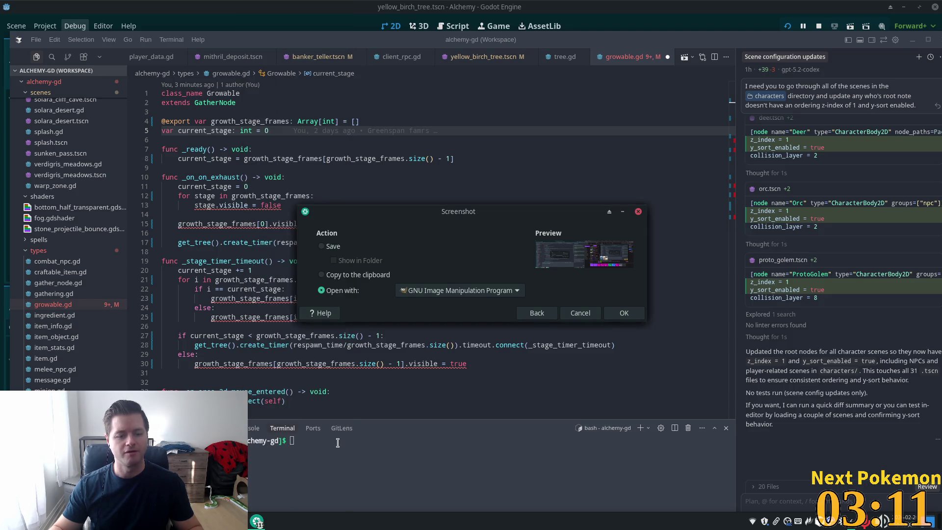
Step: Dismiss the screenshot dialog and review how current_stage and growth_stage_frames are used
{"action": "key", "text": "Escape"}
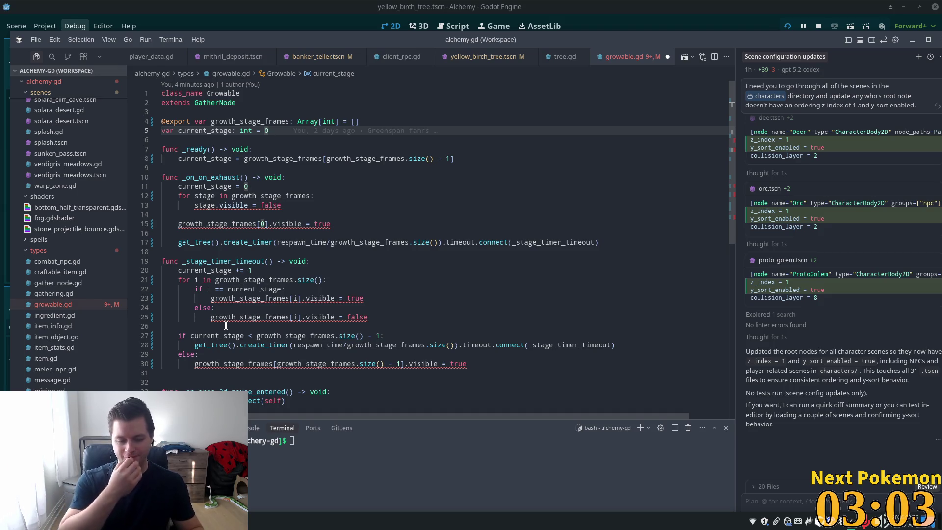
{"action": "left_click", "coordinate": [257, 130]}
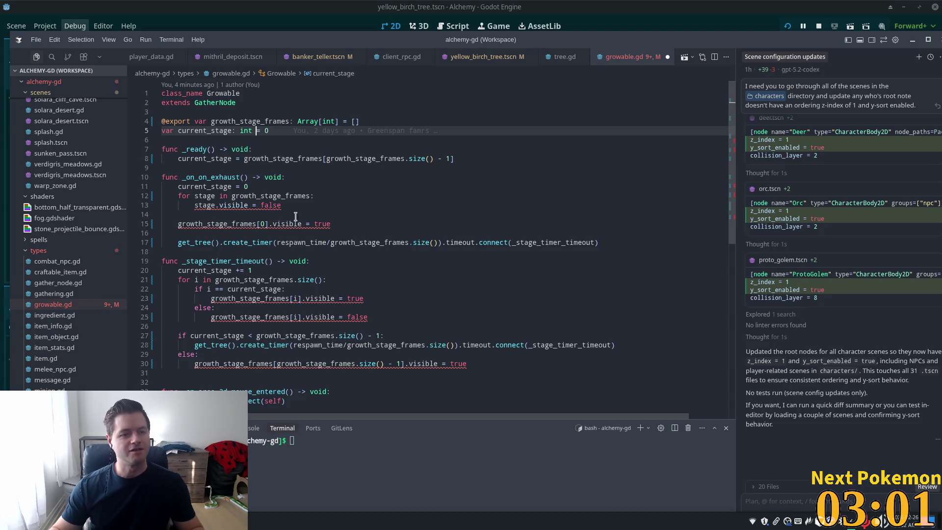
{"action": "left_click", "coordinate": [323, 148]}
{"action": "left_click", "coordinate": [465, 159]}
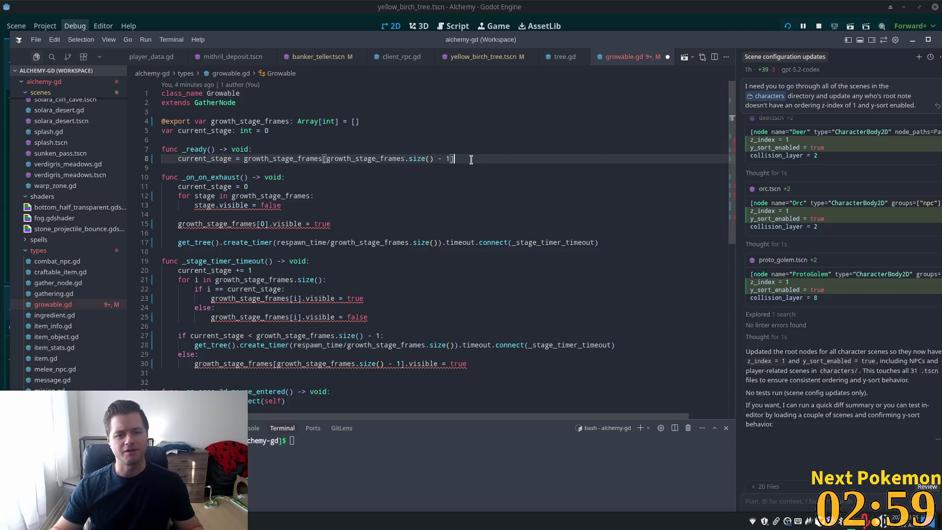
{"action": "left_click", "coordinate": [253, 176]}
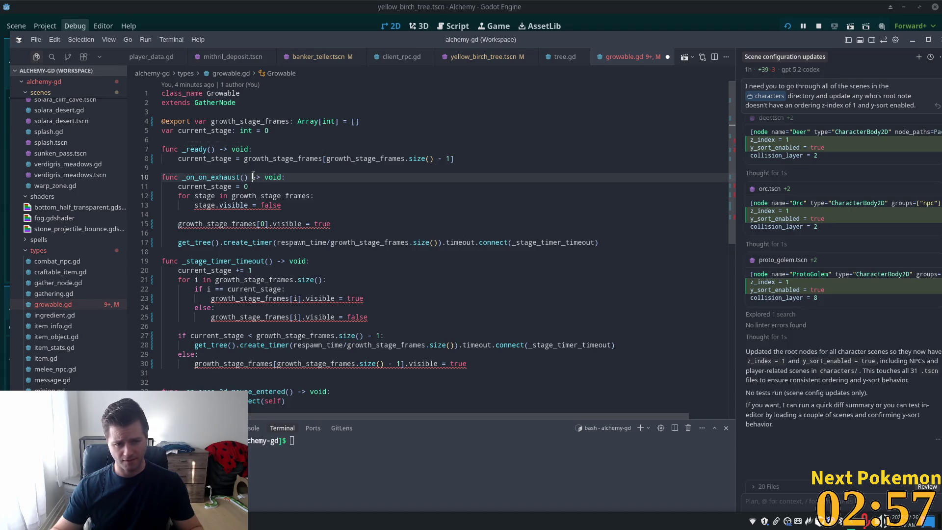
{"action": "left_click", "coordinate": [212, 206]}
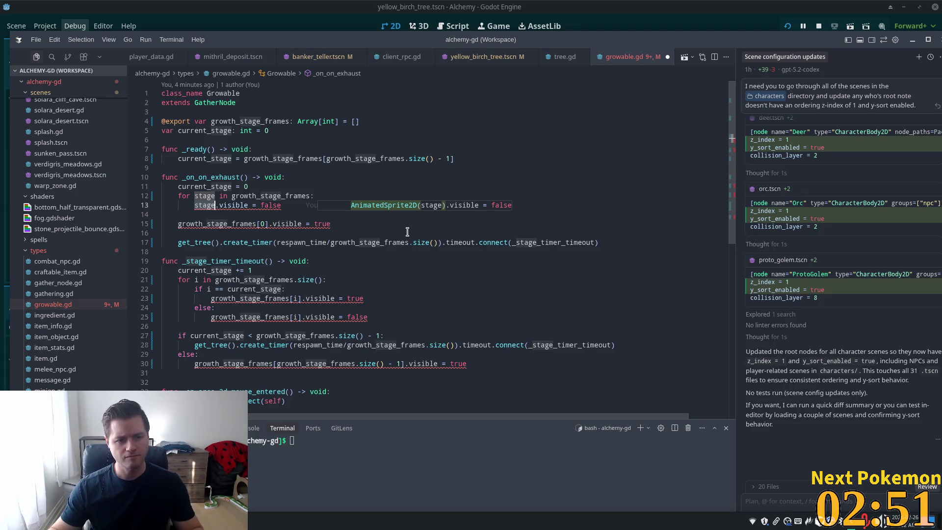
{"action": "left_click", "coordinate": [276, 196]}
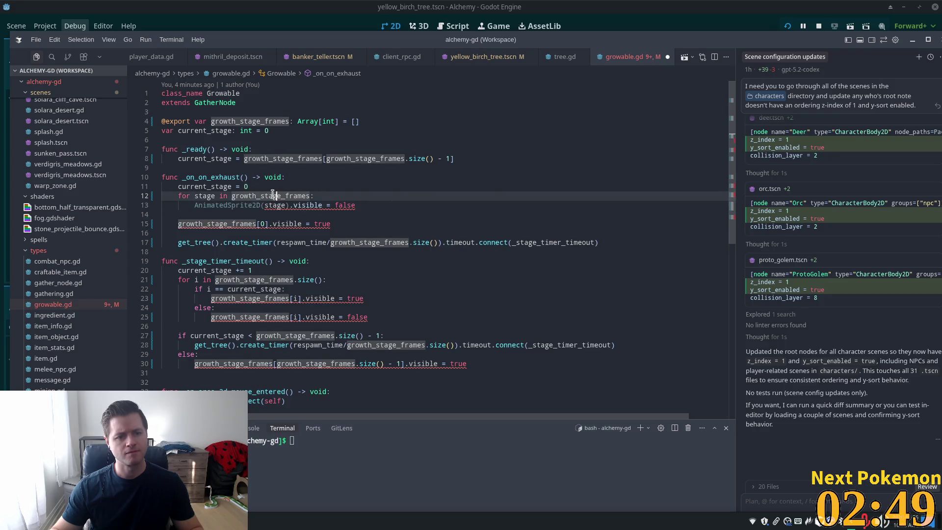
{"action": "left_click", "coordinate": [284, 158]}
Step: Delete the loop in _on_on_exhaust that hides every stage
{"action": "left_click_drag", "start_coordinate": [300, 204], "coordinate": [162, 196]}
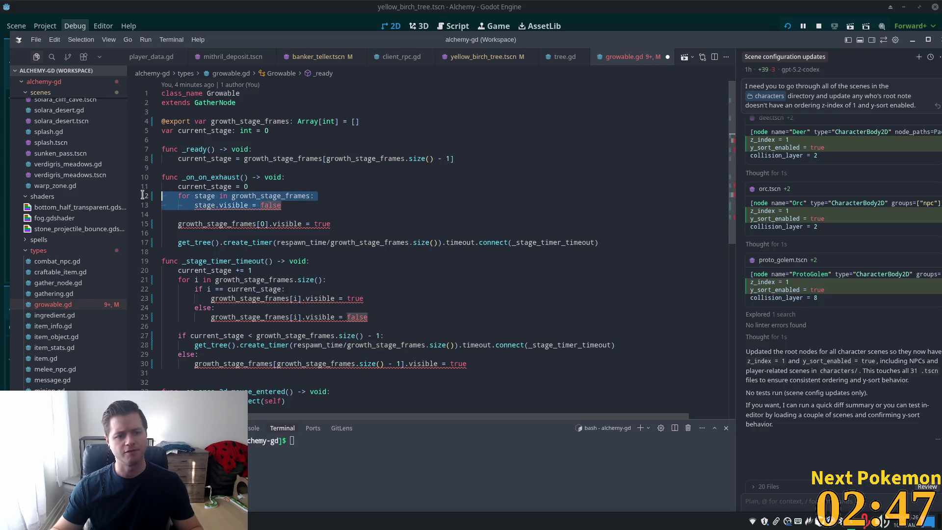
{"action": "key", "text": "BackSpace"}
{"action": "key", "text": "Delete"}
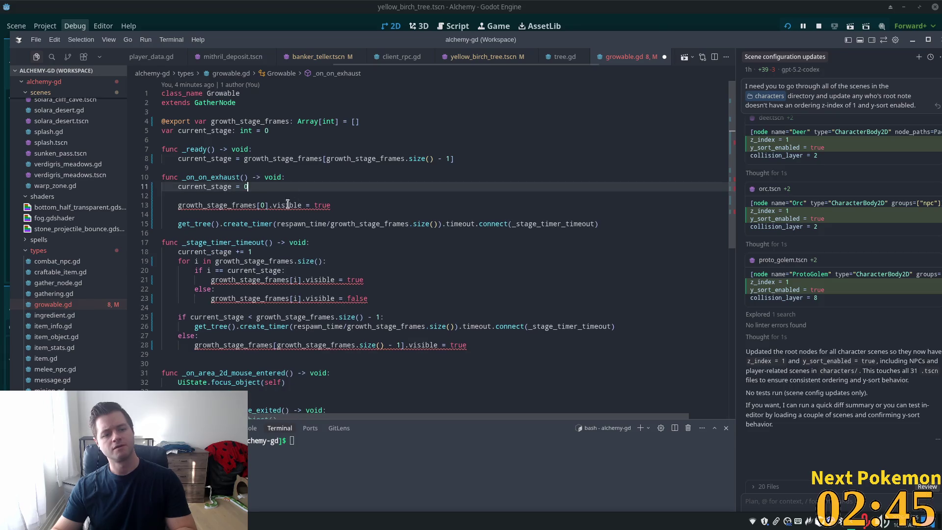
{"action": "left_click_drag", "start_coordinate": [339, 205], "coordinate": [193, 207]}
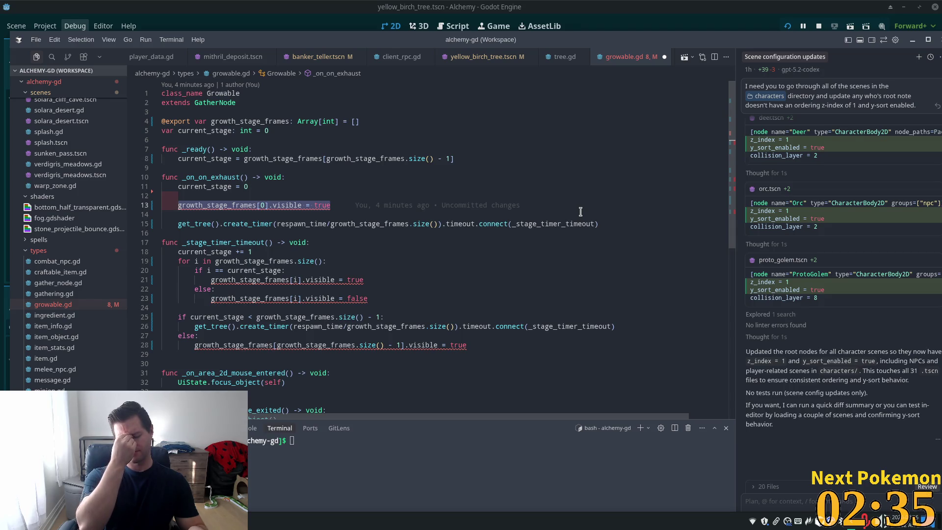
Step: Add the comment '# set the frame of sprite2d to be current stage' and accept $Sprite2D.frame = current_stage
{"action": "type", "text": "# "}
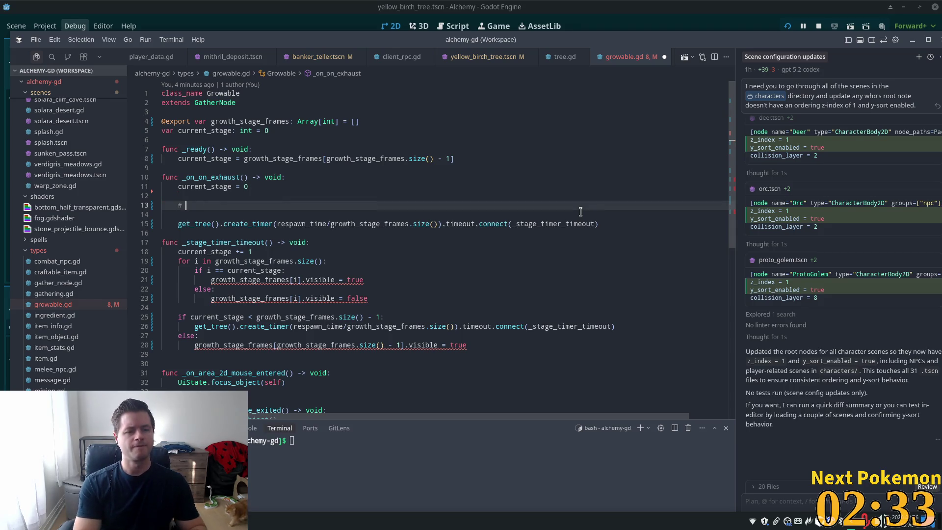
{"action": "type", "text": "set th"}
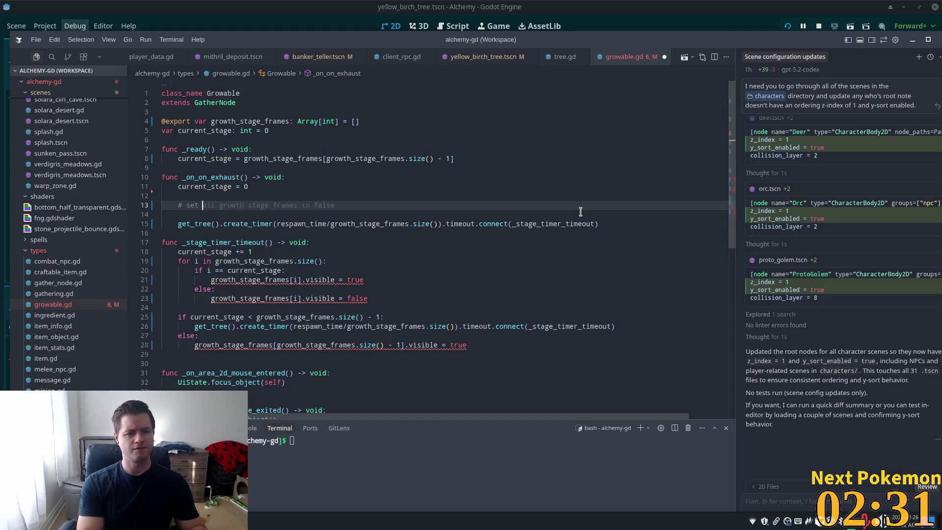
{"action": "type", "text": "e frame of"}
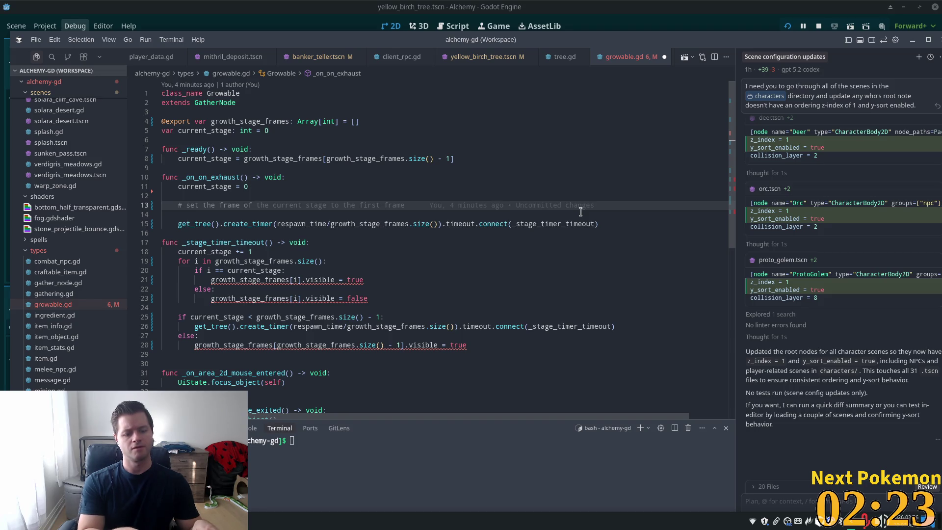
{"action": "type", "text": "prite2s"}
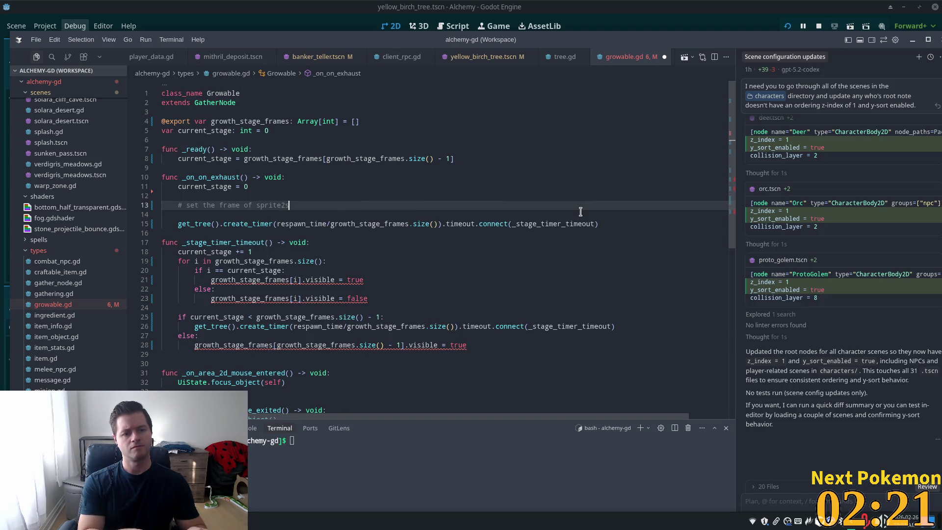
{"action": "key", "text": "BackSpace"}
{"action": "type", "text": "o be c"}
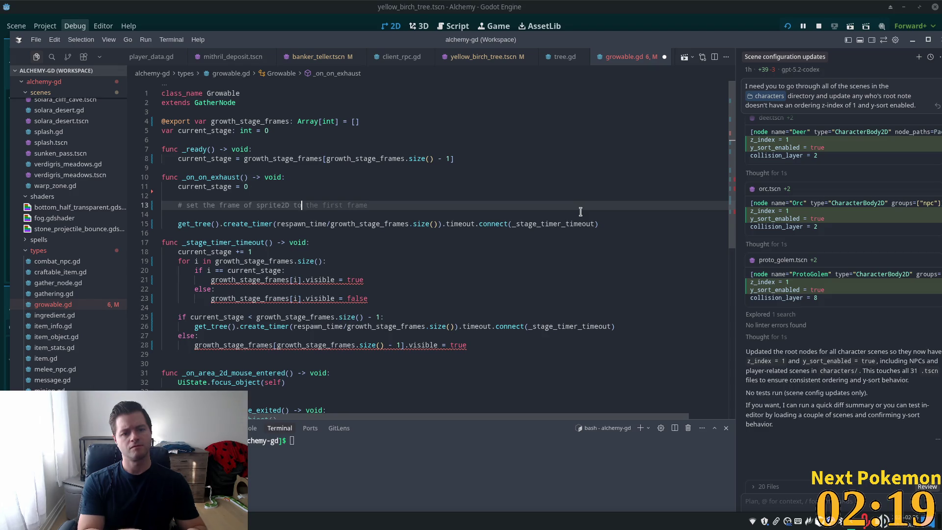
{"action": "type", "text": "urrent "}
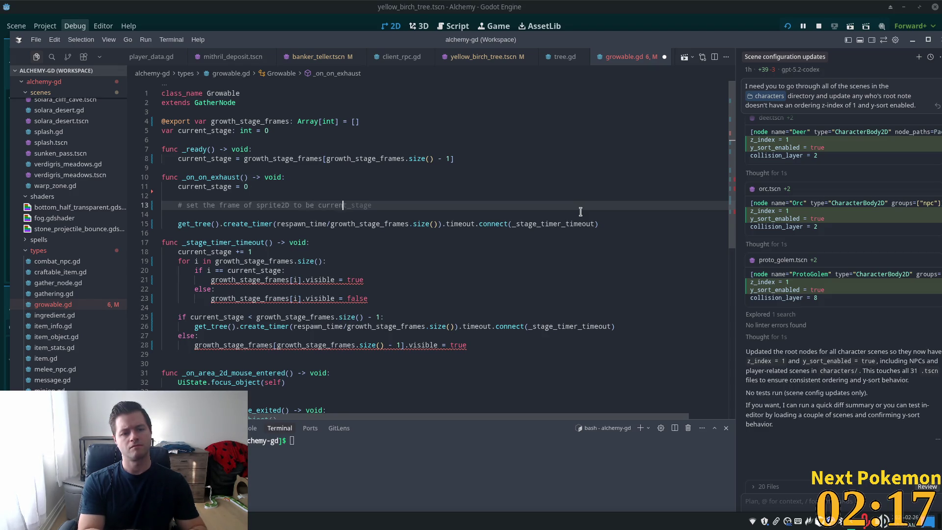
{"action": "type", "text": "stage"}
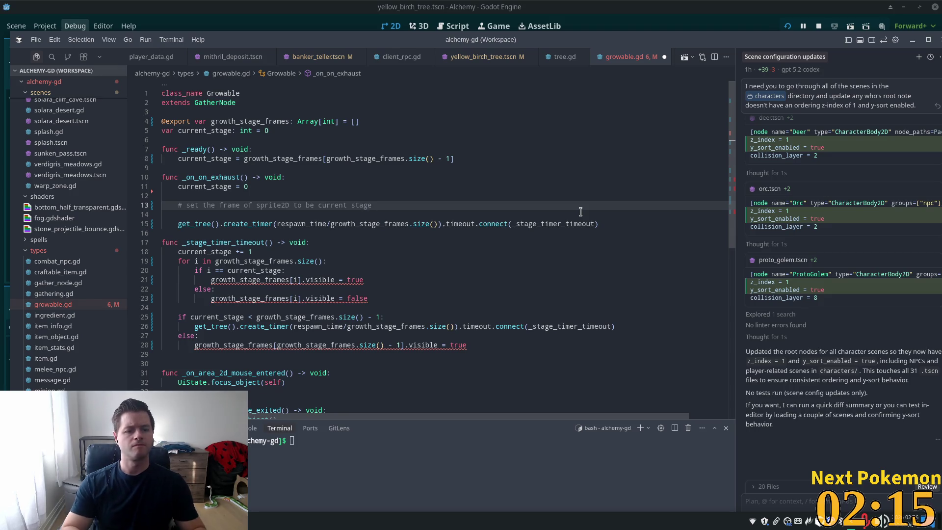
{"action": "key", "text": "Return"}
{"action": "key", "text": "Tab"}
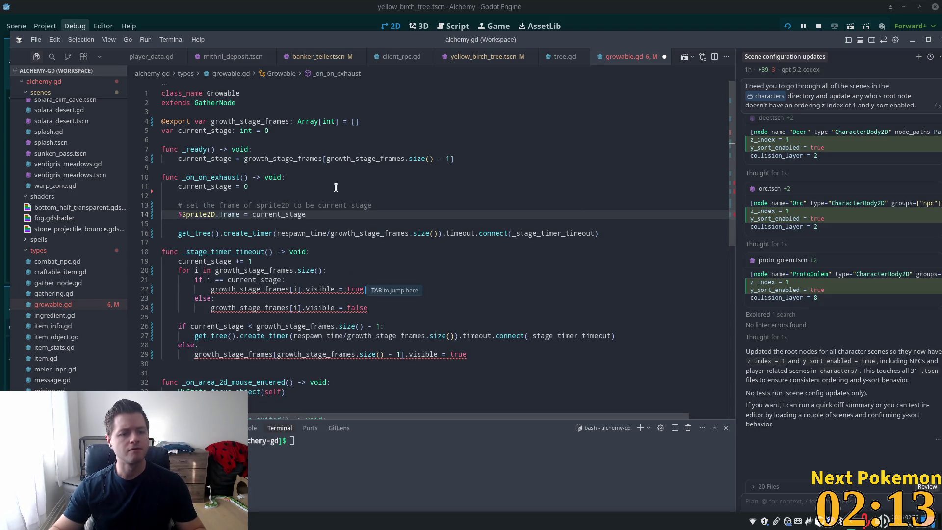
{"action": "left_click", "coordinate": [307, 167]}
{"action": "double_click", "coordinate": [199, 215]}
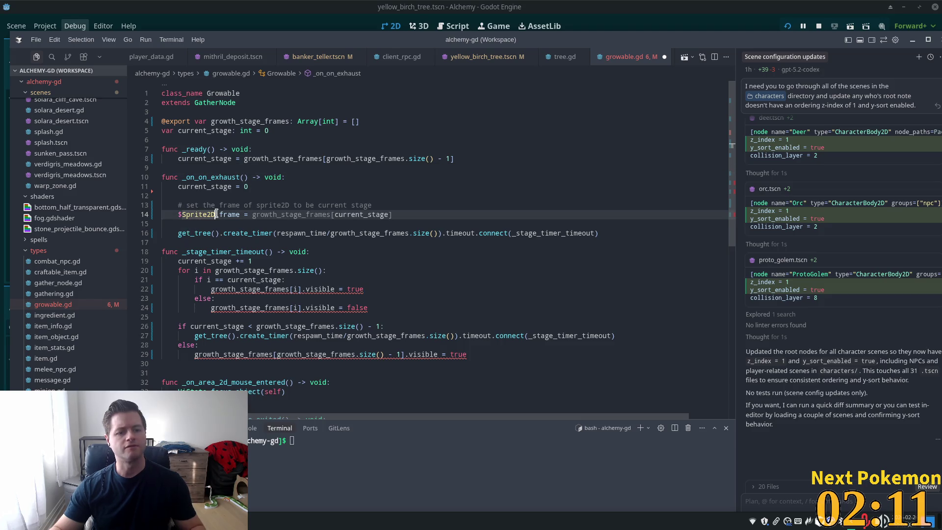
{"action": "key", "text": "Escape"}
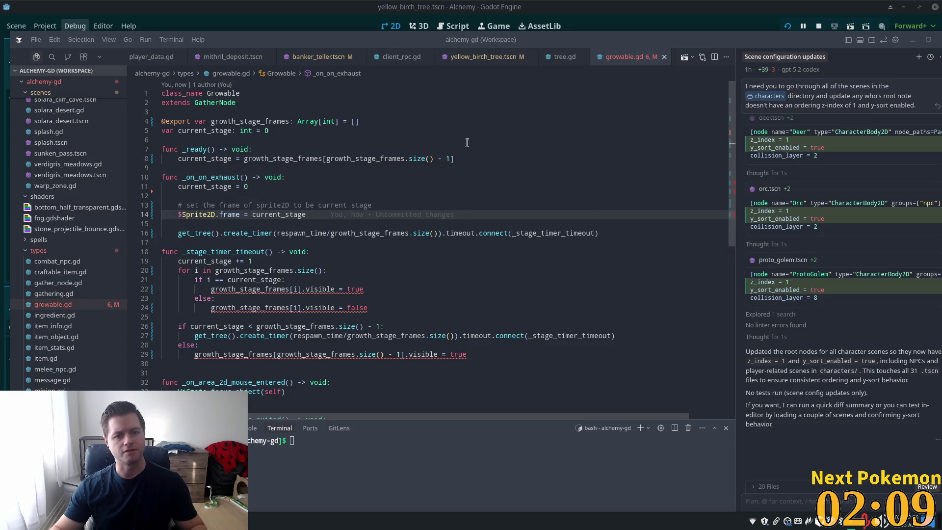
{"action": "key", "text": "alt+Tab"}
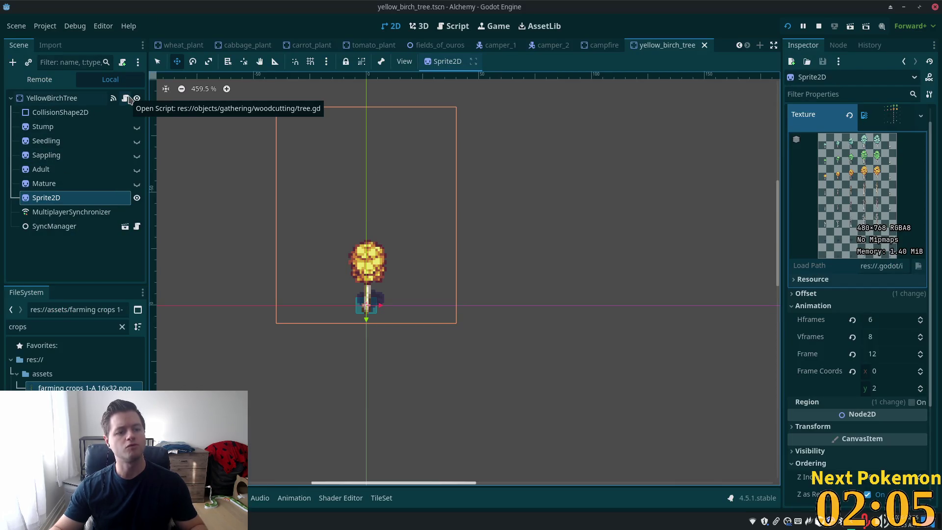
Step: Cancel an unwanted new-script dialog and open growable.gd behind the Growable class
{"action": "left_click", "coordinate": [123, 62]}
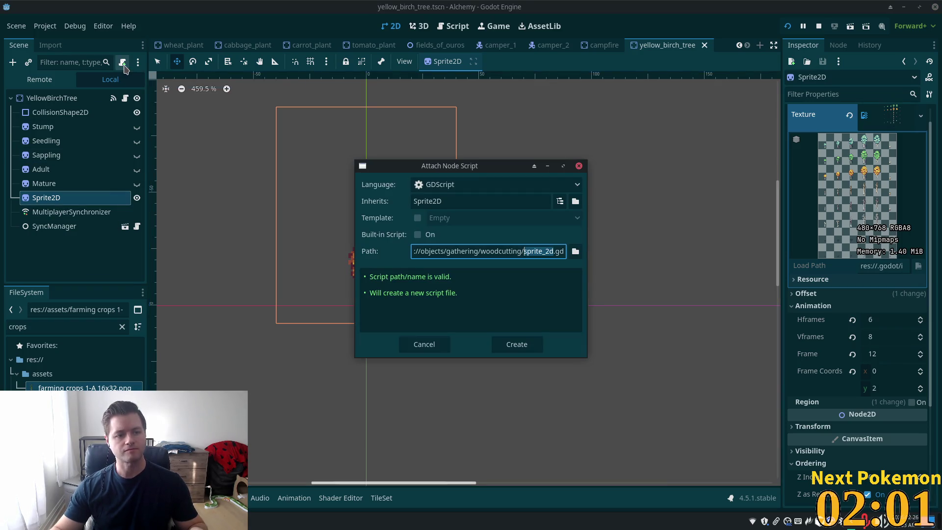
{"action": "left_click", "coordinate": [435, 345]}
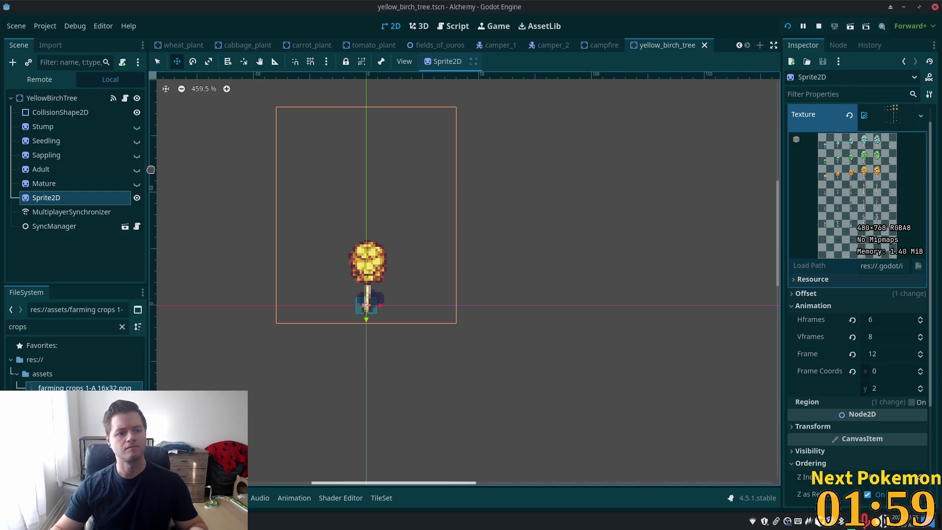
{"action": "left_click", "coordinate": [125, 98]}
{"action": "left_click", "coordinate": [311, 80], "text": "ctrl"}
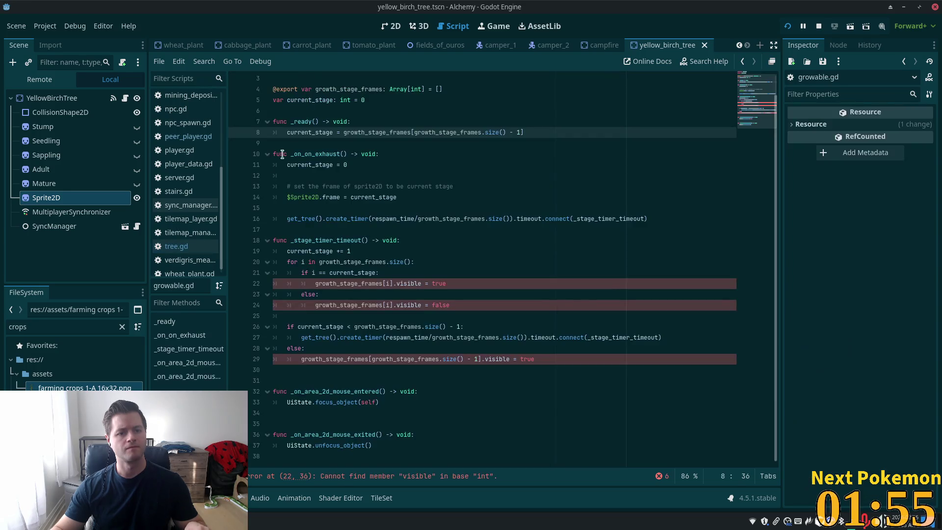
{"action": "scroll", "coordinate": [344, 108], "scroll_direction": "up", "scroll_amount": 1}
{"action": "left_click", "coordinate": [449, 121]}
{"action": "left_click", "coordinate": [448, 112]}
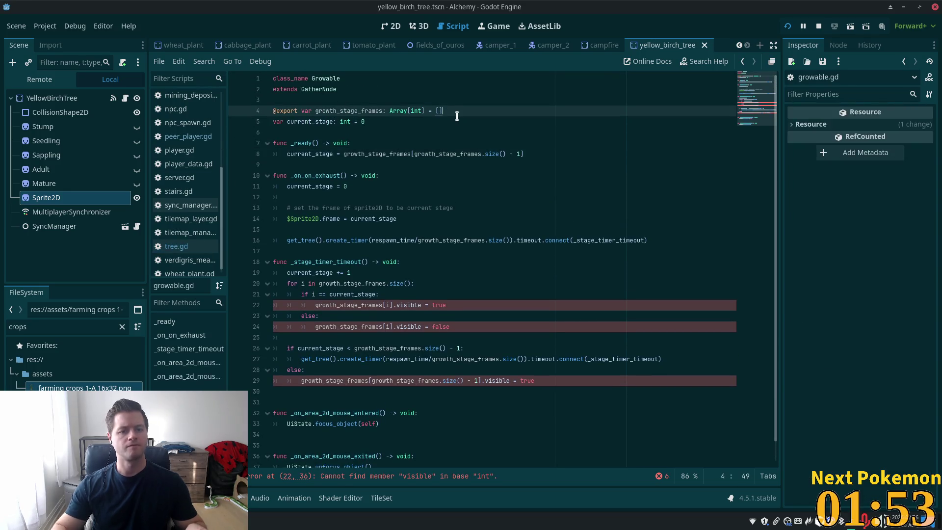
{"action": "key", "text": "Return"}
{"action": "left_click_drag", "start_coordinate": [55, 201], "coordinate": [353, 127]}
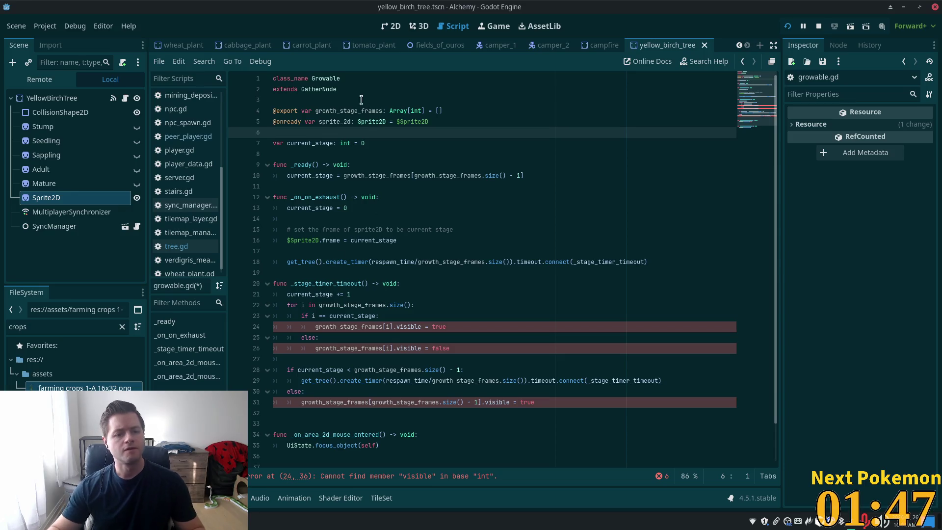
{"action": "double_click", "coordinate": [328, 122]}
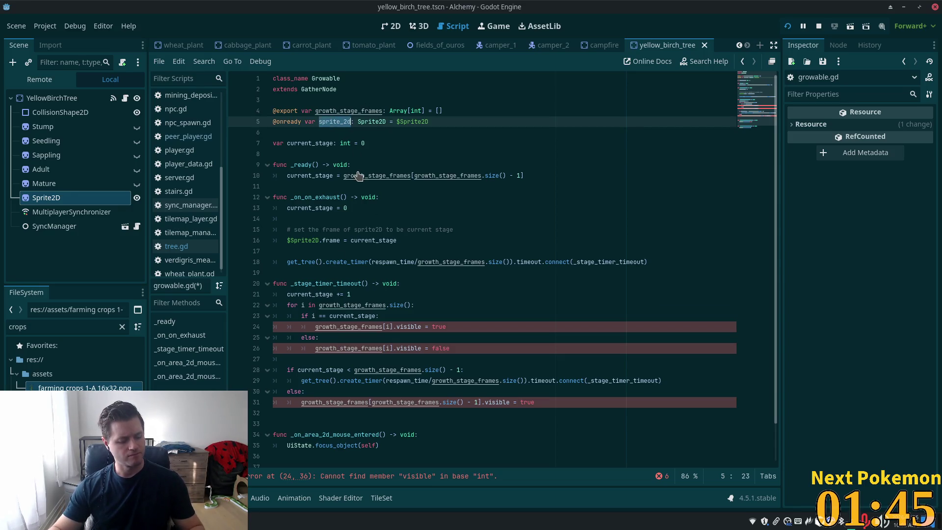
{"action": "key", "text": "alt+Tab"}
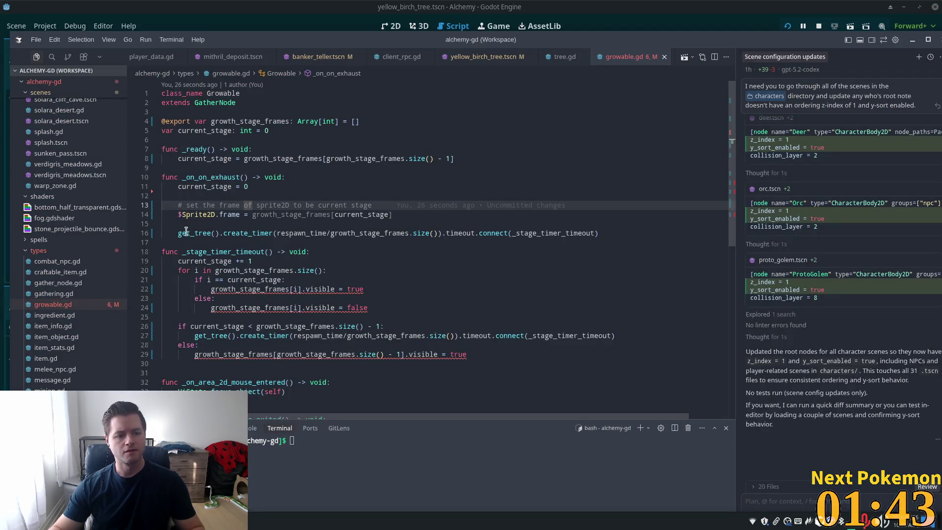
Step: Replace the $Sprite2D reference on line 14 with sprite_2d
{"action": "key", "text": "Return"}
{"action": "type", "text": "sprite_2d"}
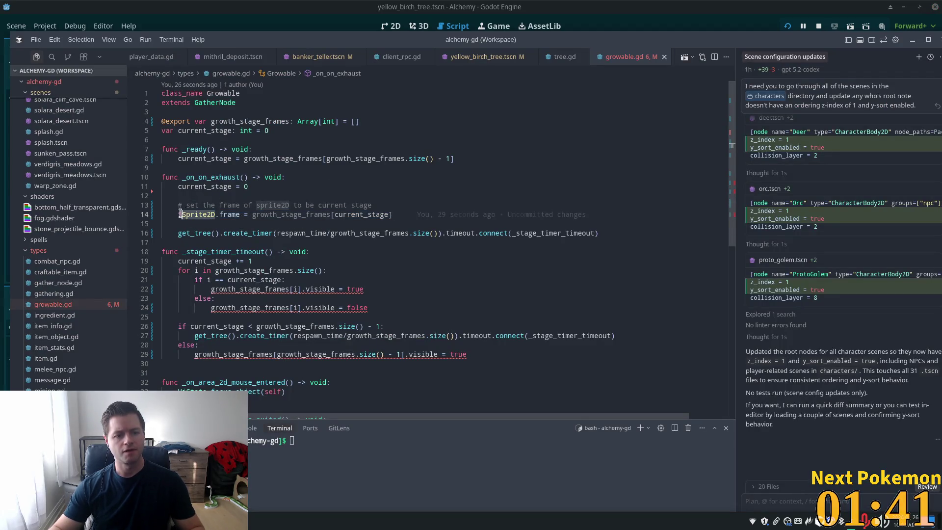
{"action": "left_click", "coordinate": [325, 157]}
{"action": "left_click", "coordinate": [230, 207]}
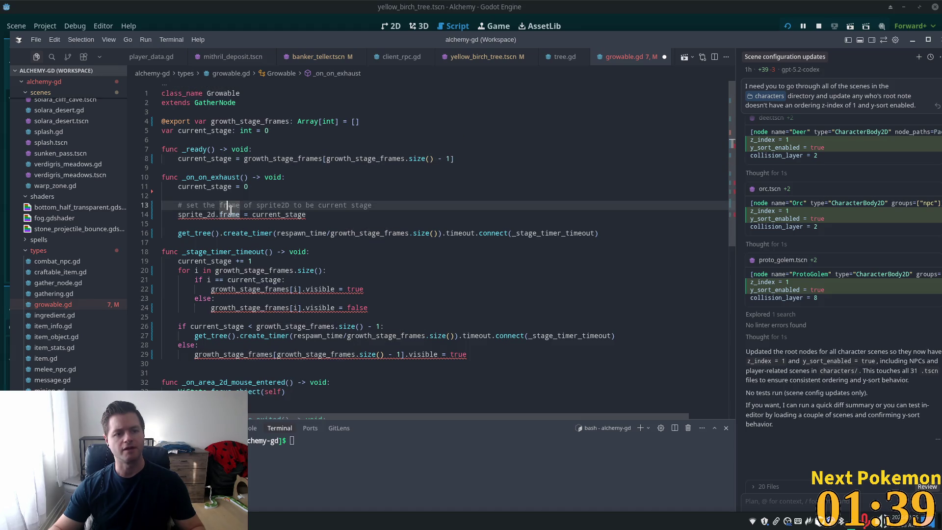
{"action": "key", "text": "alt+Tab"}
Step: Select the sprite_2d declaration on line 5 of Godot's reloaded growable.gd
{"action": "left_click", "coordinate": [340, 154]}
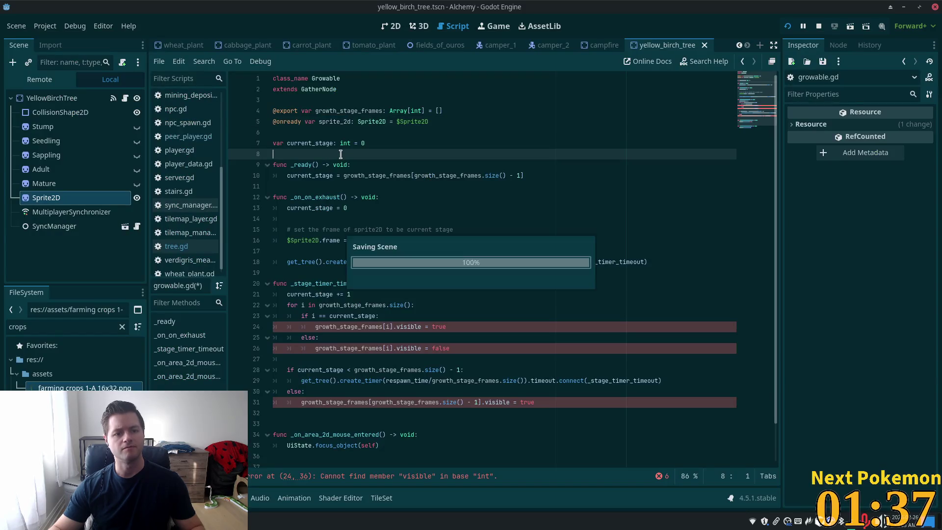
{"action": "key", "text": "alt+Tab"}
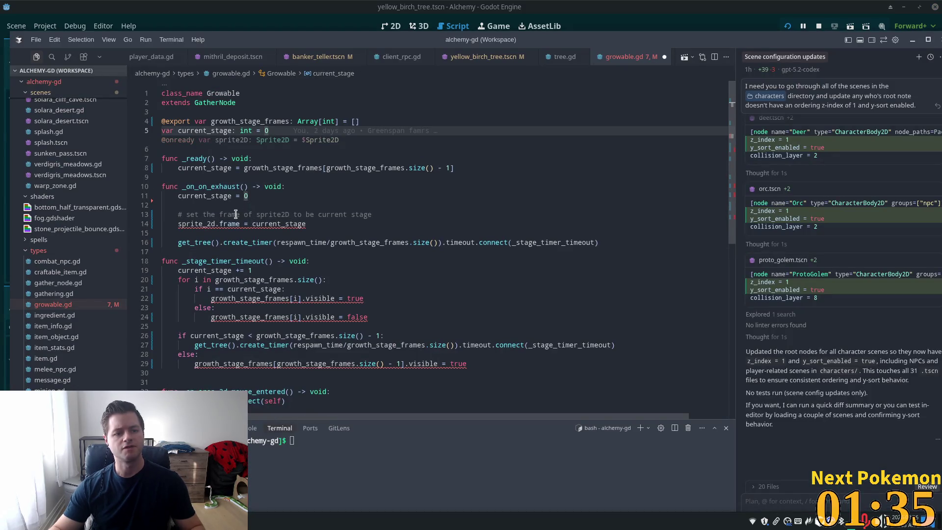
{"action": "key", "text": "alt+Tab"}
{"action": "mouse_move", "coordinate": [431, 122]}
{"action": "left_mouse_down"}
{"action": "mouse_move", "coordinate": [263, 120]}
{"action": "mouse_move", "coordinate": [270, 127]}
{"action": "left_mouse_up"}
{"action": "key", "text": "alt+Tab"}
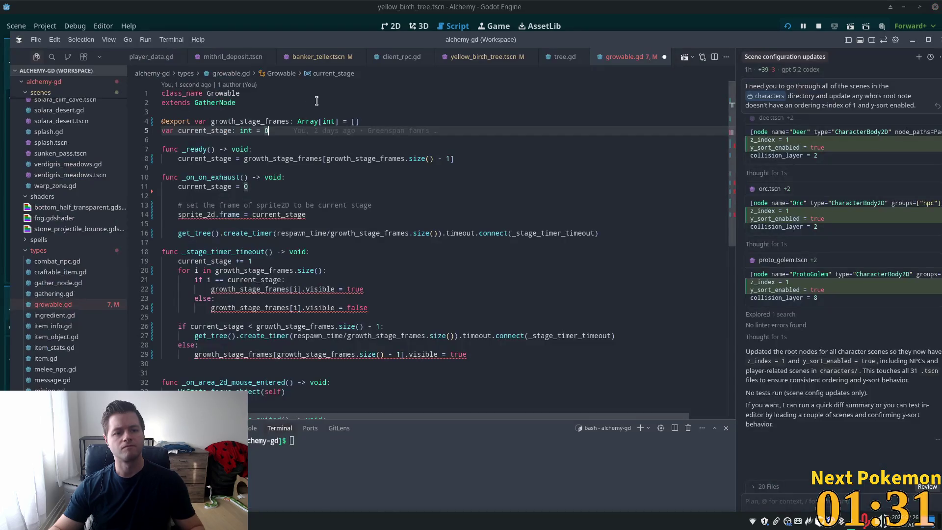
{"action": "left_click", "coordinate": [369, 121]}
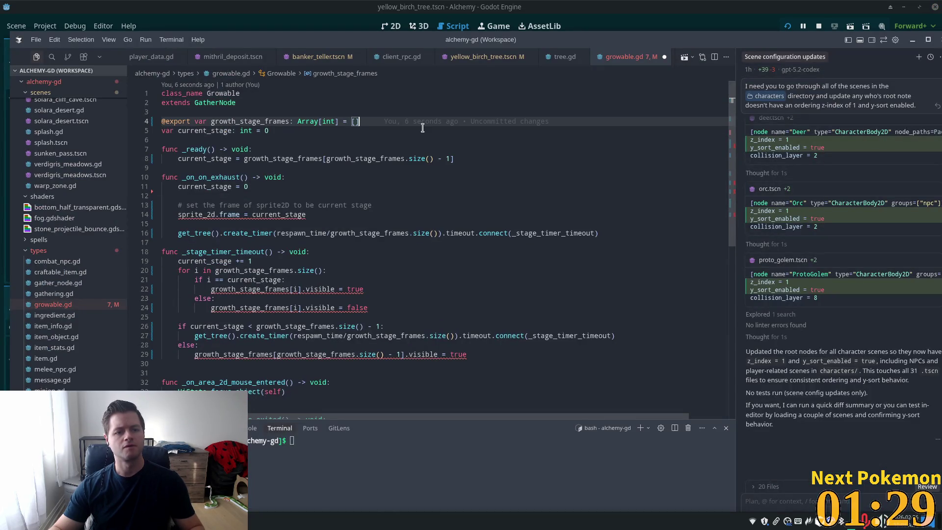
{"action": "key", "text": "Up"}
{"action": "key", "text": "ctrl+v"}
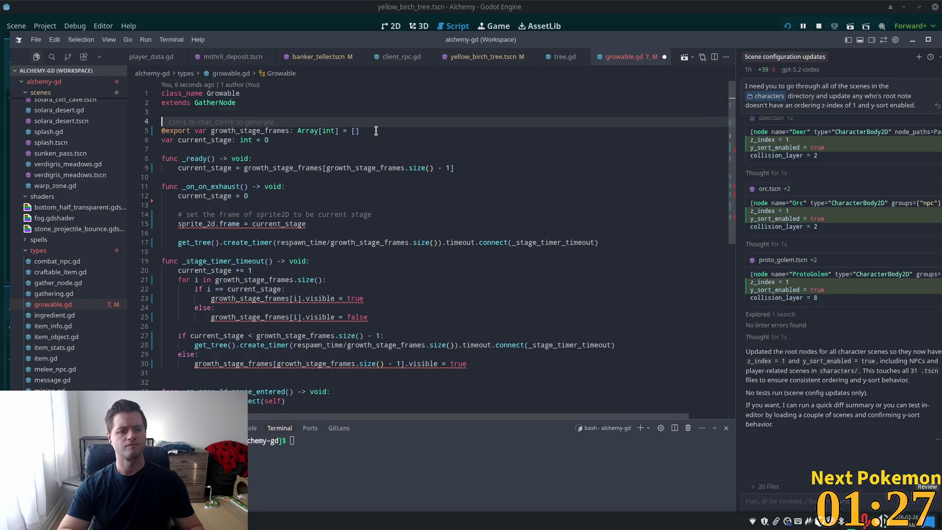
{"action": "key", "text": "Down"}
{"action": "key", "text": "End"}
{"action": "key", "text": "Return"}
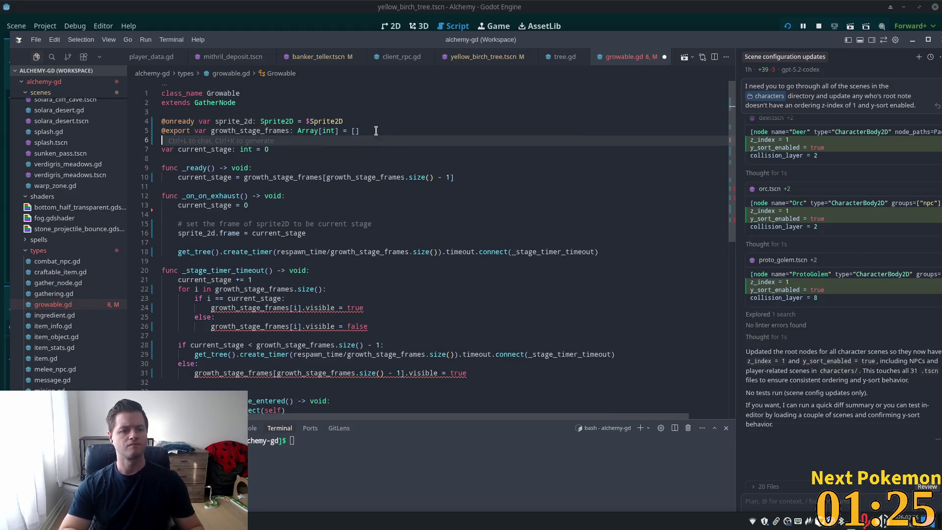
{"action": "left_click", "coordinate": [312, 121]}
{"action": "key", "text": "alt+Tab"}
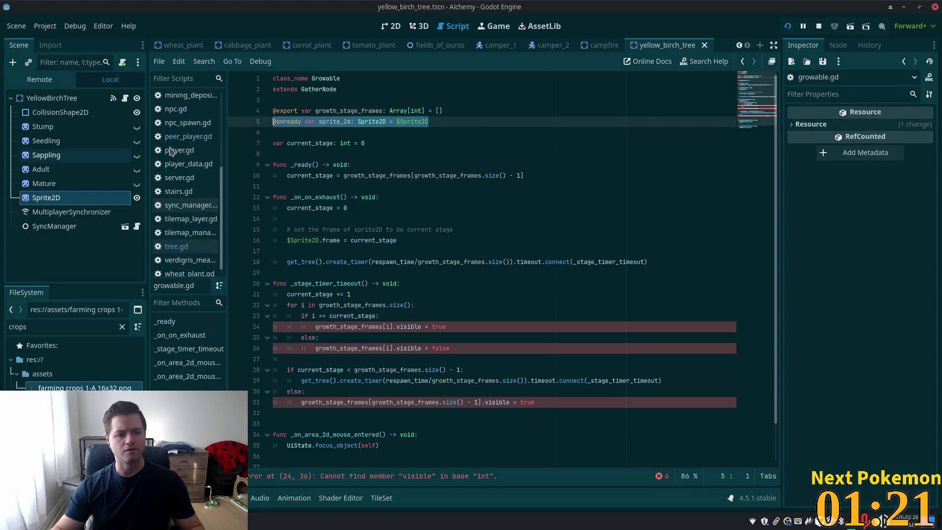
Step: Close growable.gd from Godot's script list, leaving tree.gd open
{"action": "right_click", "coordinate": [179, 254]}
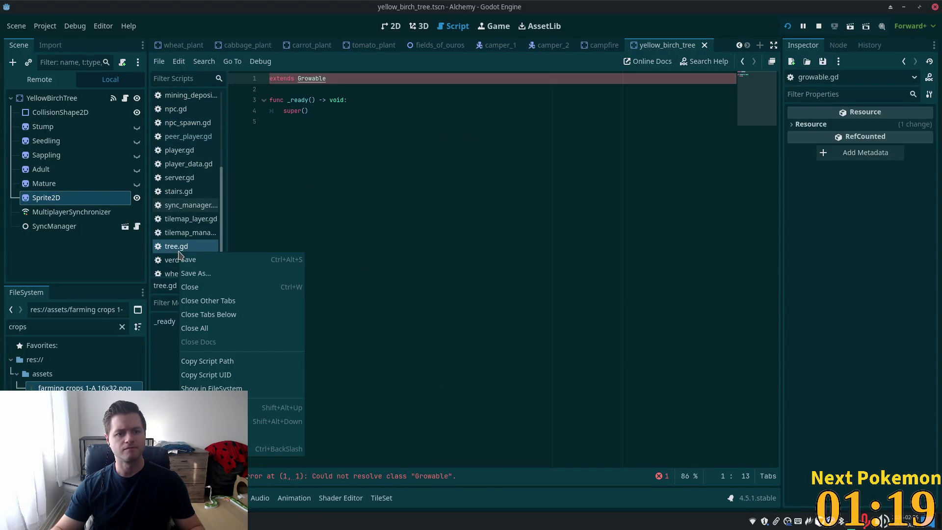
{"action": "left_click", "coordinate": [325, 82]}
{"action": "left_click", "coordinate": [319, 82], "text": "ctrl"}
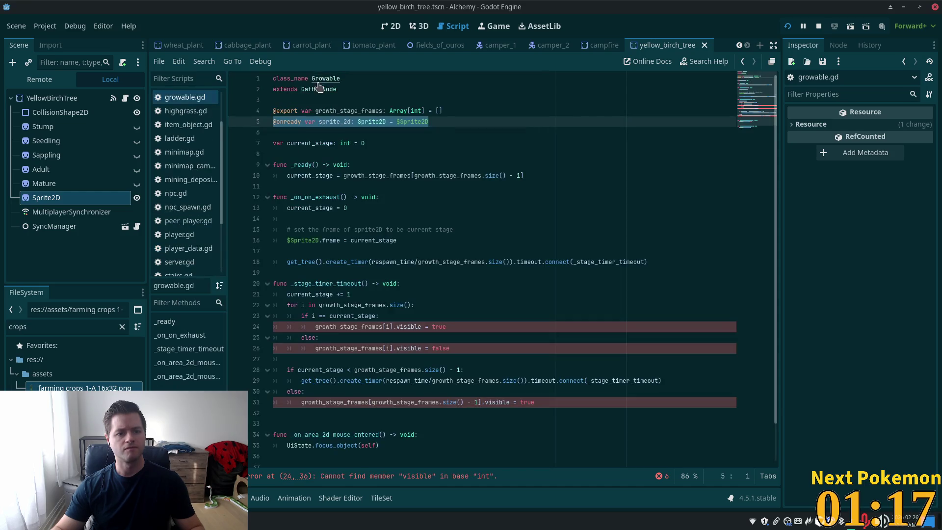
{"action": "right_click", "coordinate": [187, 97]}
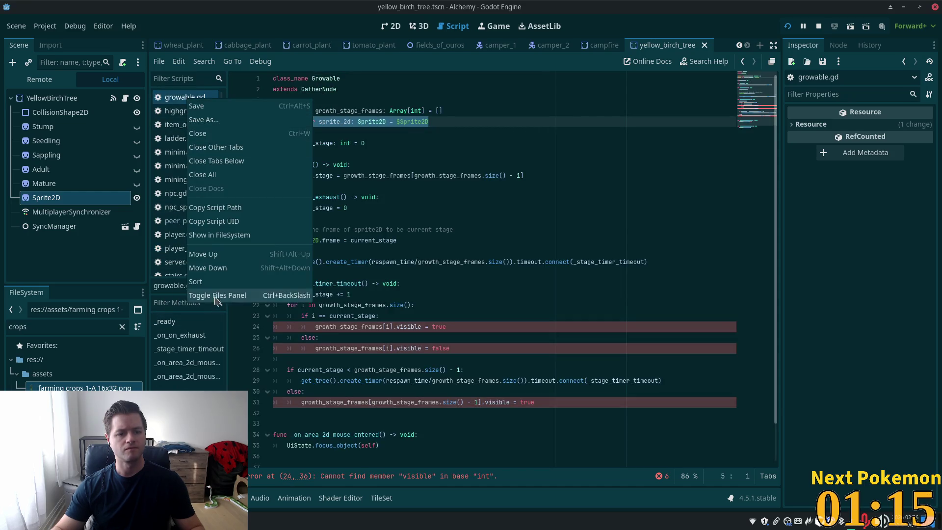
{"action": "left_click", "coordinate": [240, 133]}
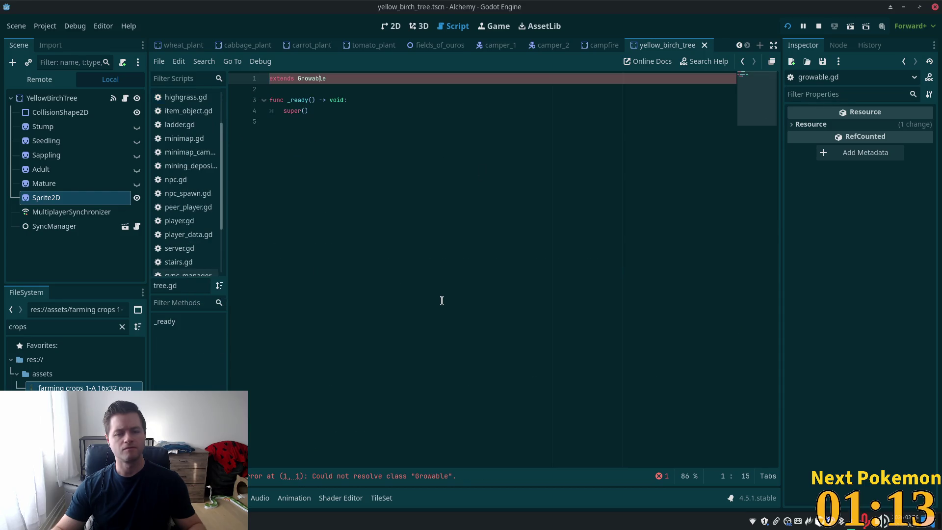
{"action": "key", "text": "alt+Tab"}
{"action": "left_click", "coordinate": [424, 261]}
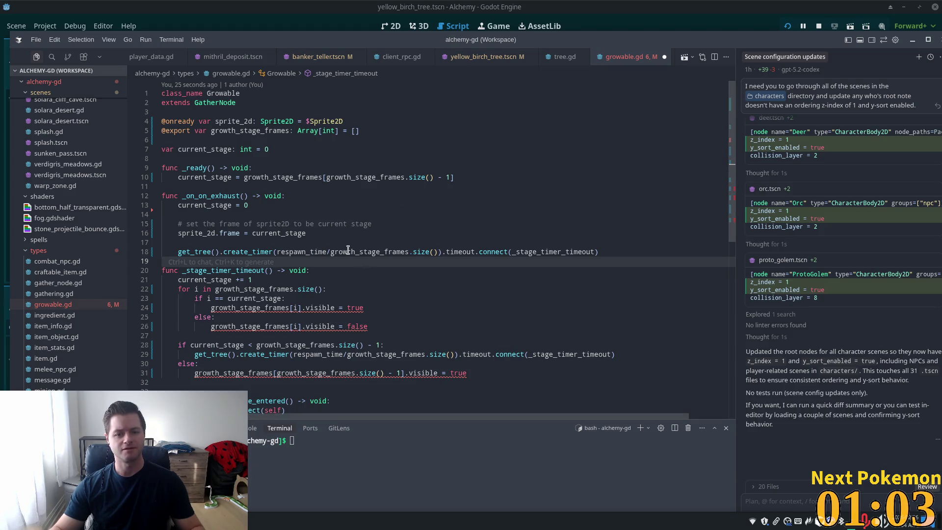
Step: Review the respawn timer call and the _stage_timer_timeout comparison and else branch
{"action": "left_click", "coordinate": [434, 253]}
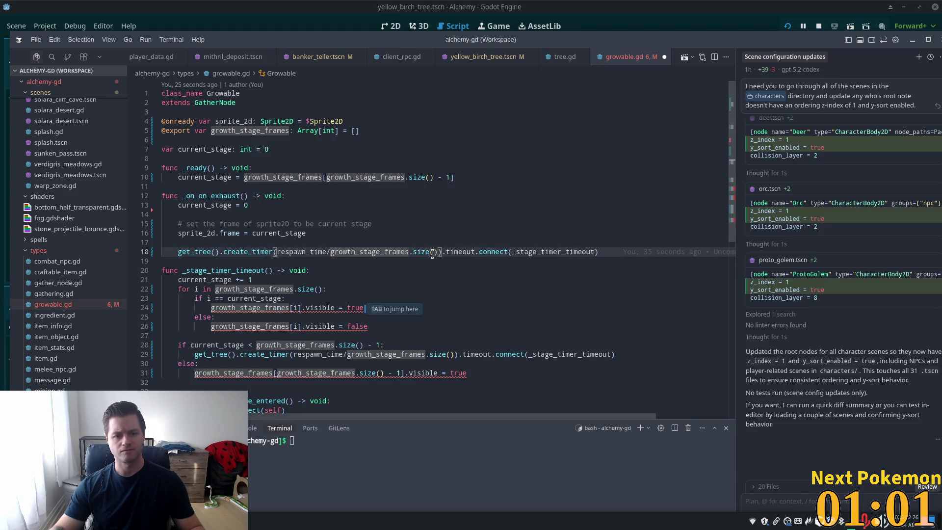
{"action": "left_click", "coordinate": [315, 252]}
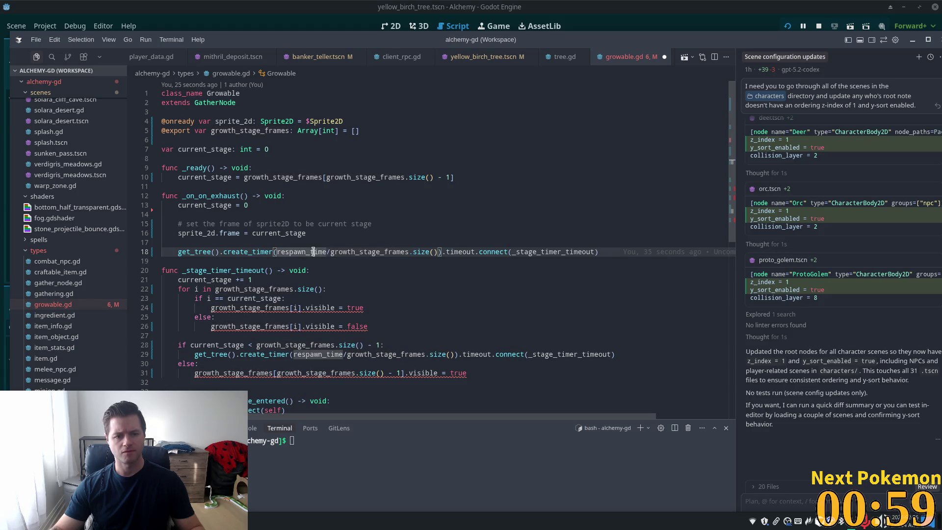
{"action": "double_click", "coordinate": [380, 251]}
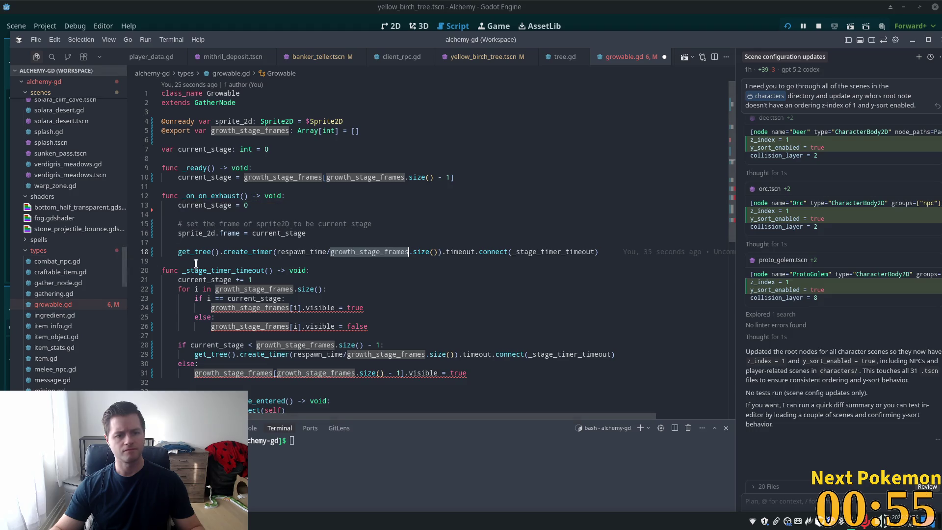
{"action": "scroll", "coordinate": [294, 284], "scroll_direction": "down", "scroll_amount": 1}
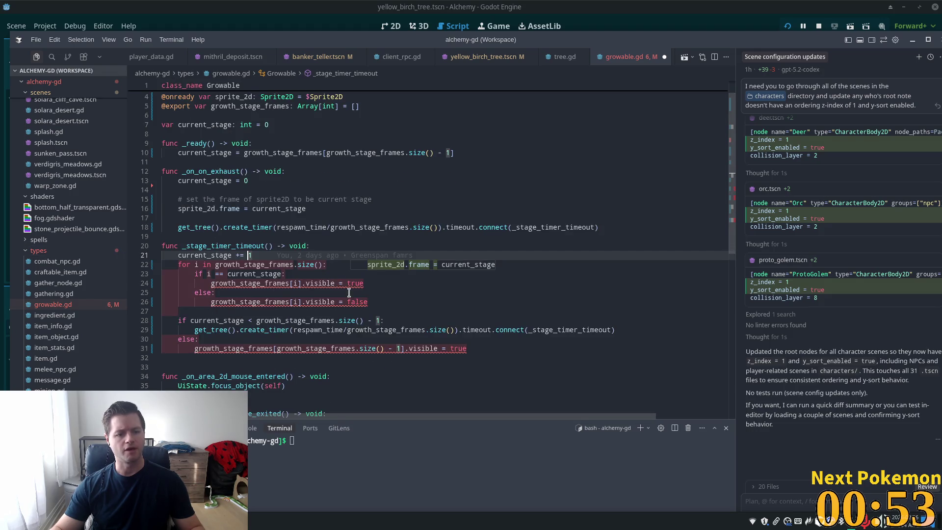
{"action": "left_click", "coordinate": [276, 246]}
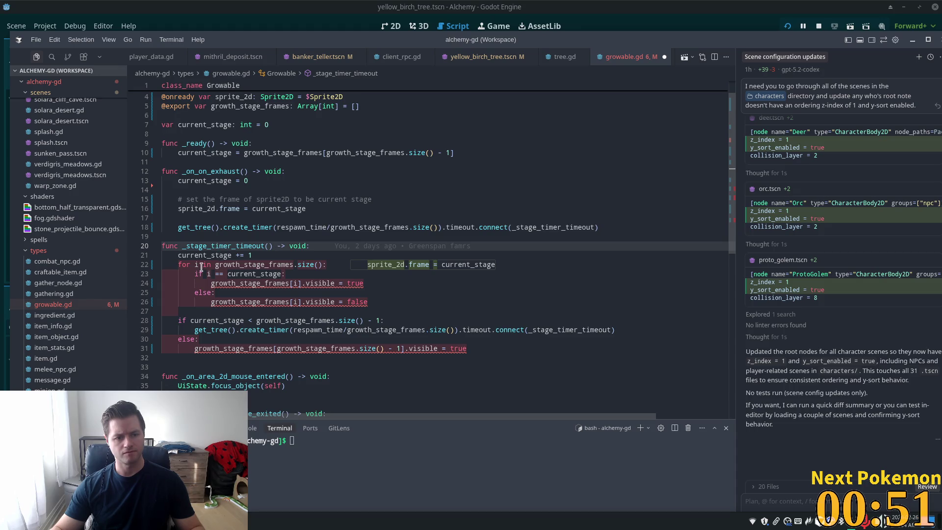
{"action": "left_click", "coordinate": [215, 274]}
{"action": "left_click", "coordinate": [324, 273]}
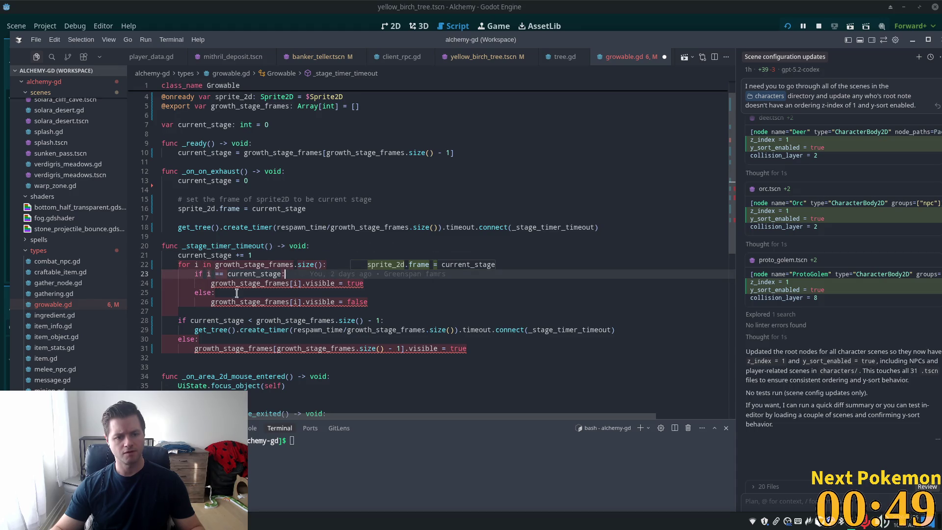
{"action": "left_click", "coordinate": [268, 292]}
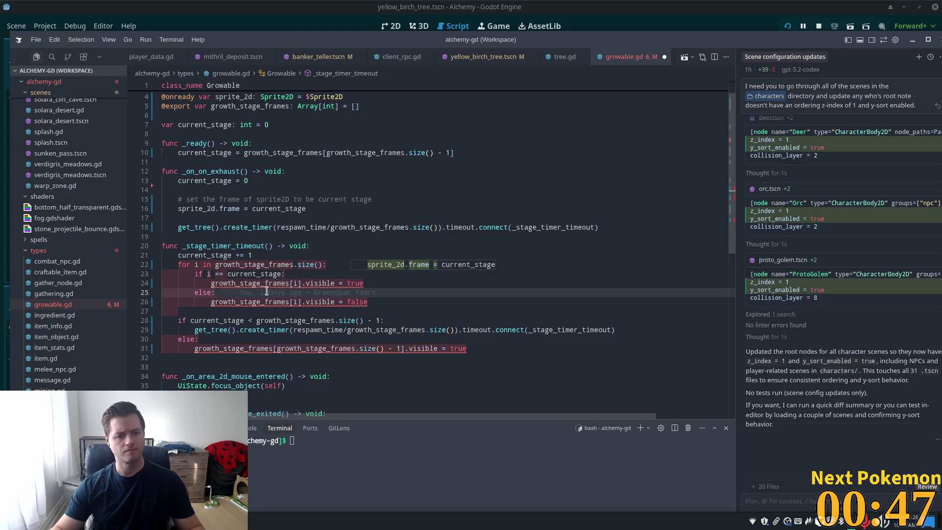
Step: Replace the visibility for-loop in _stage_timer_timeout with sprite_2d.frame = current_stage
{"action": "mouse_move", "coordinate": [384, 305]}
{"action": "left_mouse_down"}
{"action": "mouse_move", "coordinate": [196, 293]}
{"action": "mouse_move", "coordinate": [172, 265]}
{"action": "left_mouse_up"}
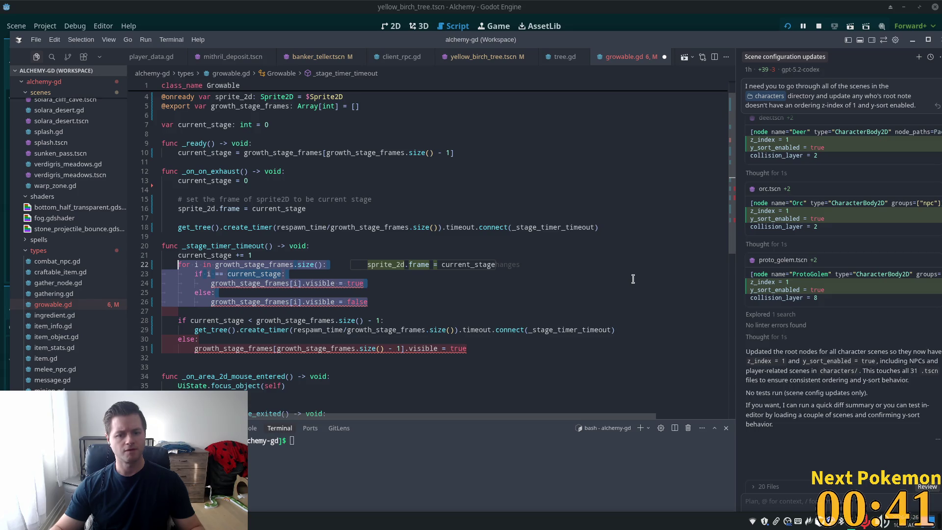
{"action": "key", "text": "BackSpace"}
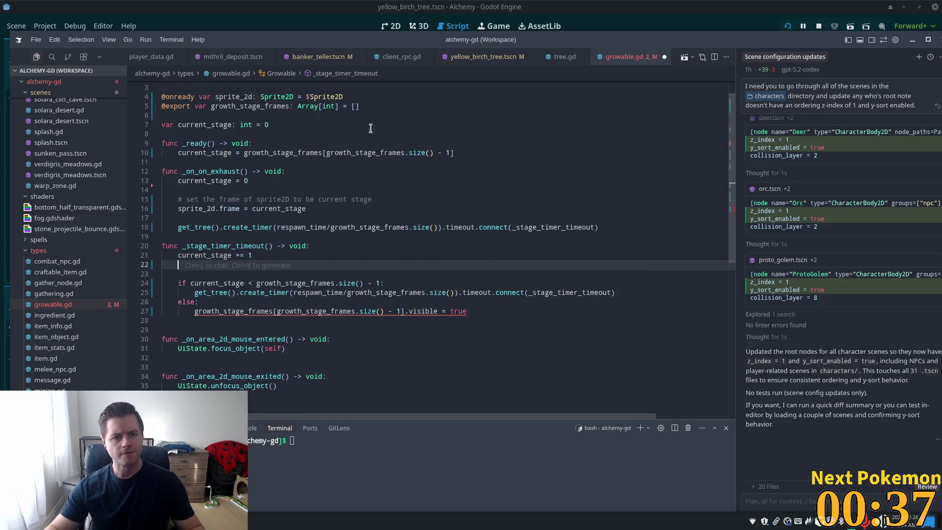
{"action": "left_click_drag", "start_coordinate": [307, 208], "coordinate": [178, 208]}
{"action": "key", "text": "ctrl+c"}
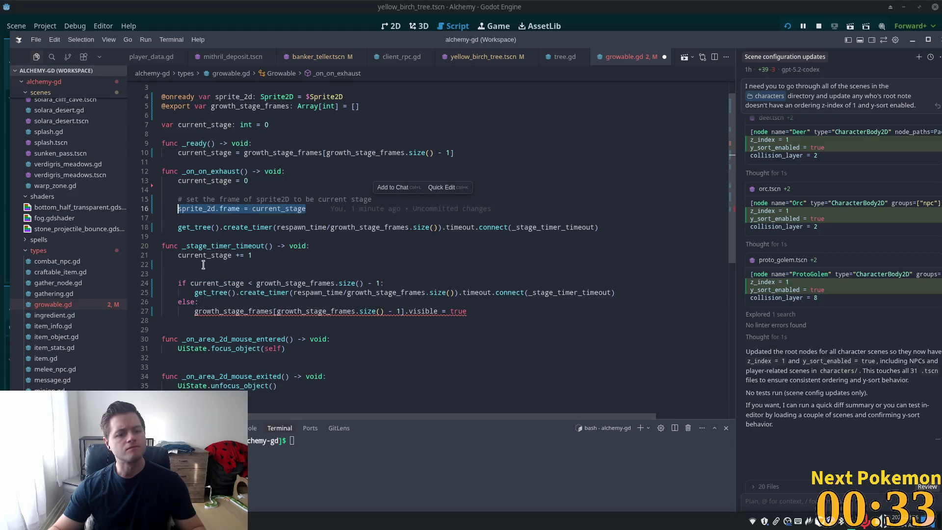
{"action": "left_click", "coordinate": [235, 267]}
{"action": "key", "text": "ctrl+v"}
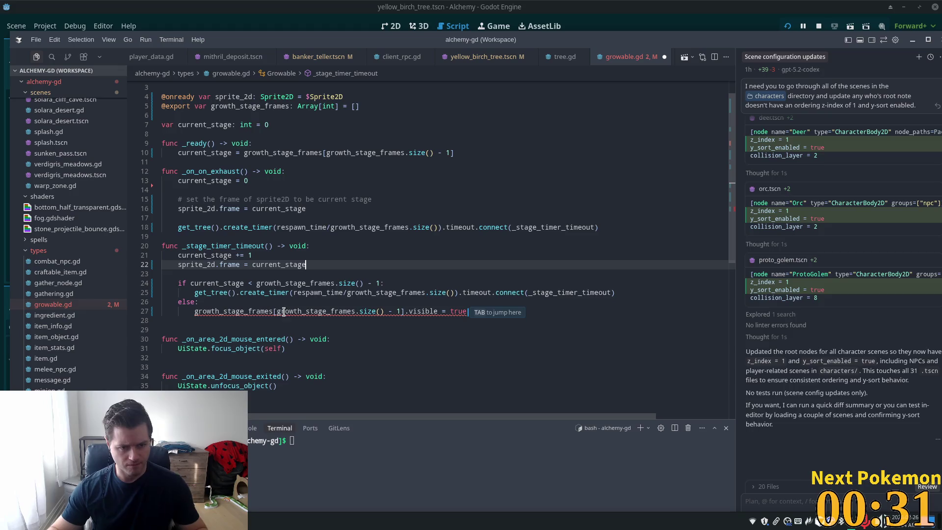
Step: Review the remaining timer code using current_stage and growth_stage_frames.size()
{"action": "left_click", "coordinate": [207, 305]}
{"action": "left_click", "coordinate": [215, 291]}
{"action": "left_click", "coordinate": [217, 284]}
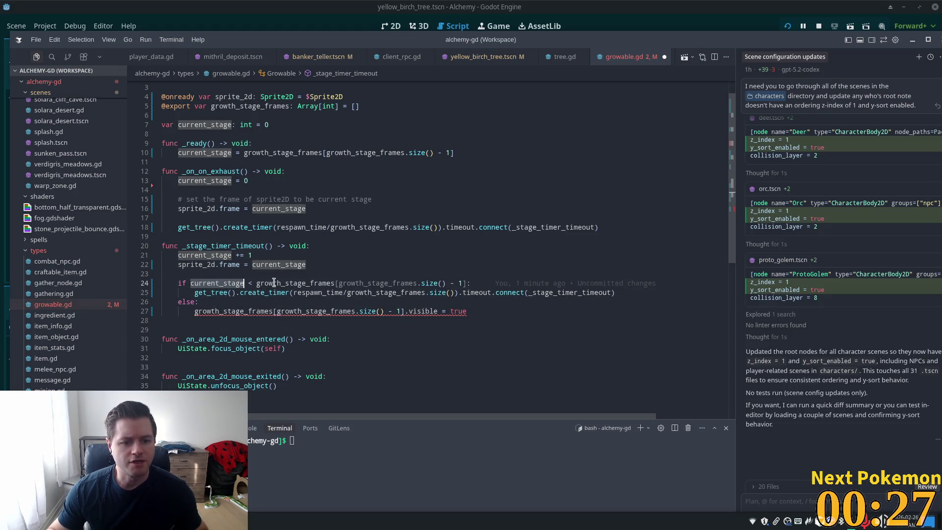
{"action": "left_click", "coordinate": [258, 311]}
{"action": "left_click", "coordinate": [437, 292]}
{"action": "left_click", "coordinate": [216, 311]}
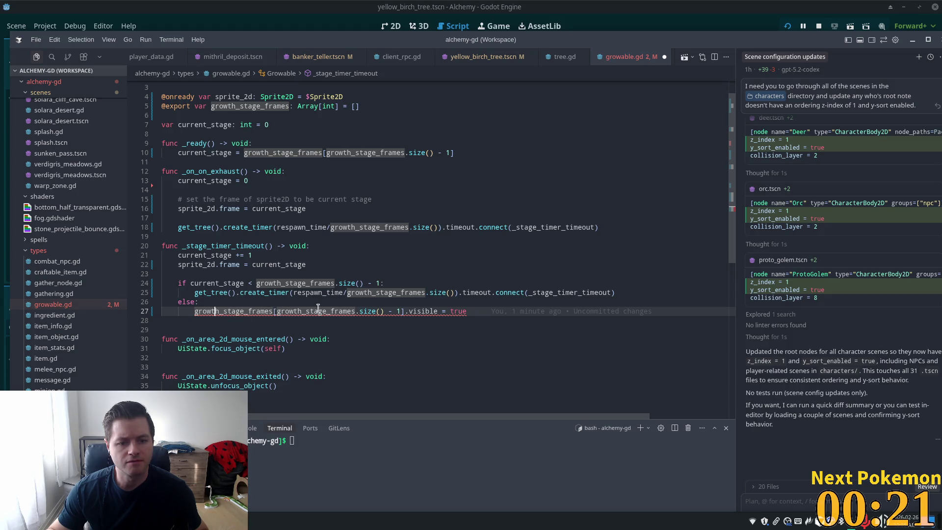
{"action": "left_click", "coordinate": [465, 311]}
Step: Delete the else branch that shows the last stage, including its blank line
{"action": "left_click_drag", "start_coordinate": [489, 311], "coordinate": [188, 313]}
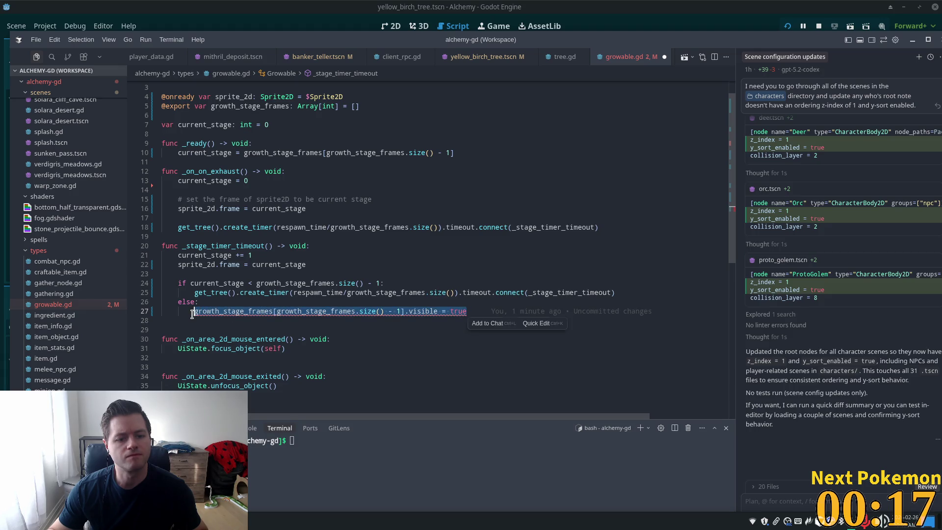
{"action": "key", "text": "Left"}
{"action": "key", "text": "Left"}
{"action": "left_click_drag", "start_coordinate": [466, 311], "coordinate": [195, 311]}
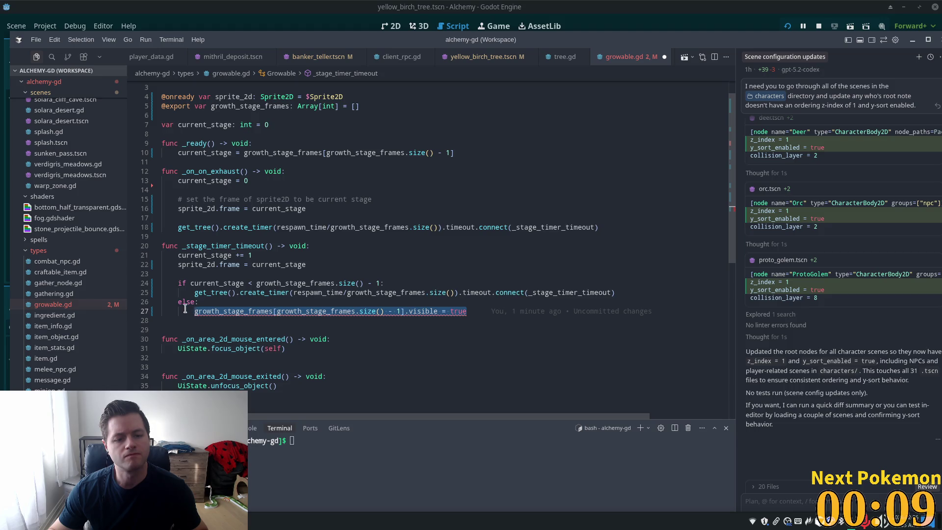
{"action": "key", "text": "shift+Home"}
{"action": "key", "text": "shift+Up"}
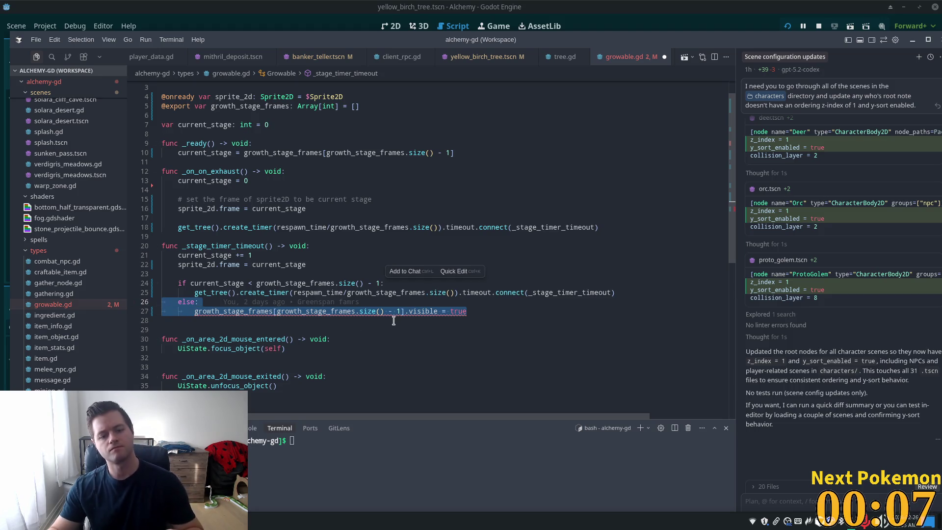
{"action": "key", "text": "BackSpace"}
{"action": "key", "text": "Delete"}
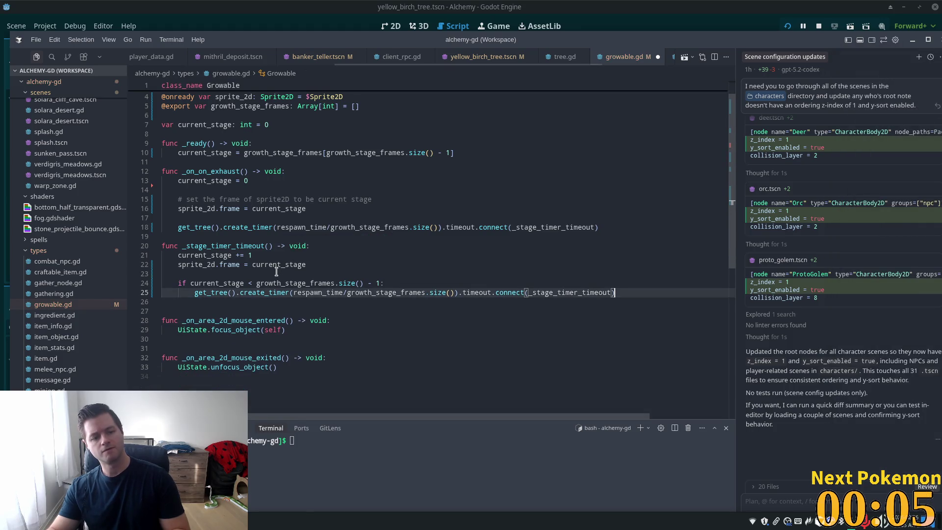
Step: Remove a stray blank line, decline the super._ready() suggestion, and close growable.gd unsaved
{"action": "key", "text": "BackSpace"}
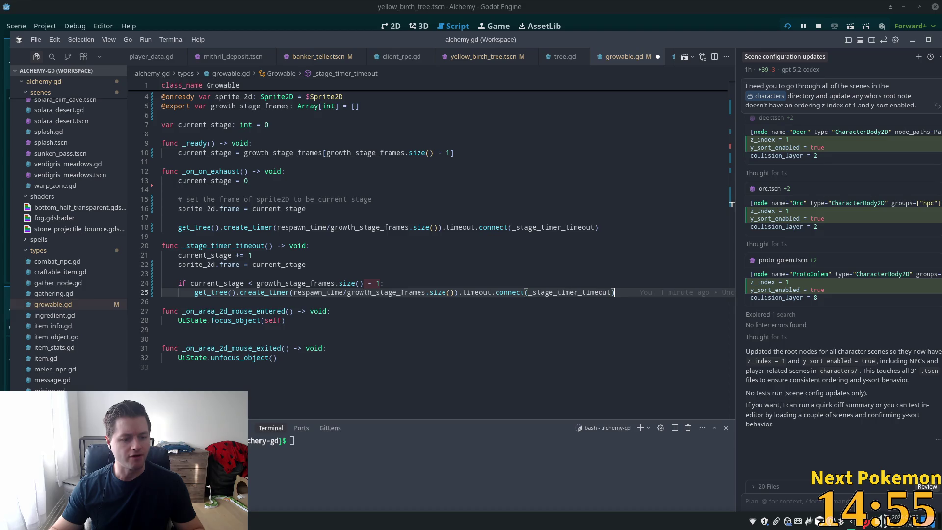
{"action": "left_click", "coordinate": [253, 144]}
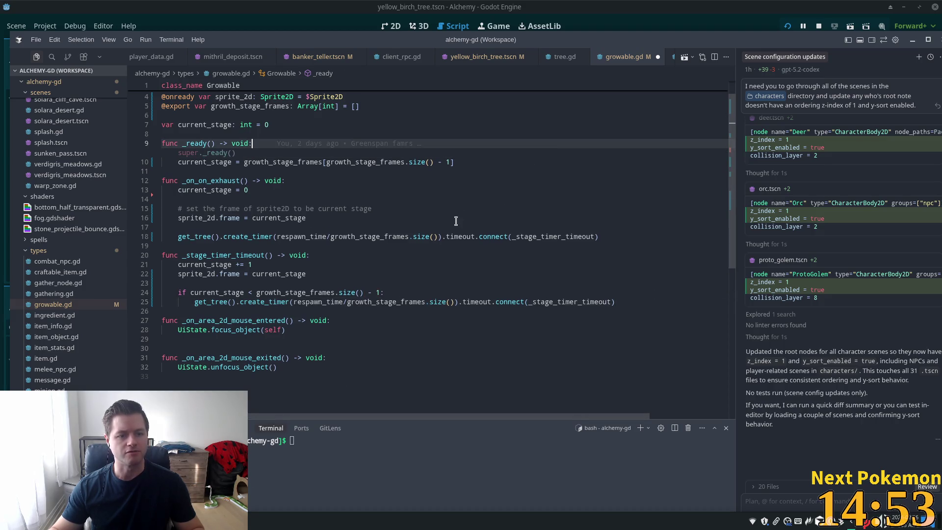
{"action": "key", "text": "Escape"}
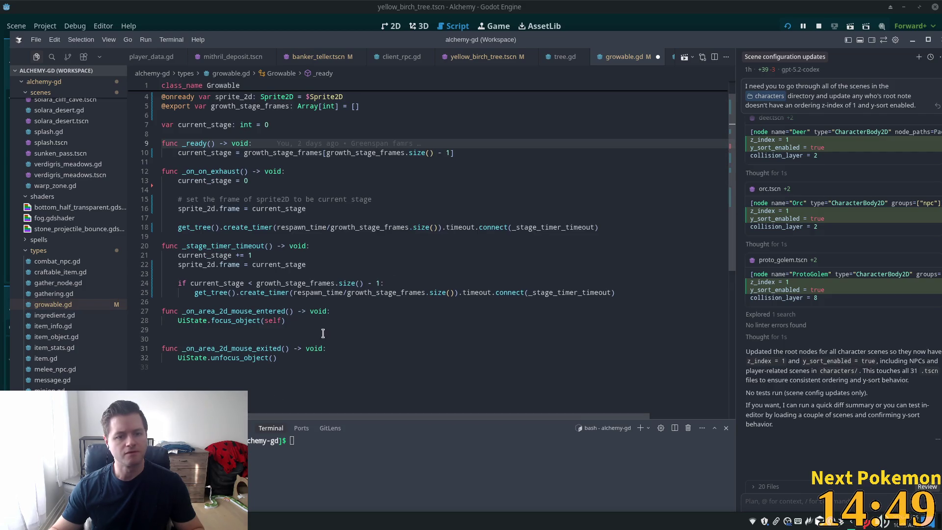
{"action": "key", "text": "ctrl+a"}
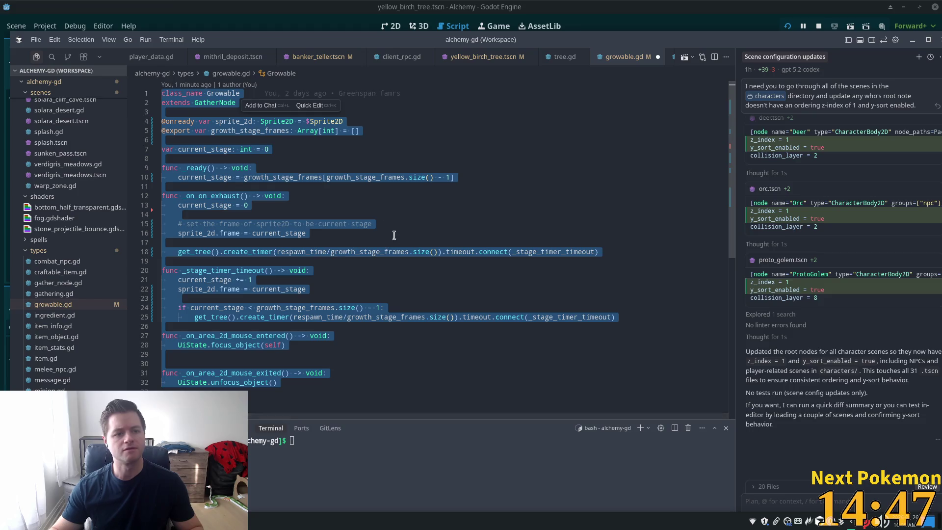
{"action": "left_click", "coordinate": [452, 226]}
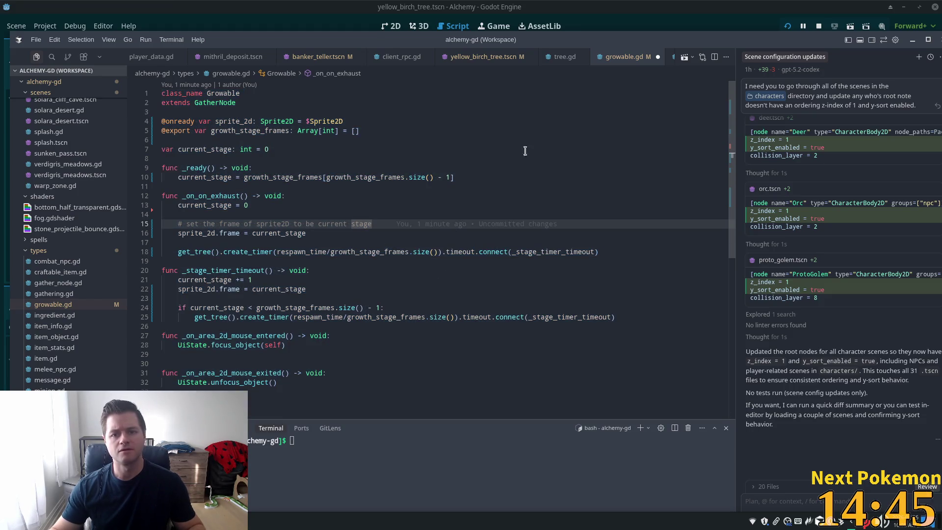
{"action": "left_click", "coordinate": [657, 57]}
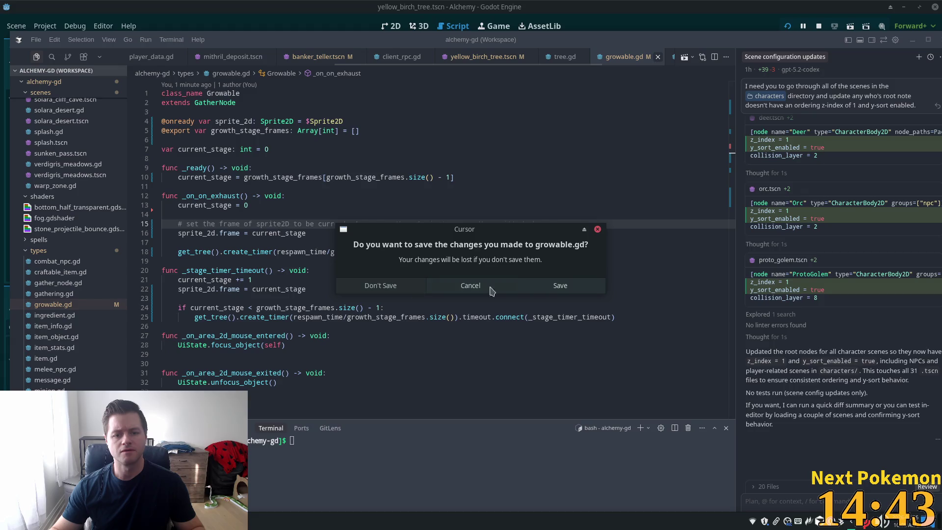
Step: Discard the unsaved growable.gd changes and reopen growable.gd through quick file search
{"action": "key", "text": "Escape"}
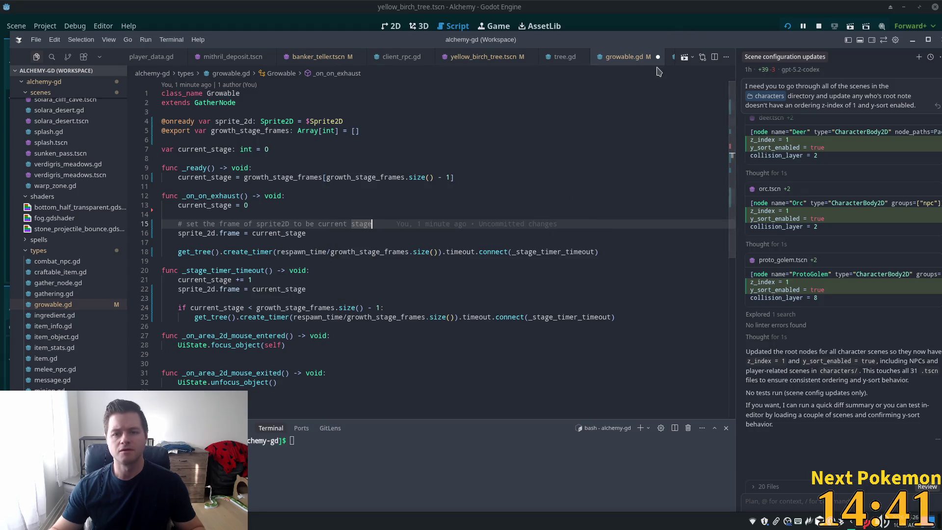
{"action": "left_click", "coordinate": [658, 57]}
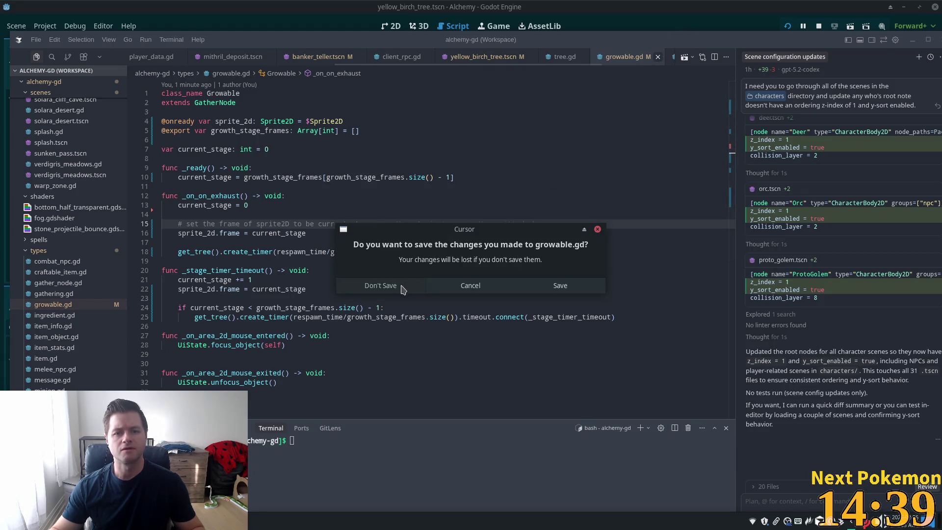
{"action": "left_click", "coordinate": [401, 287]}
{"action": "key", "text": "ctrl+p"}
{"action": "type", "text": "growa"}
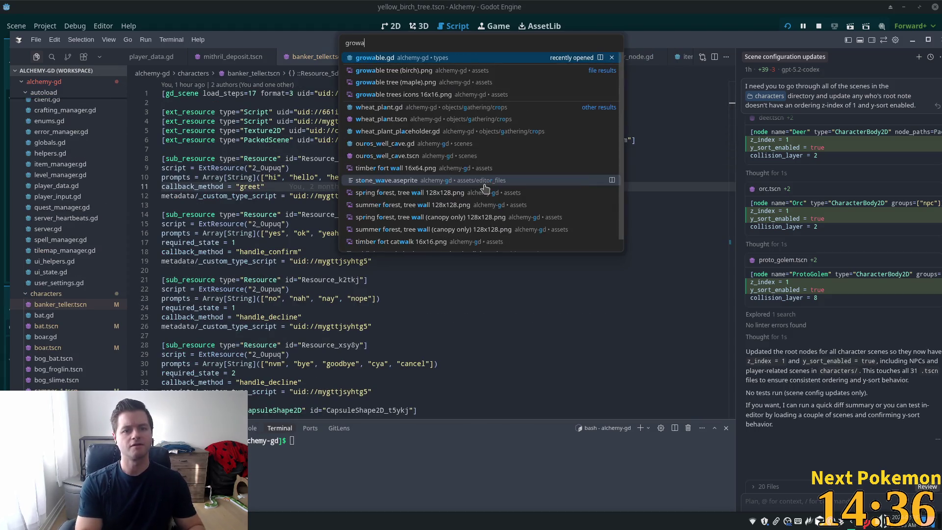
{"action": "key", "text": "Return"}
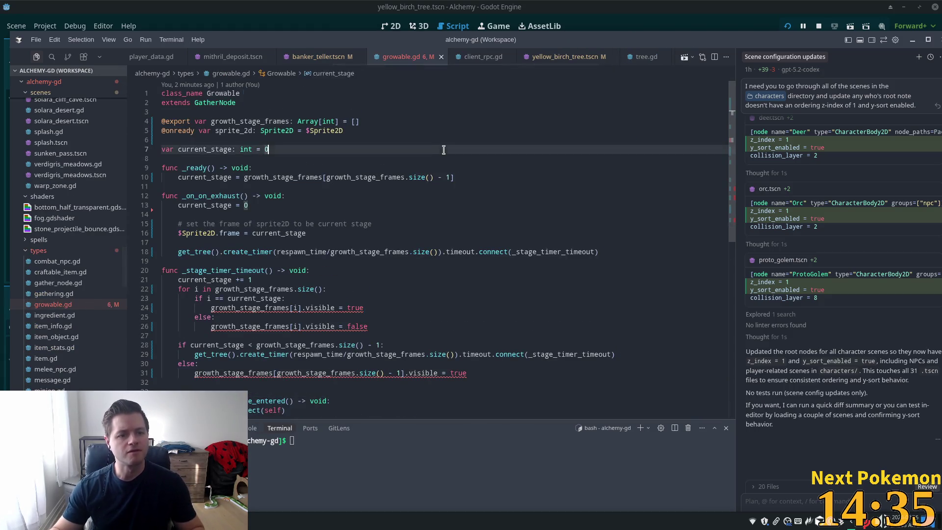
Step: Save growable.gd, dismiss the stray webpage save prompt, and return to Godot
{"action": "scroll", "coordinate": [444, 150], "scroll_direction": "down", "scroll_amount": 1}
{"action": "left_click", "coordinate": [434, 169]}
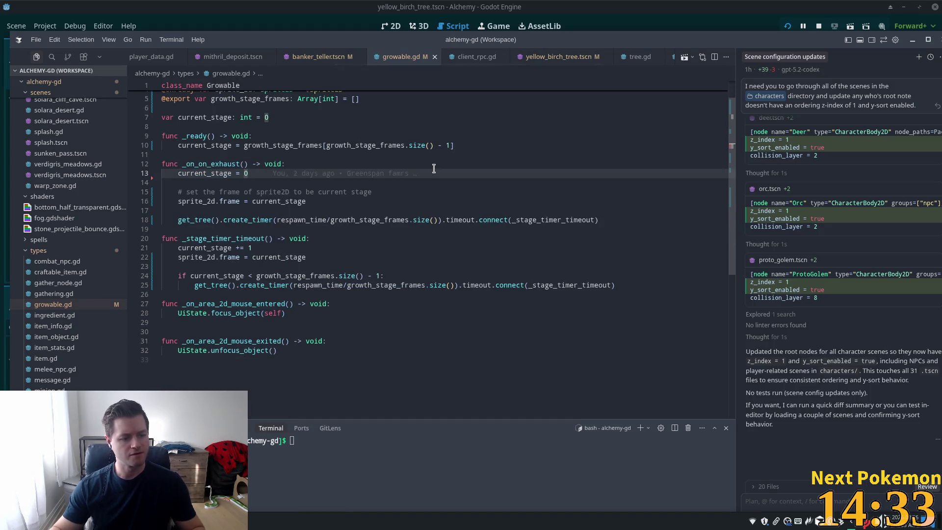
{"action": "key", "text": "ctrl+s"}
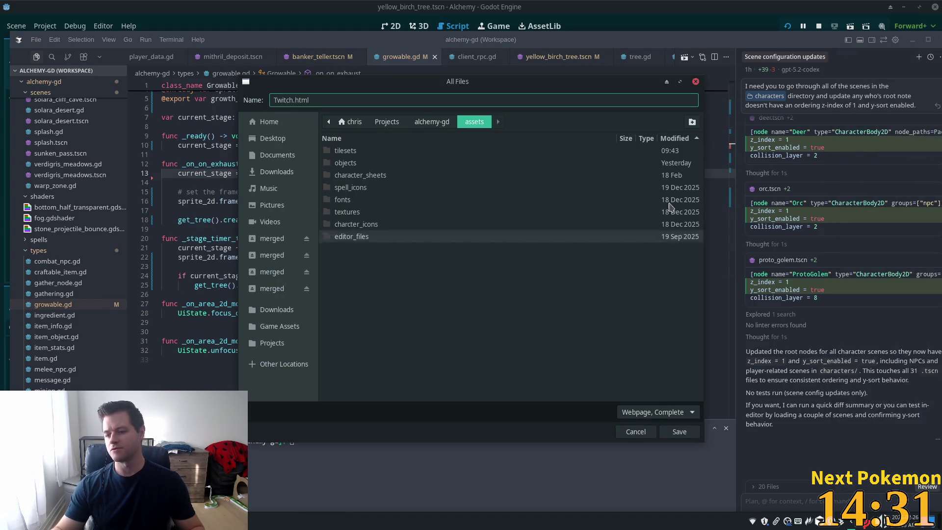
{"action": "left_click", "coordinate": [636, 432]}
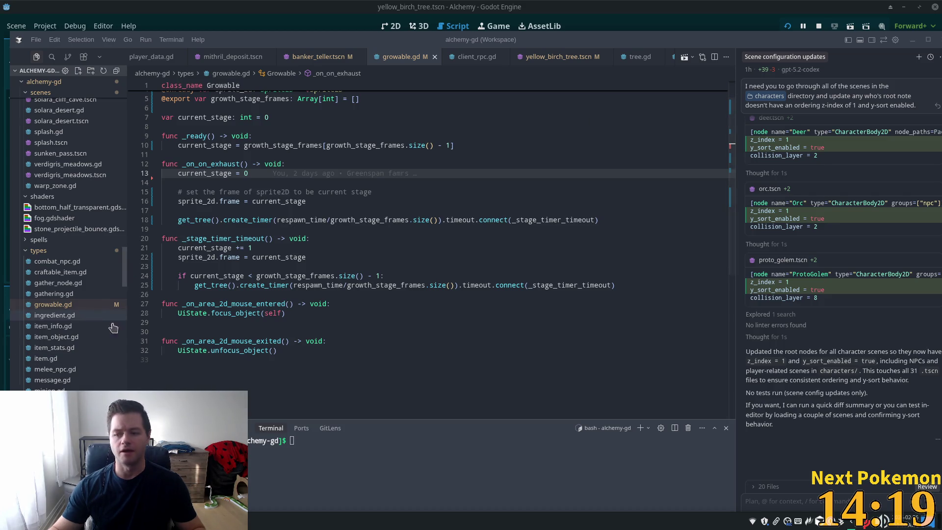
{"action": "left_click", "coordinate": [260, 341]}
{"action": "left_click", "coordinate": [316, 154]}
{"action": "scroll", "coordinate": [339, 261], "scroll_direction": "up", "scroll_amount": 1}
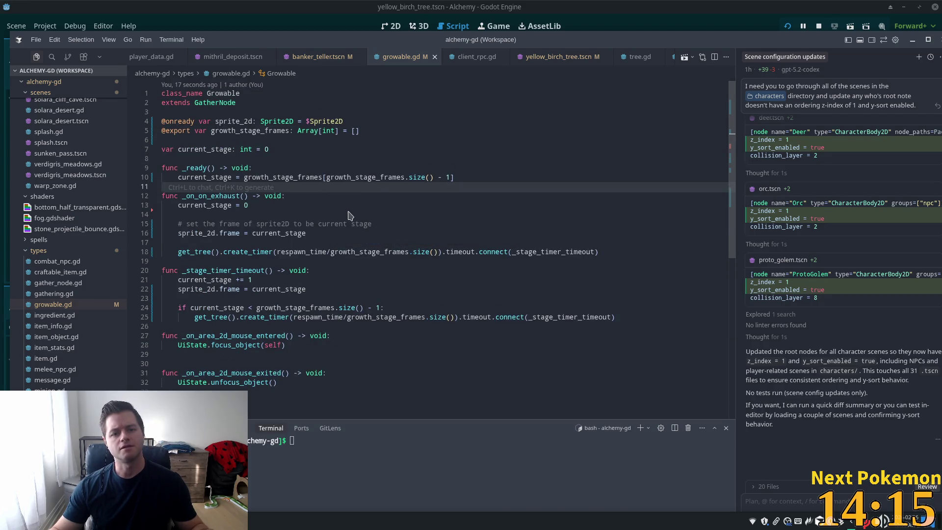
{"action": "key", "text": "alt+Tab"}
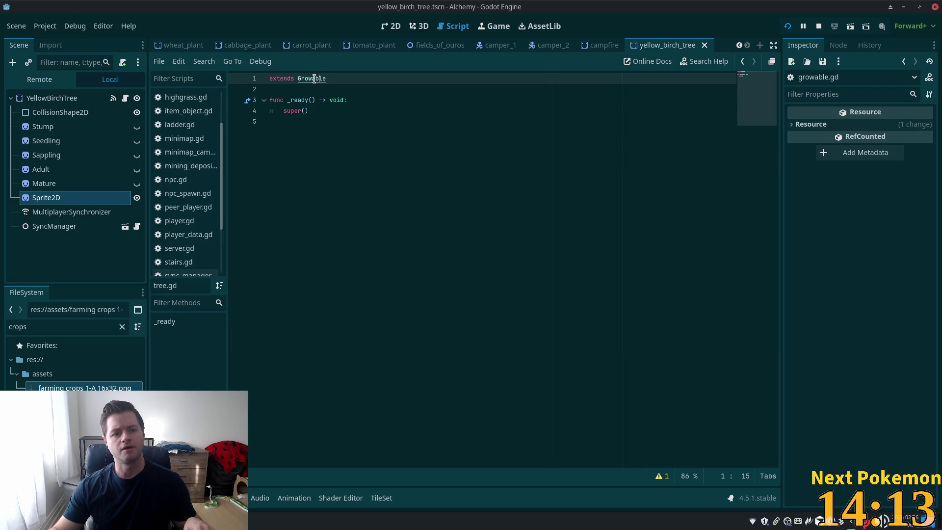
Step: Inspect YellowBirchTree and its Sprite2D texture and frame settings in the 2D view
{"action": "left_click", "coordinate": [61, 101]}
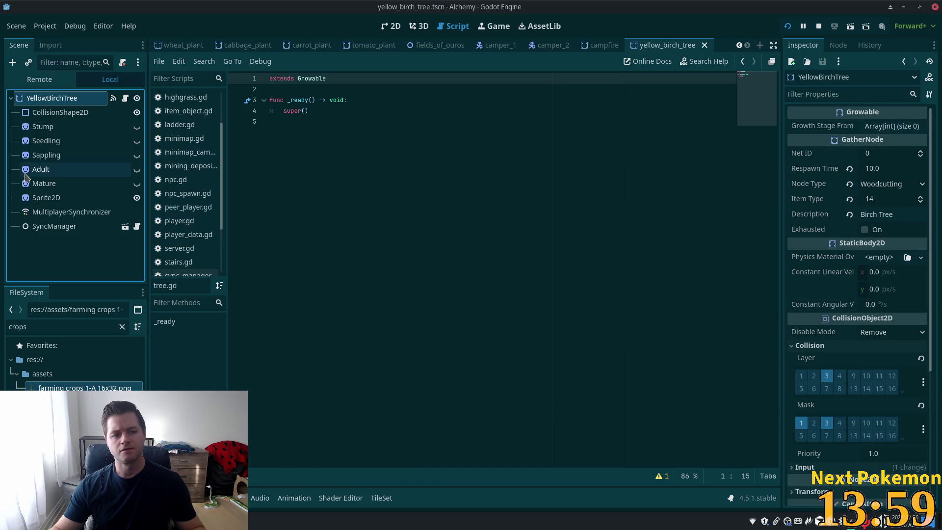
{"action": "left_click", "coordinate": [49, 197]}
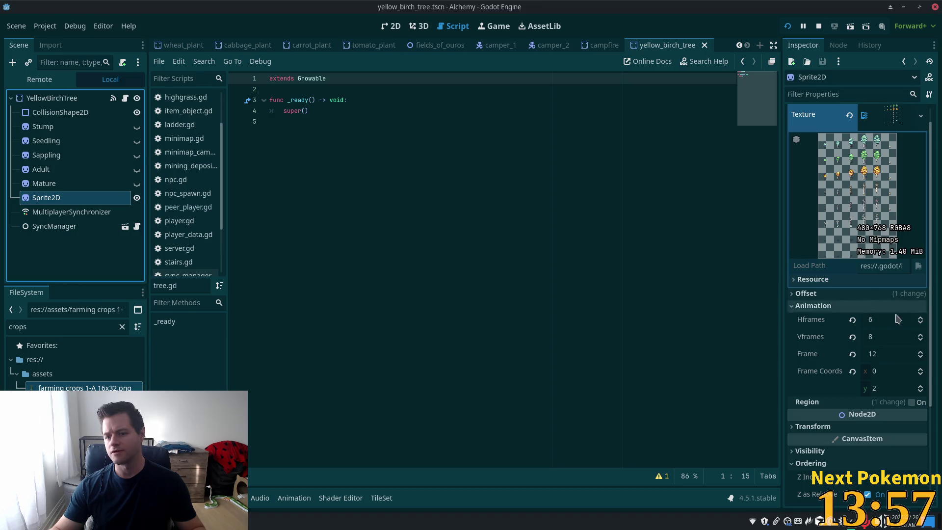
{"action": "left_click", "coordinate": [392, 27]}
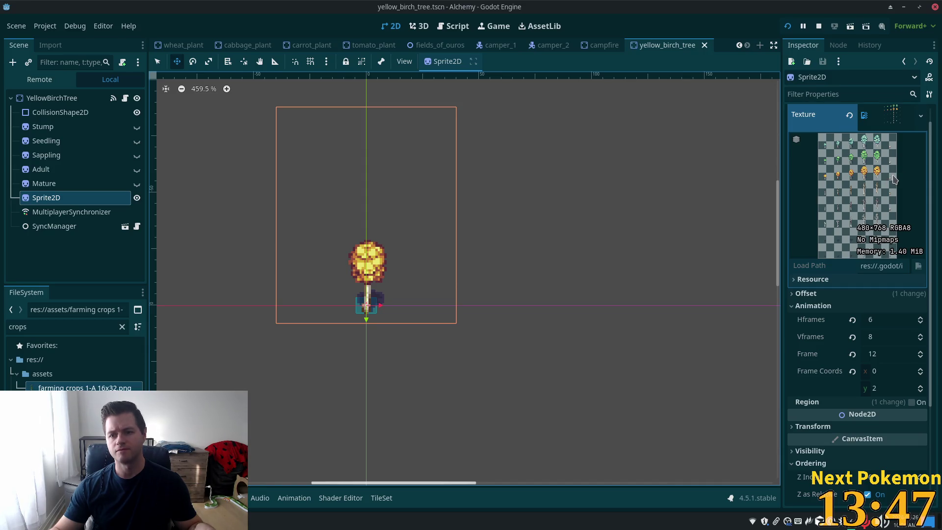
Step: Preview the sprite's frames, then give Growth Stage Frames a first entry of 17
{"action": "left_click", "coordinate": [883, 354]}
{"action": "key", "text": "Up"}
{"action": "key", "text": "Up"}
{"action": "key", "text": "Up"}
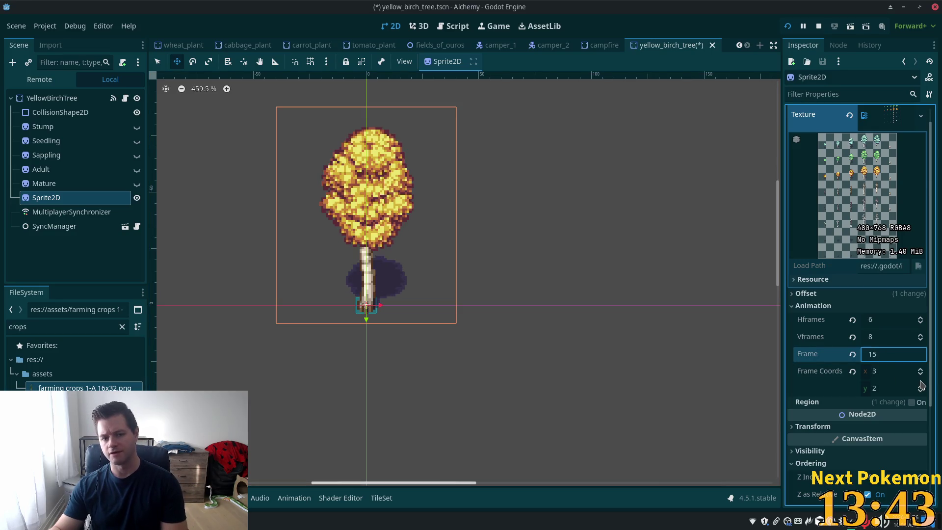
{"action": "key", "text": "Up"}
{"action": "key", "text": "Up"}
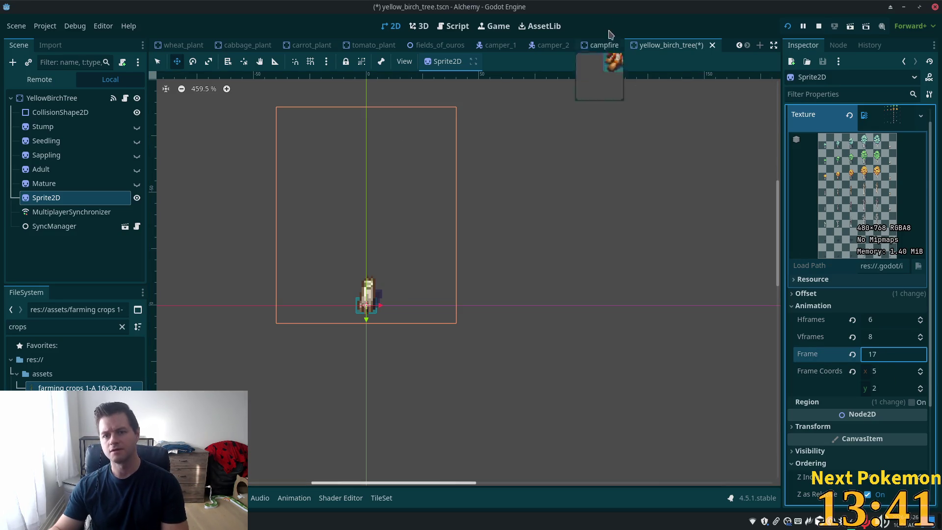
{"action": "left_click", "coordinate": [76, 100]}
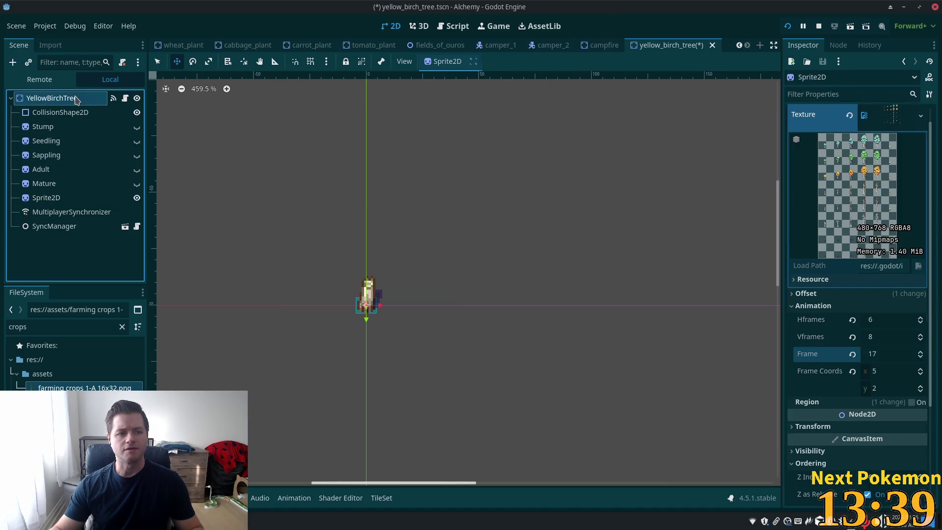
{"action": "left_click", "coordinate": [900, 126]}
{"action": "left_click", "coordinate": [900, 141]}
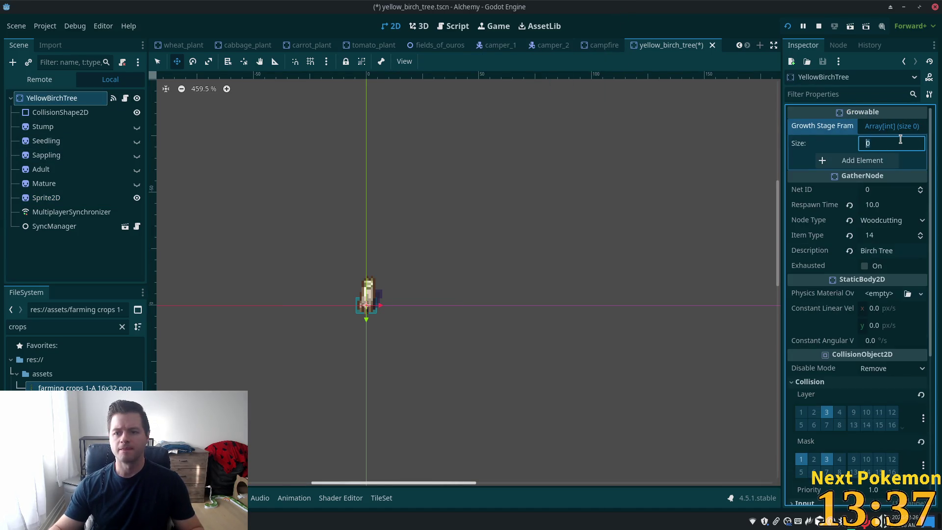
{"action": "left_click", "coordinate": [871, 156]}
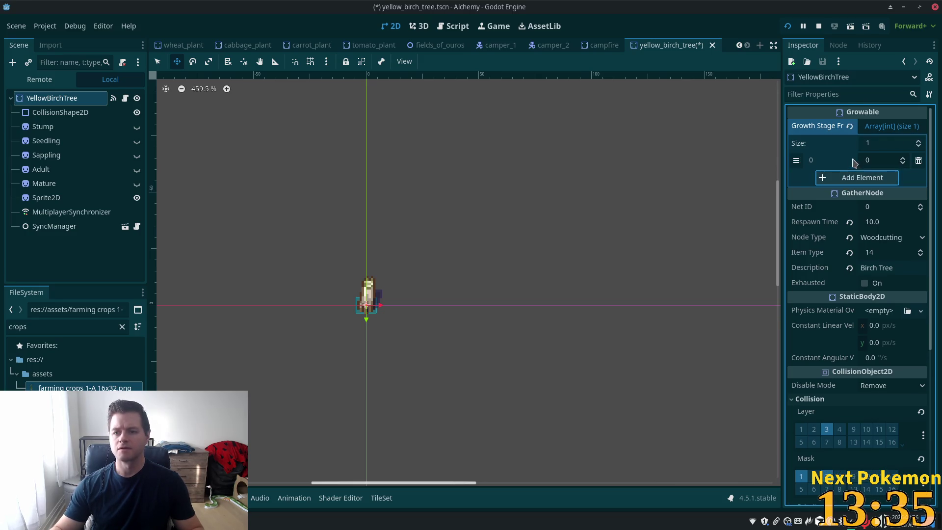
{"action": "type", "text": "17"}
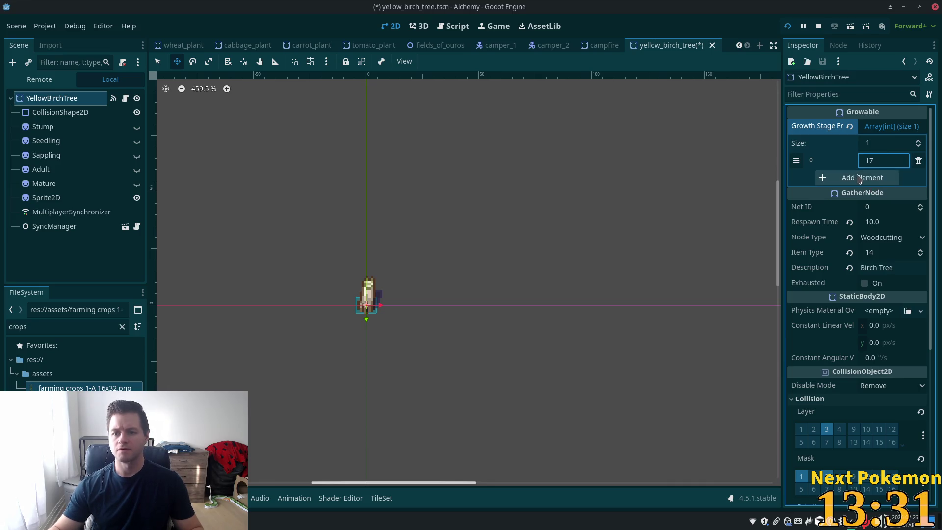
{"action": "left_click", "coordinate": [884, 175]}
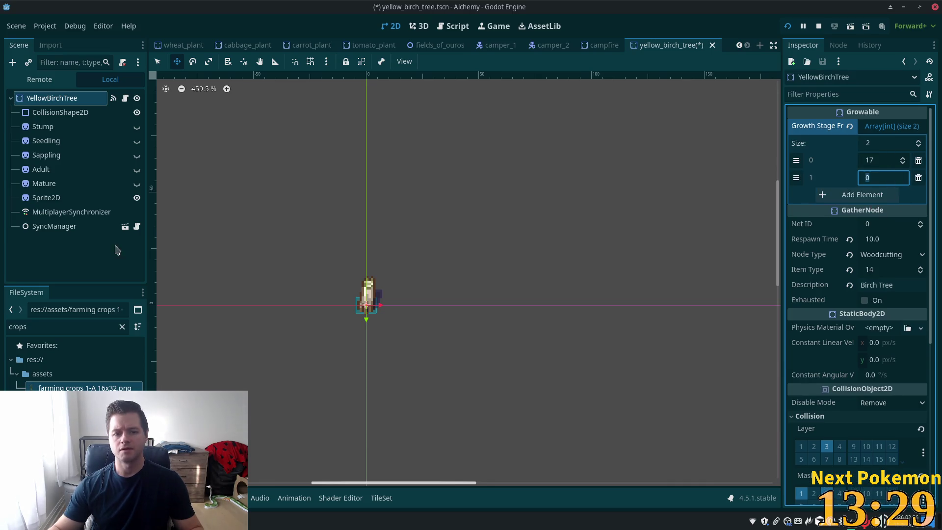
Step: Step the Sprite2D Frame between 12 and 16 to identify the birch growth stages
{"action": "left_click", "coordinate": [55, 197]}
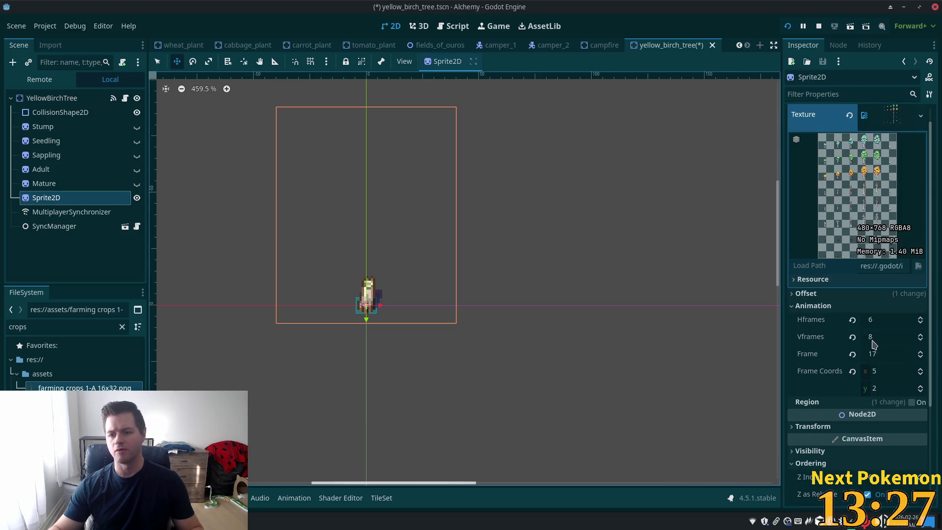
{"action": "left_click", "coordinate": [878, 354]}
{"action": "key", "text": "Down"}
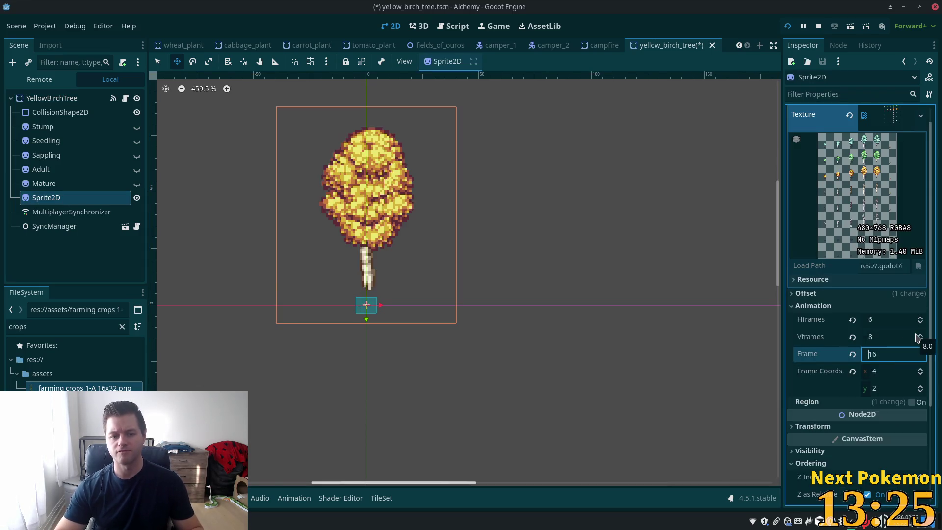
{"action": "key", "text": "Down"}
{"action": "key", "text": "Down"}
{"action": "key", "text": "Down"}
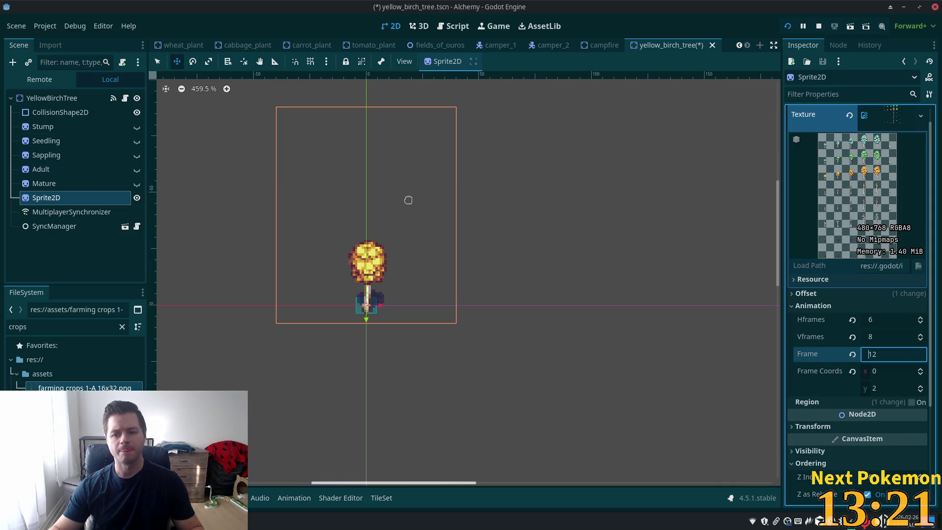
{"action": "key", "text": "Up"}
{"action": "key", "text": "Up"}
{"action": "key", "text": "Up"}
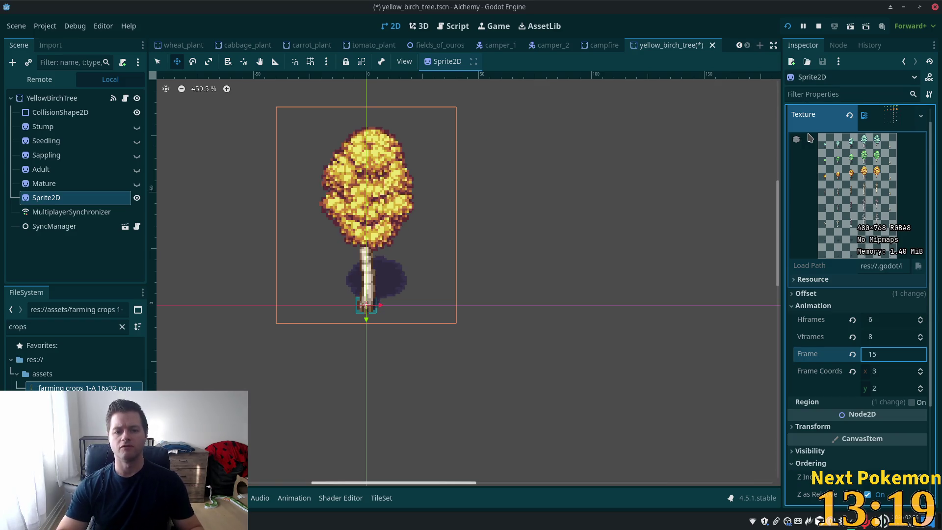
{"action": "key", "text": "Down"}
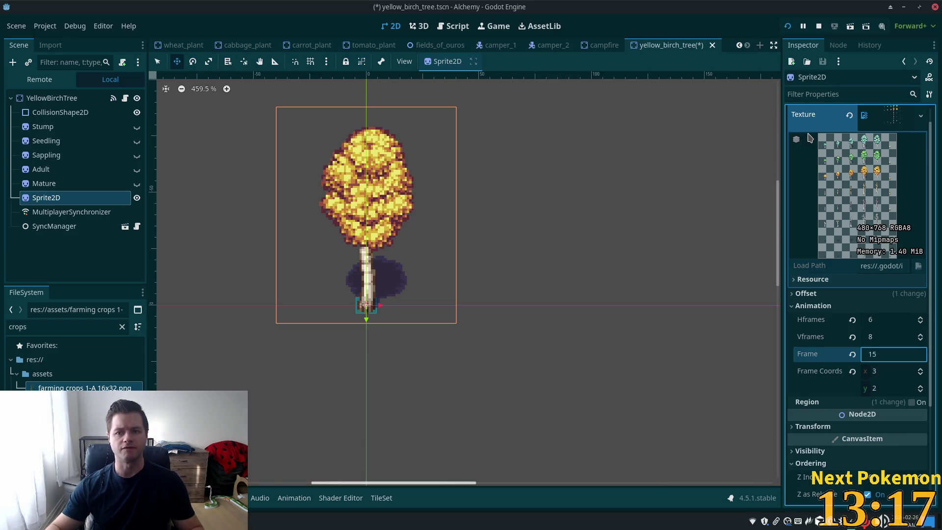
Step: Add third and fourth elements to YellowBirchTree's Growth Stage Frames array
{"action": "left_click", "coordinate": [29, 98]}
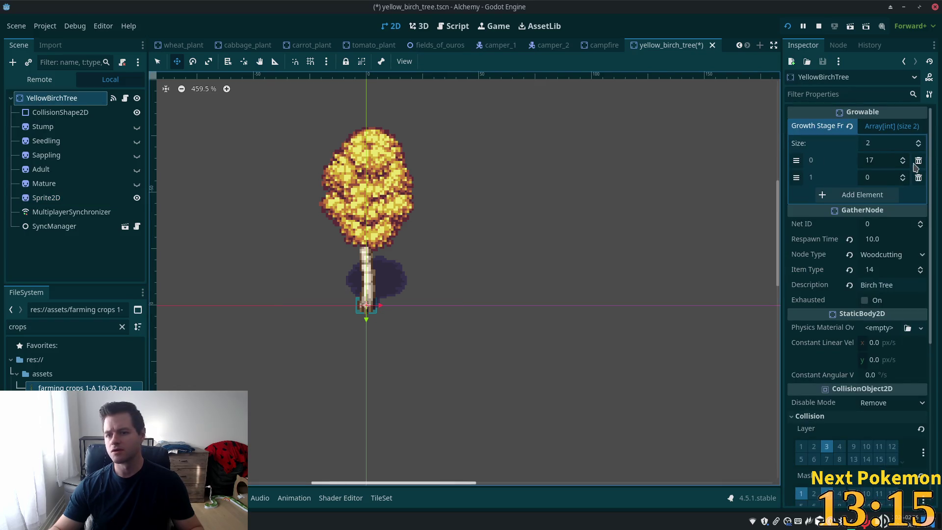
{"action": "left_click", "coordinate": [883, 176]}
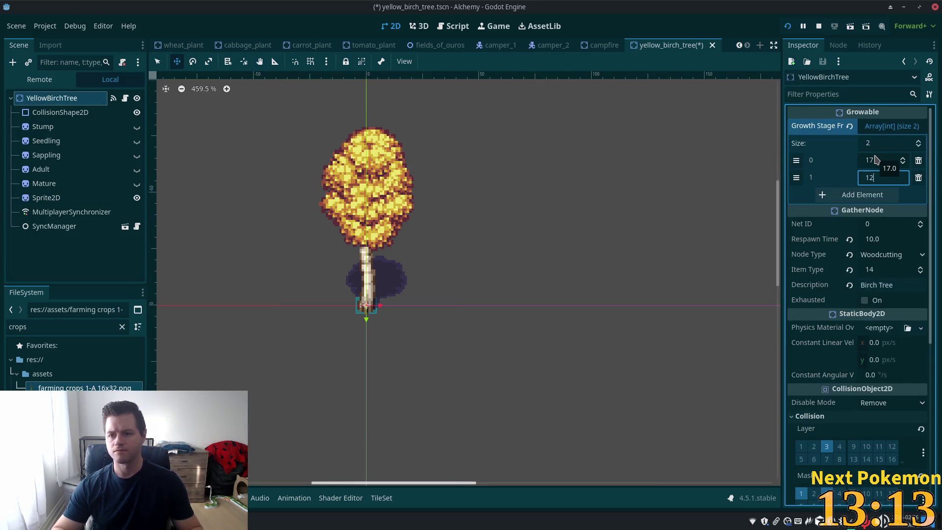
{"action": "left_click", "coordinate": [871, 196]}
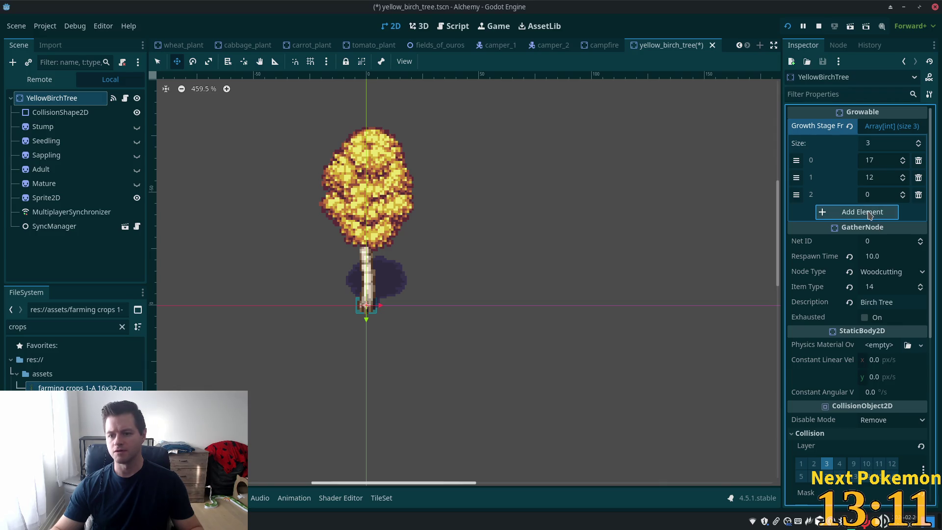
{"action": "left_click", "coordinate": [870, 195]}
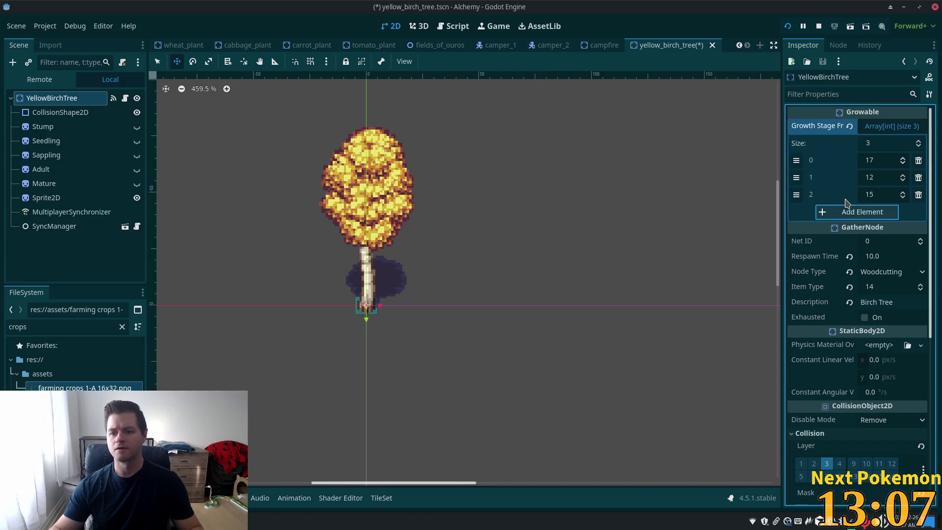
{"action": "left_click", "coordinate": [860, 212]}
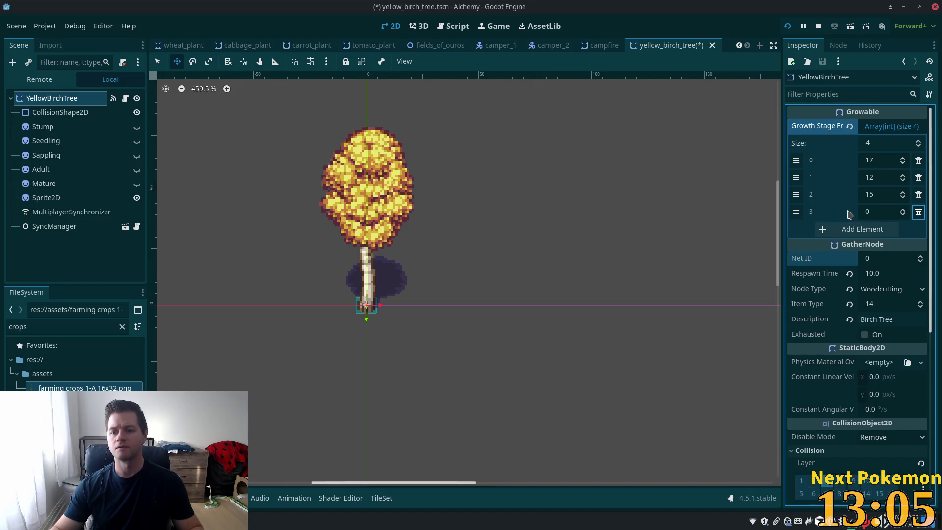
{"action": "left_click", "coordinate": [876, 215]}
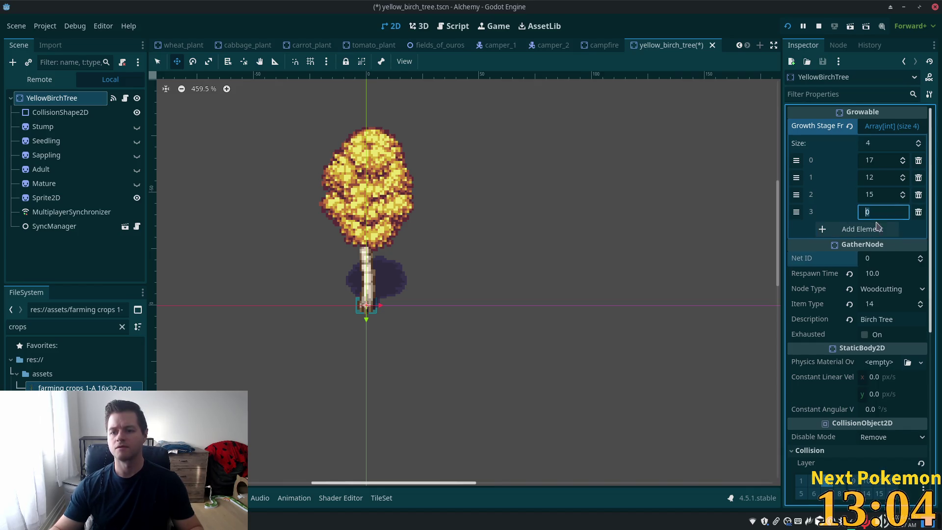
Step: Fill in stage frames 13, 14 and 15 and save the yellow birch tree scene
{"action": "left_click", "coordinate": [882, 197]}
{"action": "type", "text": "13"}
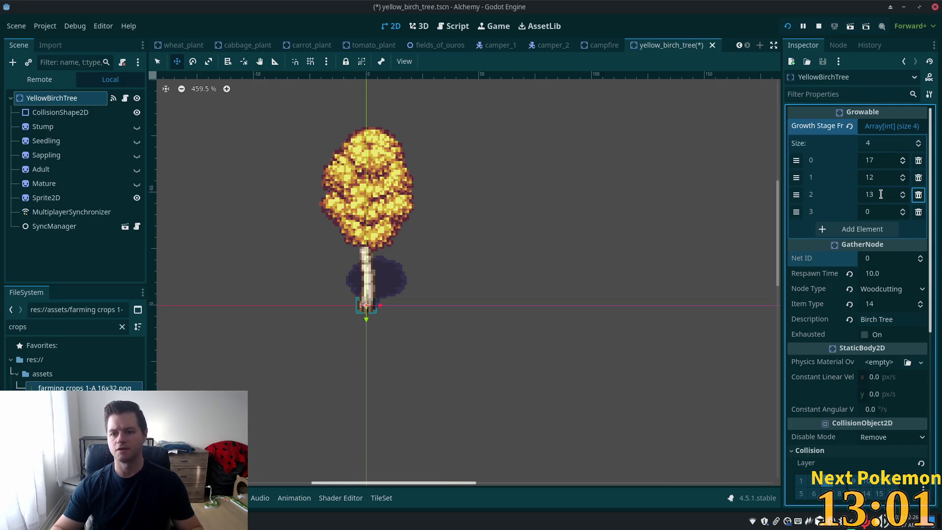
{"action": "key", "text": "Tab"}
{"action": "key", "text": "Tab"}
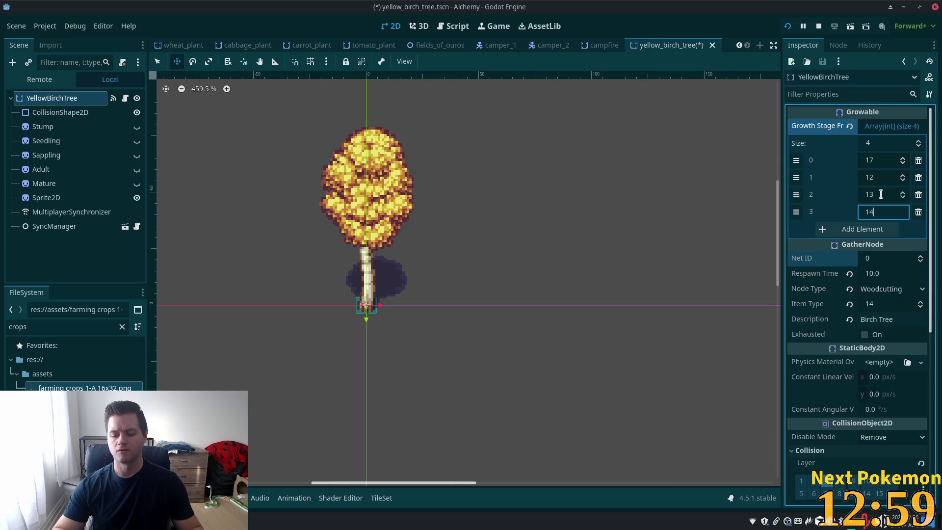
{"action": "key", "text": "Tab"}
{"action": "key", "text": "Tab"}
{"action": "key", "text": "Return"}
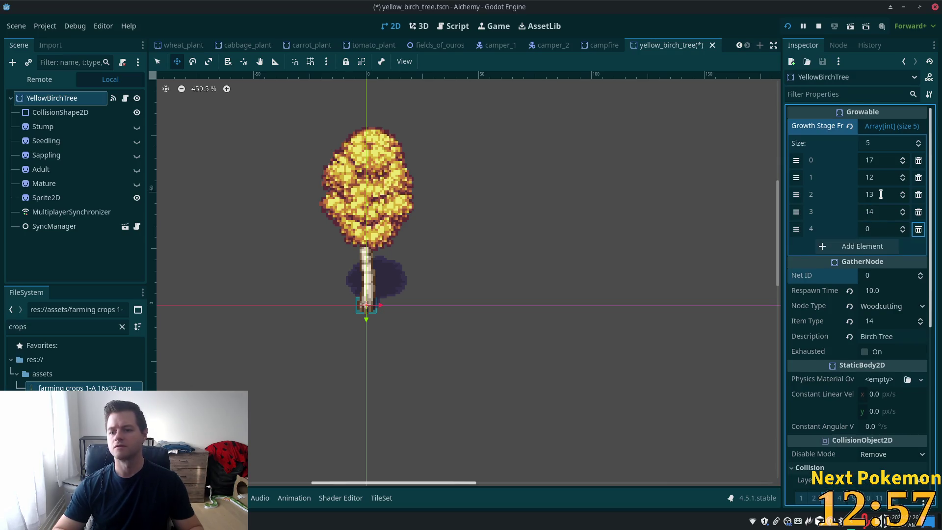
{"action": "key", "text": "shift+Tab"}
{"action": "key", "text": "Return"}
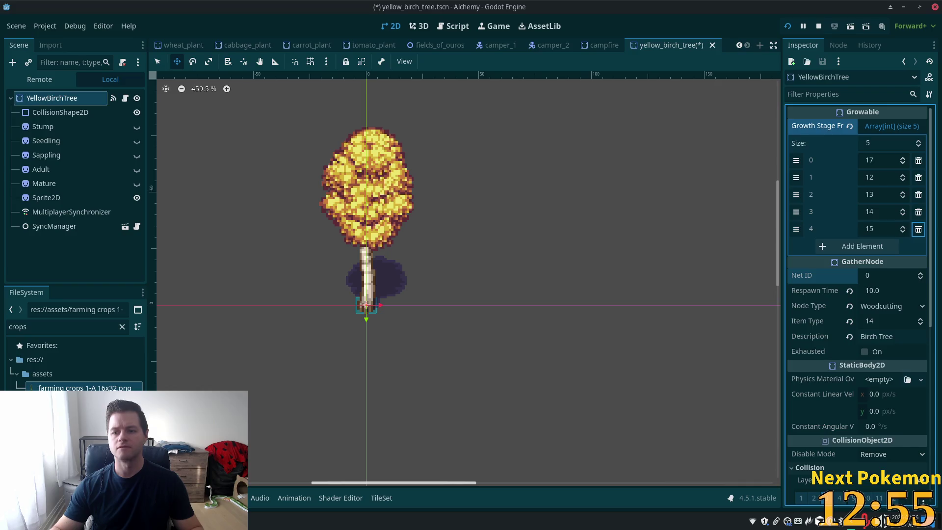
{"action": "key", "text": "ctrl+s"}
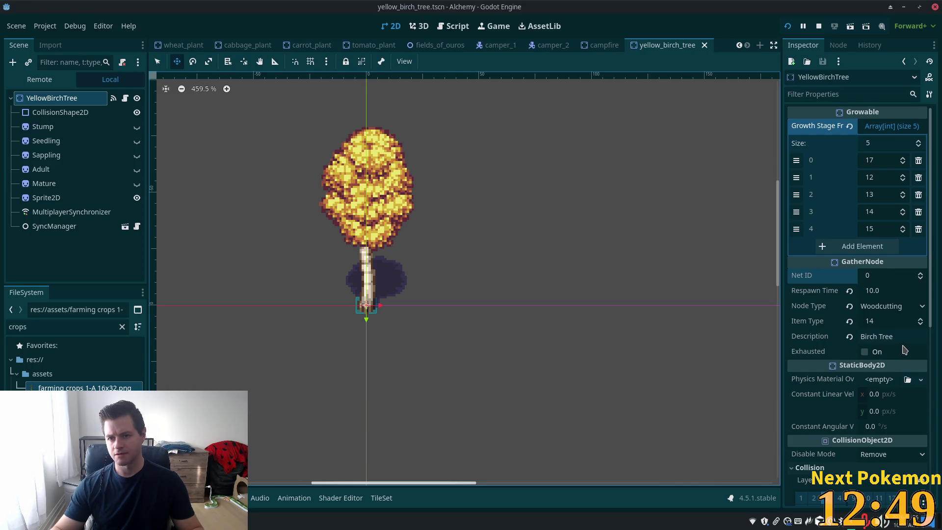
Step: Run the project, hit the index -1 out-of-bounds error, and select all of growable.gd in Cursor
{"action": "left_click", "coordinate": [787, 26]}
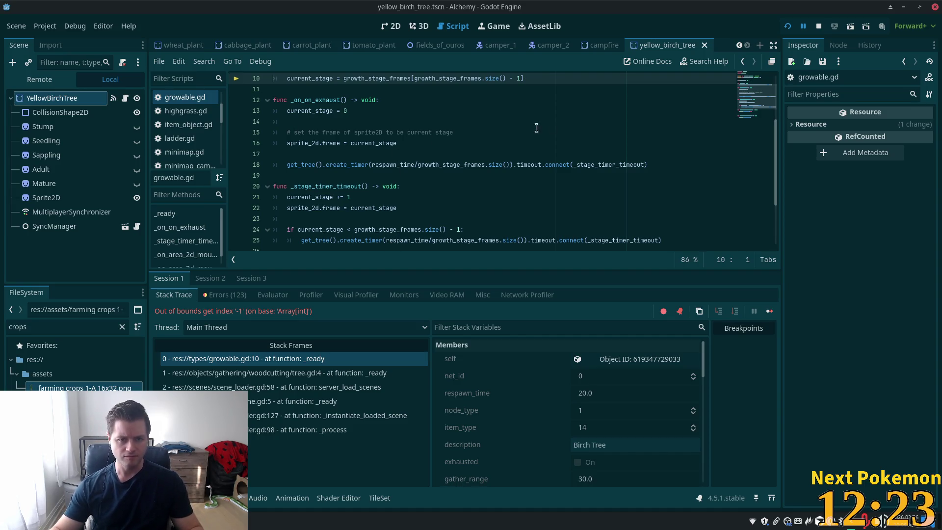
{"action": "key", "text": "alt+Tab"}
{"action": "key", "text": "ctrl+a"}
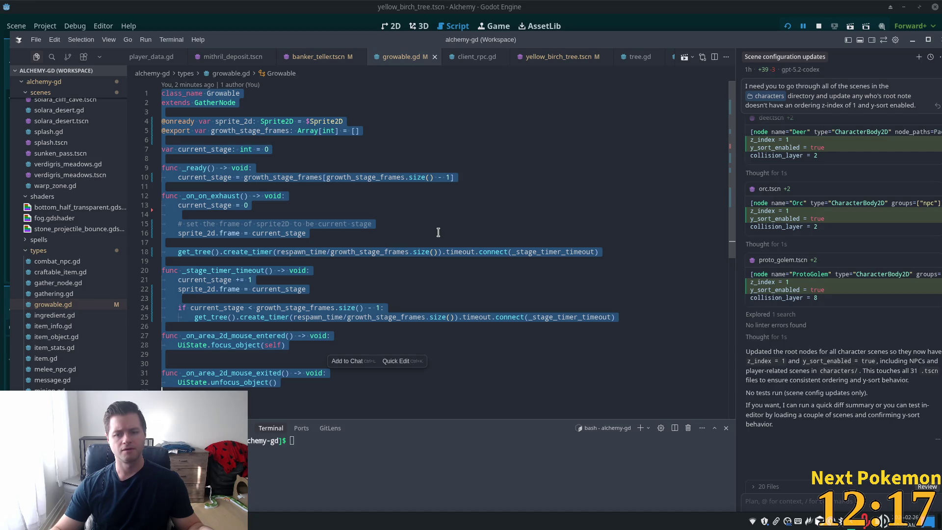
Step: Undo growable.gd back to its Node2D-based version and save it
{"action": "right_click", "coordinate": [48, 254]}
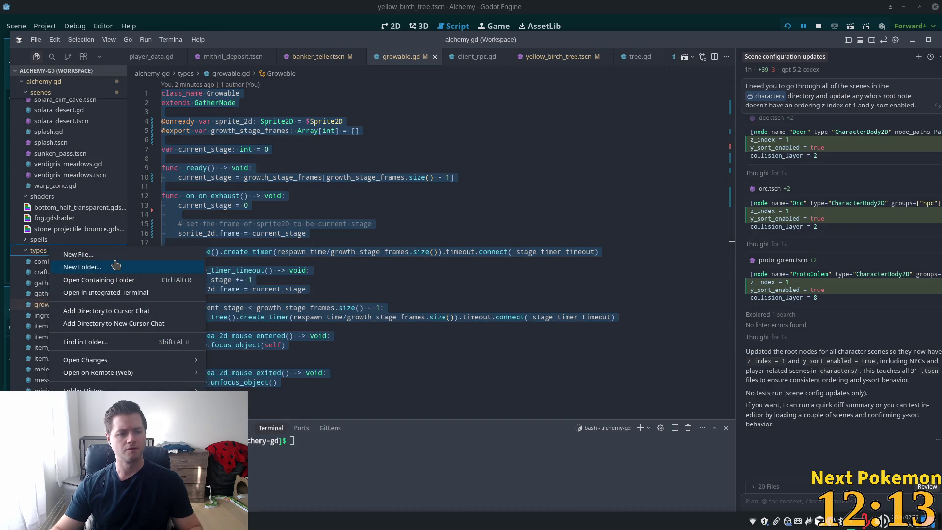
{"action": "left_click", "coordinate": [491, 267]}
{"action": "left_click", "coordinate": [460, 278]}
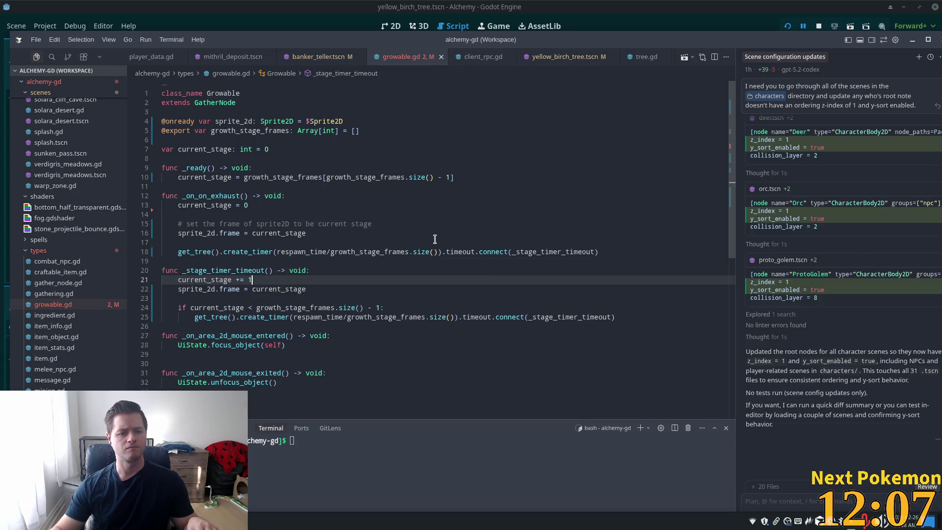
{"action": "key", "text": "ctrl+z"}
{"action": "key", "text": "ctrl+z"}
{"action": "key", "text": "ctrl+z"}
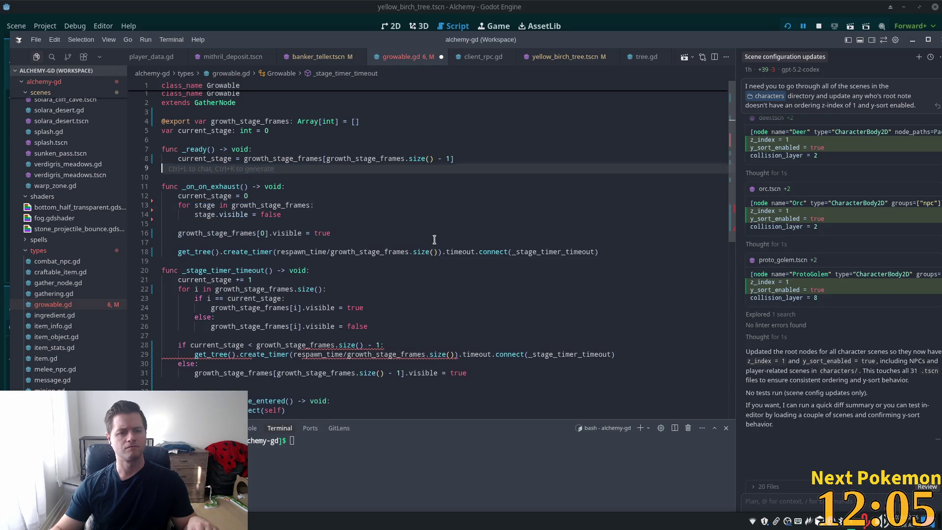
{"action": "key", "text": "ctrl+z"}
{"action": "key", "text": "ctrl+z"}
{"action": "key", "text": "ctrl+z"}
{"action": "key", "text": "ctrl+s"}
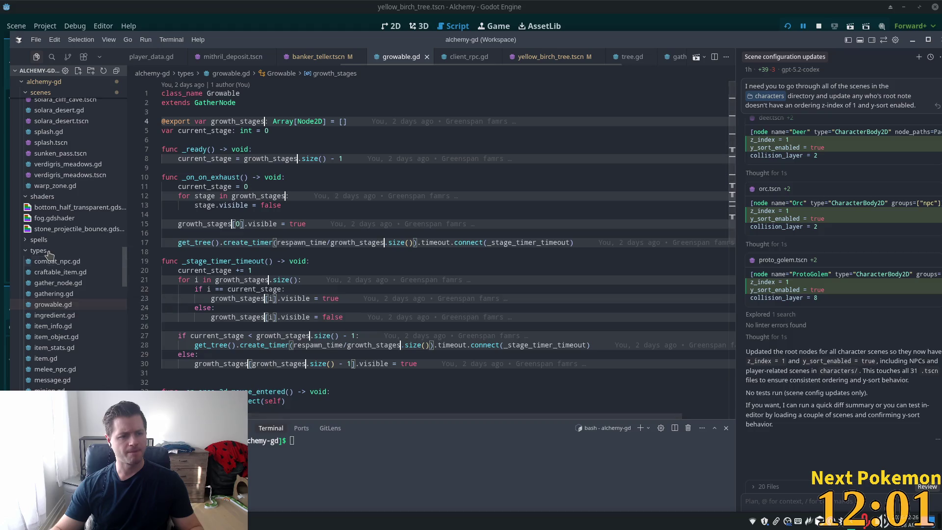
Step: Create growable_test.gd in types with the pasted frame-based script, named class GrowableTest
{"action": "right_click", "coordinate": [49, 251]}
{"action": "left_click", "coordinate": [122, 260]}
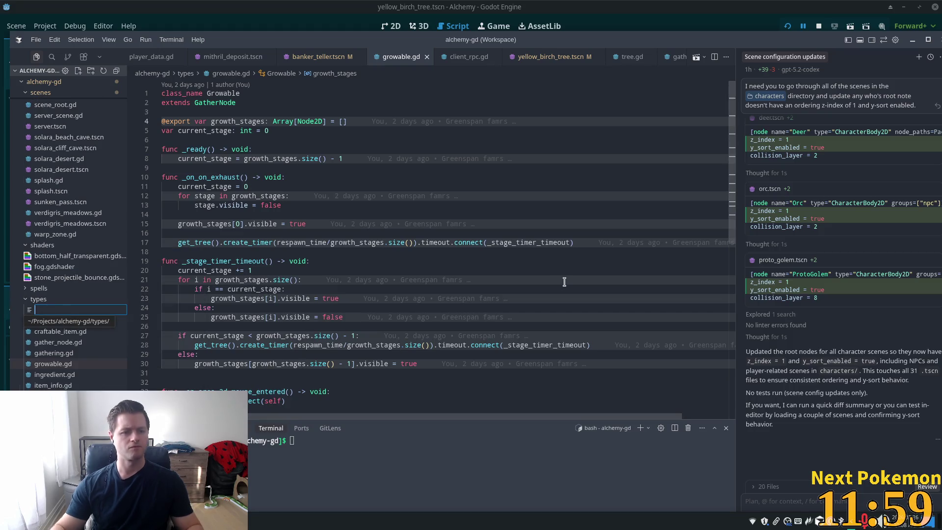
{"action": "type", "text": "growea"}
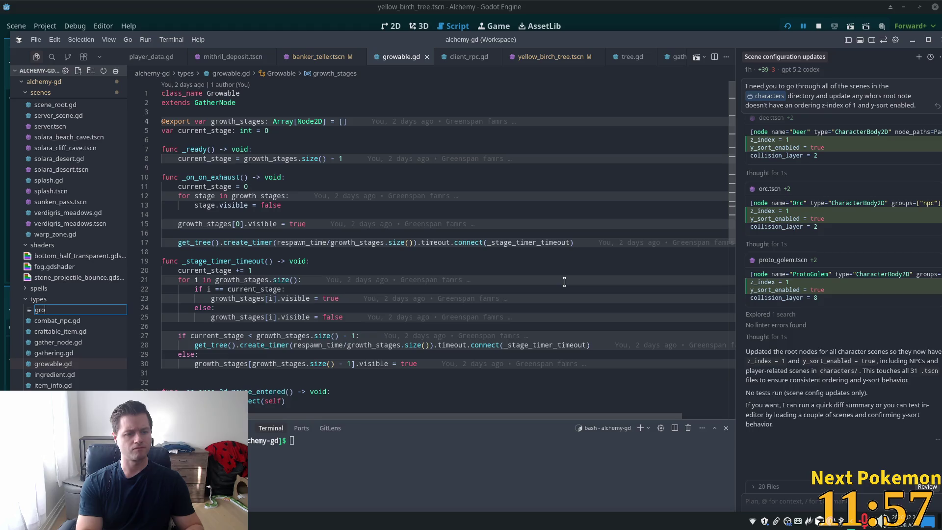
{"action": "type", "text": "able"}
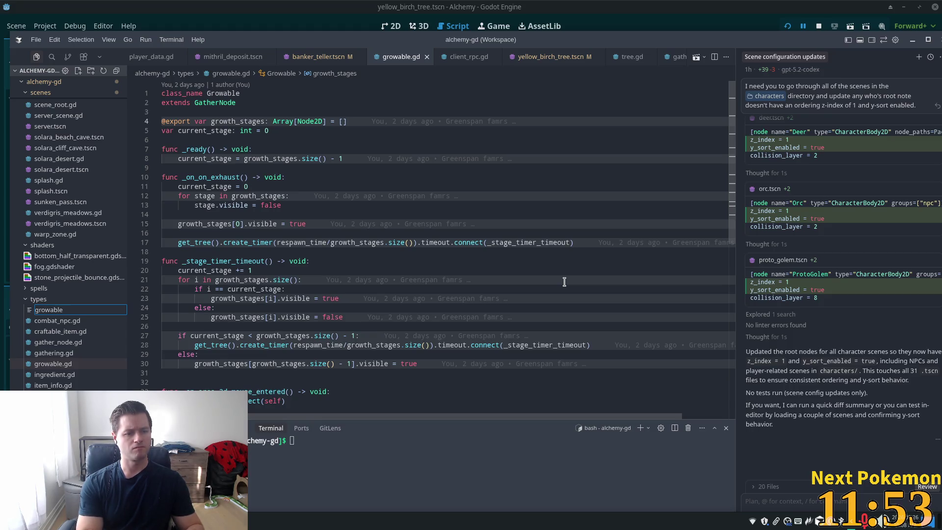
{"action": "type", "text": "st.g"}
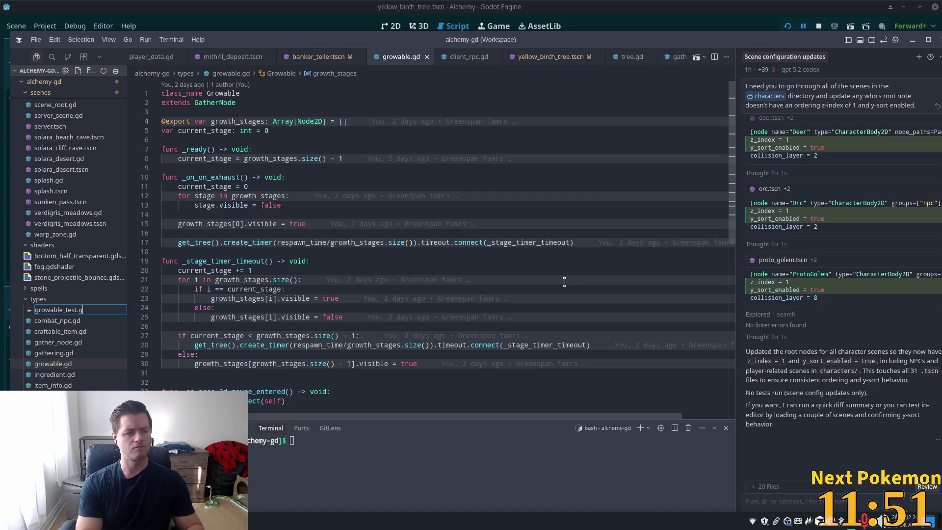
{"action": "type", "text": "d"}
{"action": "key", "text": "Return"}
{"action": "key", "text": "ctrl+v"}
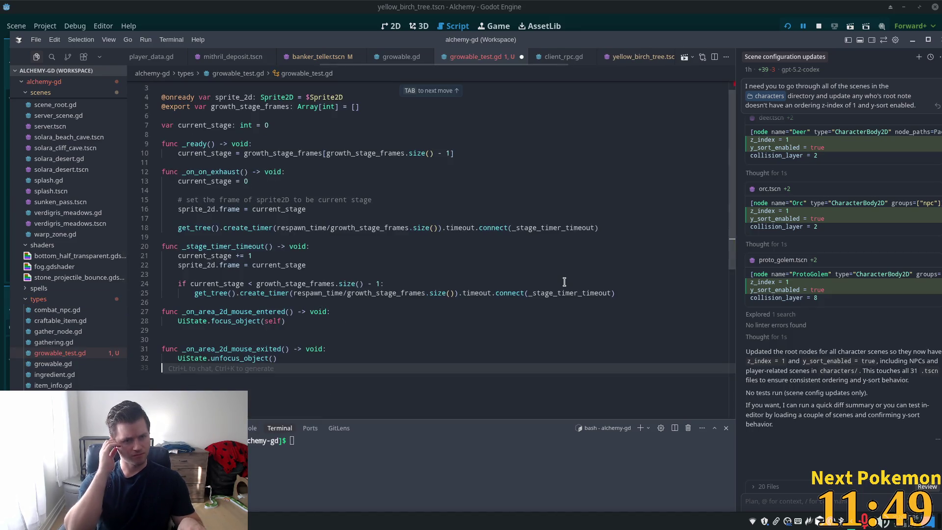
{"action": "scroll", "coordinate": [343, 172], "scroll_direction": "up", "scroll_amount": 1}
{"action": "left_click", "coordinate": [250, 87]}
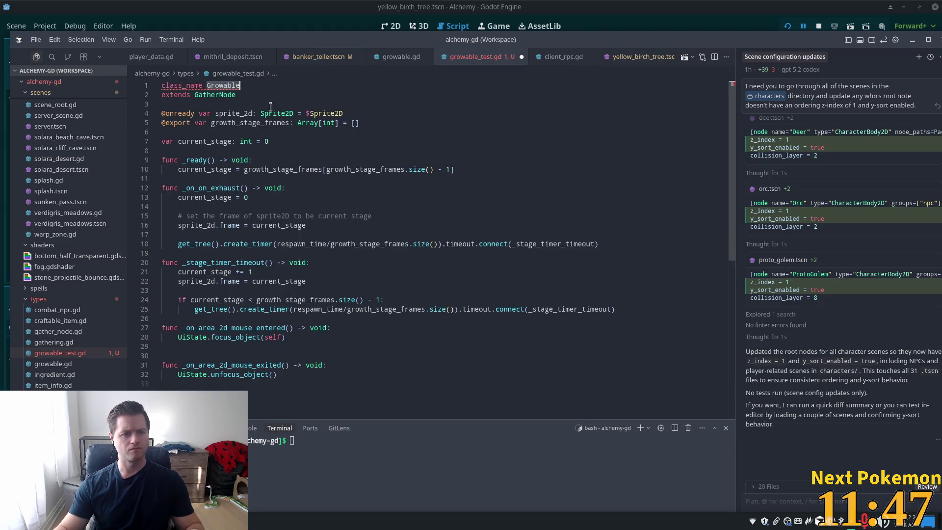
{"action": "type", "text": "Test"}
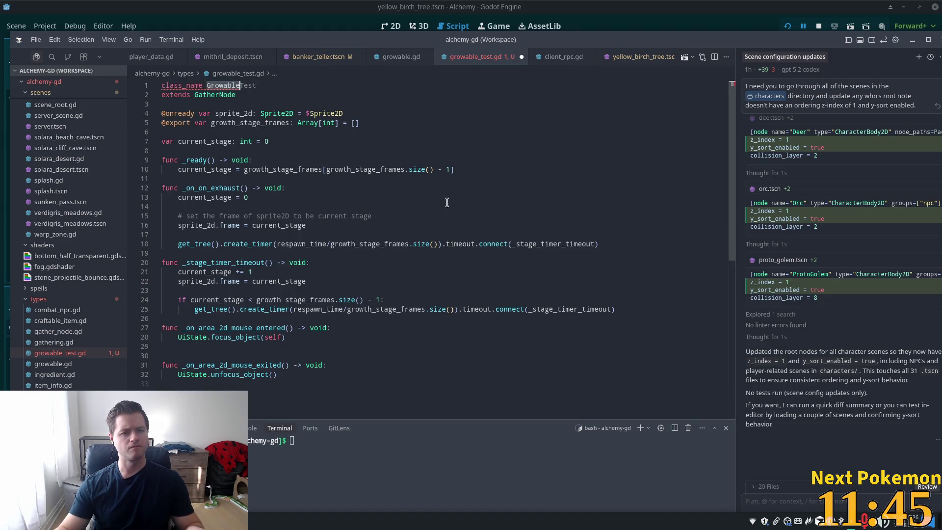
{"action": "key", "text": "Tab"}
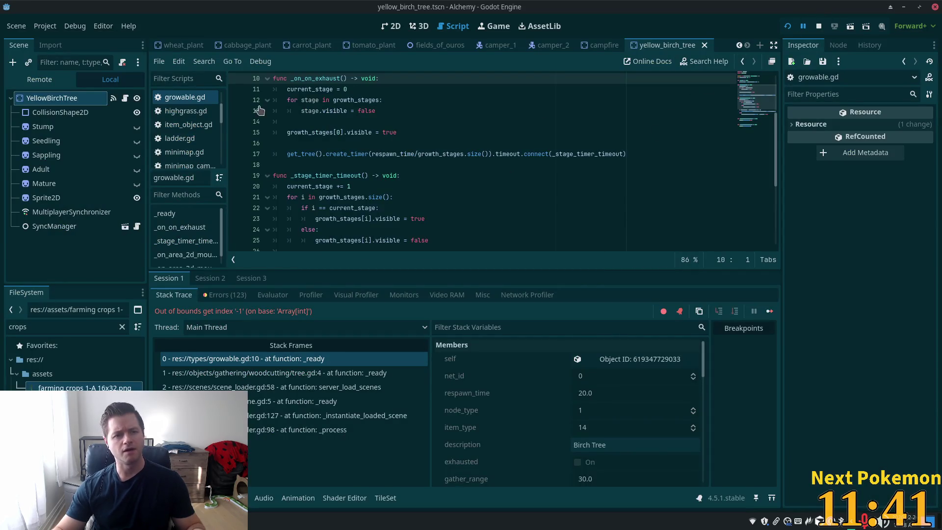
Step: Make tree.gd extend GrowableTest, rerun the game, and open growable_test.gd at the error
{"action": "left_click", "coordinate": [126, 100]}
{"action": "left_click", "coordinate": [339, 81]}
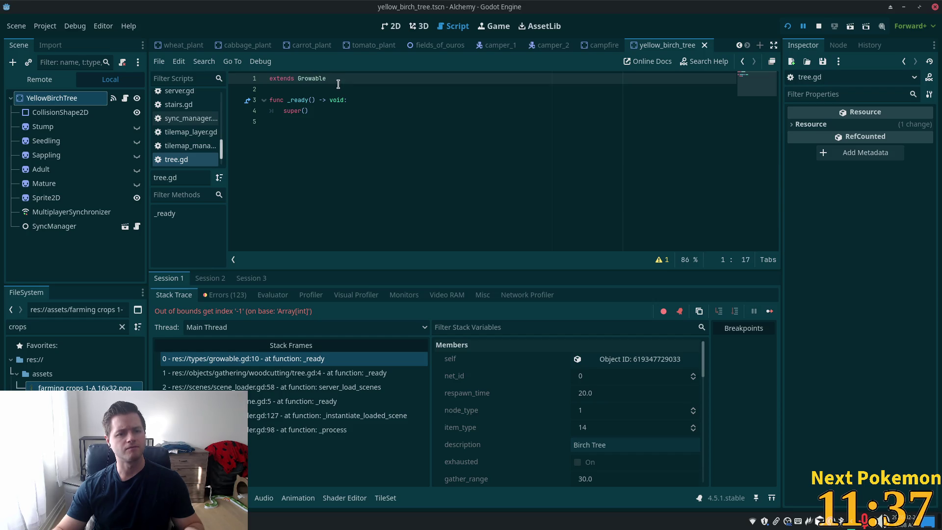
{"action": "type", "text": "Test"}
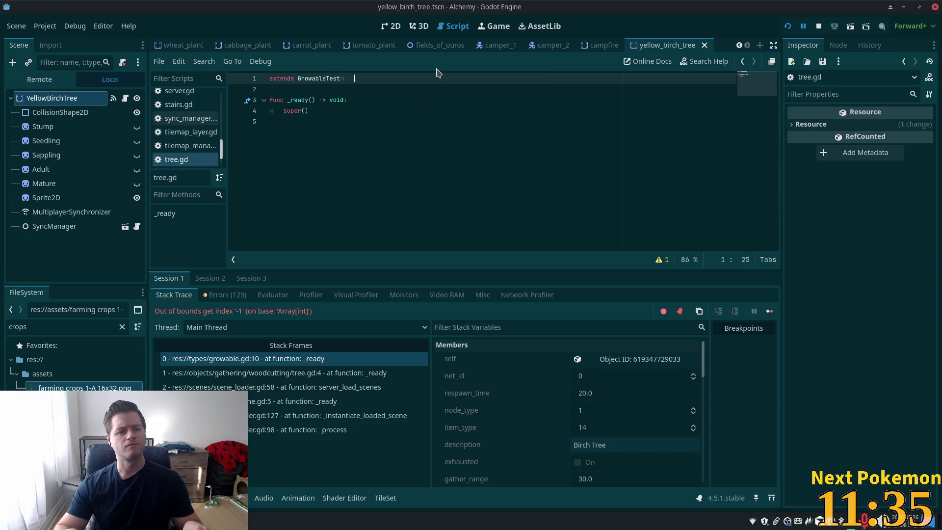
{"action": "key", "text": "F5"}
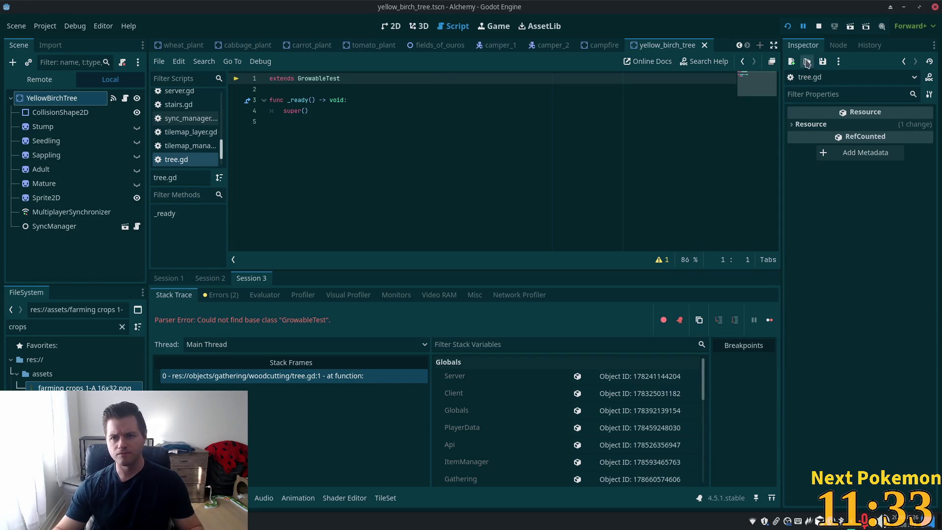
{"action": "left_click", "coordinate": [788, 26]}
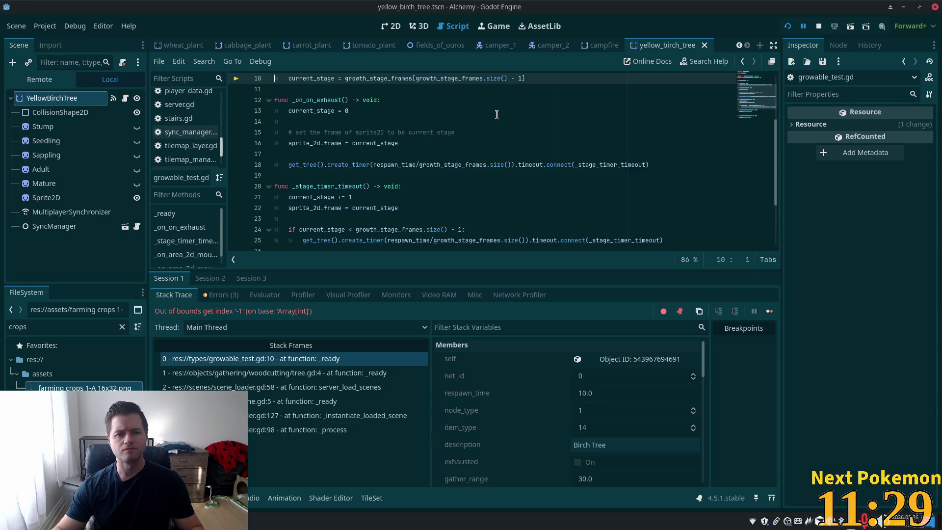
{"action": "left_click", "coordinate": [497, 114]}
{"action": "scroll", "coordinate": [490, 162], "scroll_direction": "up", "scroll_amount": 3}
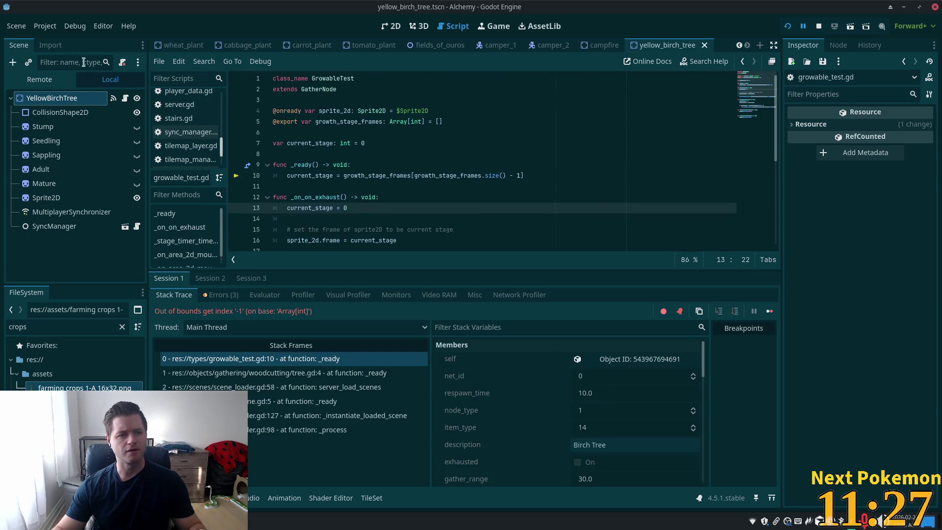
Step: Add five elements to YellowBirchTree's Growth Stage Frames array
{"action": "left_click", "coordinate": [52, 99]}
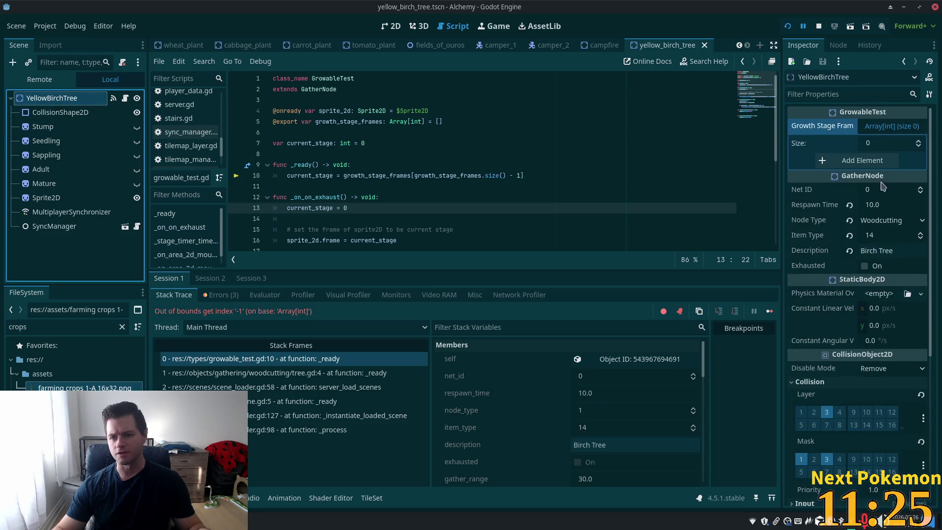
{"action": "left_click", "coordinate": [888, 144]}
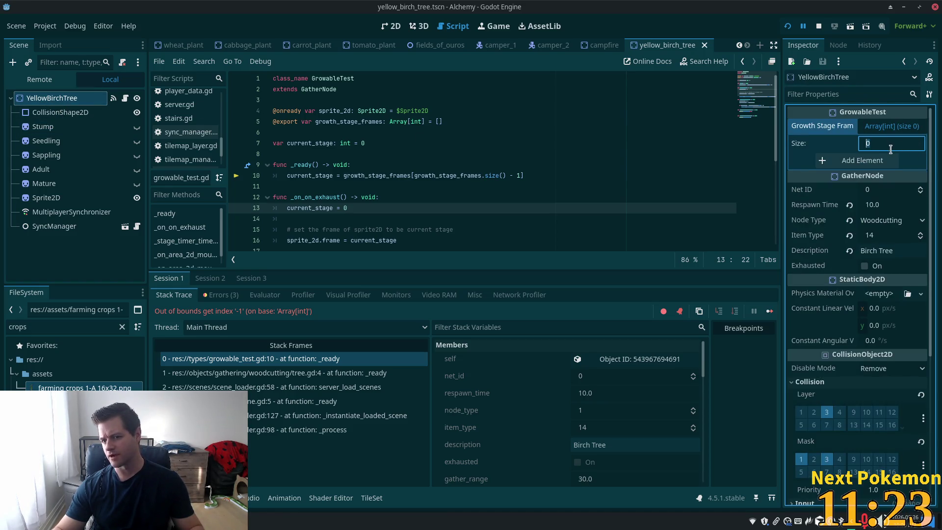
{"action": "left_click", "coordinate": [859, 161]}
{"action": "left_click", "coordinate": [852, 178]}
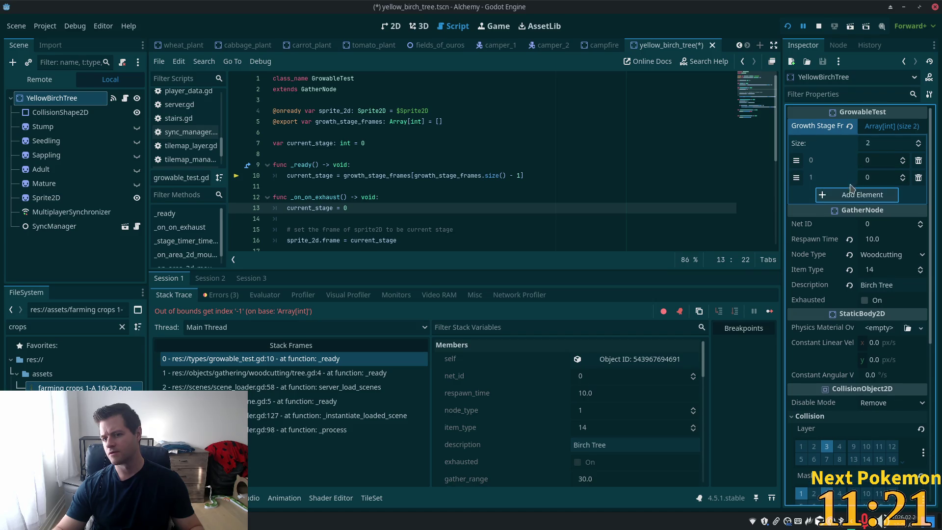
{"action": "left_click", "coordinate": [851, 194]}
{"action": "left_click", "coordinate": [848, 212]}
{"action": "left_click", "coordinate": [838, 230]}
Step: Start entering the frame values, committing 17 as the first stage frame
{"action": "left_click", "coordinate": [872, 162]}
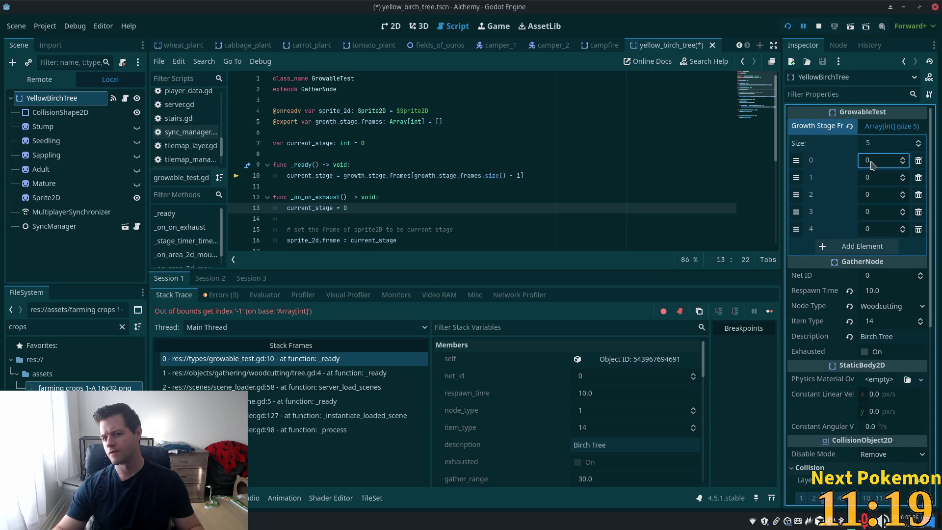
{"action": "type", "text": "12"}
{"action": "key", "text": "Tab"}
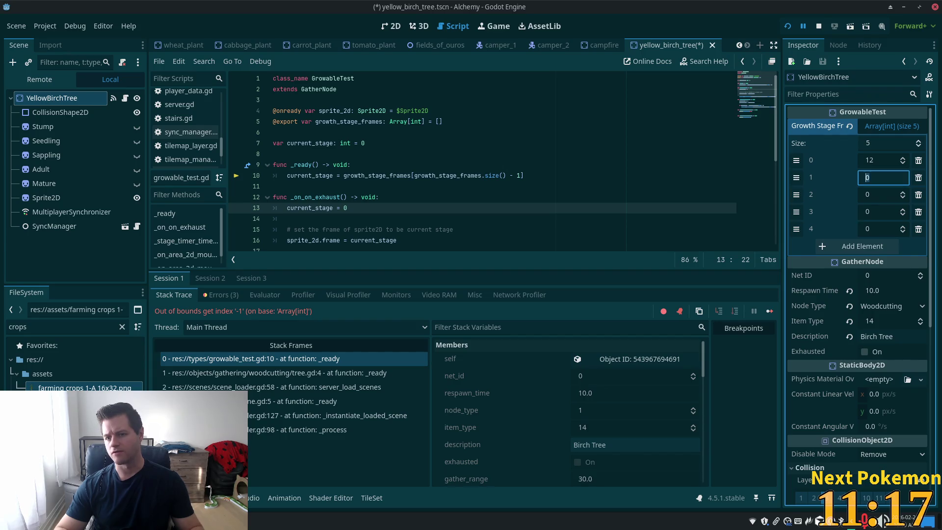
{"action": "type", "text": "13"}
{"action": "key", "text": "Tab"}
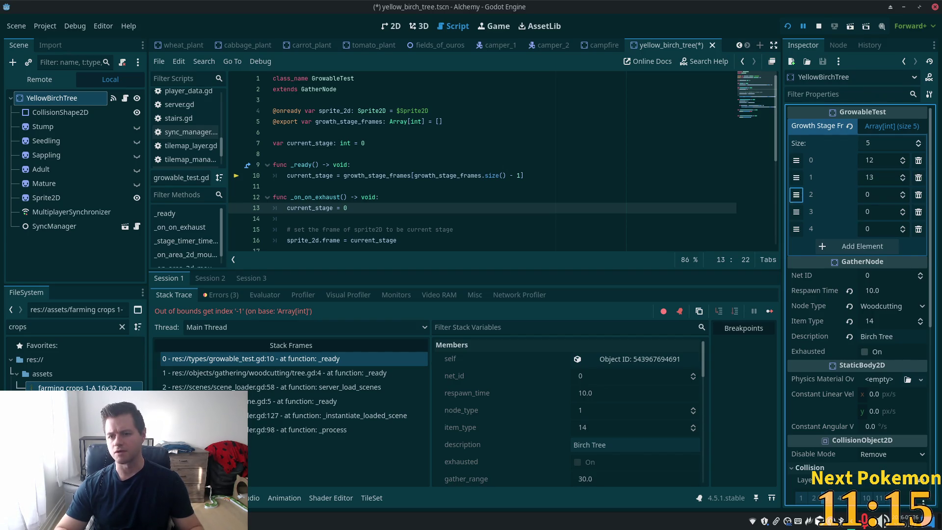
{"action": "type", "text": "1"}
{"action": "key", "text": "Tab"}
{"action": "key", "text": "Tab"}
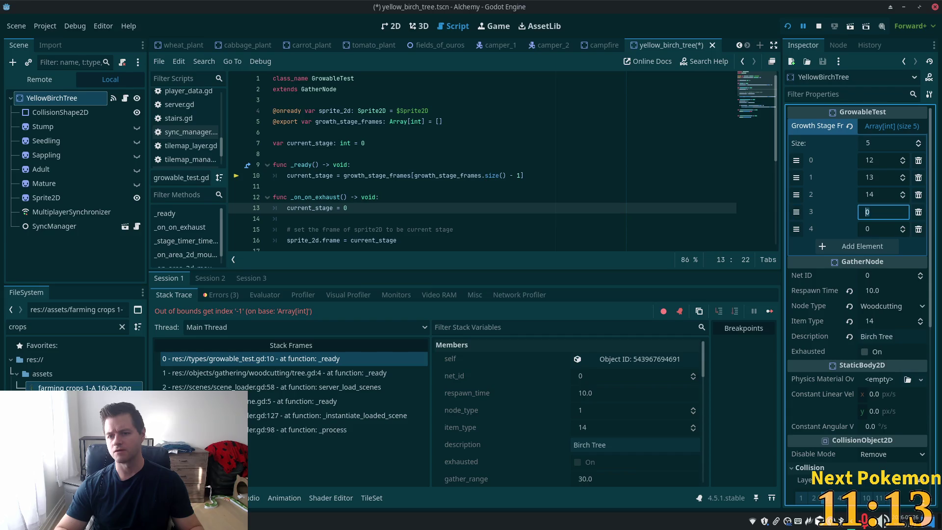
{"action": "left_click", "coordinate": [879, 166]}
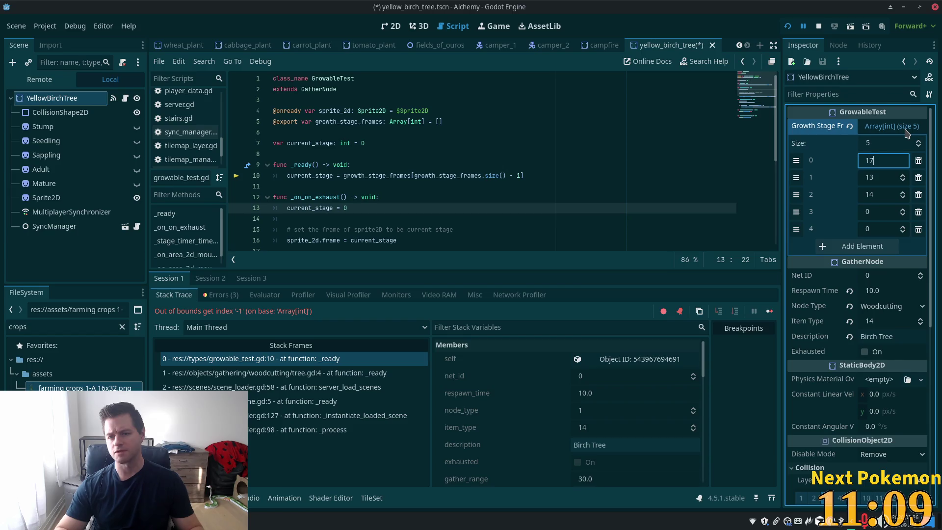
{"action": "key", "text": "Tab"}
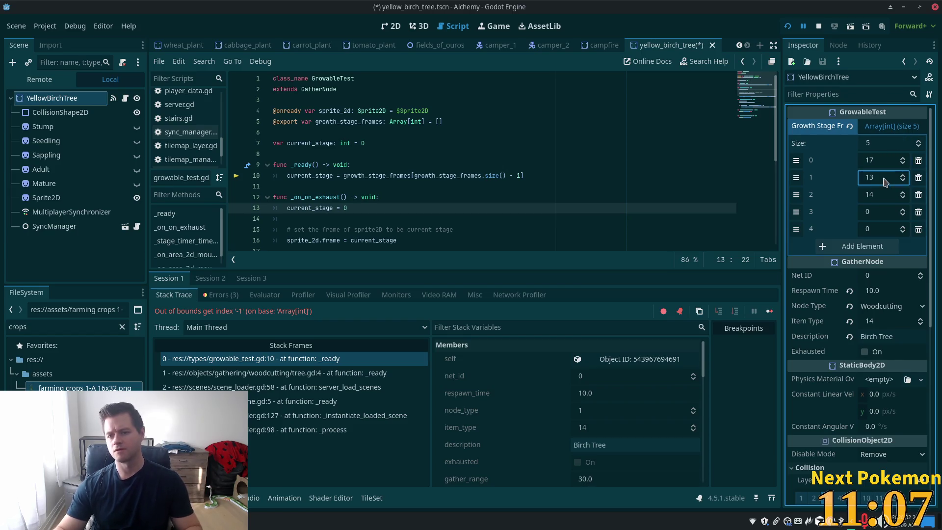
Step: Set the remaining stage frames to 12, 13, 14 and 15, save the scene, and run the game
{"action": "left_click", "coordinate": [885, 182]}
{"action": "type", "text": "12"}
{"action": "left_click", "coordinate": [879, 196]}
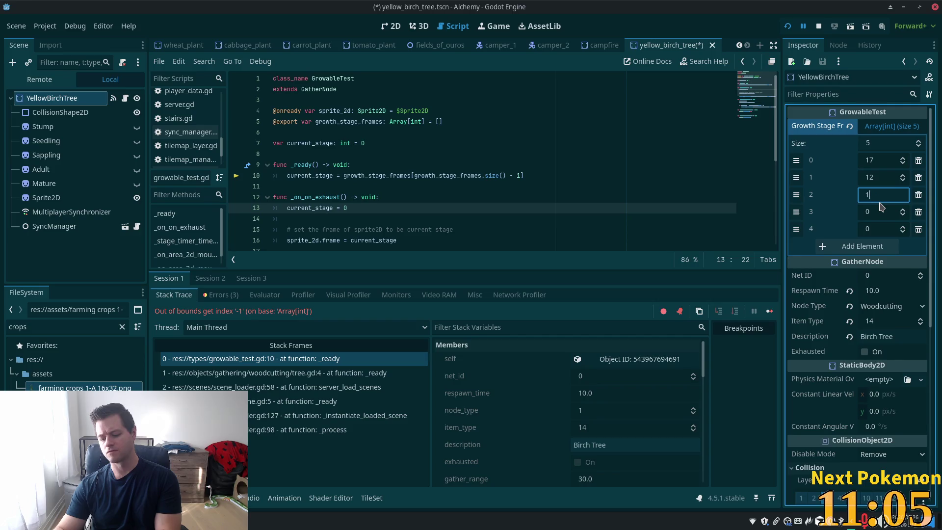
{"action": "type", "text": "3"}
{"action": "left_click", "coordinate": [882, 214]}
{"action": "type", "text": "17"}
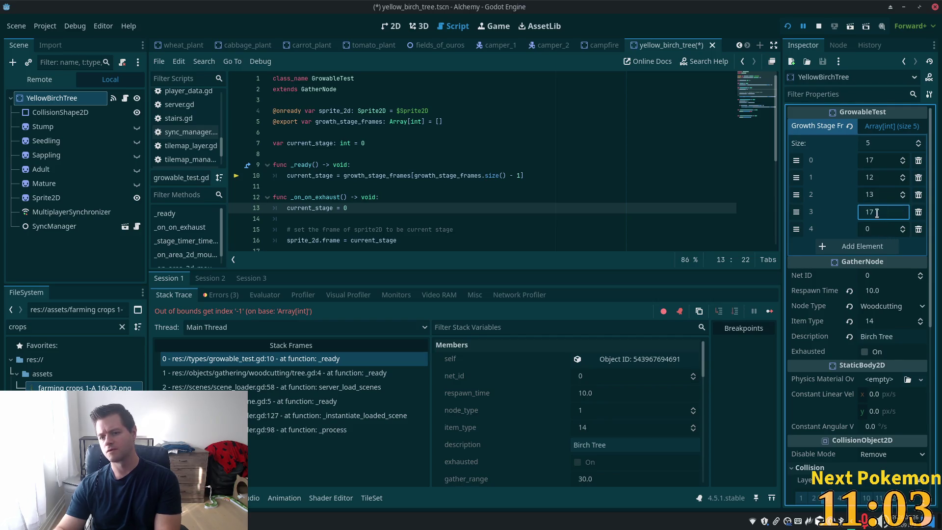
{"action": "key", "text": "BackSpace"}
{"action": "type", "text": "4"}
{"action": "left_click", "coordinate": [859, 229]}
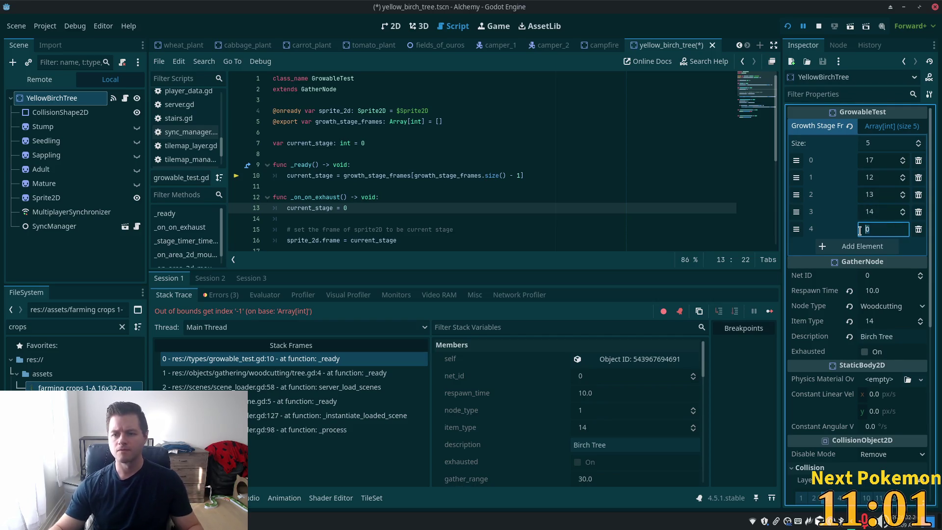
{"action": "type", "text": "15"}
{"action": "key", "text": "Tab"}
{"action": "key", "text": "ctrl+s"}
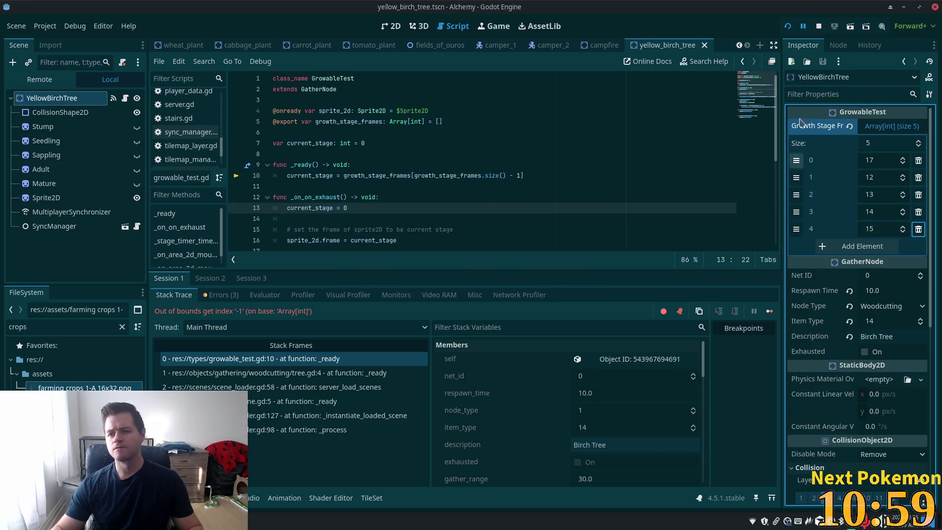
{"action": "key", "text": "F5"}
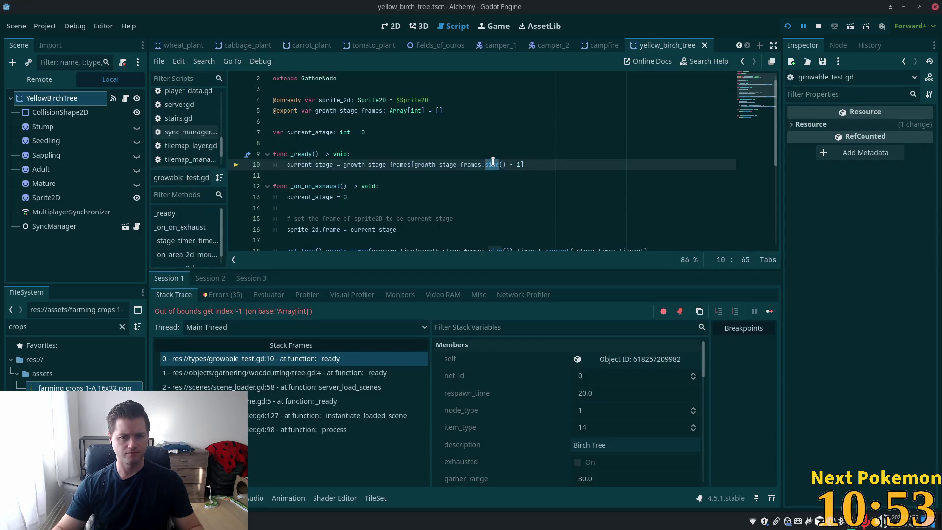
Step: Change tree.gd back to extending Growable and detach the script from YellowBirchTree
{"action": "mouse_move", "coordinate": [344, 165]}
{"action": "left_mouse_down"}
{"action": "mouse_move", "coordinate": [473, 169]}
{"action": "mouse_move", "coordinate": [410, 167]}
{"action": "left_mouse_up"}
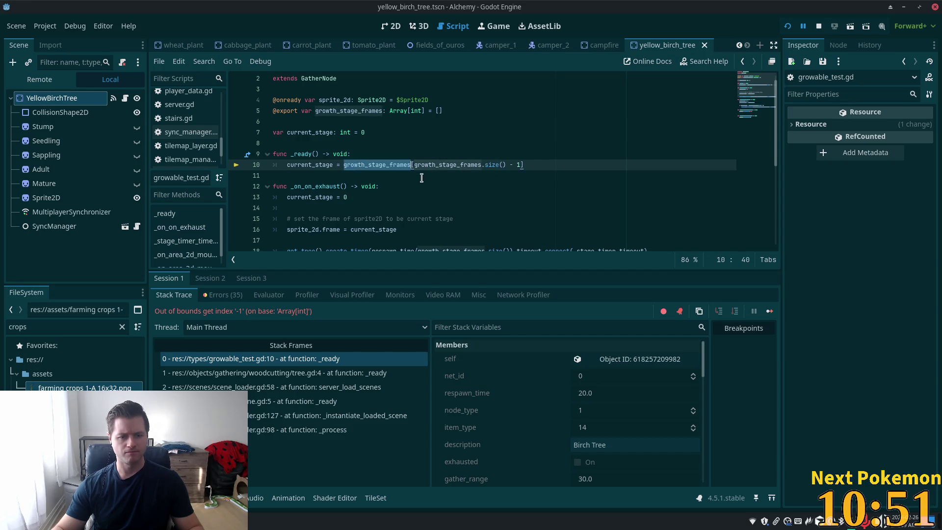
{"action": "left_click", "coordinate": [233, 376]}
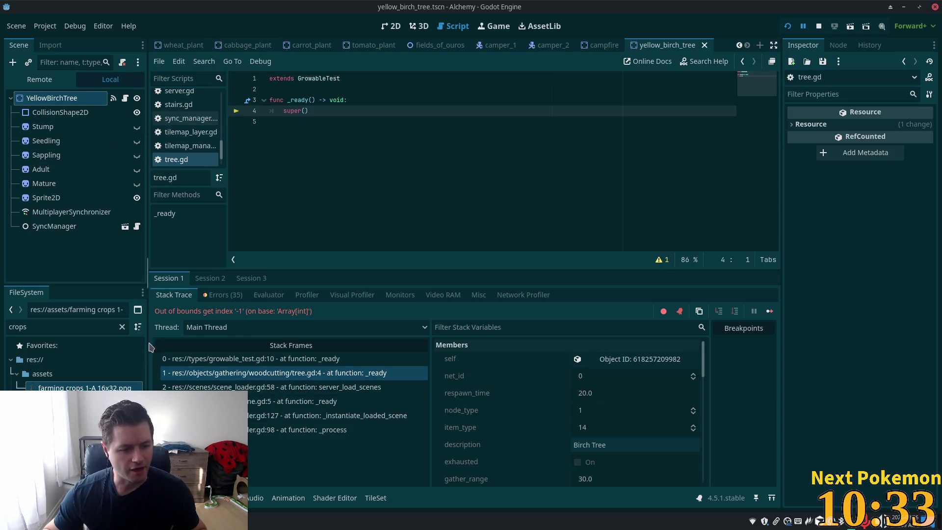
{"action": "left_click", "coordinate": [341, 79]}
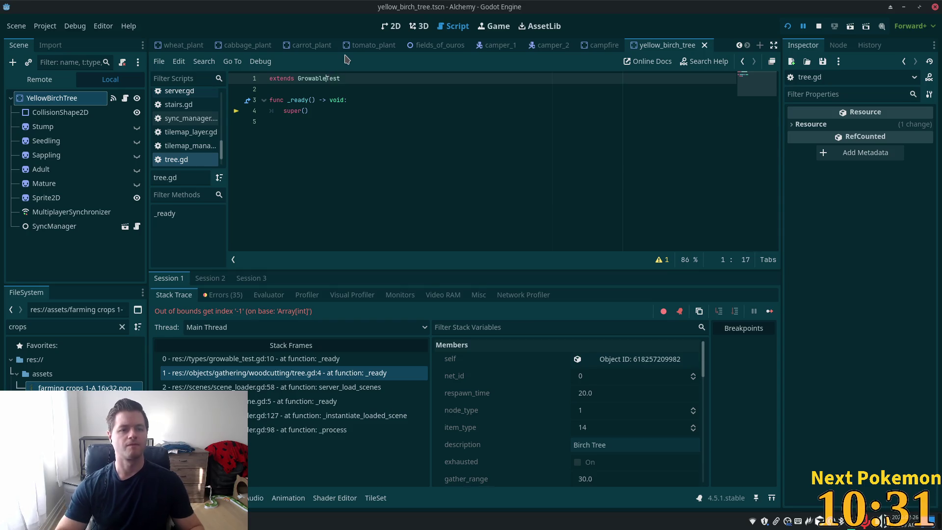
{"action": "key", "text": "BackSpace"}
{"action": "key", "text": "BackSpace"}
{"action": "key", "text": "BackSpace"}
{"action": "left_click", "coordinate": [324, 111]}
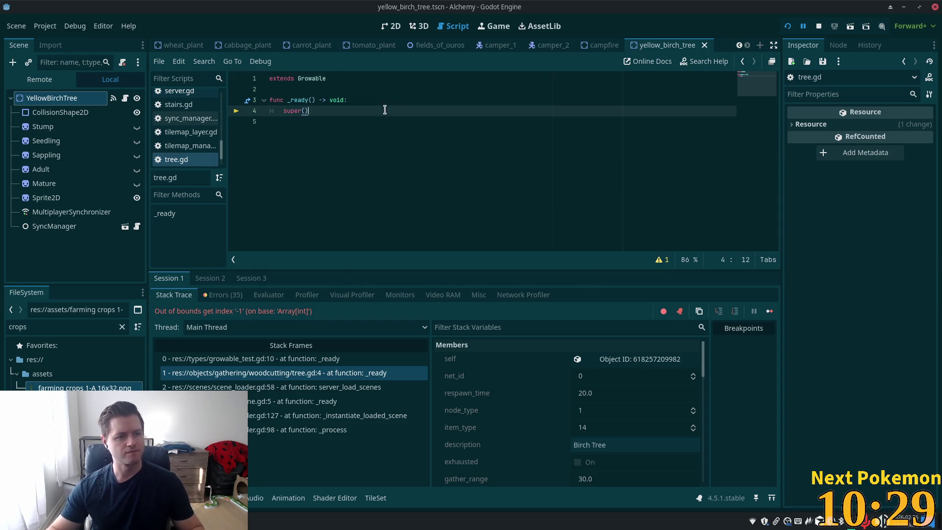
{"action": "left_click", "coordinate": [122, 62]}
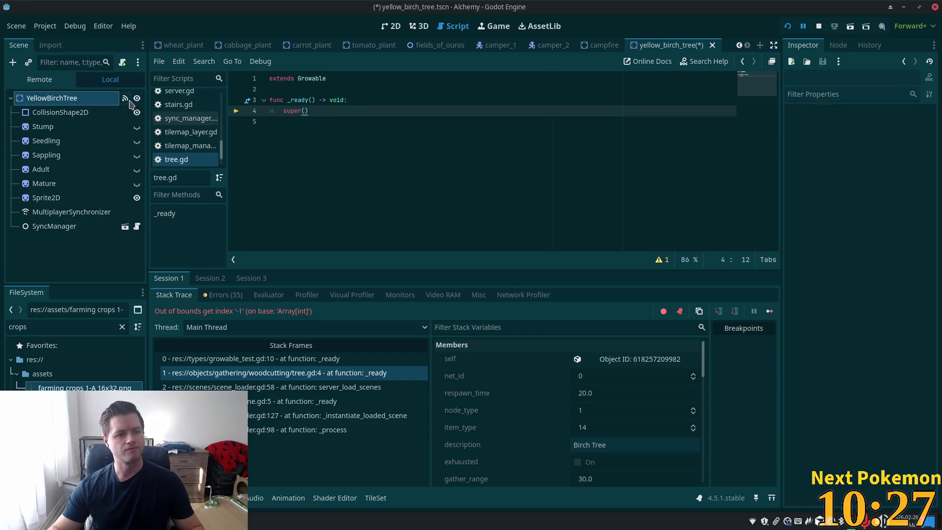
Step: Attach a new yellow_birch_tree.gd script to YellowBirchTree and paste tree.gd's code into it
{"action": "left_click", "coordinate": [122, 63]}
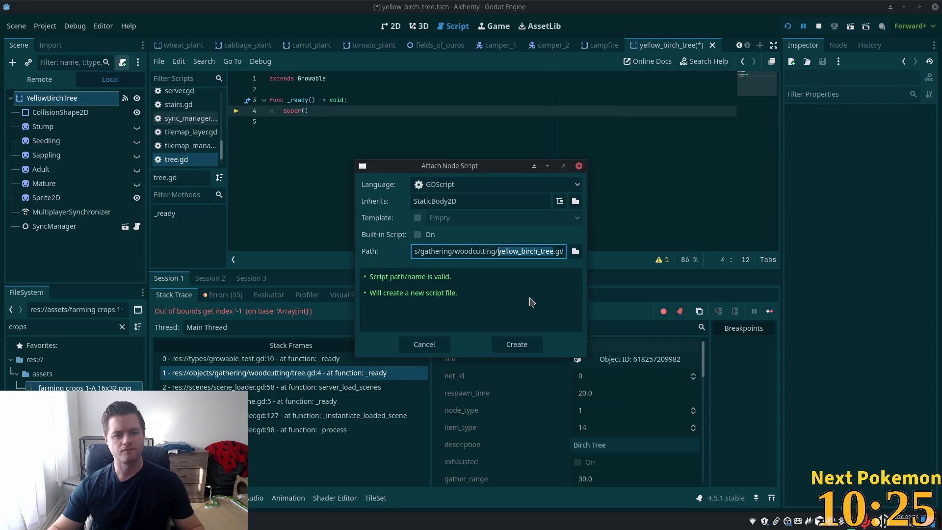
{"action": "left_click", "coordinate": [510, 343]}
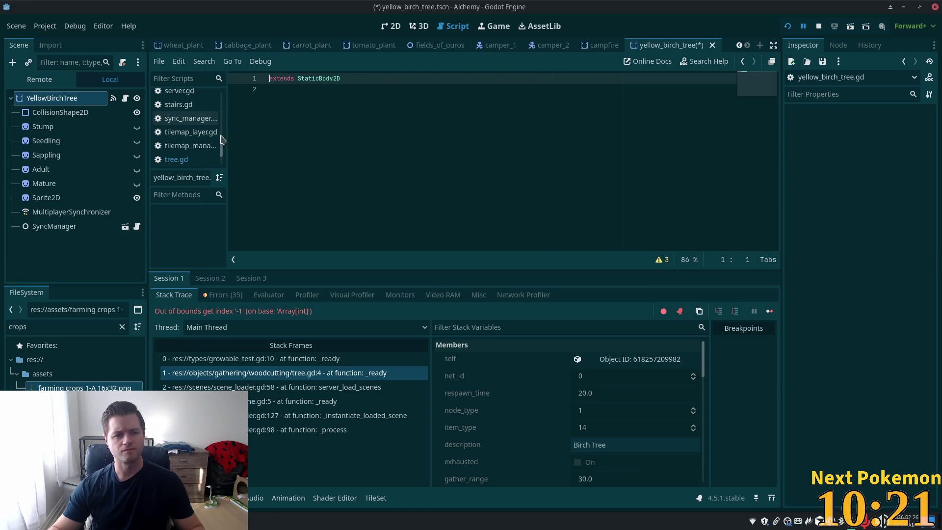
{"action": "left_click", "coordinate": [176, 159]}
{"action": "key", "text": "ctrl+a"}
{"action": "key", "text": "ctrl+c"}
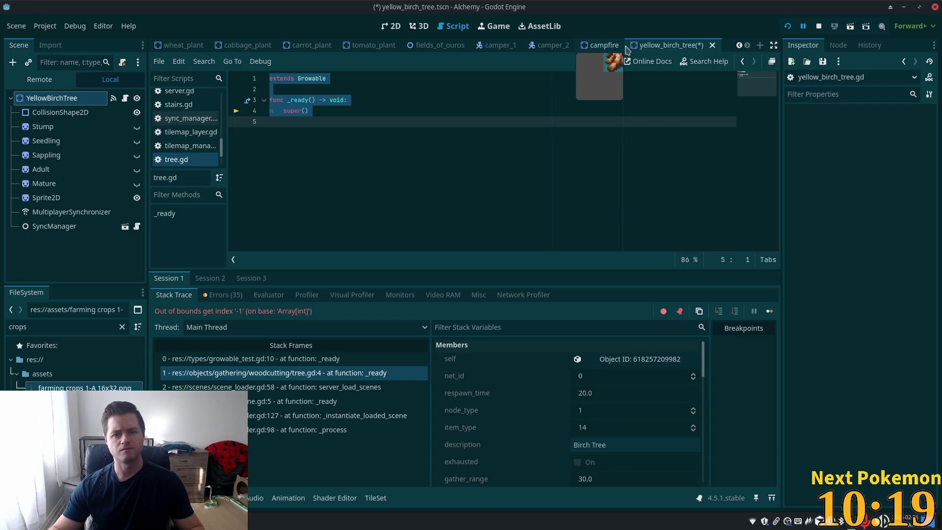
{"action": "left_click", "coordinate": [125, 98]}
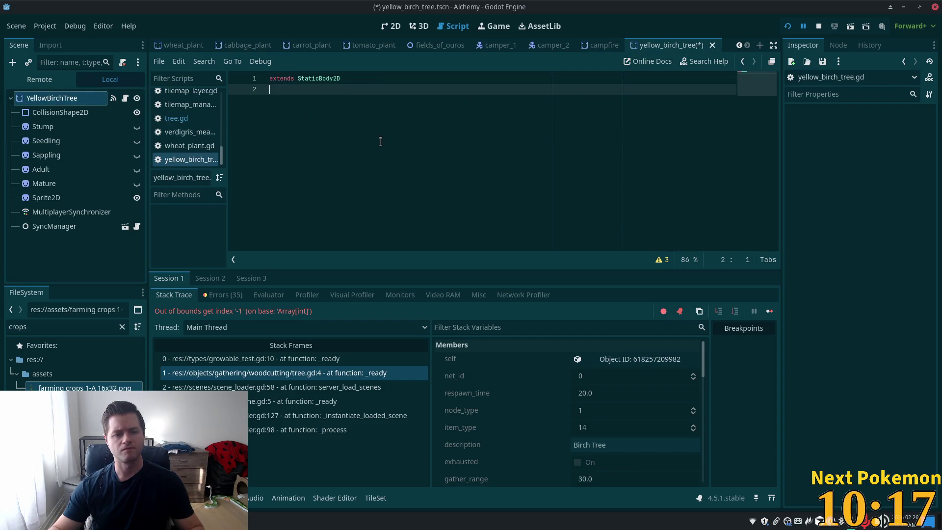
{"action": "key", "text": "ctrl+a"}
{"action": "key", "text": "ctrl+v"}
Step: Make yellow_birch_tree.gd extend GrowableTest, save, and restart the game
{"action": "left_click", "coordinate": [314, 80]}
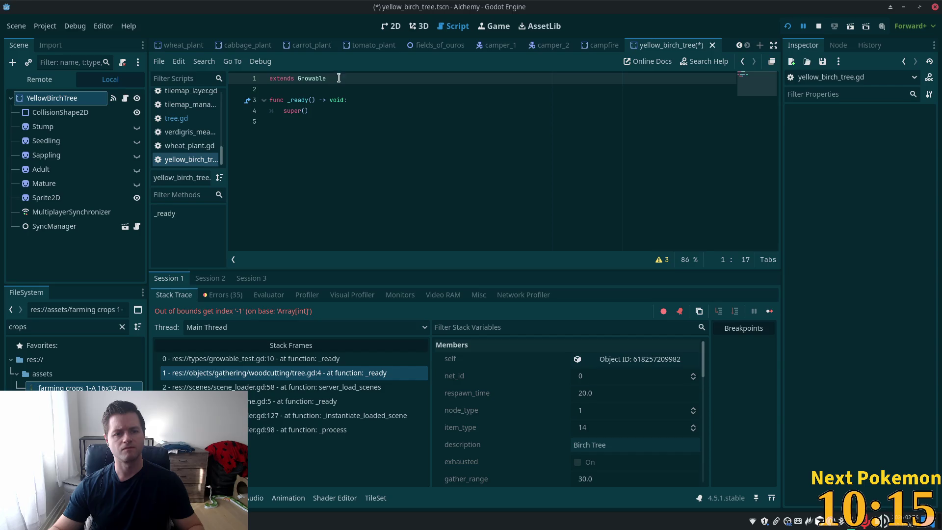
{"action": "type", "text": "Test"}
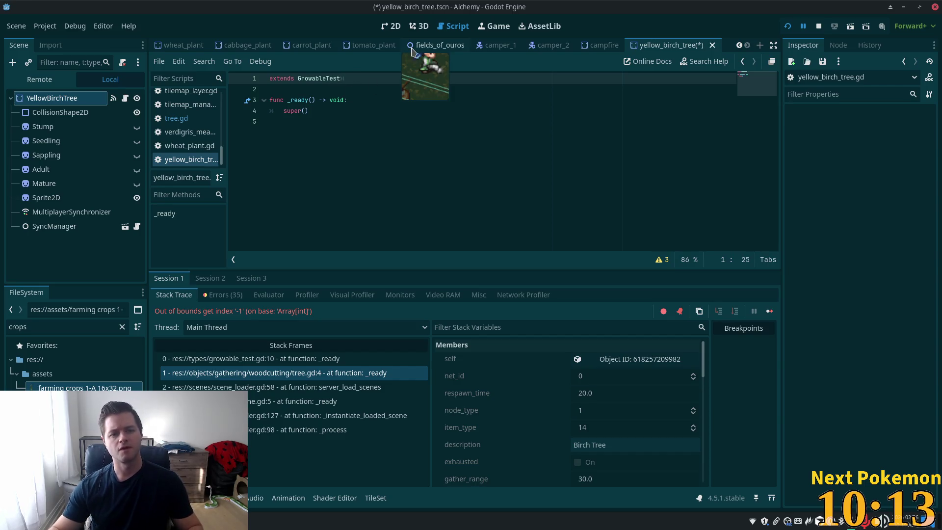
{"action": "key", "text": "ctrl+s"}
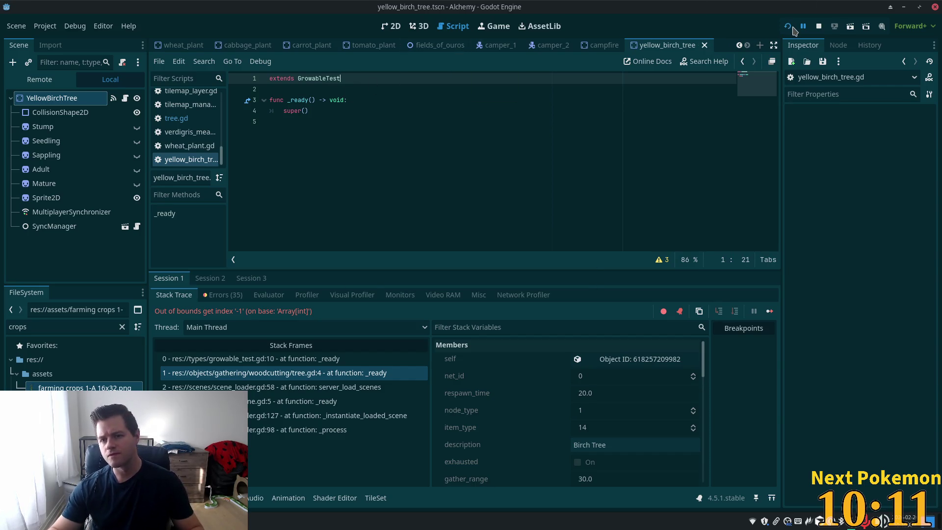
{"action": "left_click", "coordinate": [791, 27]}
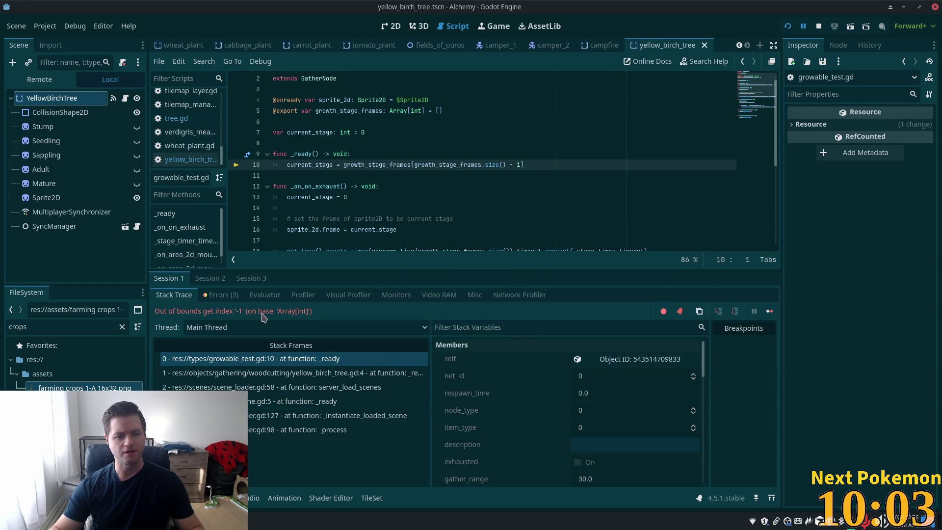
Step: Add five elements to YellowBirchTree's Growth Stage Frames array
{"action": "left_click", "coordinate": [59, 98]}
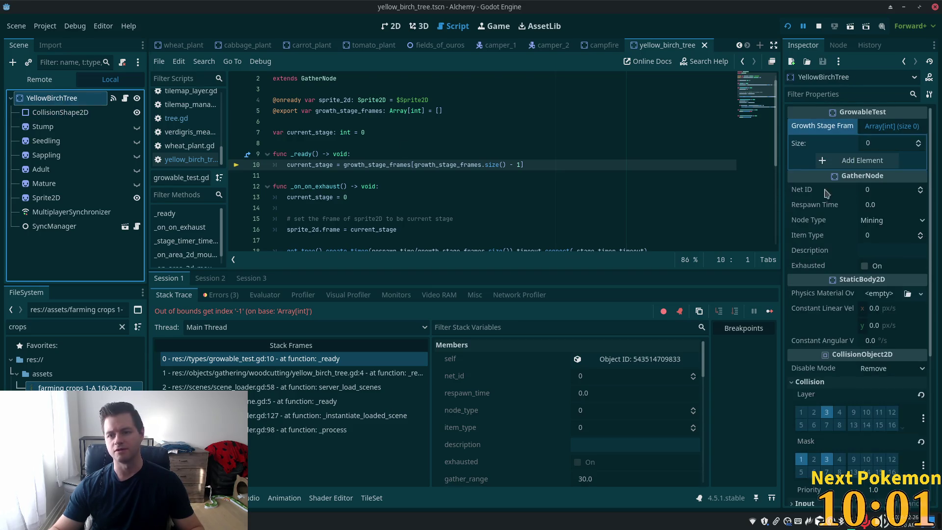
{"action": "left_click", "coordinate": [854, 161]}
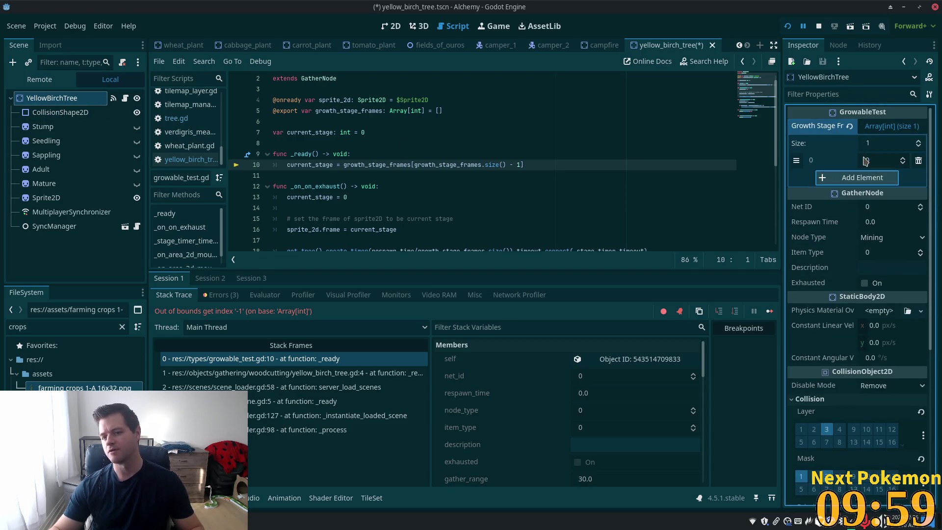
{"action": "left_click", "coordinate": [852, 177]}
{"action": "left_click", "coordinate": [852, 195]}
{"action": "left_click", "coordinate": [852, 212]}
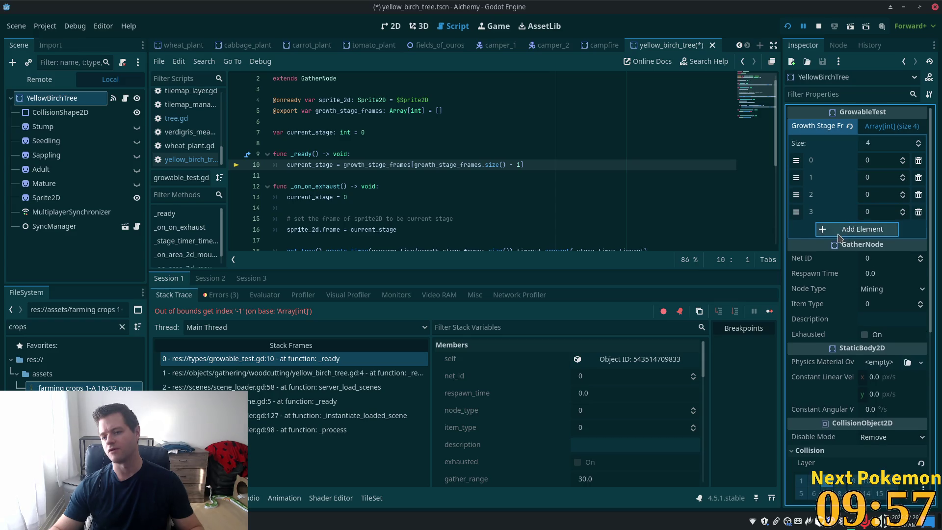
{"action": "left_click", "coordinate": [852, 229]}
Step: Enter 17, 12, 13, 14 and 15 as the stage frames and run the game
{"action": "left_click", "coordinate": [876, 159]}
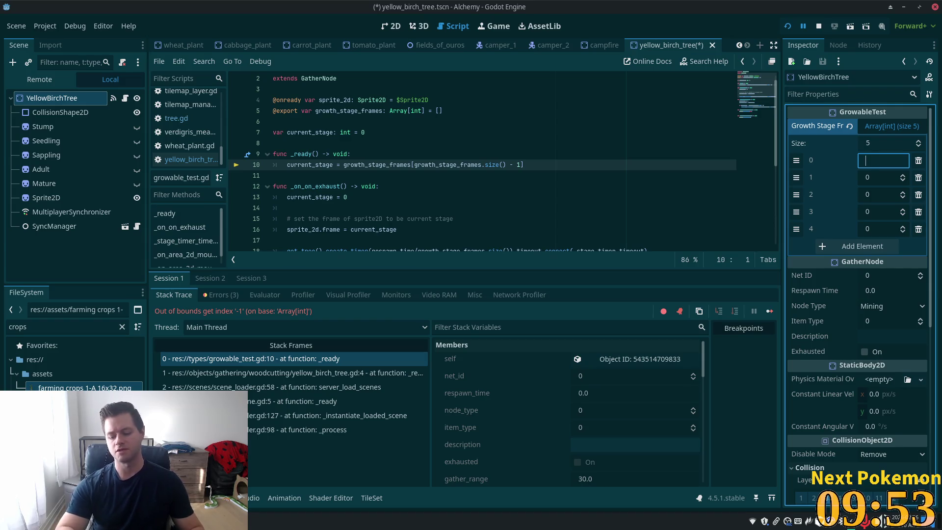
{"action": "type", "text": "17"}
{"action": "key", "text": "Tab"}
{"action": "key", "text": "Tab"}
{"action": "key", "text": "Tab"}
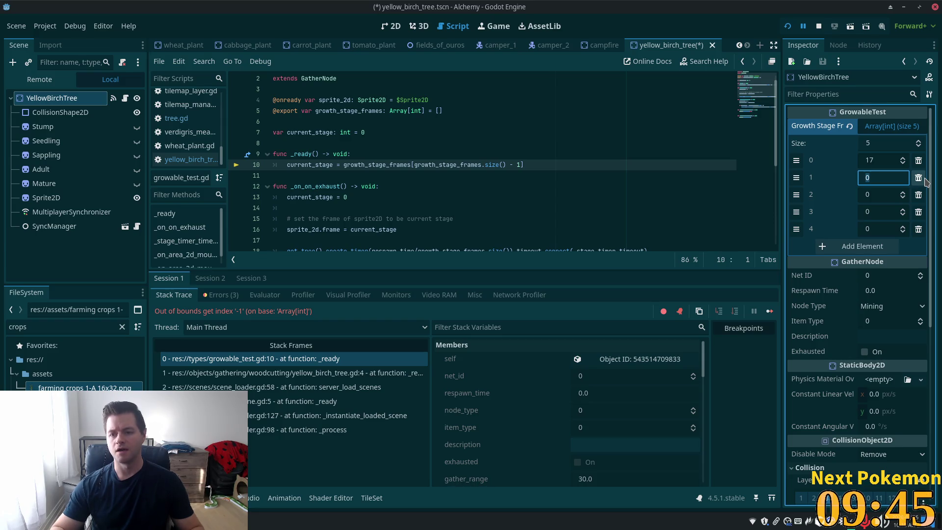
{"action": "type", "text": "12"}
{"action": "key", "text": "Return"}
{"action": "key", "text": "Tab"}
{"action": "type", "text": "13"}
{"action": "key", "text": "Tab"}
{"action": "key", "text": "Tab"}
{"action": "key", "text": "Tab"}
{"action": "type", "text": "14"}
{"action": "key", "text": "Tab"}
{"action": "key", "text": "Tab"}
{"action": "key", "text": "Tab"}
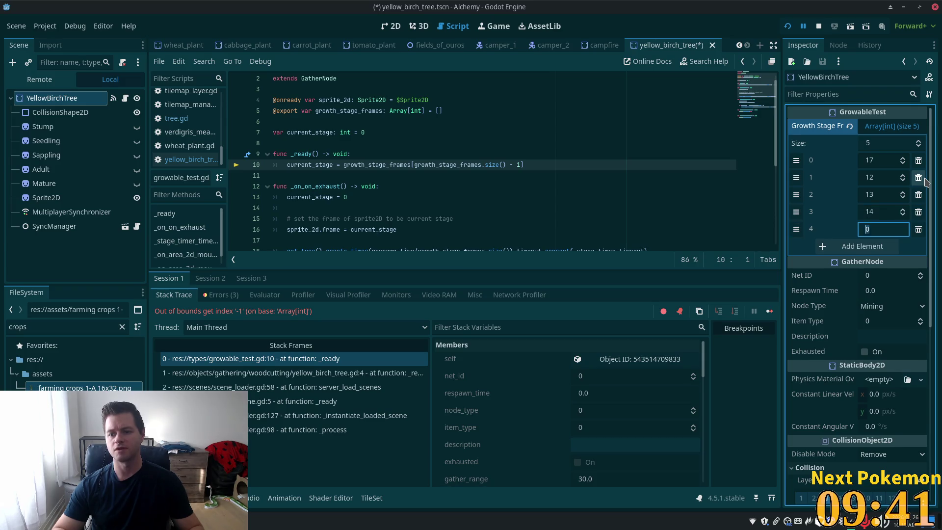
{"action": "type", "text": "15"}
{"action": "key", "text": "Tab"}
{"action": "key", "text": "F5"}
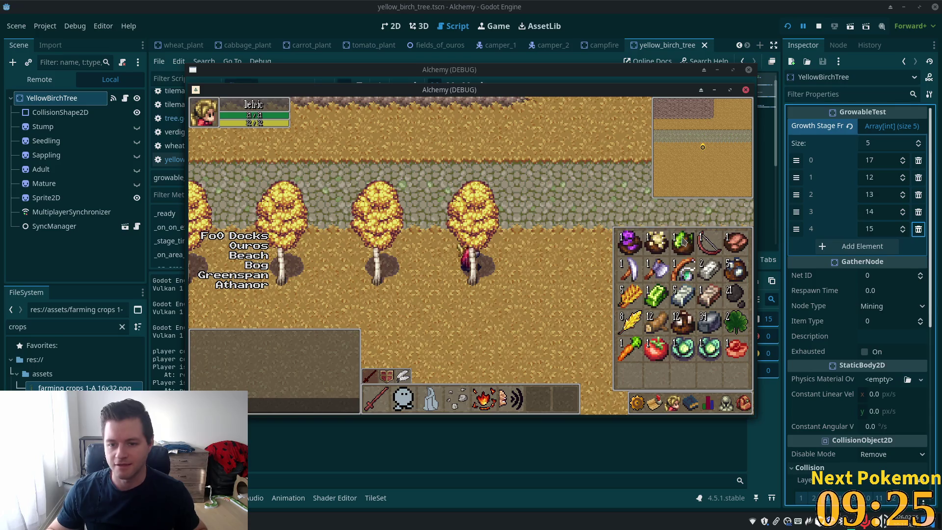
Step: Walk the player to the birch tree in-game, then open YellowBirchTree's Node Type list in the Inspector
{"action": "key", "text": "i"}
{"action": "left_click", "coordinate": [508, 268]}
{"action": "key", "text": "e"}
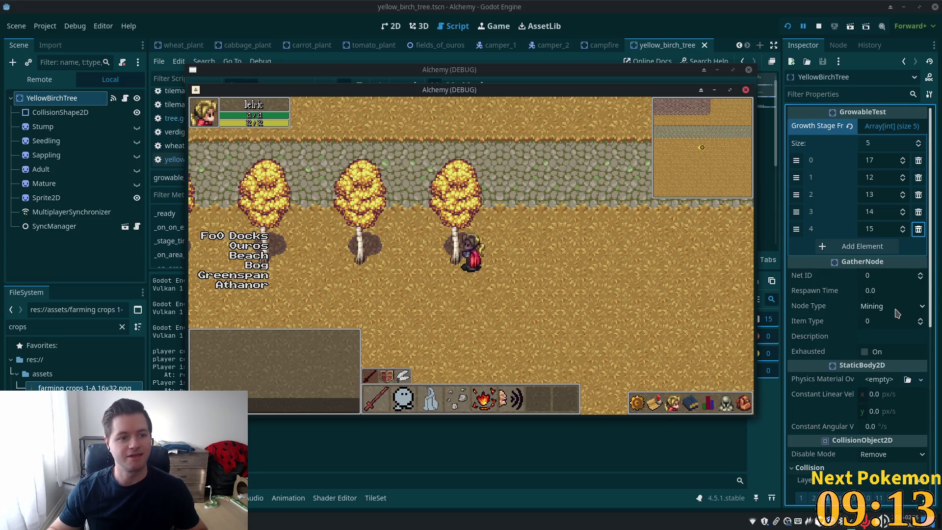
{"action": "left_click", "coordinate": [896, 312]}
{"action": "left_click", "coordinate": [892, 310]}
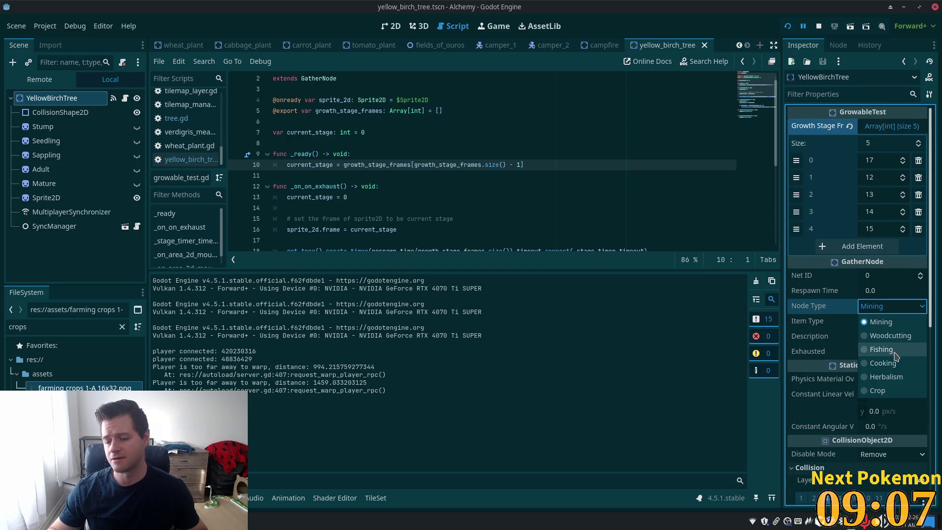
Step: Set the gather Node Type to Woodcutting with a Respawn Time of 10.0
{"action": "left_click", "coordinate": [889, 336]}
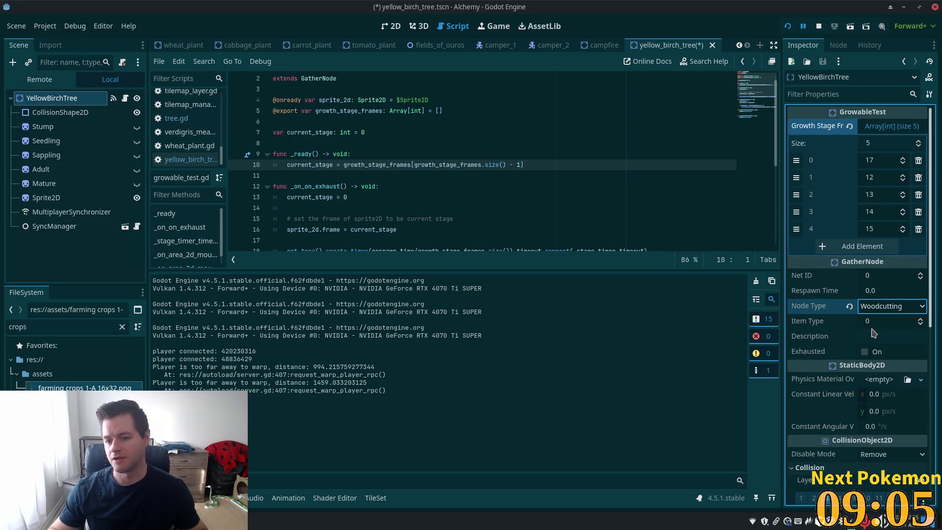
{"action": "left_click", "coordinate": [888, 290]}
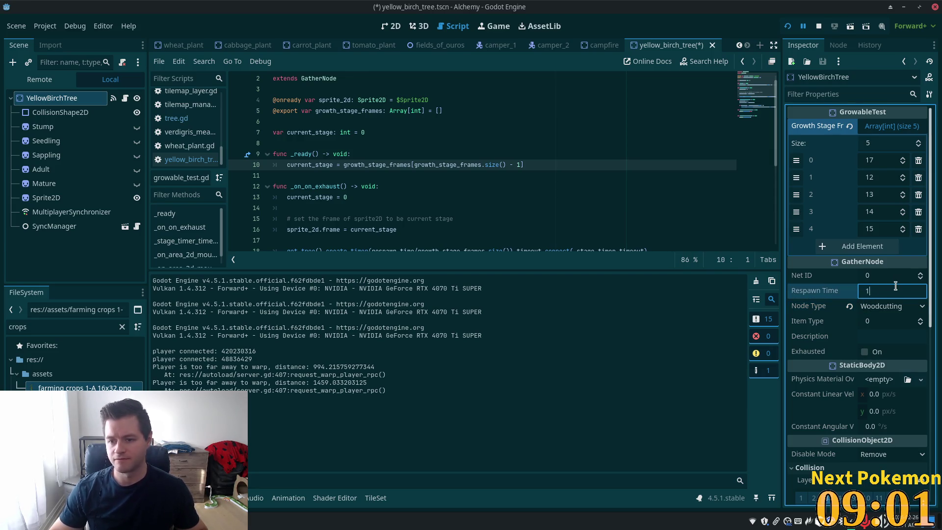
{"action": "type", "text": "0"}
{"action": "key", "text": "Tab"}
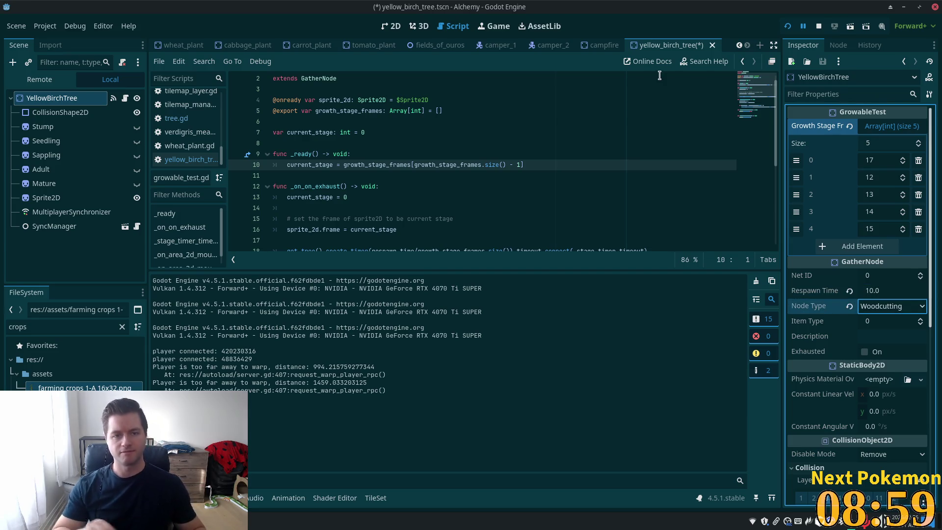
Step: Quick-open blue_birch_tree.tscn and check the BlueBirchTree root's Item Type value
{"action": "key", "text": "shift+alt+o"}
{"action": "type", "text": "birch"}
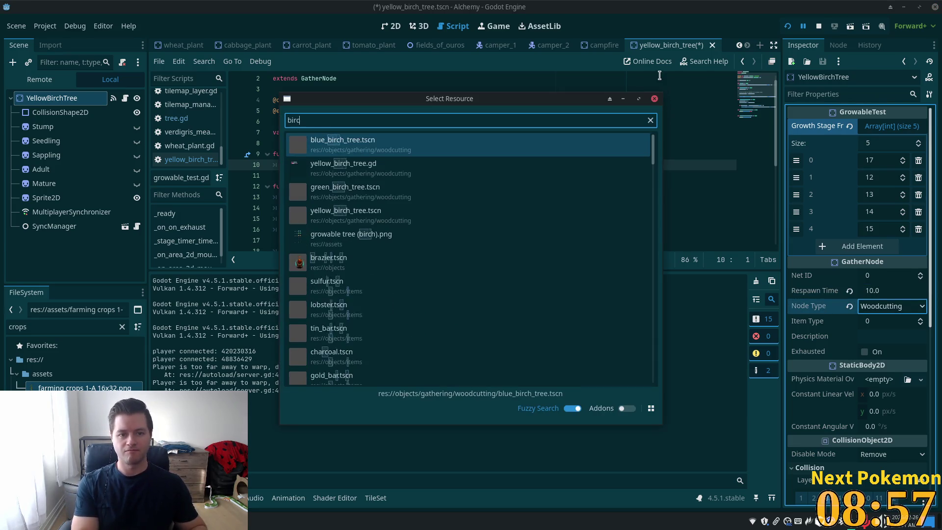
{"action": "key", "text": "Return"}
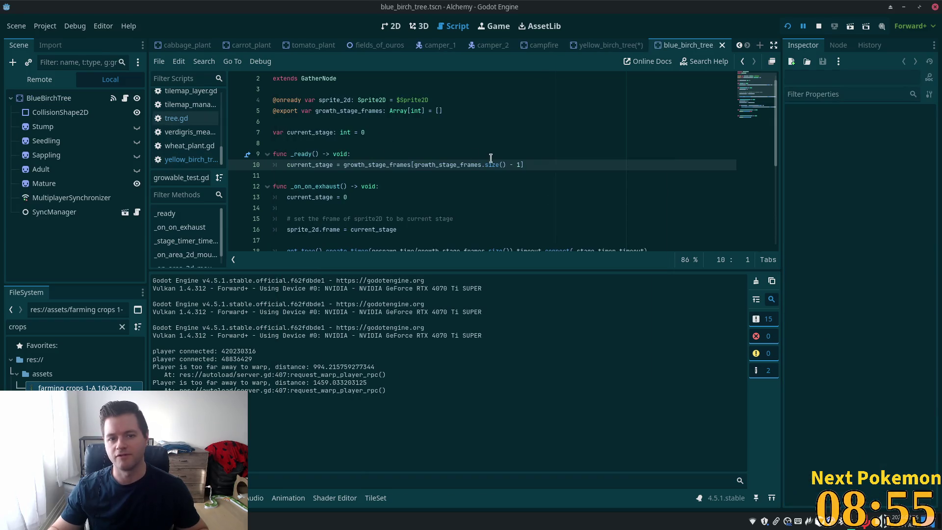
{"action": "left_click", "coordinate": [33, 103]}
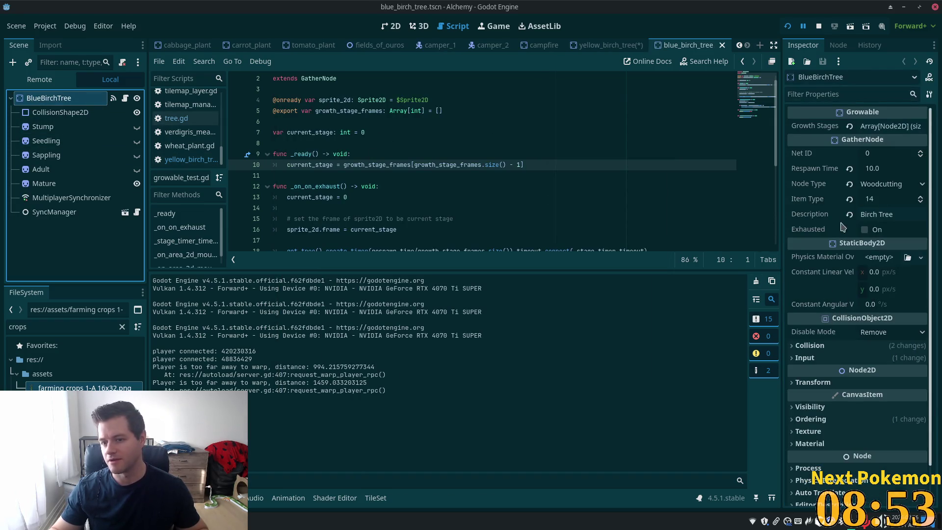
{"action": "left_click", "coordinate": [879, 202]}
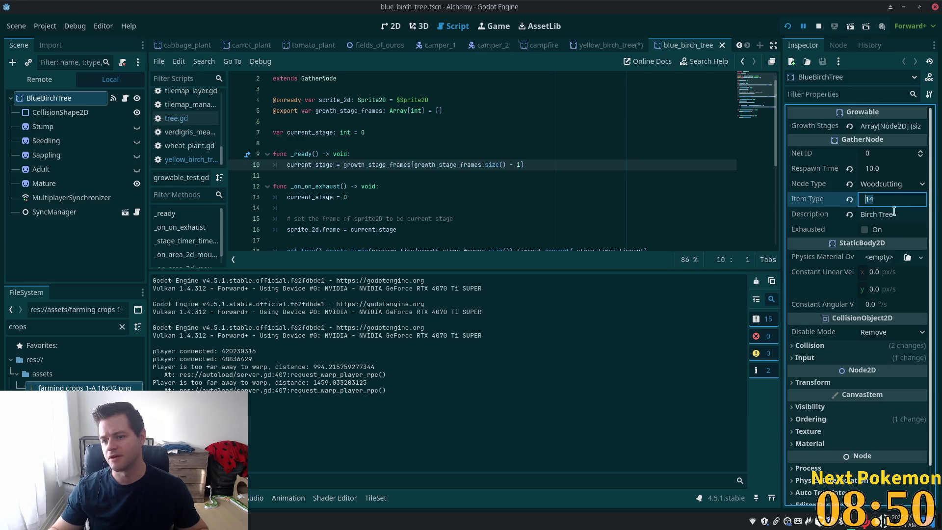
Step: Give the yellow birch tree Item Type 14 and Description 'Birch Tree', then save the scene
{"action": "left_click", "coordinate": [588, 45]}
{"action": "left_click", "coordinate": [868, 323]}
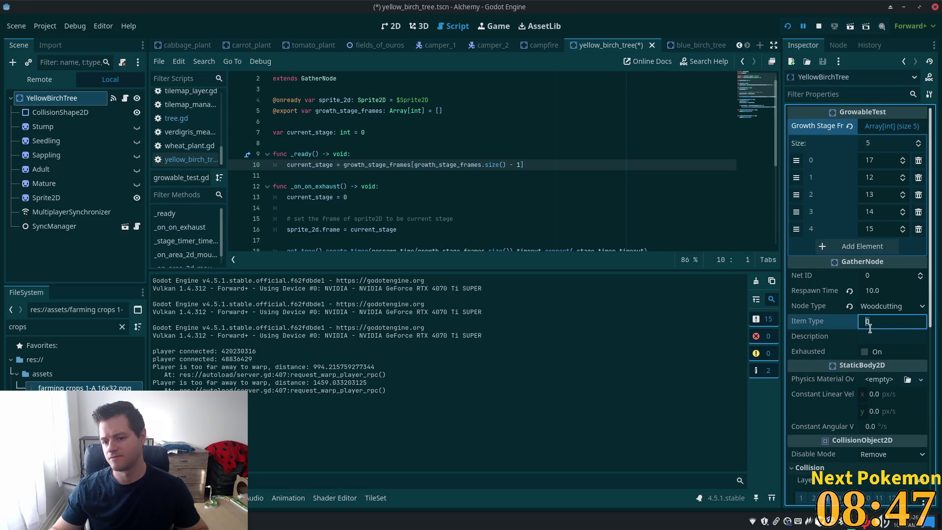
{"action": "type", "text": "14"}
{"action": "key", "text": "Tab"}
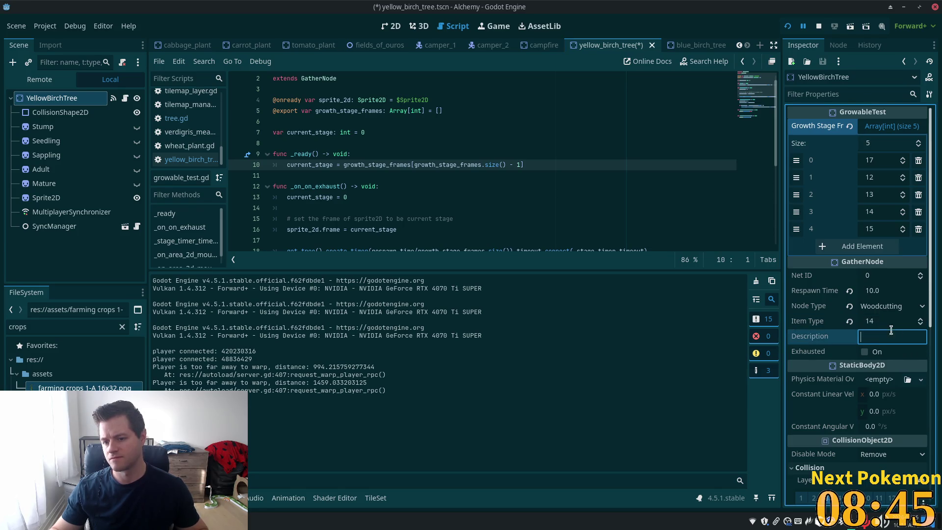
{"action": "type", "text": "BV"}
{"action": "key", "text": "BackSpace"}
{"action": "type", "text": "irch T"}
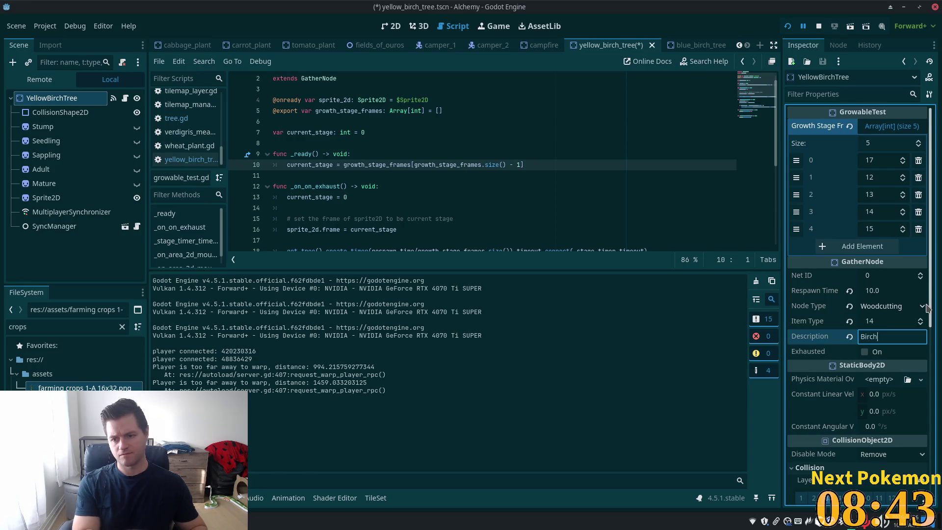
{"action": "type", "text": "ree"}
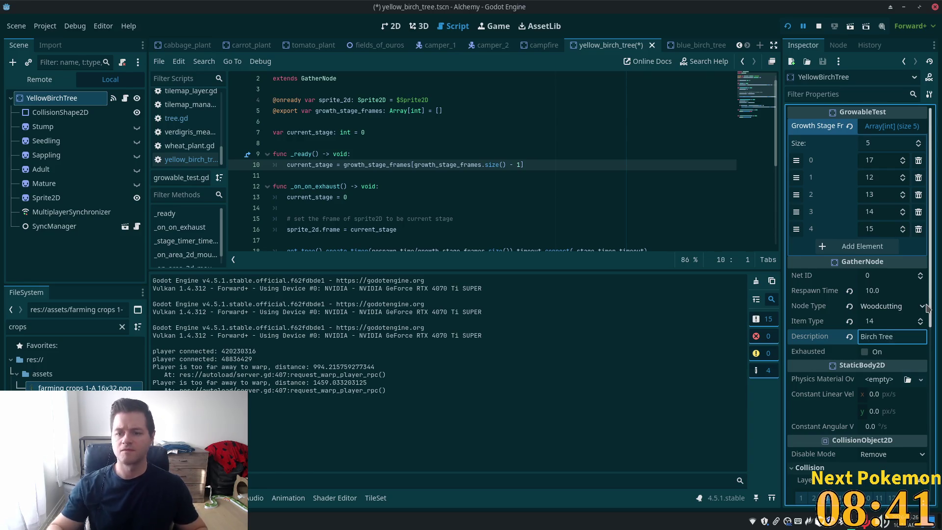
{"action": "key", "text": "Tab"}
{"action": "key", "text": "ctrl+s"}
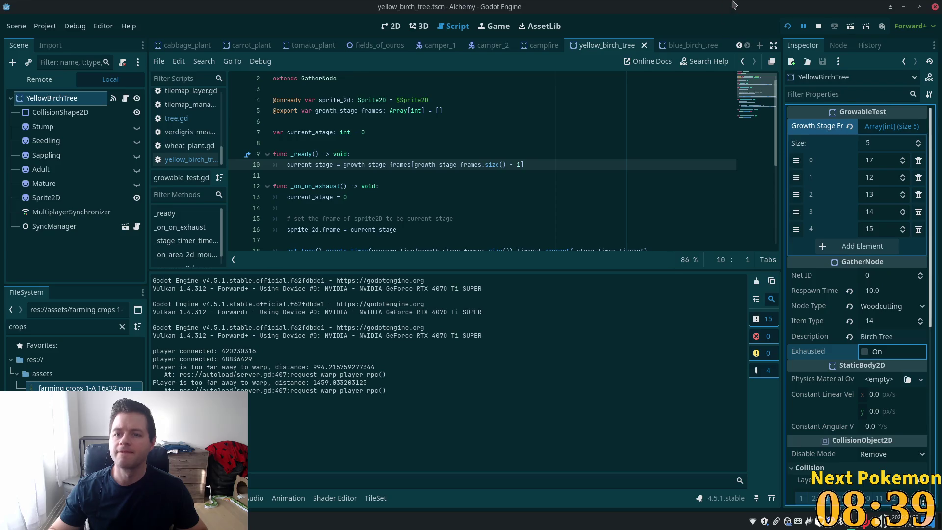
Step: Run the project, walk to the yellow birch trees and try chopping one twice
{"action": "key", "text": "F5"}
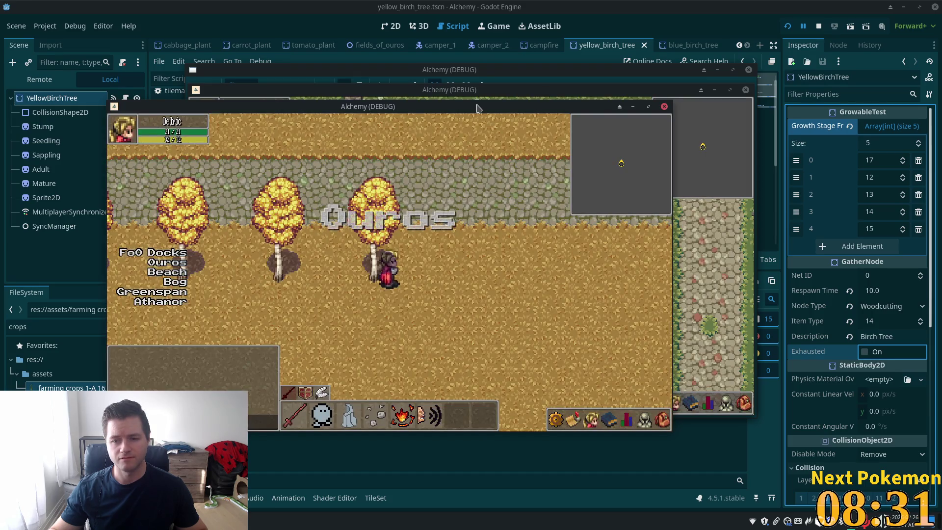
{"action": "key", "text": "w"}
{"action": "key", "text": "a"}
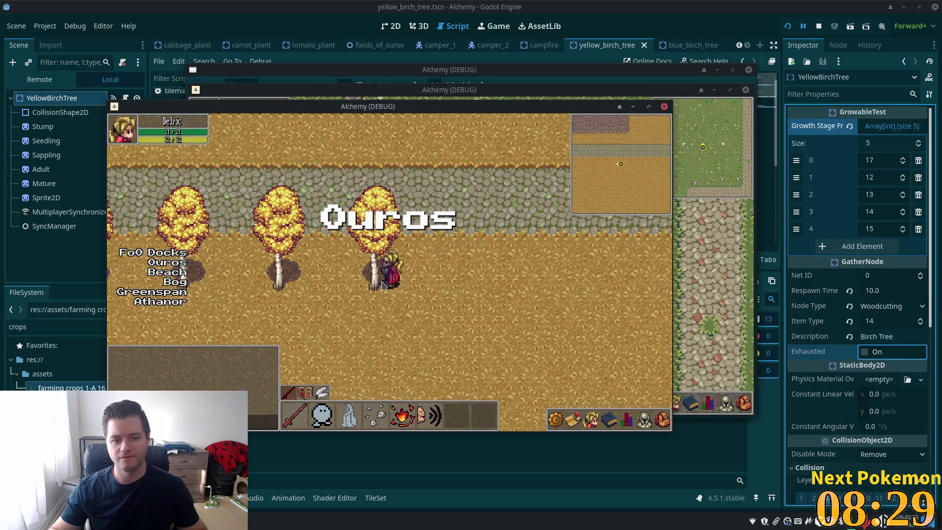
{"action": "left_click", "coordinate": [390, 202]}
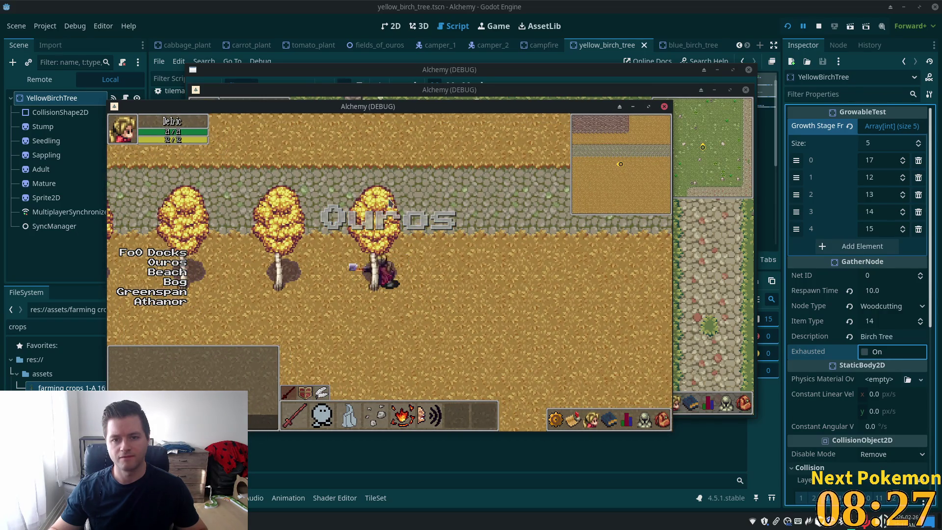
{"action": "left_click", "coordinate": [371, 287]}
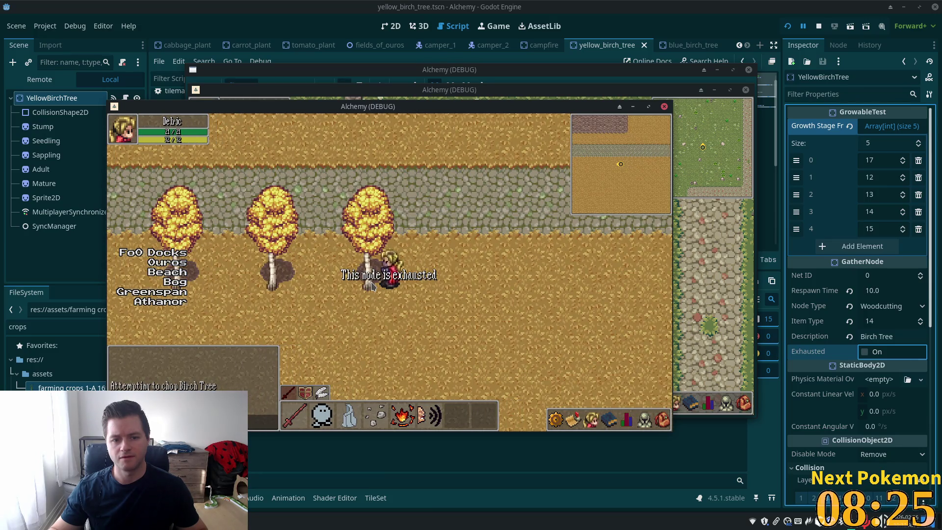
{"action": "key", "text": "d"}
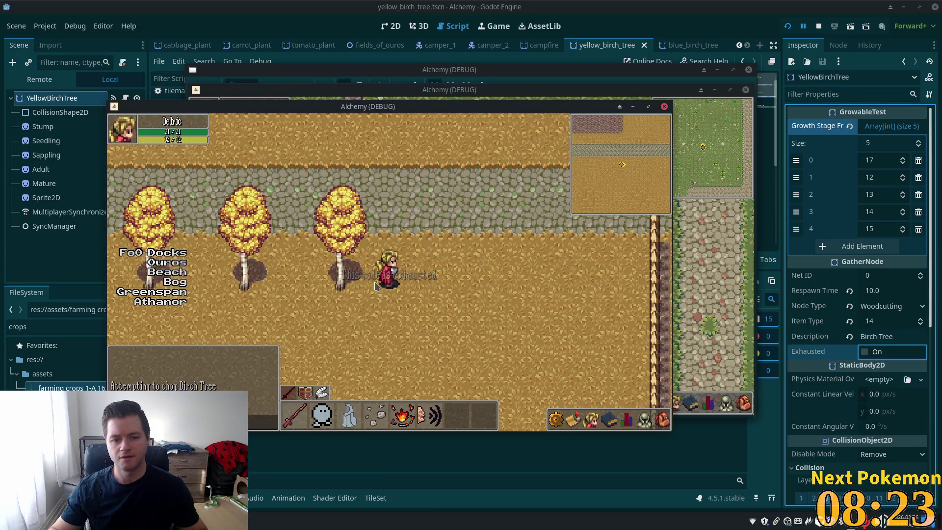
{"action": "key", "text": "s"}
Step: Check the inventory, walk past the trees, then return to the editor and select Sprite2D
{"action": "left_click", "coordinate": [658, 425]}
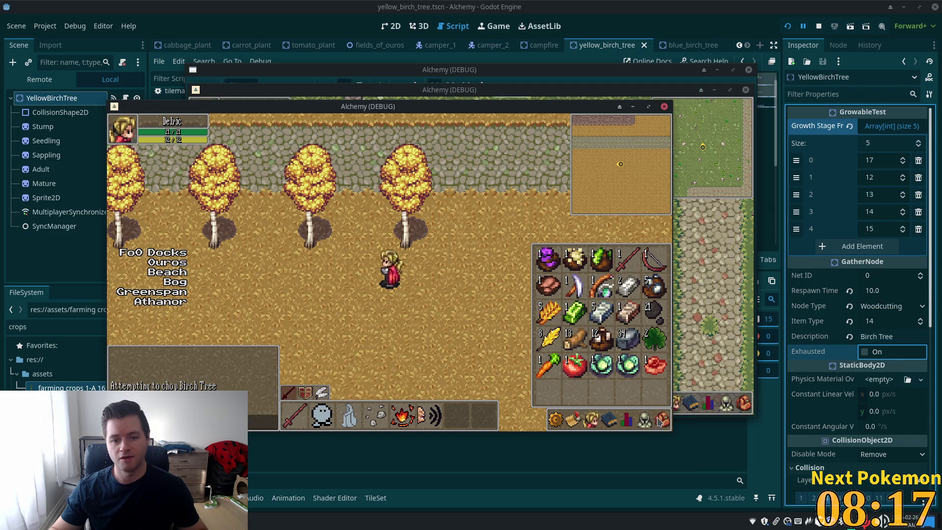
{"action": "key", "text": "i"}
{"action": "key", "text": "a"}
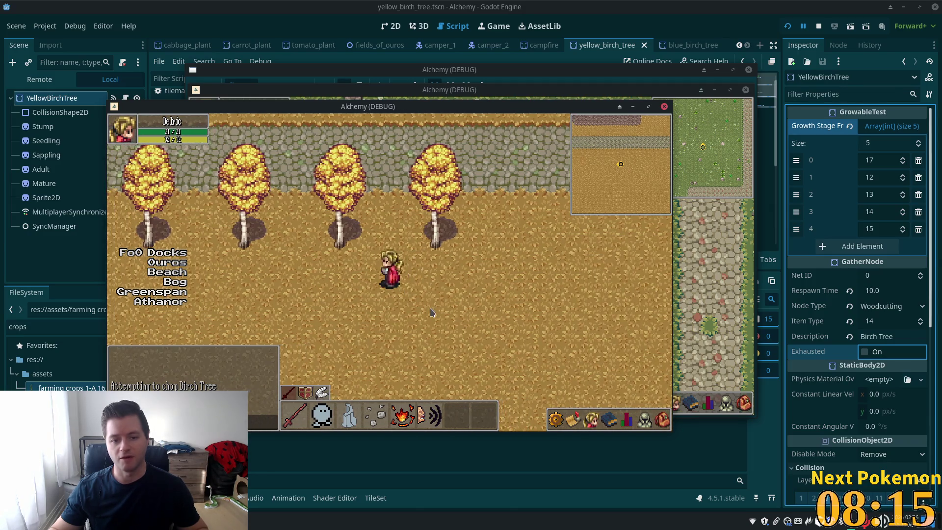
{"action": "key", "text": "d"}
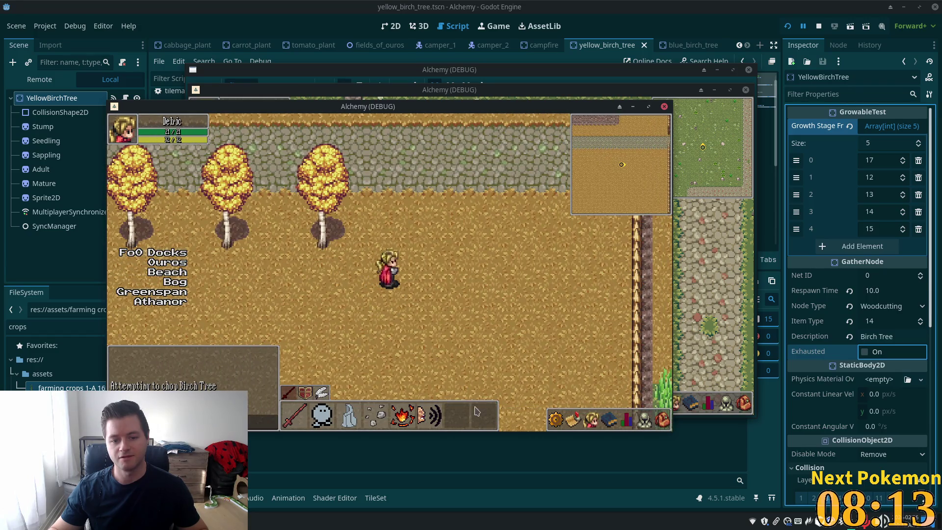
{"action": "key", "text": "a"}
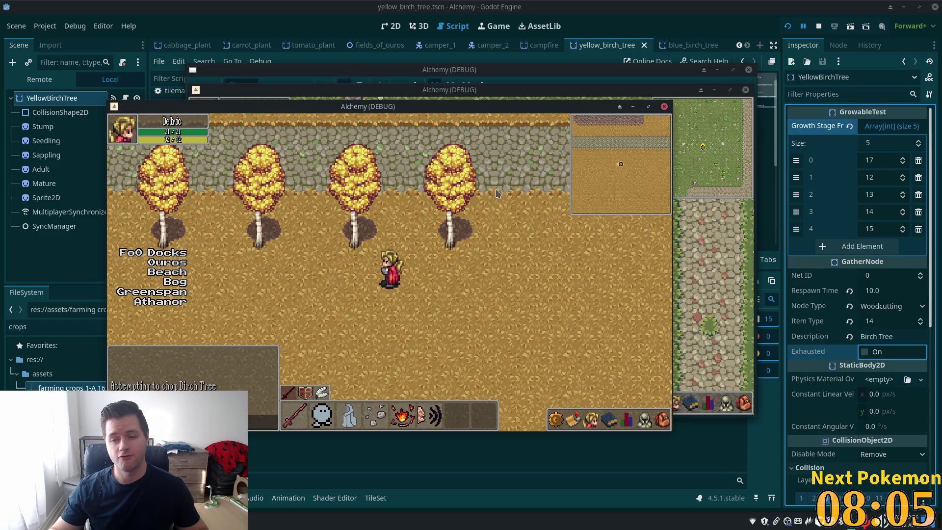
{"action": "key", "text": "alt+Tab"}
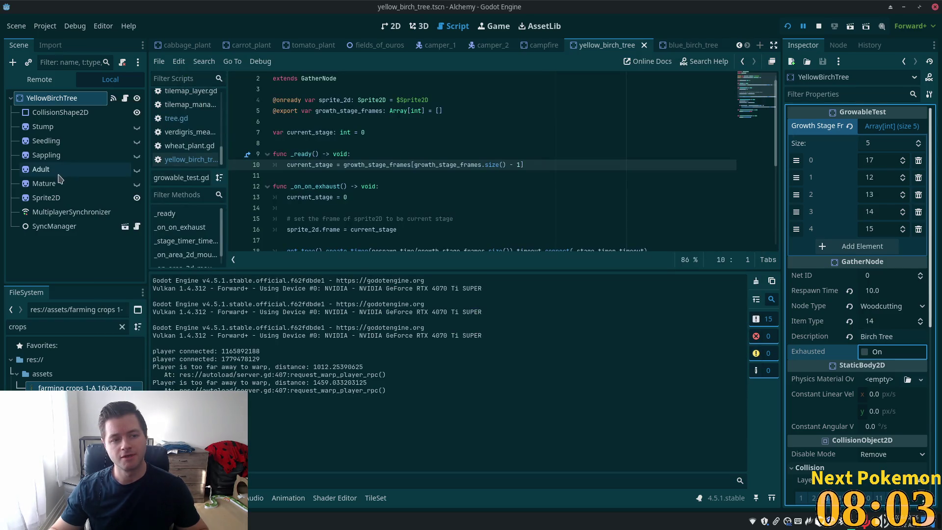
{"action": "left_click", "coordinate": [46, 197]}
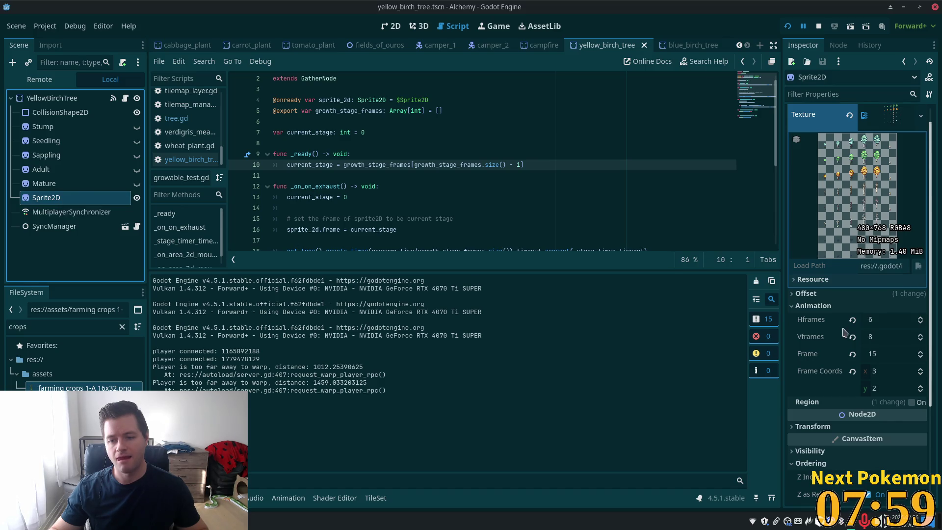
Step: Read the Sprite2D Frame setting (frame 15 of the 6×8 sheet), then show the tree in 2D view
{"action": "mouse_move", "coordinate": [817, 362]}
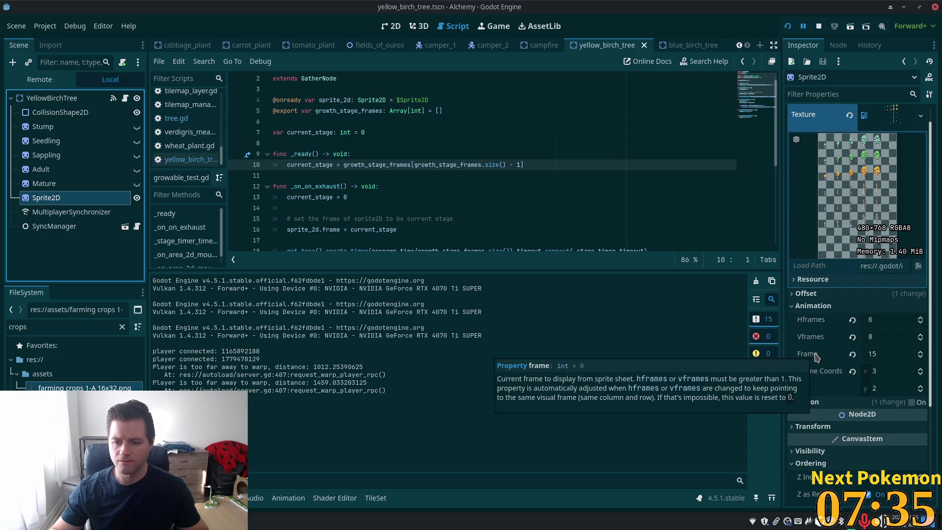
{"action": "left_click", "coordinate": [44, 183]}
{"action": "left_click", "coordinate": [50, 196]}
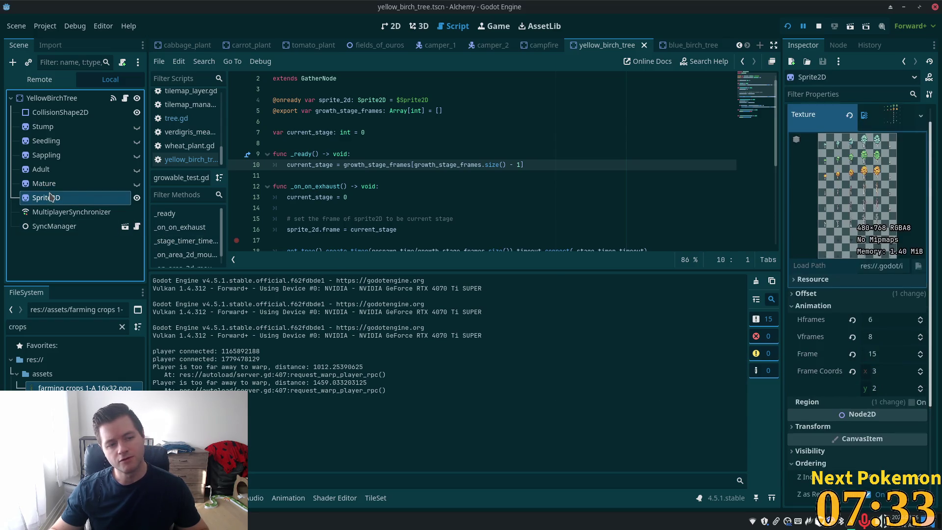
{"action": "left_click", "coordinate": [392, 26]}
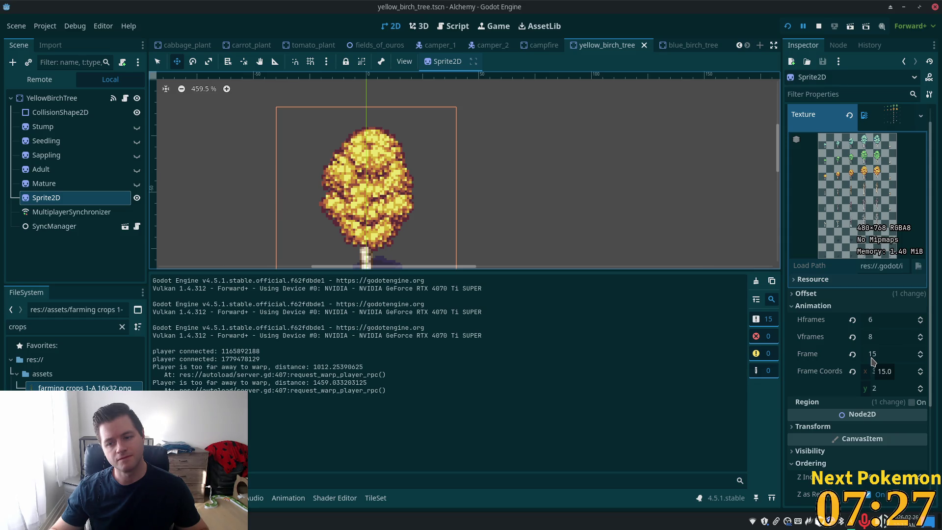
Step: Zoom out to the whole tree sprite and select YellowBirchTree to see stage frames 17, 12, 13, 14, 15
{"action": "scroll", "coordinate": [589, 201], "scroll_direction": "down", "scroll_amount": 3}
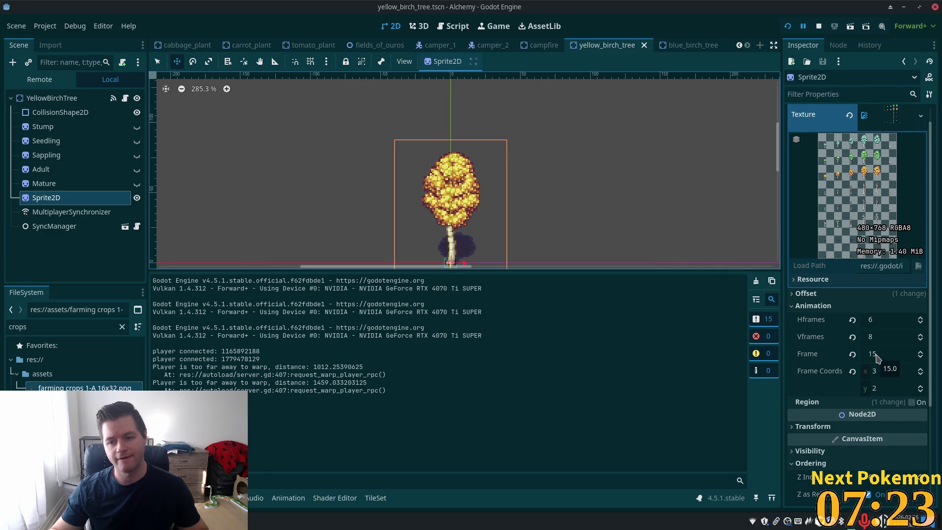
{"action": "scroll", "coordinate": [584, 204], "scroll_direction": "down", "scroll_amount": 2}
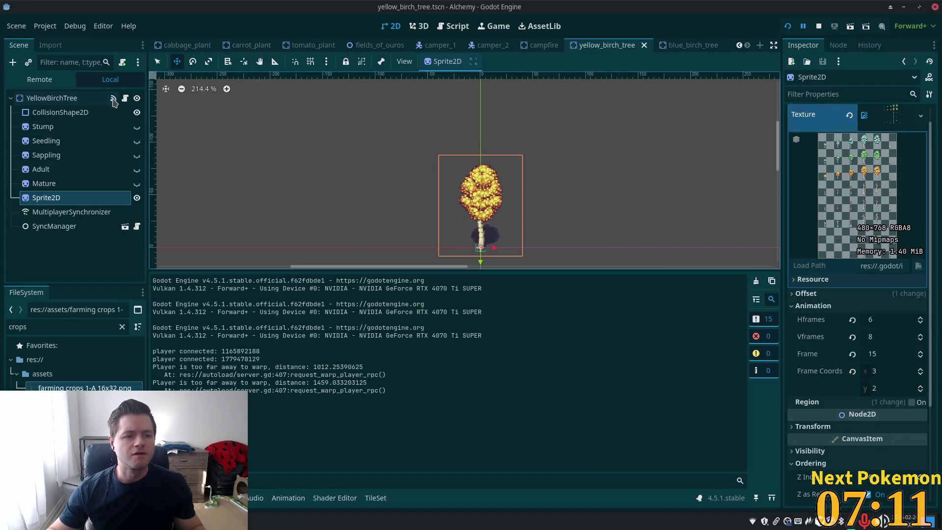
{"action": "left_click", "coordinate": [118, 100]}
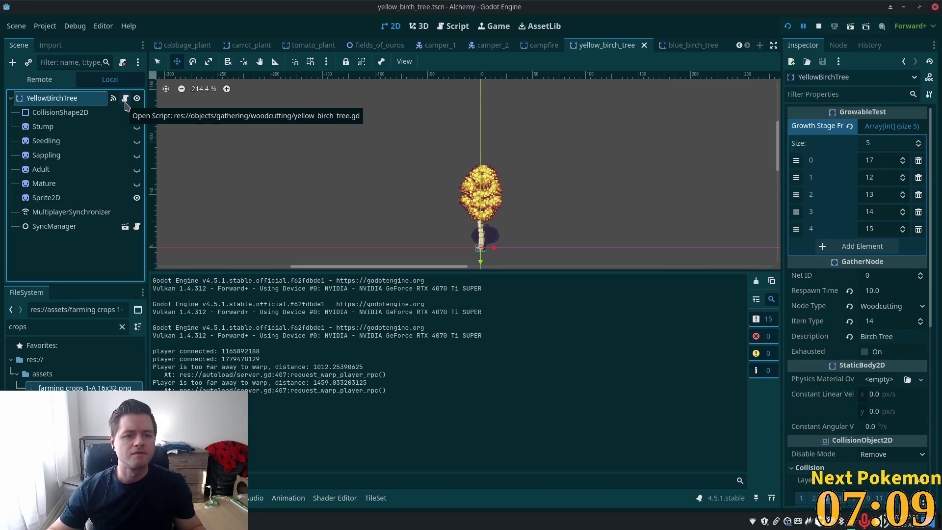
Step: Open growable_test.gd via the tree's script and add an empty line after the current_stage declaration
{"action": "left_click", "coordinate": [125, 99]}
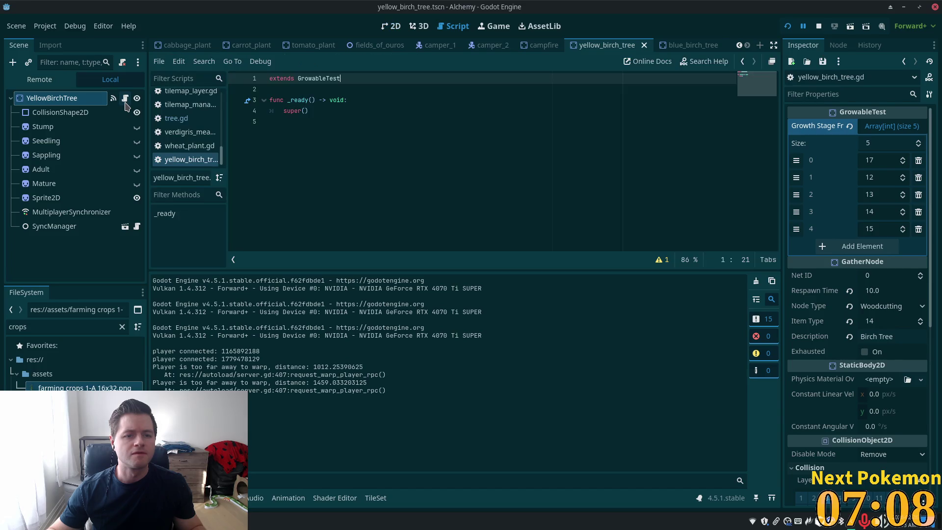
{"action": "left_click", "coordinate": [321, 81], "text": "ctrl"}
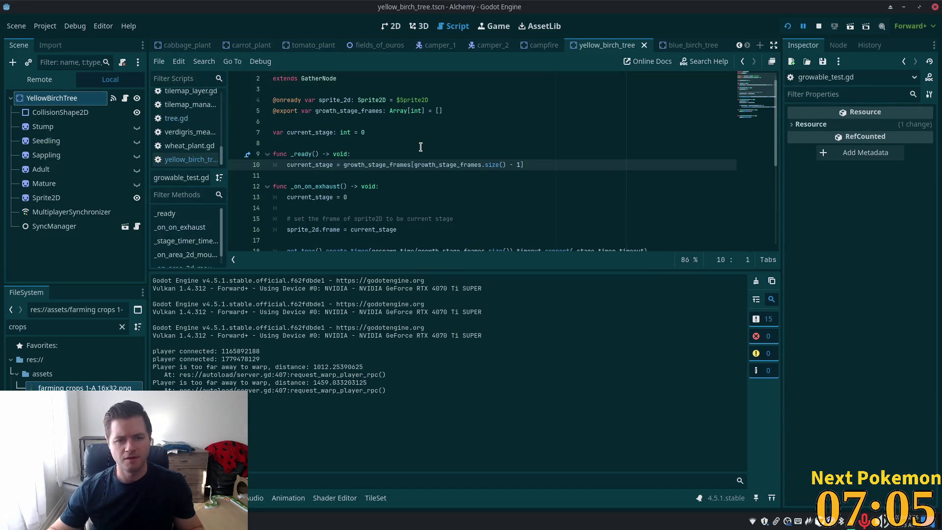
{"action": "scroll", "coordinate": [420, 148], "scroll_direction": "down", "scroll_amount": 2}
{"action": "left_click", "coordinate": [335, 165]}
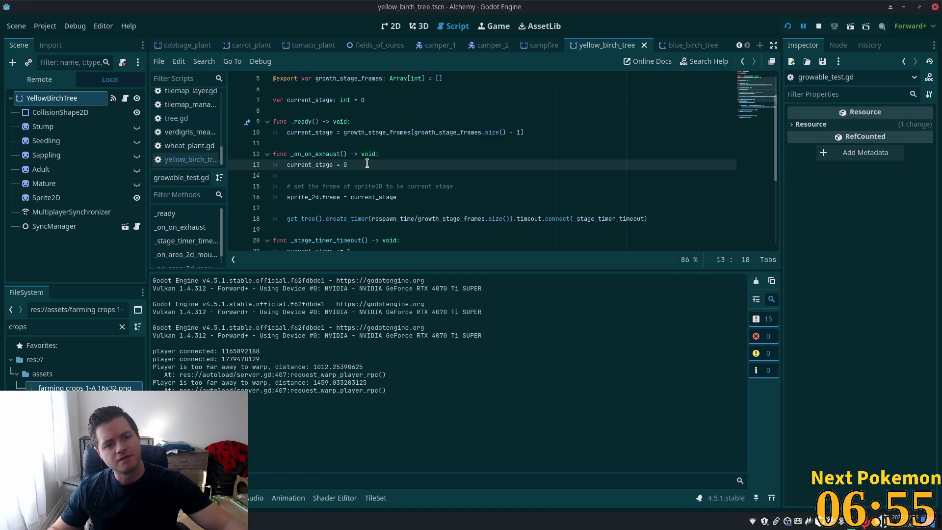
{"action": "scroll", "coordinate": [370, 154], "scroll_direction": "up", "scroll_amount": 2}
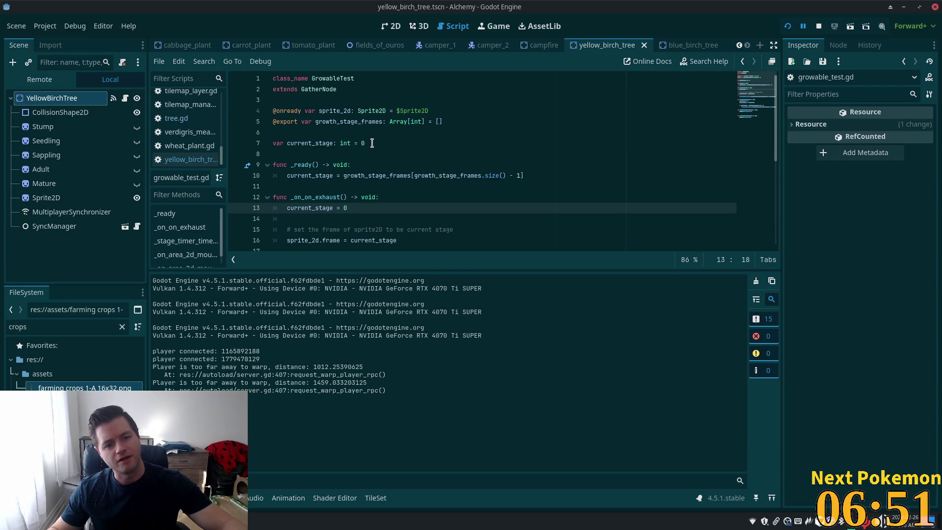
{"action": "left_click", "coordinate": [360, 142]}
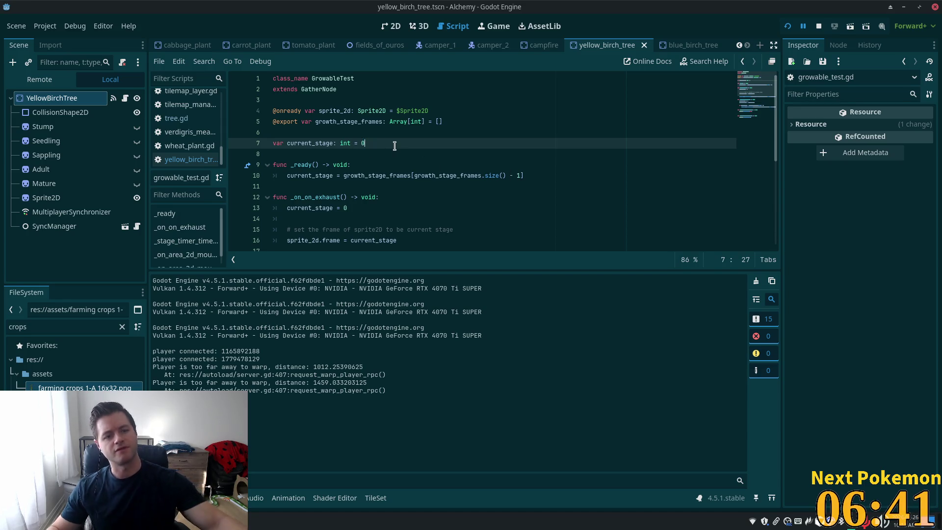
{"action": "key", "text": "Return"}
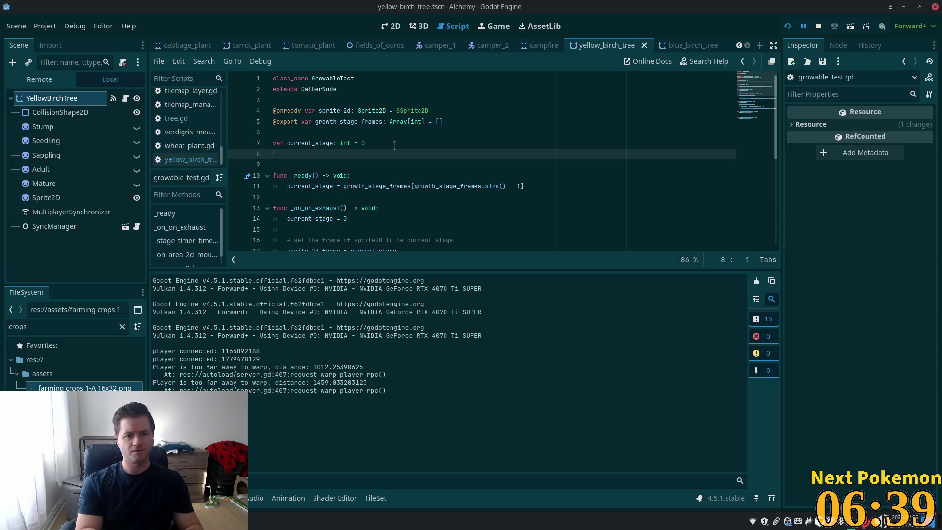
Step: Declare 'var original_stage: int = 0' on the new line 8
{"action": "type", "text": "var oriign"}
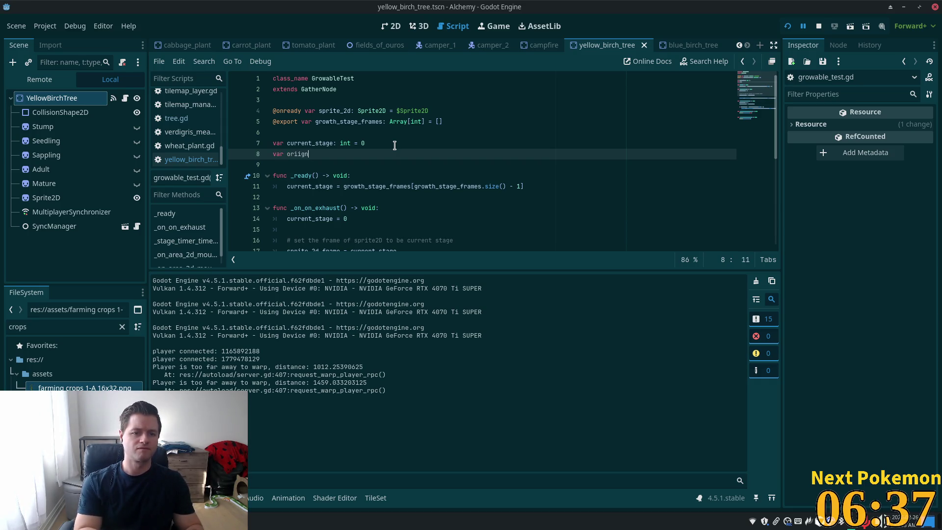
{"action": "key", "text": "BackSpace"}
{"action": "key", "text": "BackSpace"}
{"action": "key", "text": "BackSpace"}
{"action": "type", "text": "ginal"}
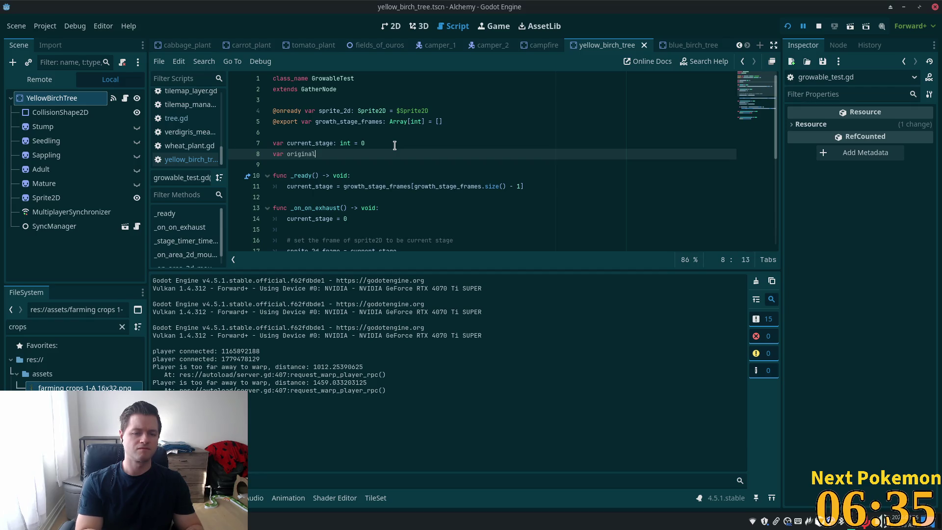
{"action": "type", "text": "_stage"}
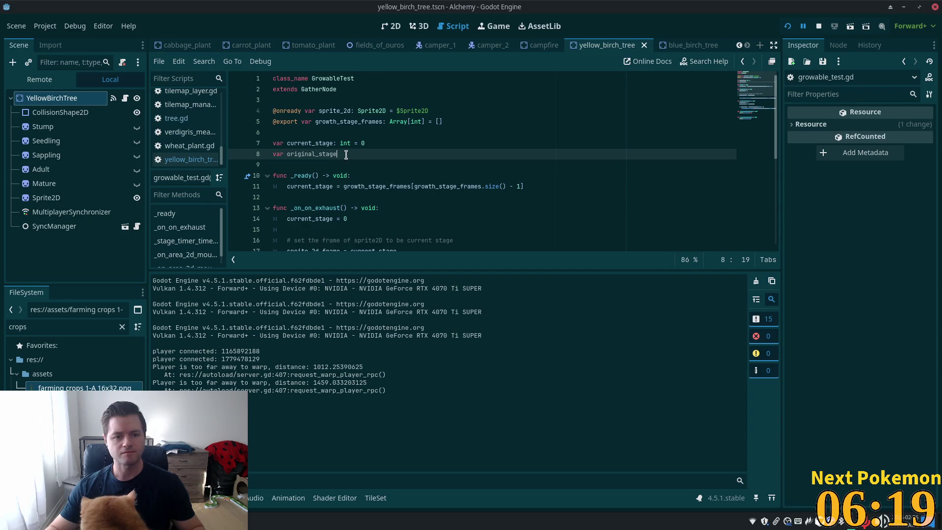
{"action": "type", "text": "="}
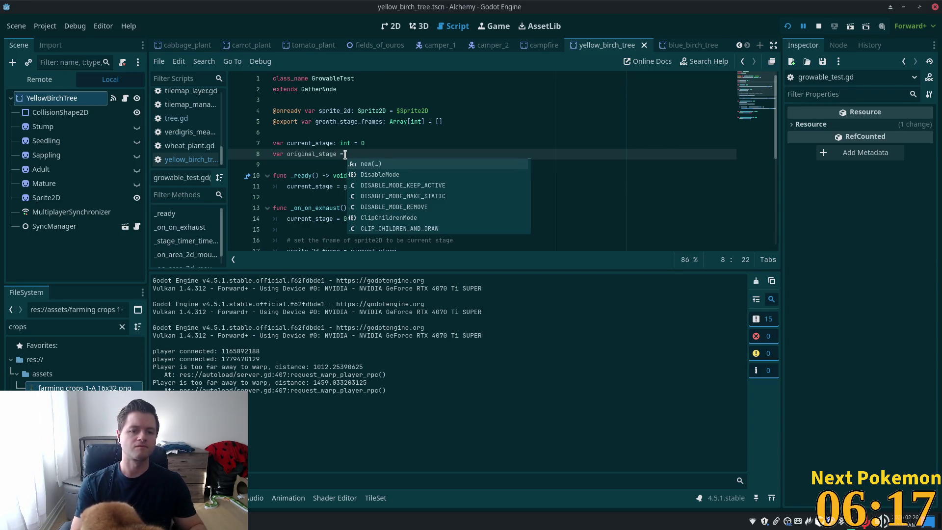
{"action": "key", "text": "BackSpace"}
{"action": "key", "text": "BackSpace"}
{"action": "key", "text": "BackSpace"}
{"action": "type", "text": "int = 0"}
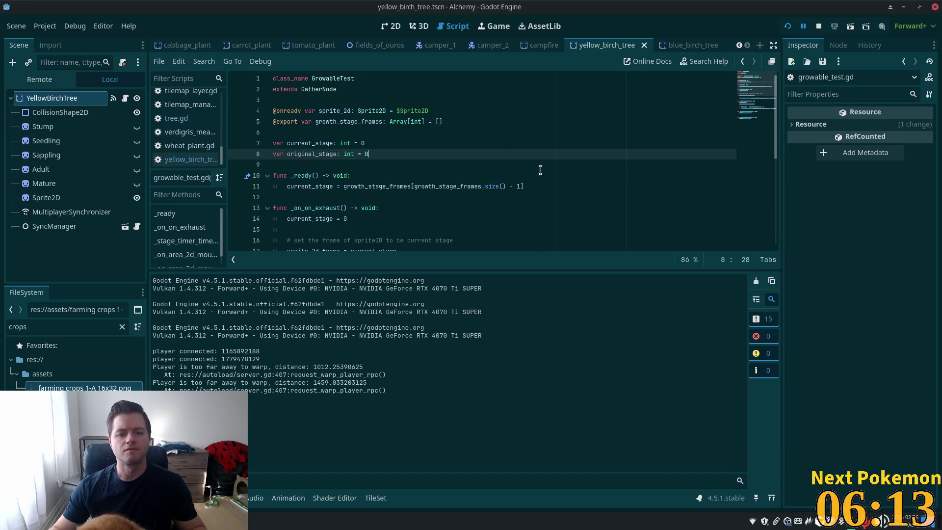
Step: Add 'original_stage = current_stage' in _ready below line 11 and save the script
{"action": "left_click", "coordinate": [534, 186]}
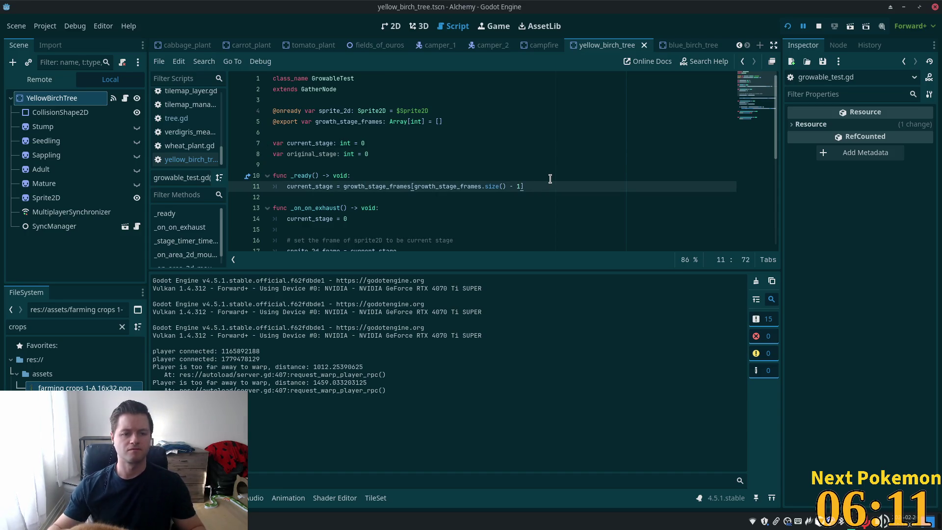
{"action": "key", "text": "Return"}
{"action": "type", "text": "original_"}
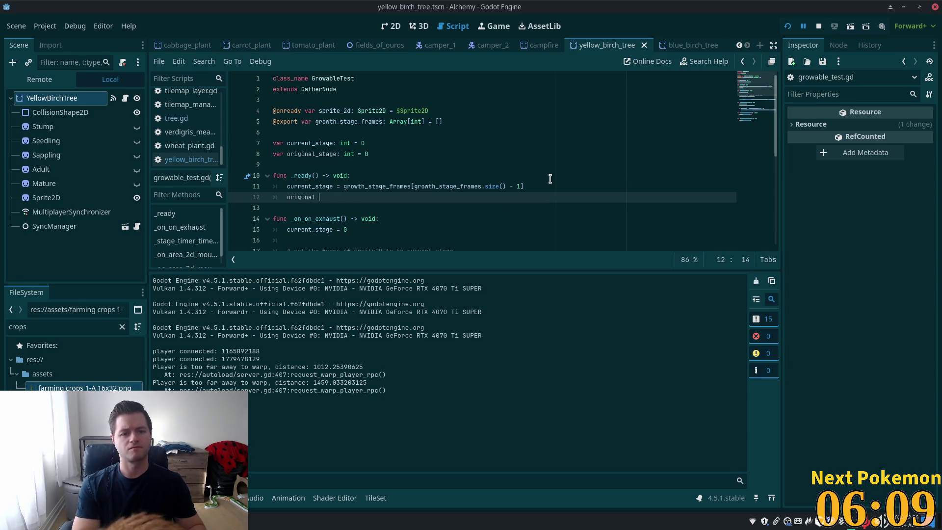
{"action": "type", "text": "stage"}
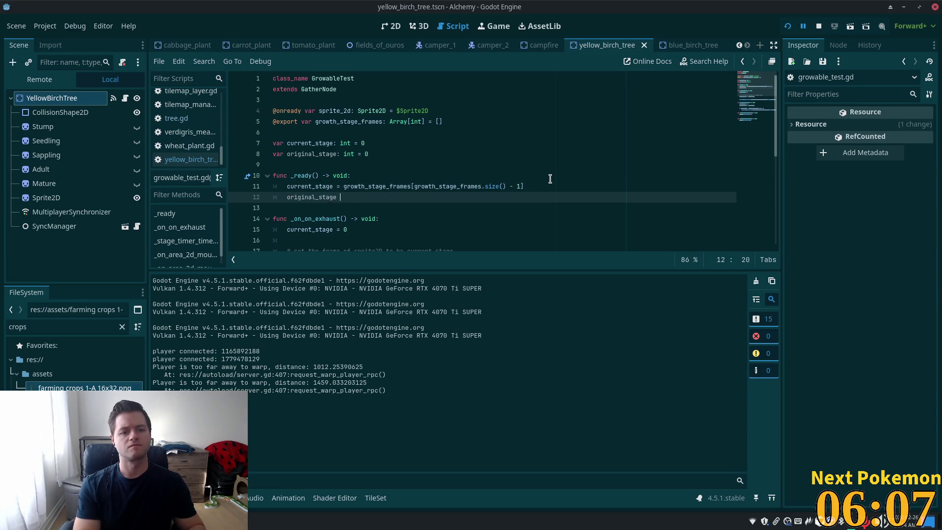
{"action": "type", "text": "urrent_"}
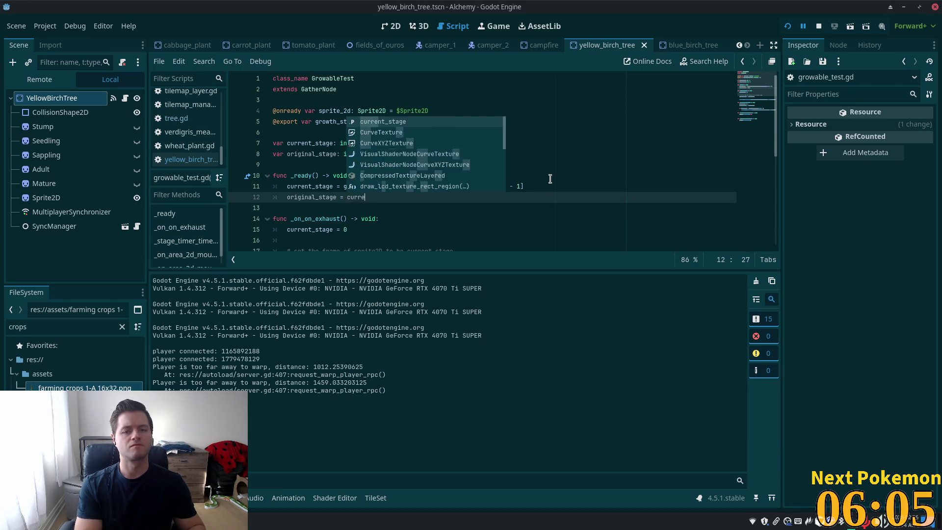
{"action": "key", "text": "Return"}
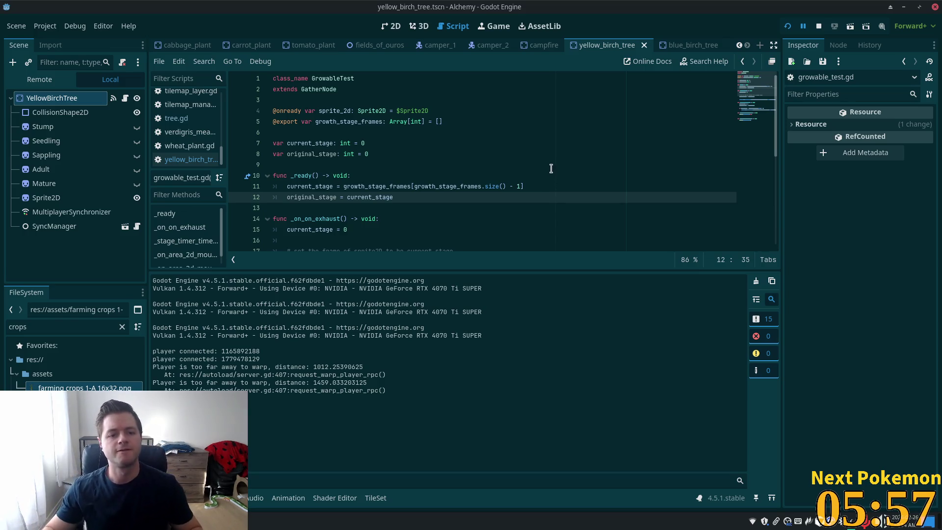
{"action": "key", "text": "ctrl+s"}
Step: Make _on_on_exhaust reset current_stage to original_stage instead of 0, then run the game
{"action": "left_click", "coordinate": [557, 157]}
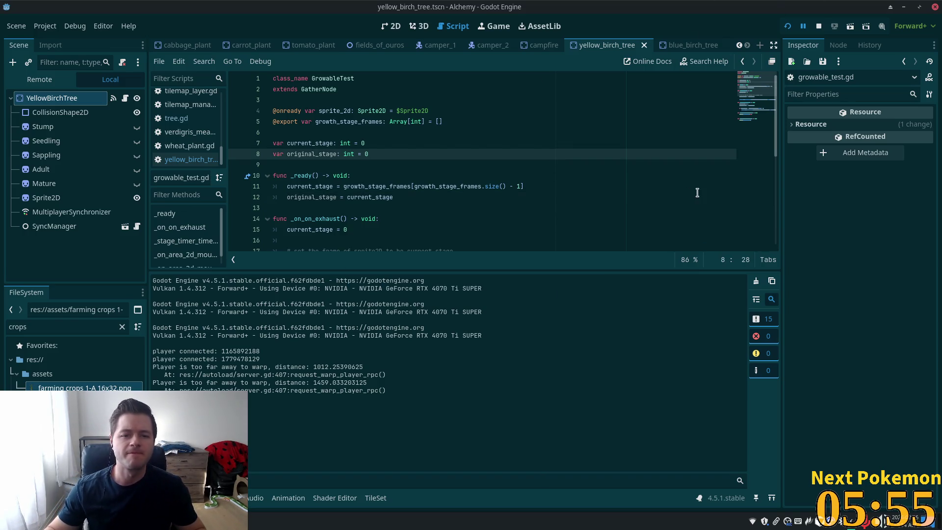
{"action": "scroll", "coordinate": [417, 222], "scroll_direction": "down", "scroll_amount": 4}
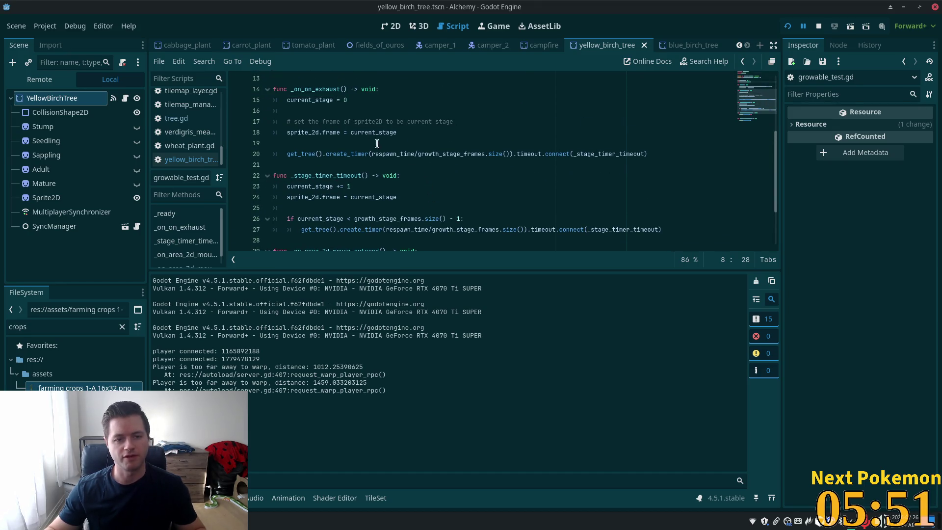
{"action": "left_click", "coordinate": [308, 175]}
{"action": "scroll", "coordinate": [428, 199], "scroll_direction": "down", "scroll_amount": 2}
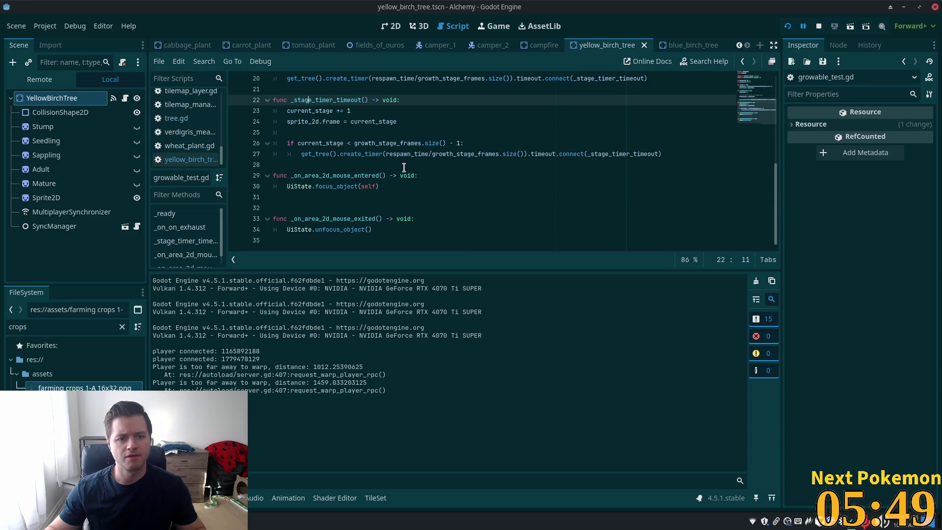
{"action": "scroll", "coordinate": [403, 167], "scroll_direction": "up", "scroll_amount": 3}
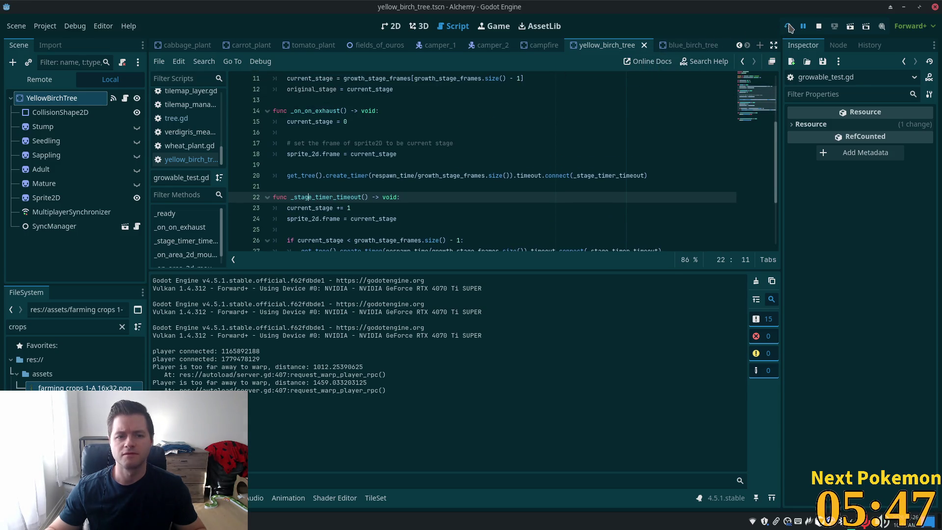
{"action": "scroll", "coordinate": [343, 160], "scroll_direction": "up", "scroll_amount": 2}
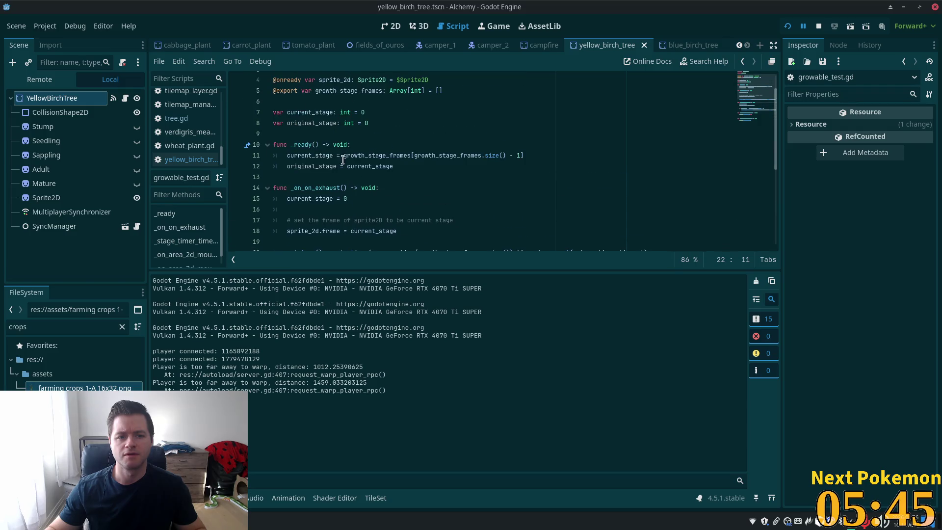
{"action": "double_click", "coordinate": [313, 166]}
{"action": "key", "text": "ctrl+c"}
{"action": "double_click", "coordinate": [344, 199]}
{"action": "key", "text": "ctrl+v"}
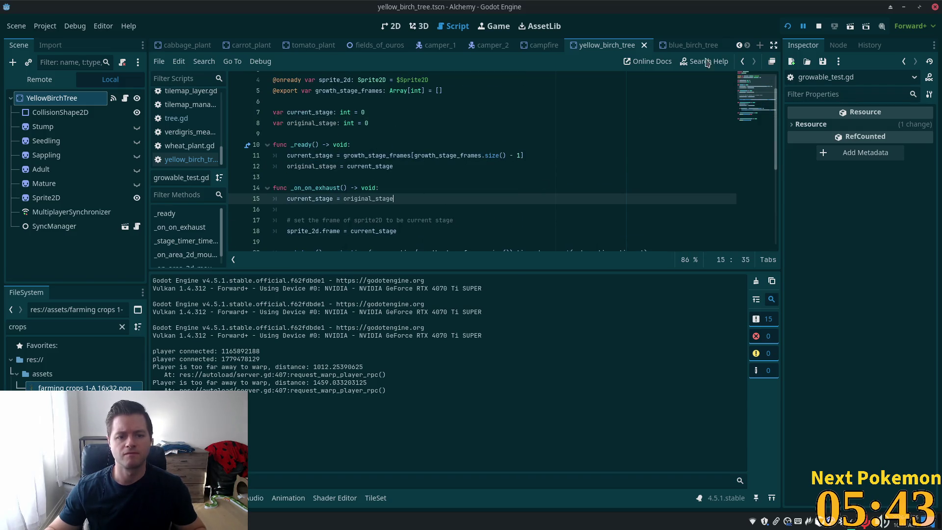
{"action": "left_click", "coordinate": [787, 26]}
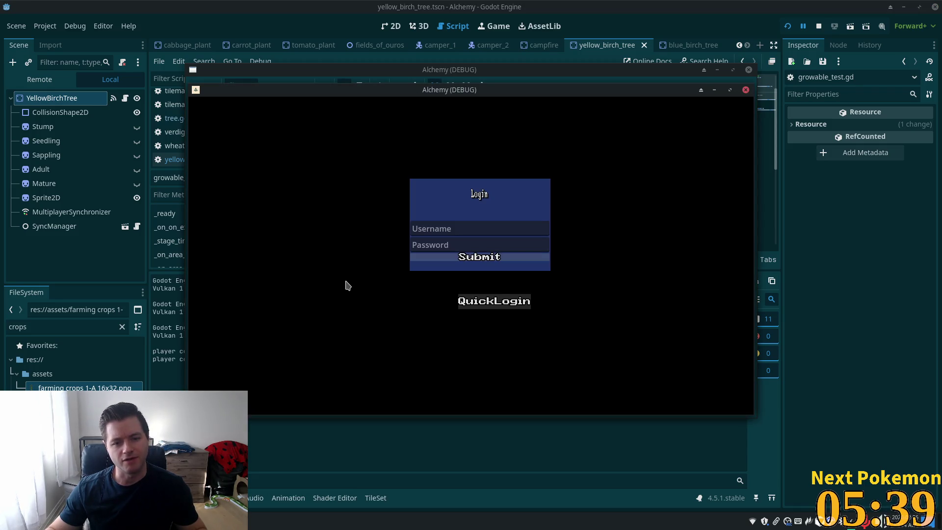
Step: Log in, chop a yellow birch tree until exhausted for 3 Wood, then stop the game with F8
{"action": "left_click", "coordinate": [534, 261]}
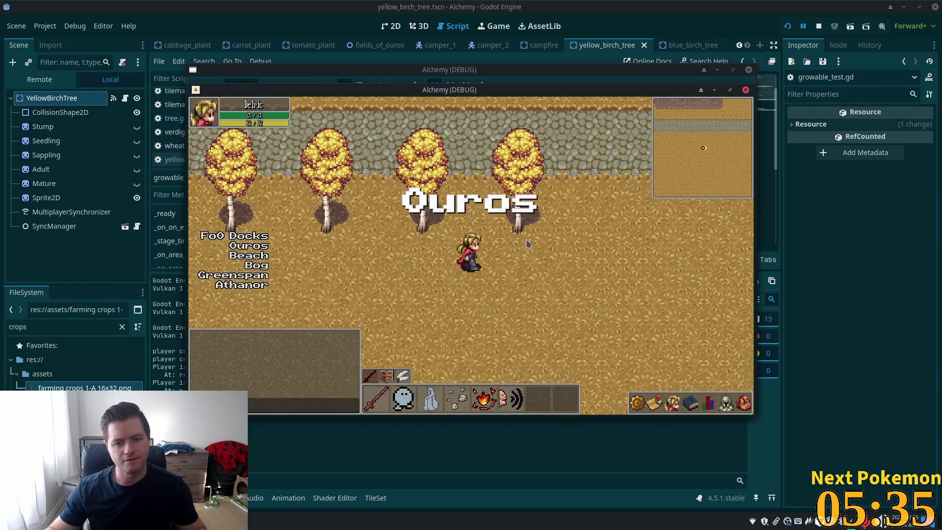
{"action": "key", "text": "Up"}
{"action": "left_click", "coordinate": [438, 263]}
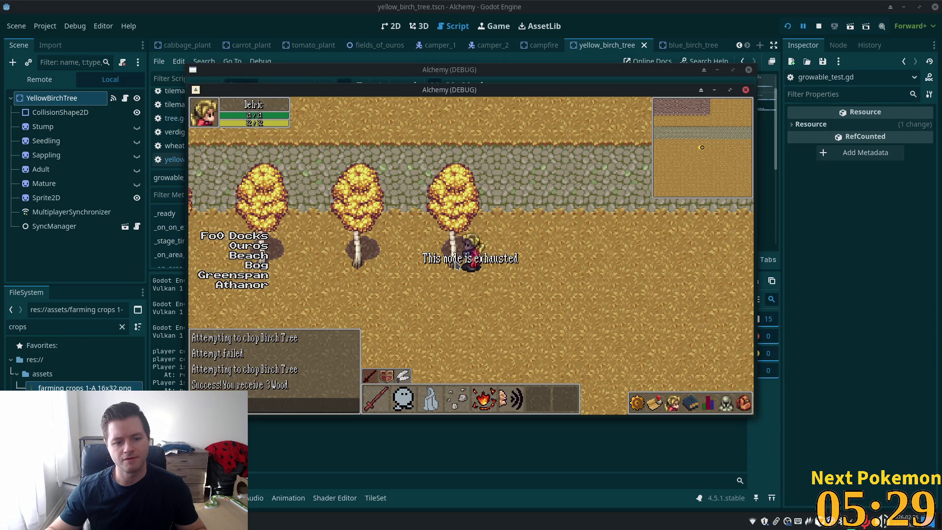
{"action": "key", "text": "Right"}
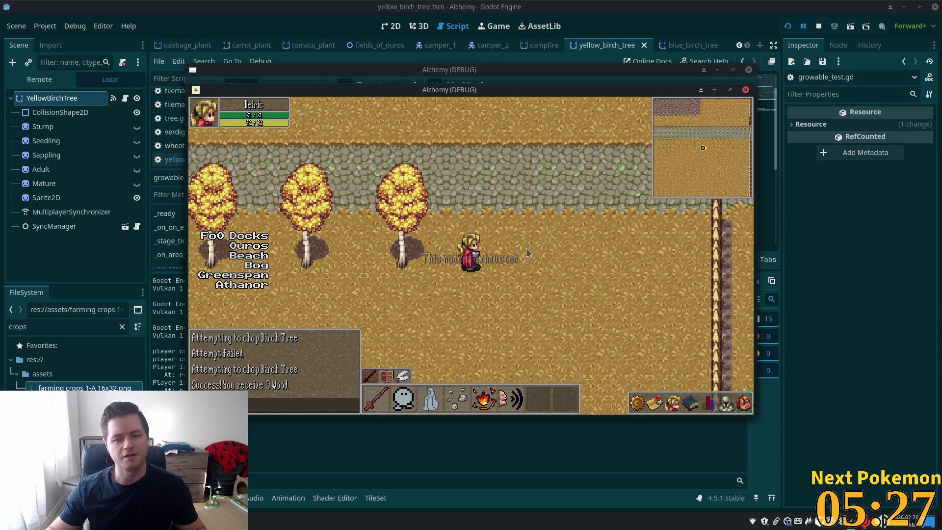
{"action": "key", "text": "F8"}
{"action": "scroll", "coordinate": [343, 154], "scroll_direction": "down", "scroll_amount": 3}
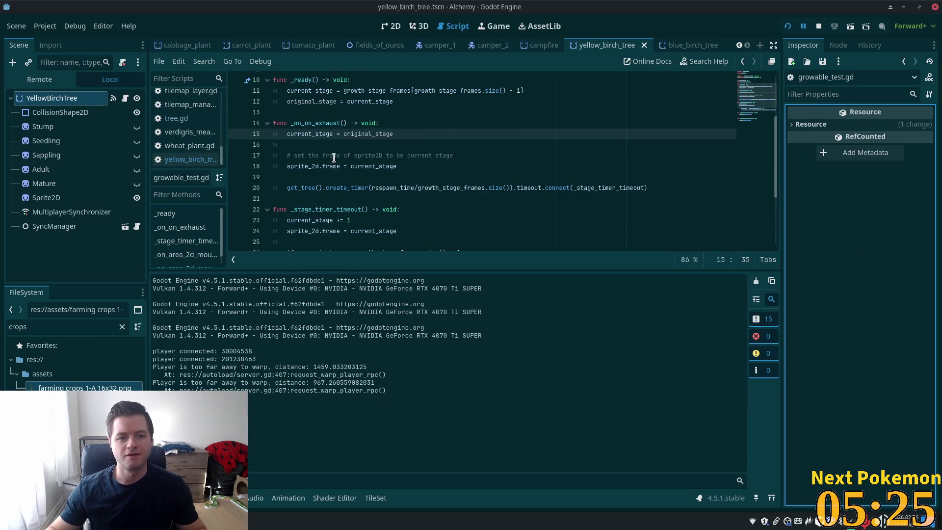
{"action": "double_click", "coordinate": [302, 166]}
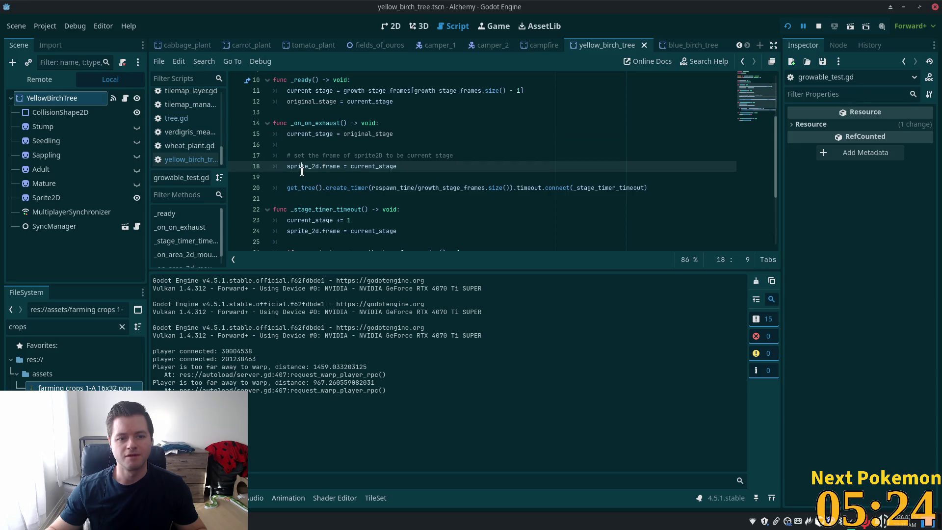
{"action": "left_click", "coordinate": [326, 167]}
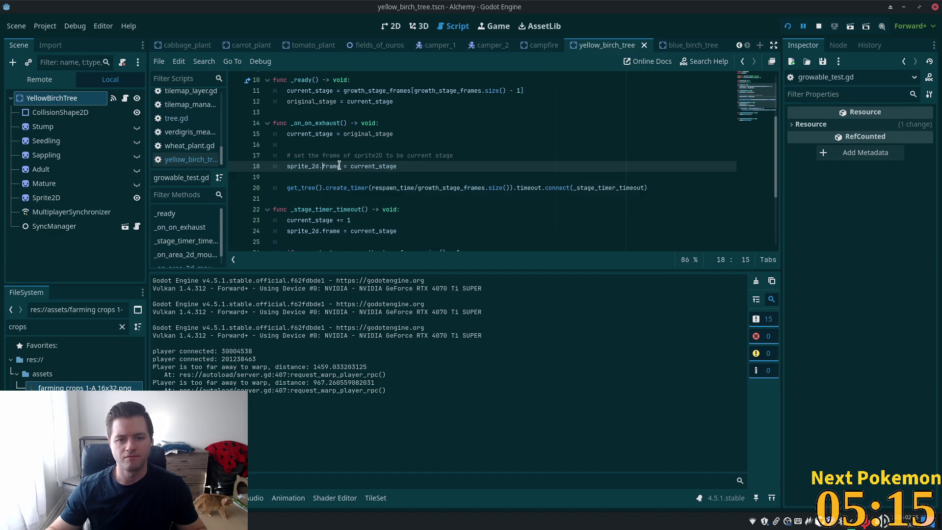
{"action": "mouse_move", "coordinate": [339, 166]}
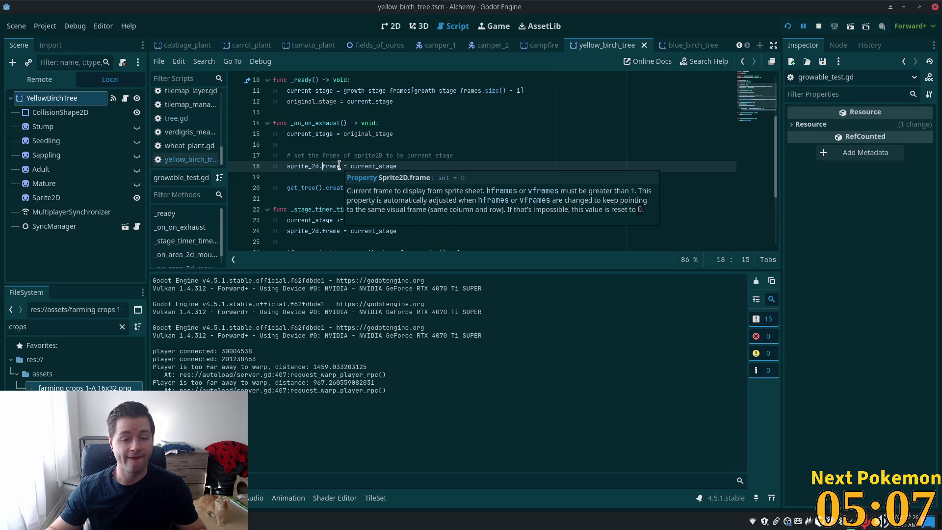
{"action": "left_click", "coordinate": [307, 166], "text": "ctrl"}
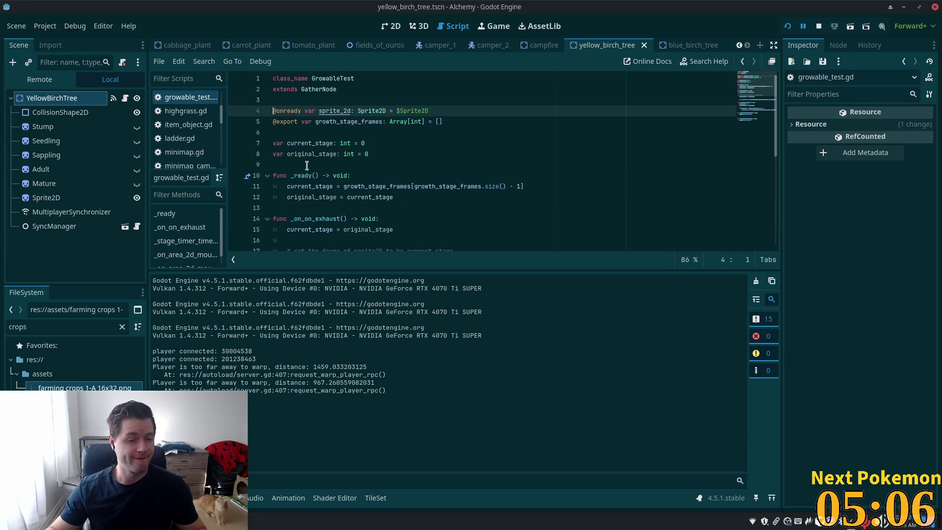
{"action": "left_click", "coordinate": [367, 111], "text": "ctrl"}
Step: Scroll through the Sprite2D reference's Properties, Methods and Signals sections
{"action": "scroll", "coordinate": [493, 170], "scroll_direction": "down", "scroll_amount": 3}
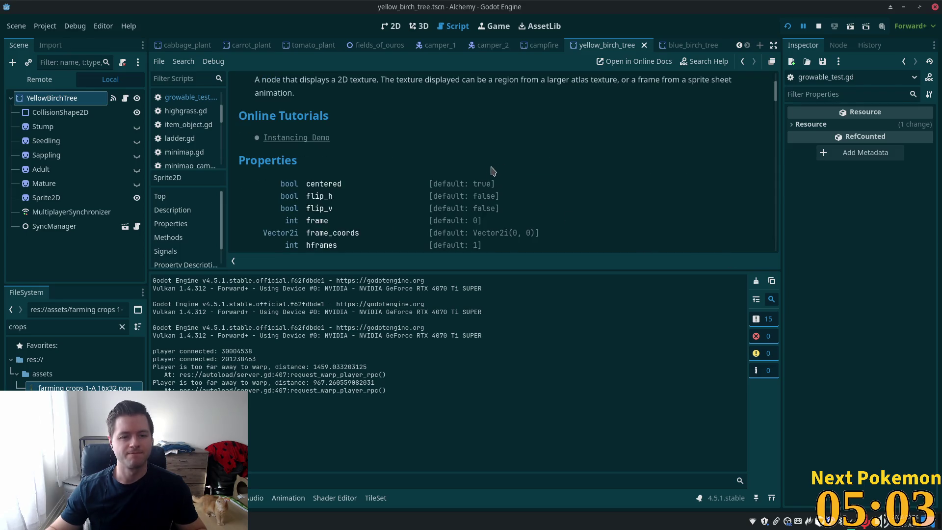
{"action": "scroll", "coordinate": [493, 170], "scroll_direction": "down", "scroll_amount": 3}
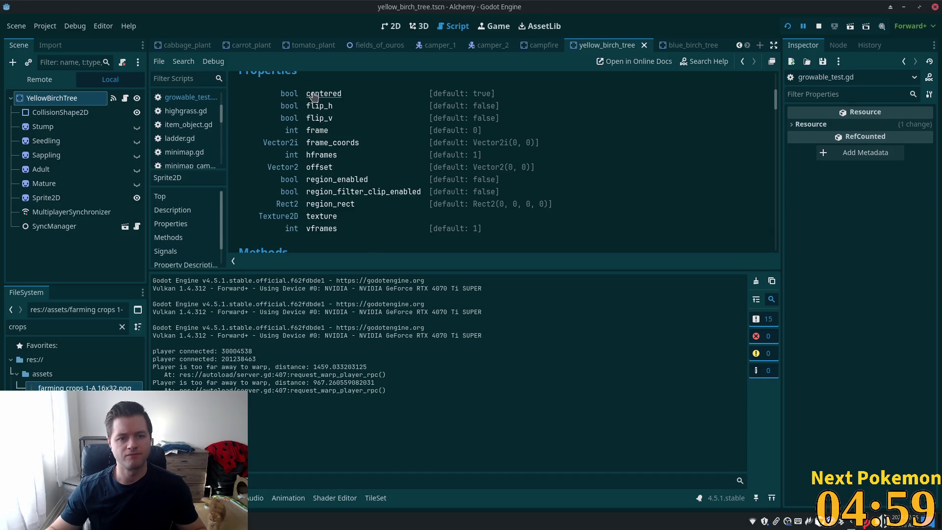
{"action": "scroll", "coordinate": [429, 242], "scroll_direction": "down", "scroll_amount": 3}
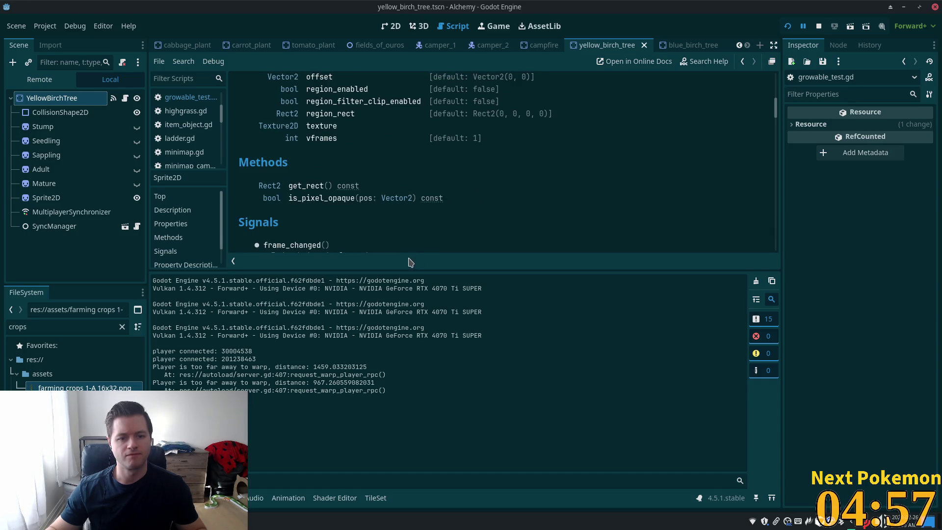